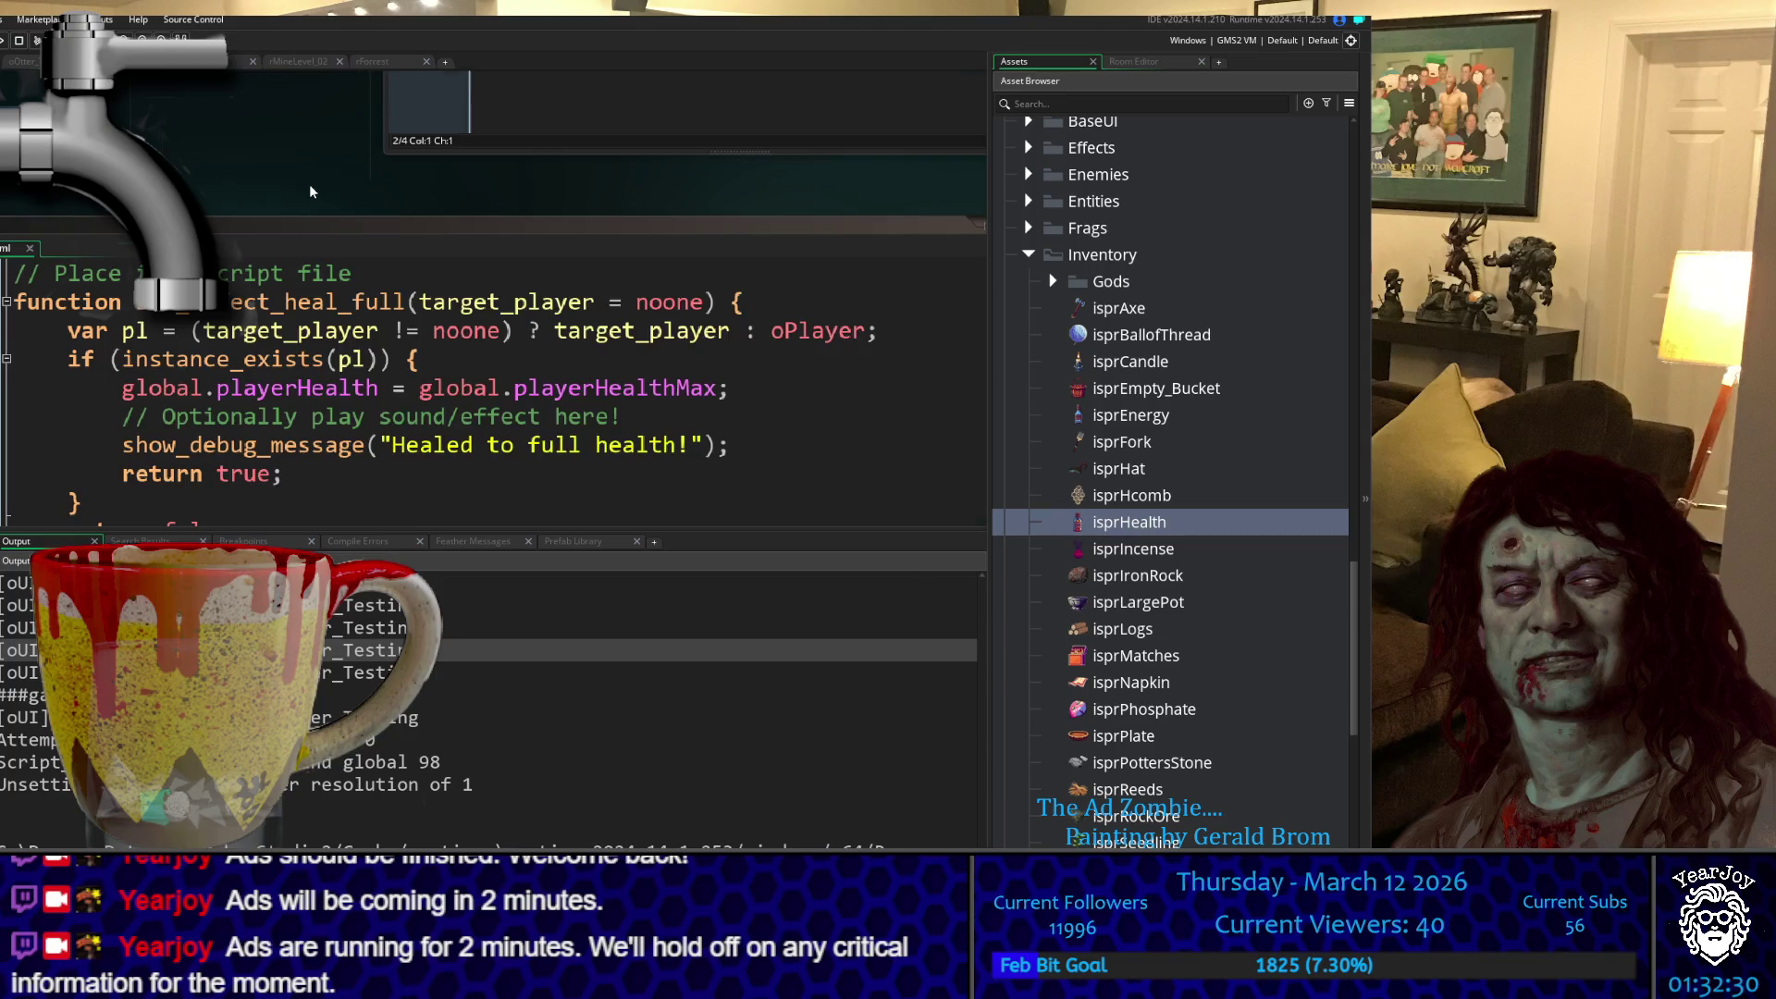
- Scroll the code to the global setup on lines 130–154, showing playerHealth and 200 starting gold
scroll(311, 192, down, 5)
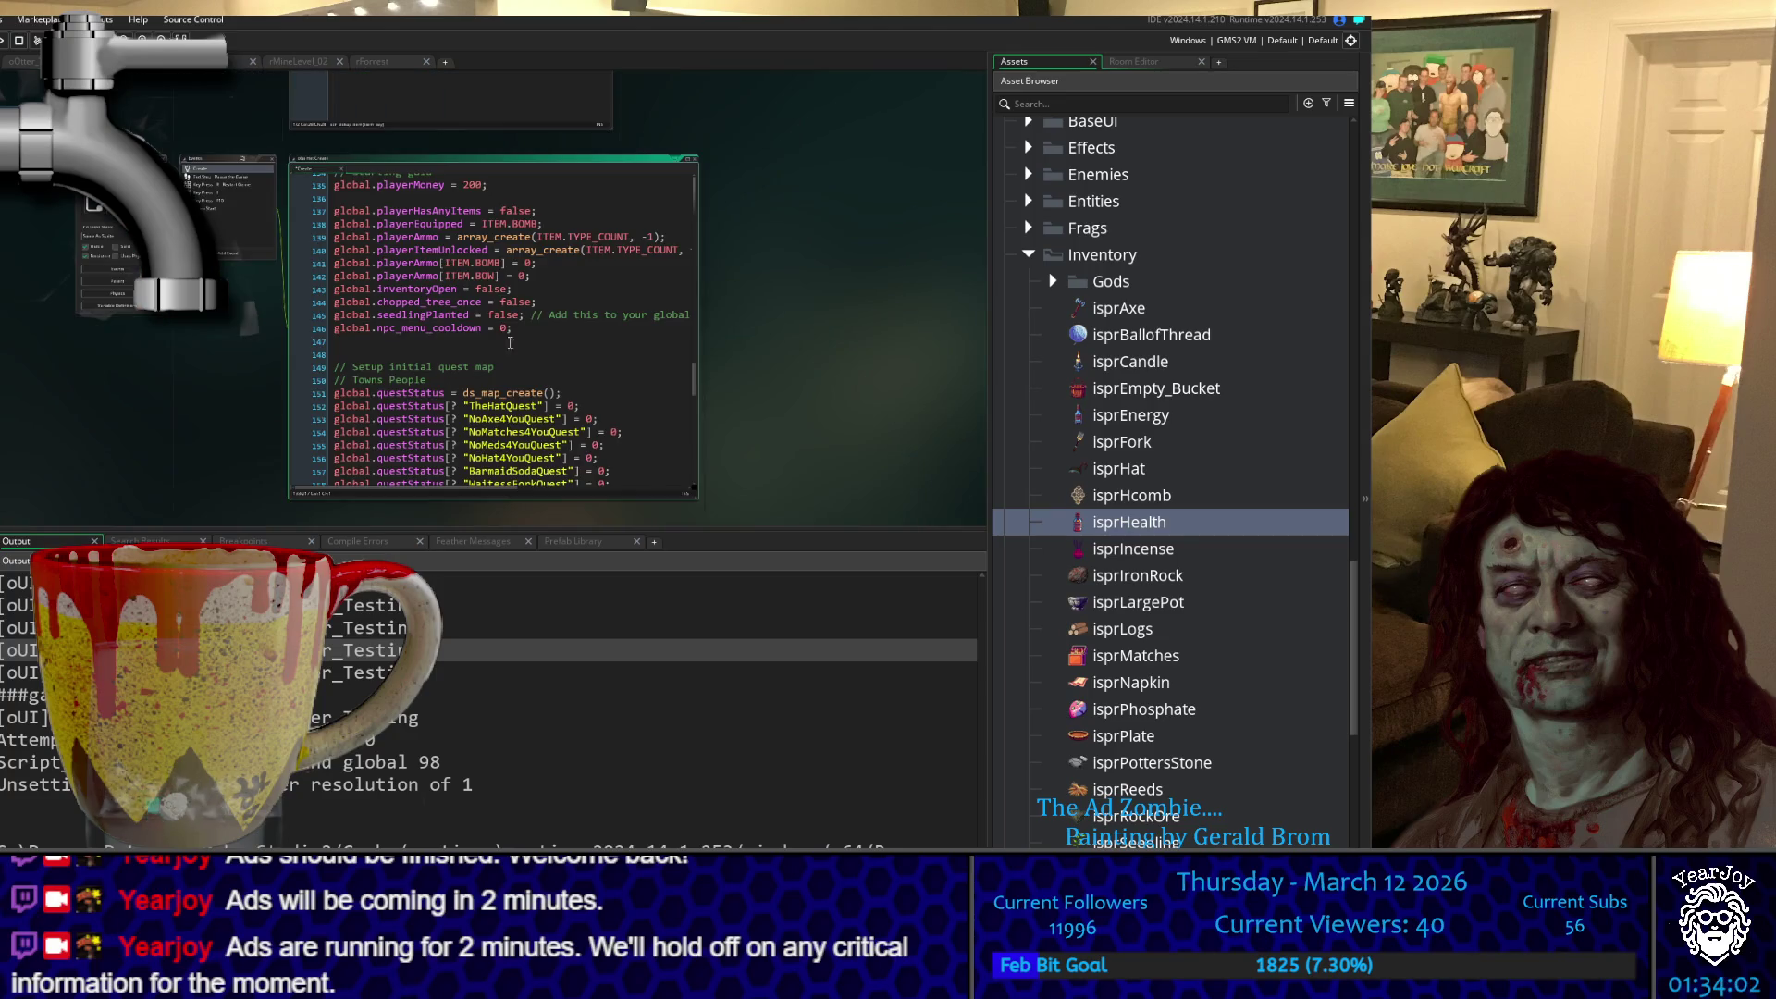
scroll(452, 343, up, 2)
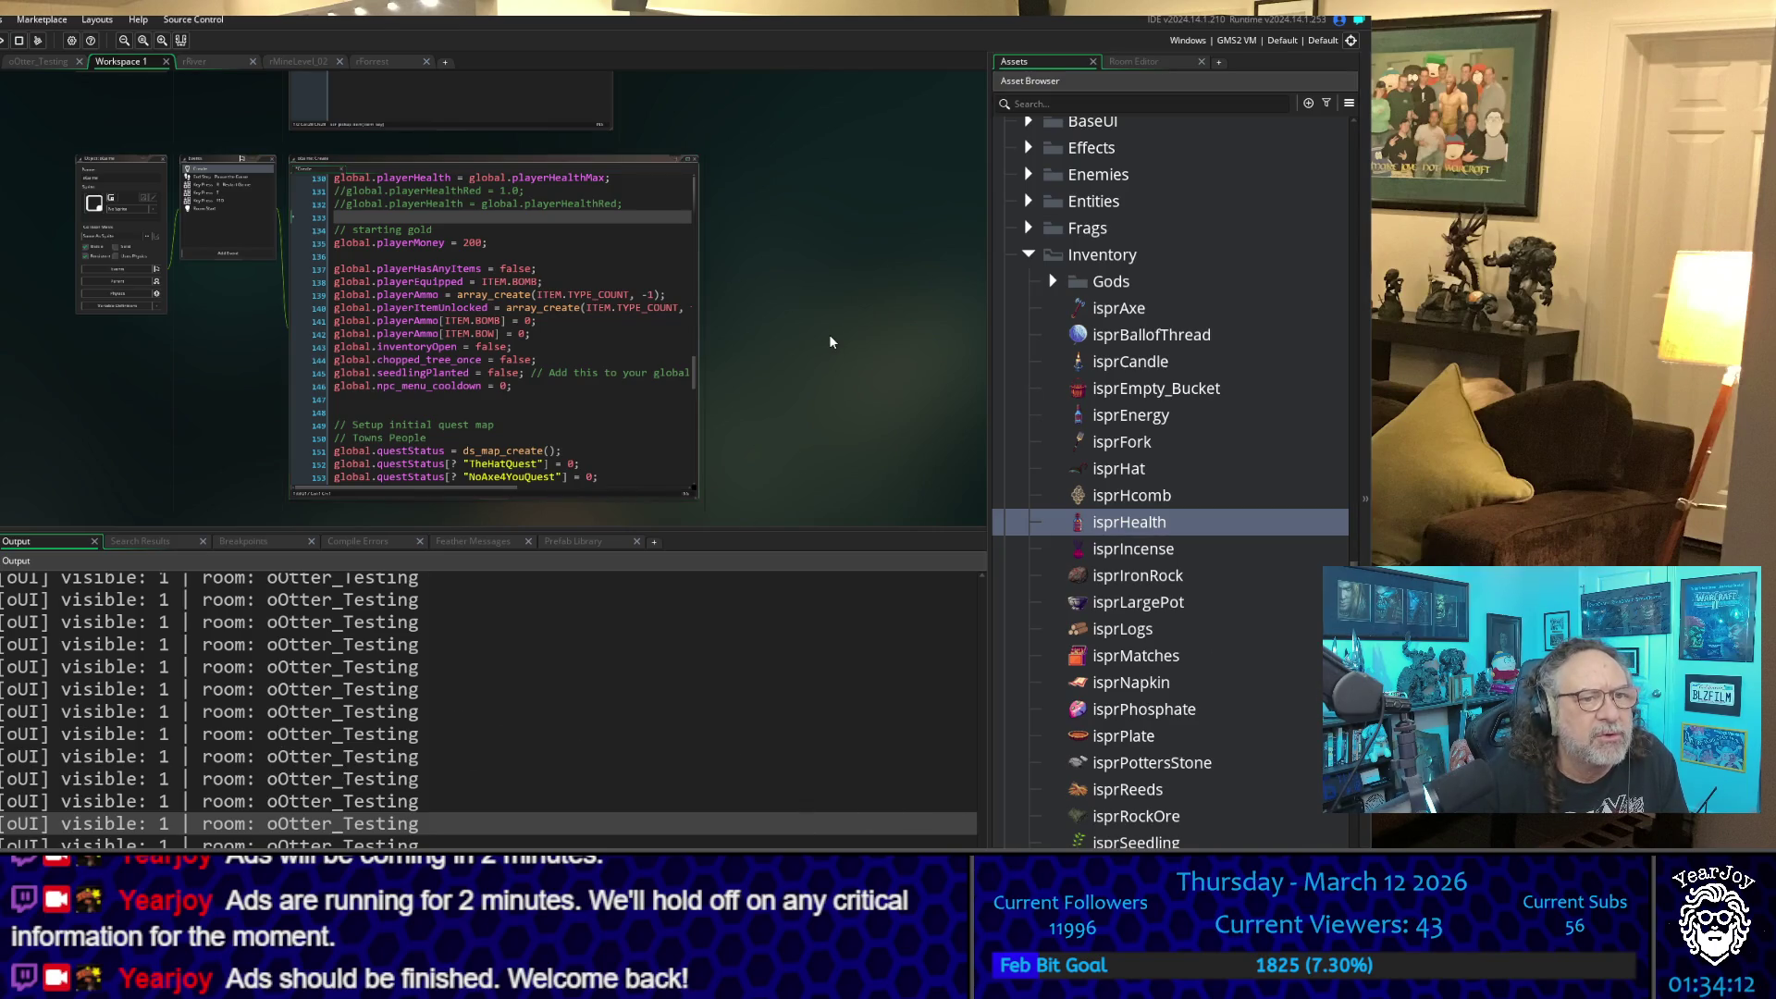
- Change line 18 of scr_effect_heal_heart to global.playerHealth = global.playerHealth + 1, then run with F5
scroll(760, 391, down, 3)
scroll(761, 390, up, 4)
scroll(242, 380, down, 5)
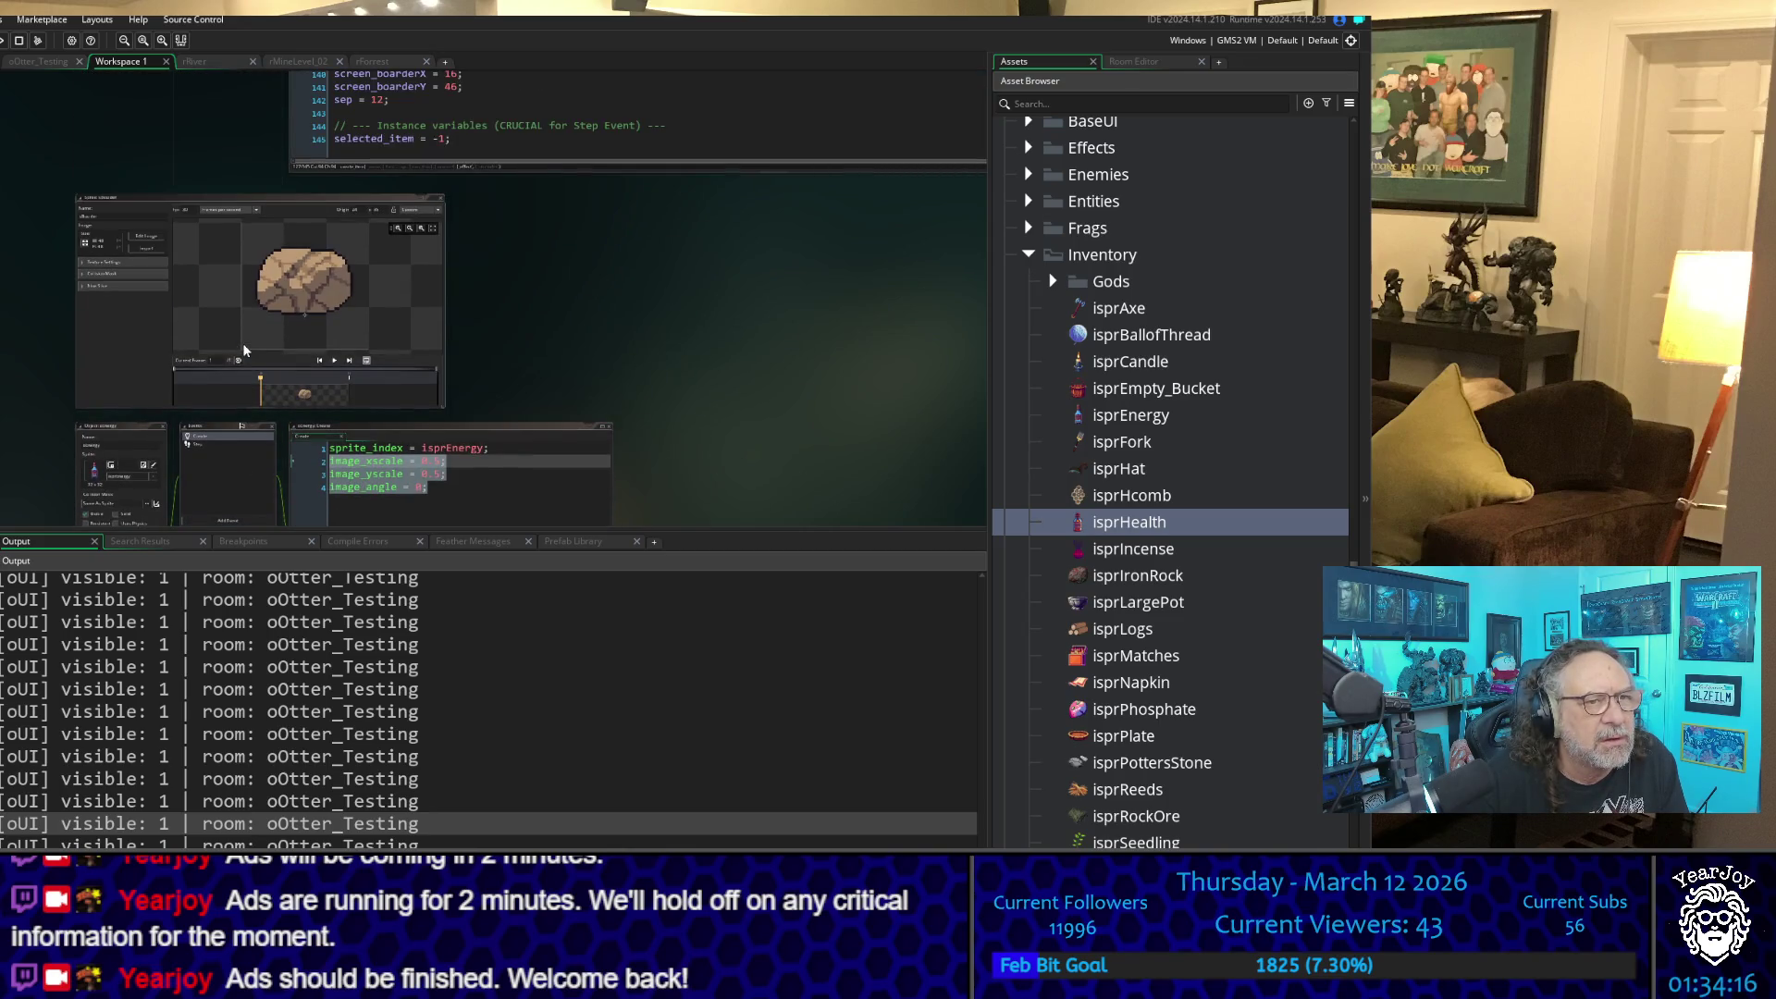
scroll(242, 351, up, 5)
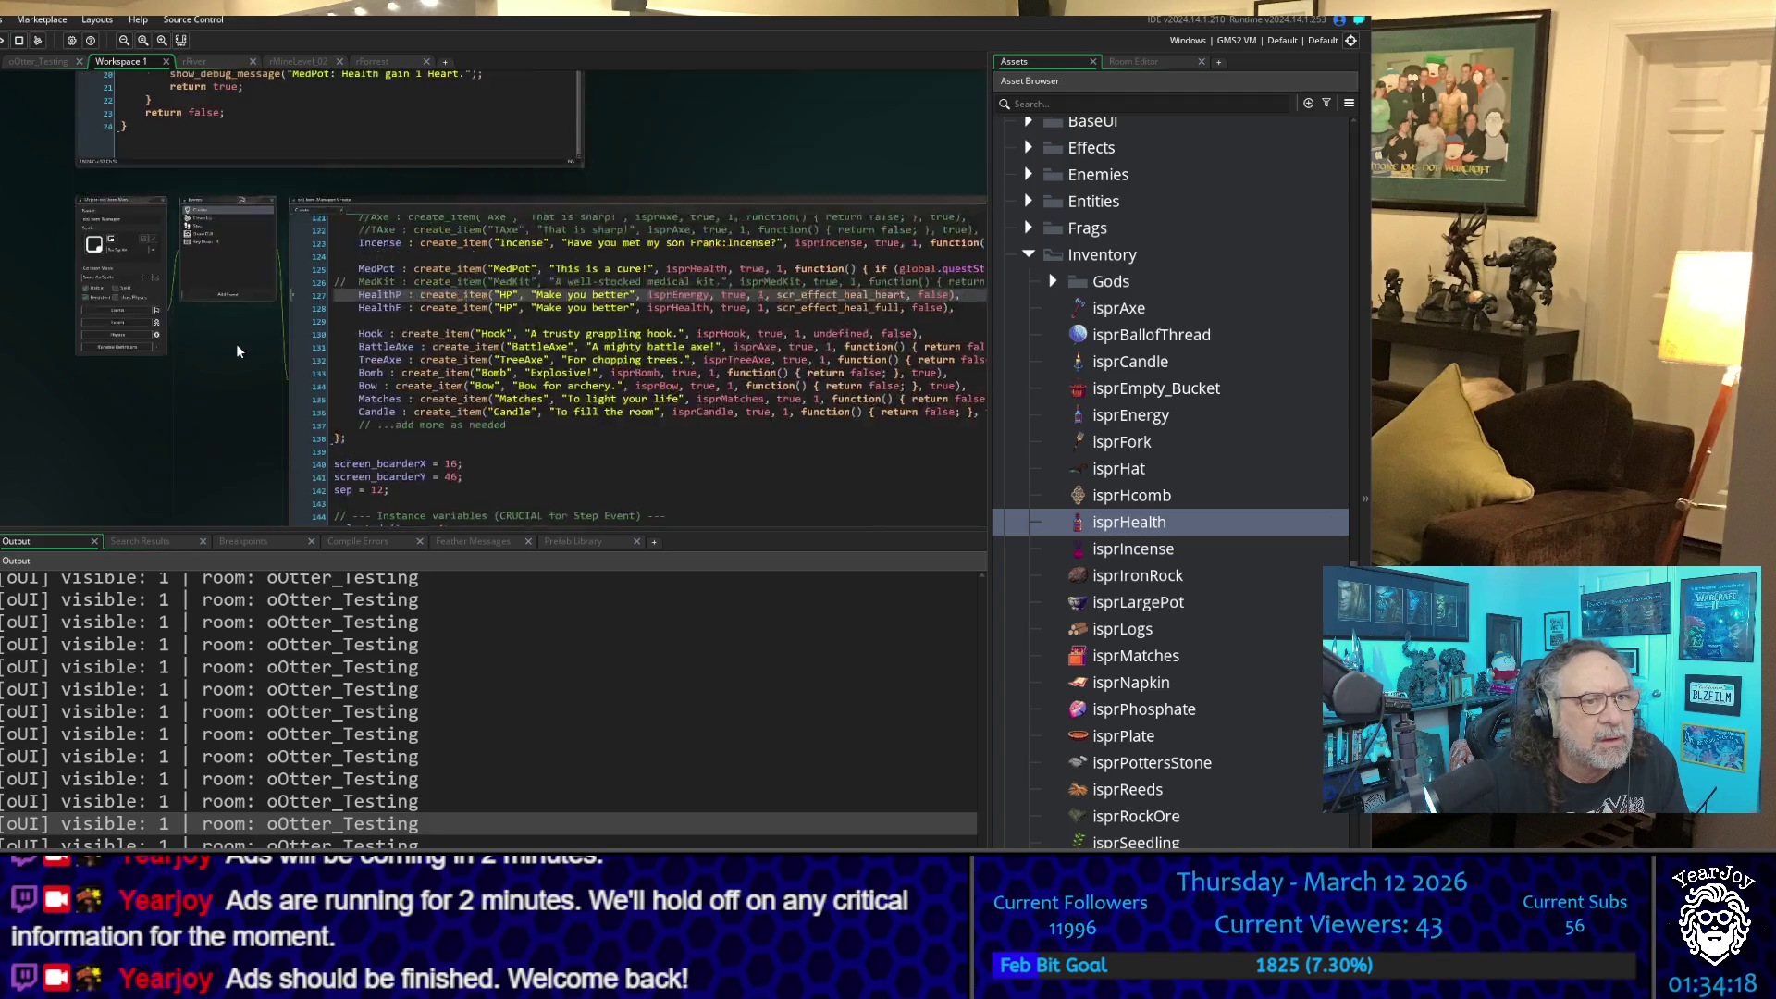
scroll(238, 351, up, 5)
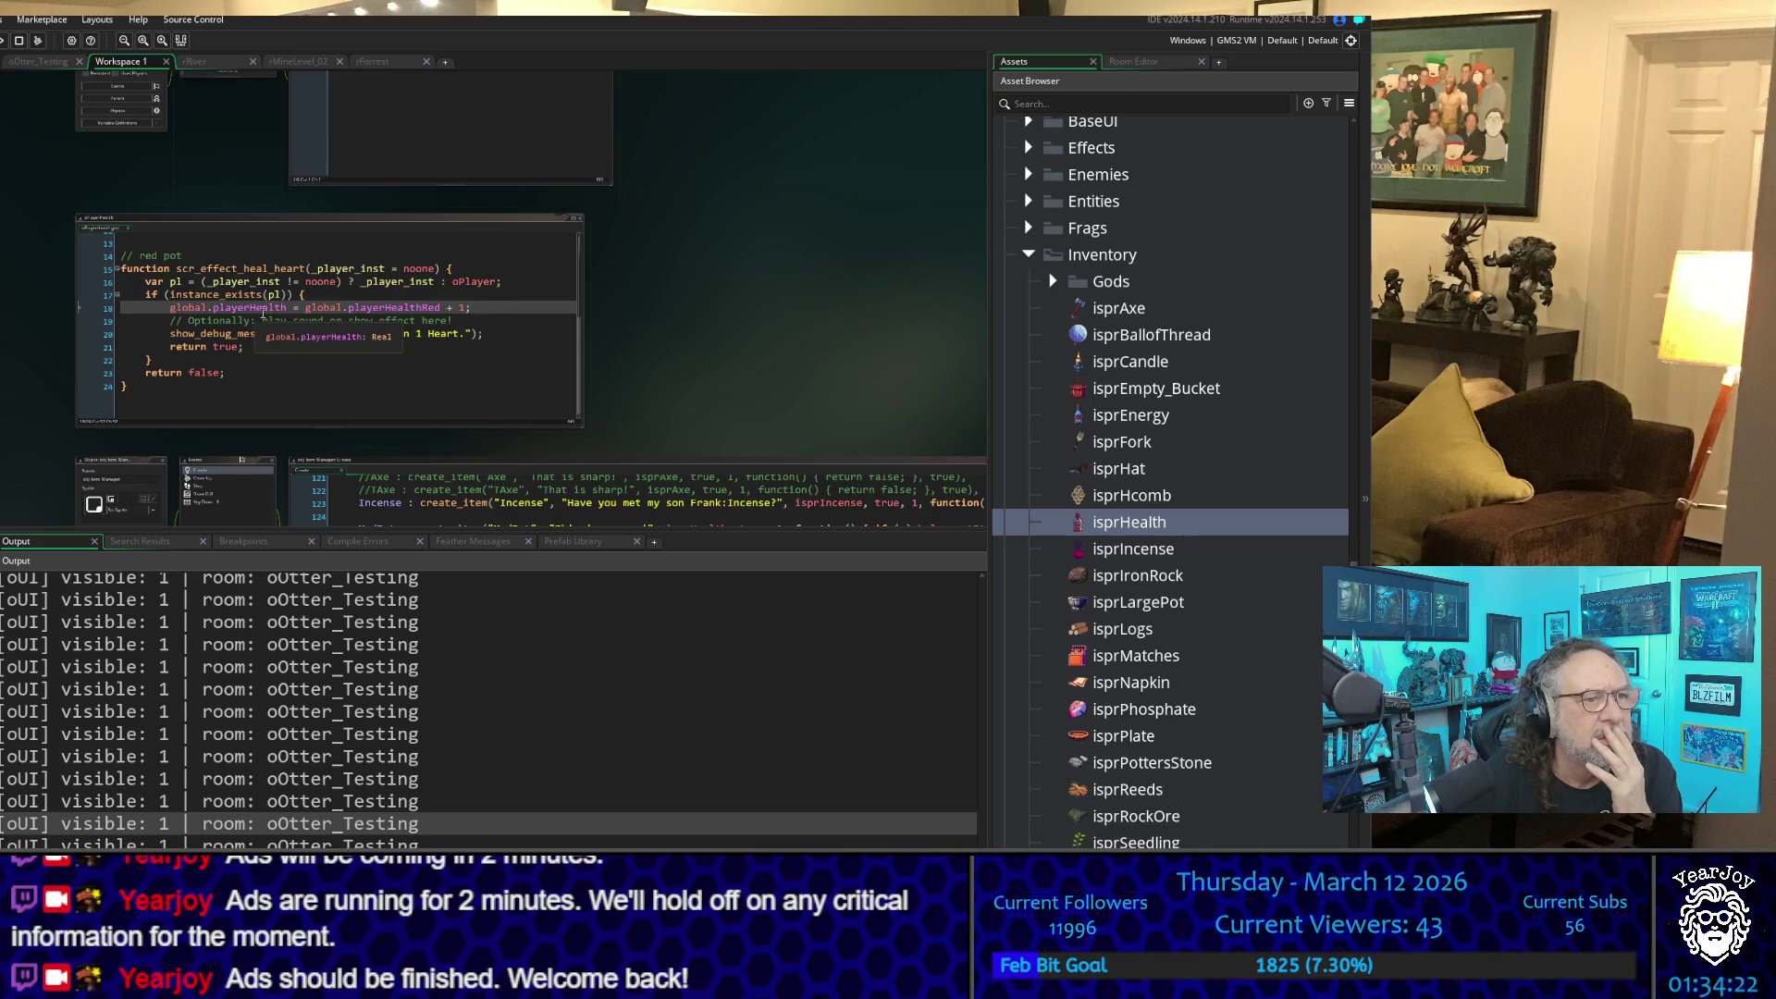
click(428, 308)
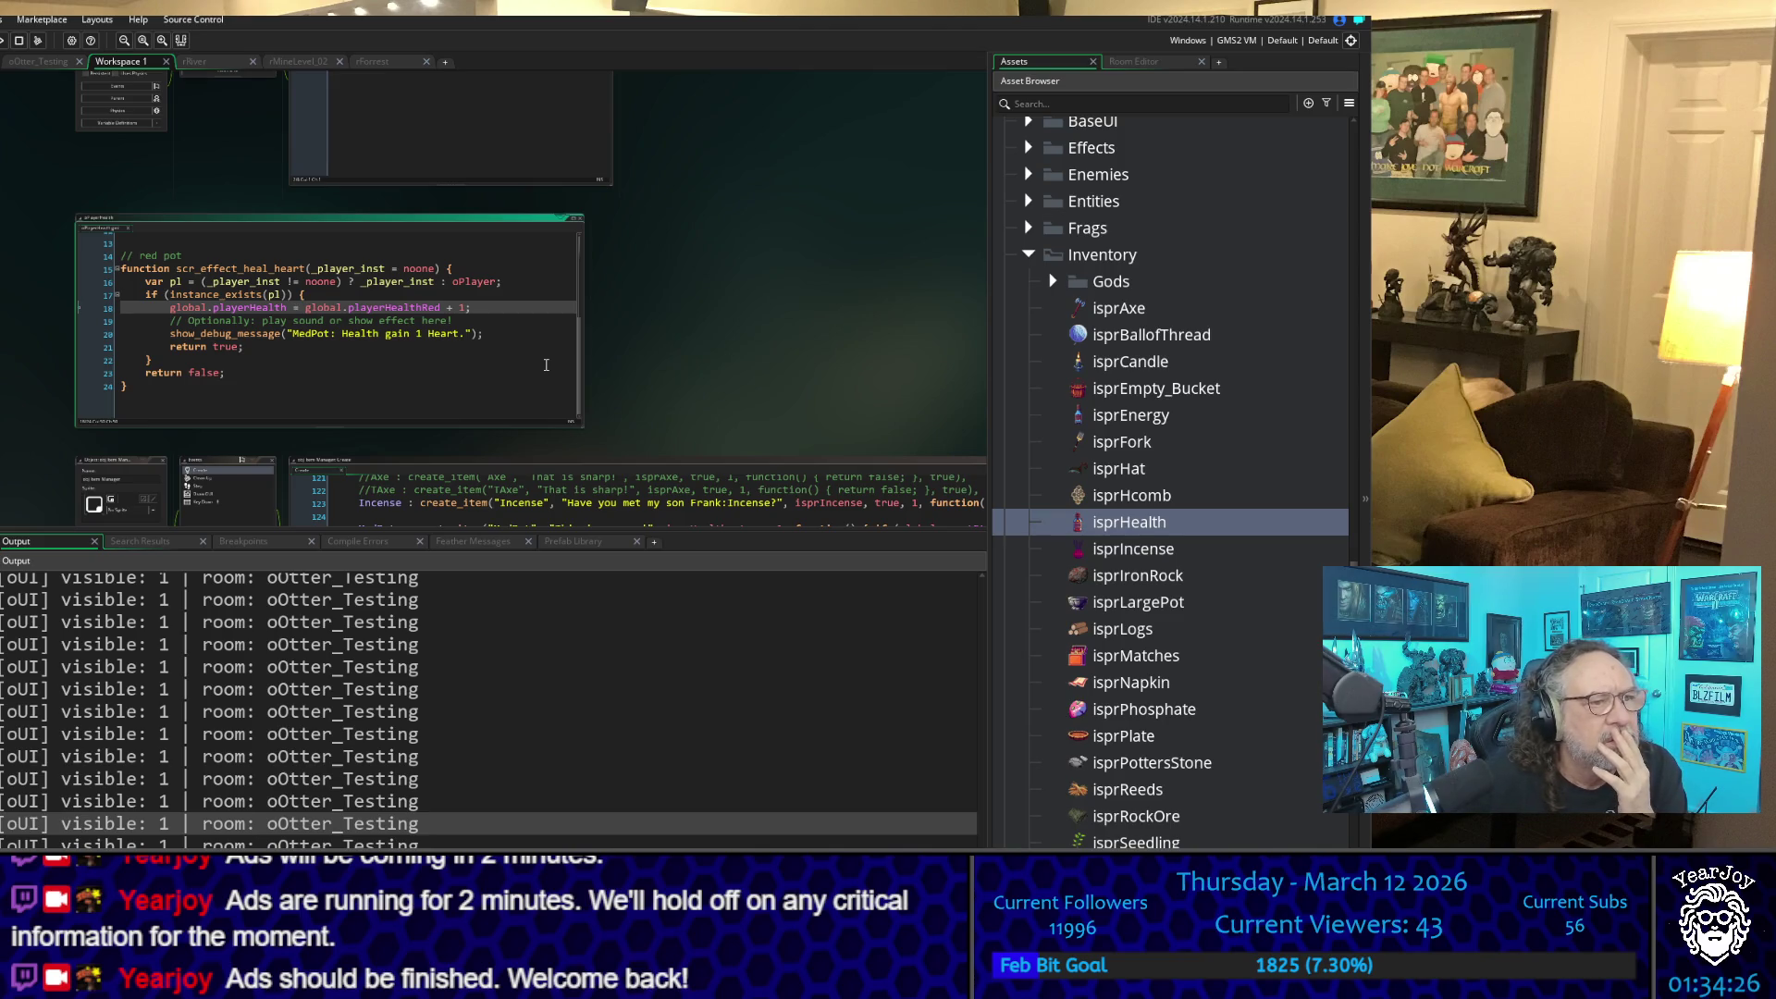
key(Delete)
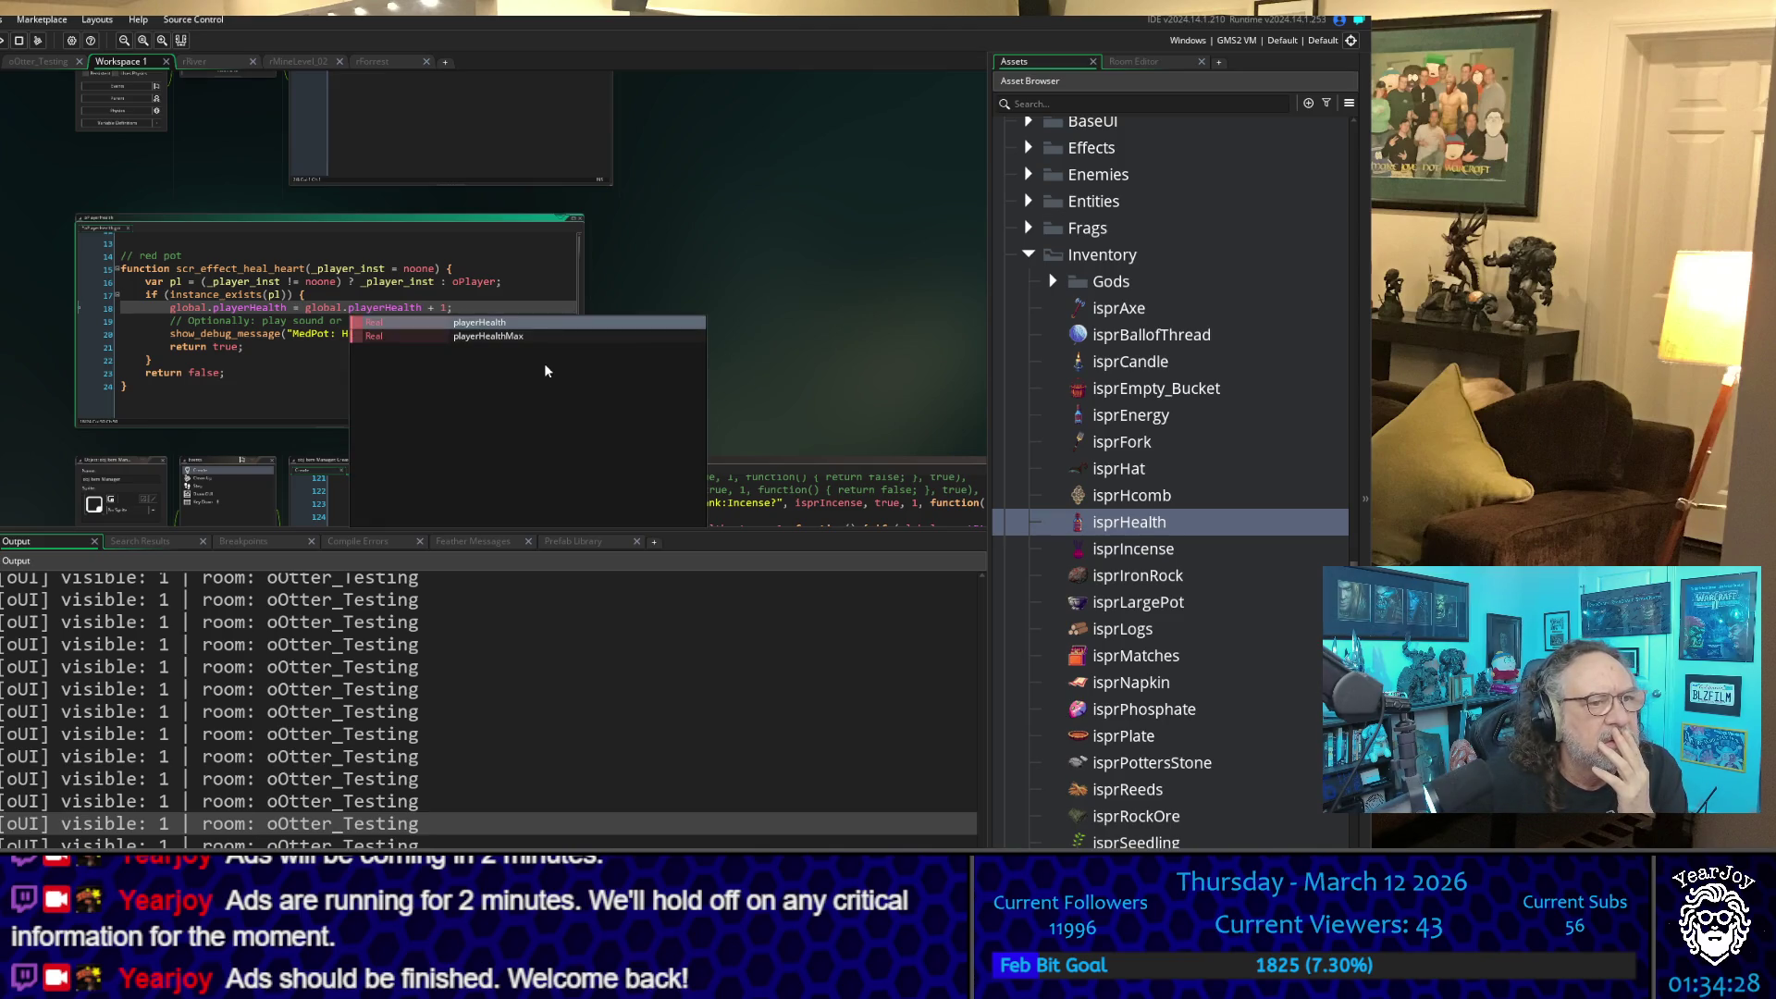
click(662, 271)
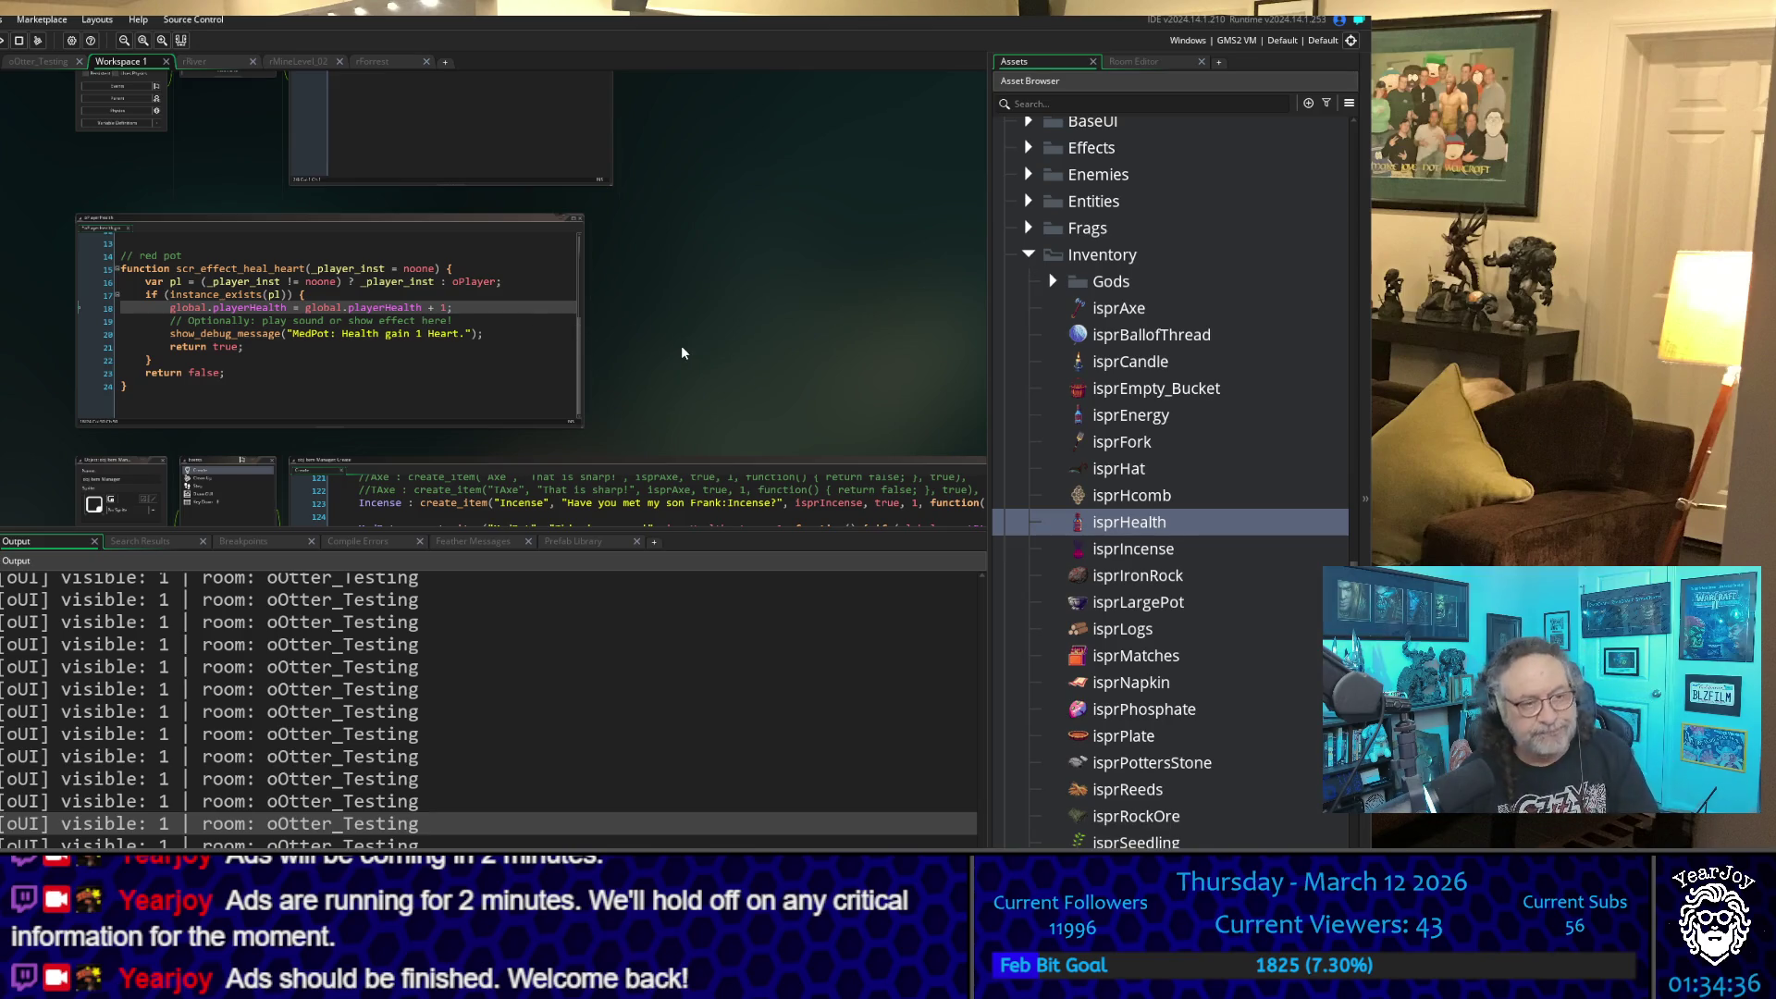
key(F5)
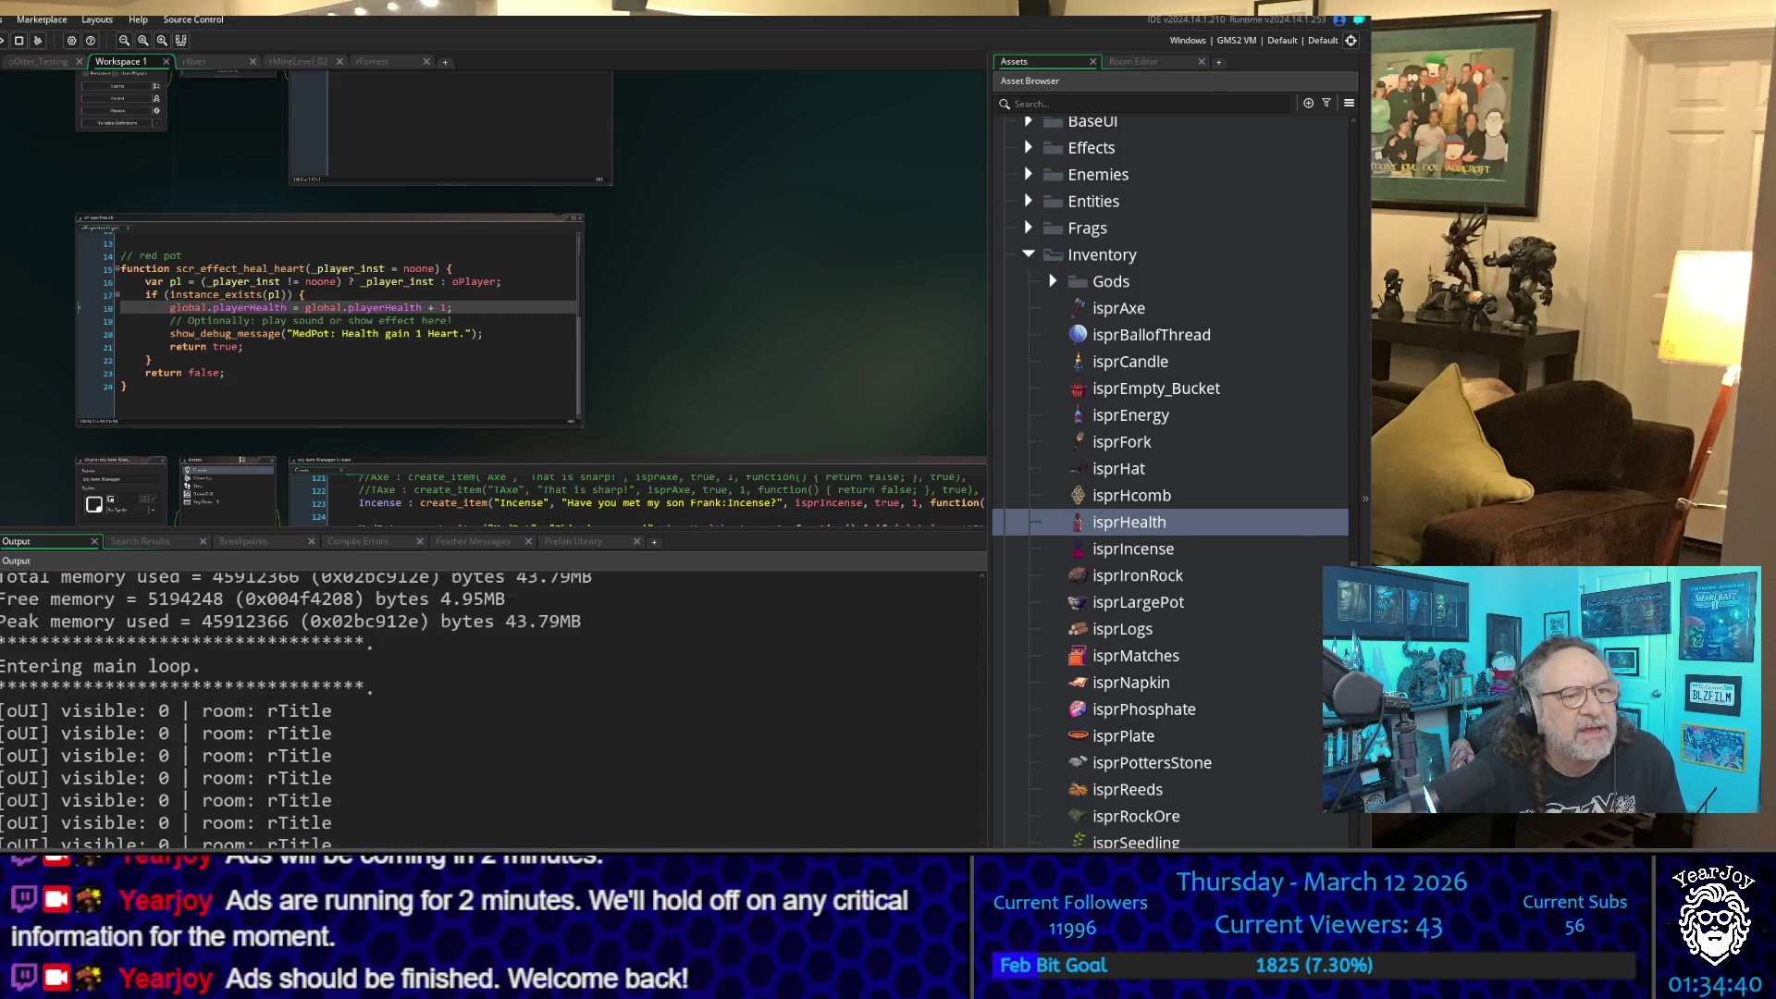
- Start the game and walk down the river path across the stone bridge into the village
key(Return)
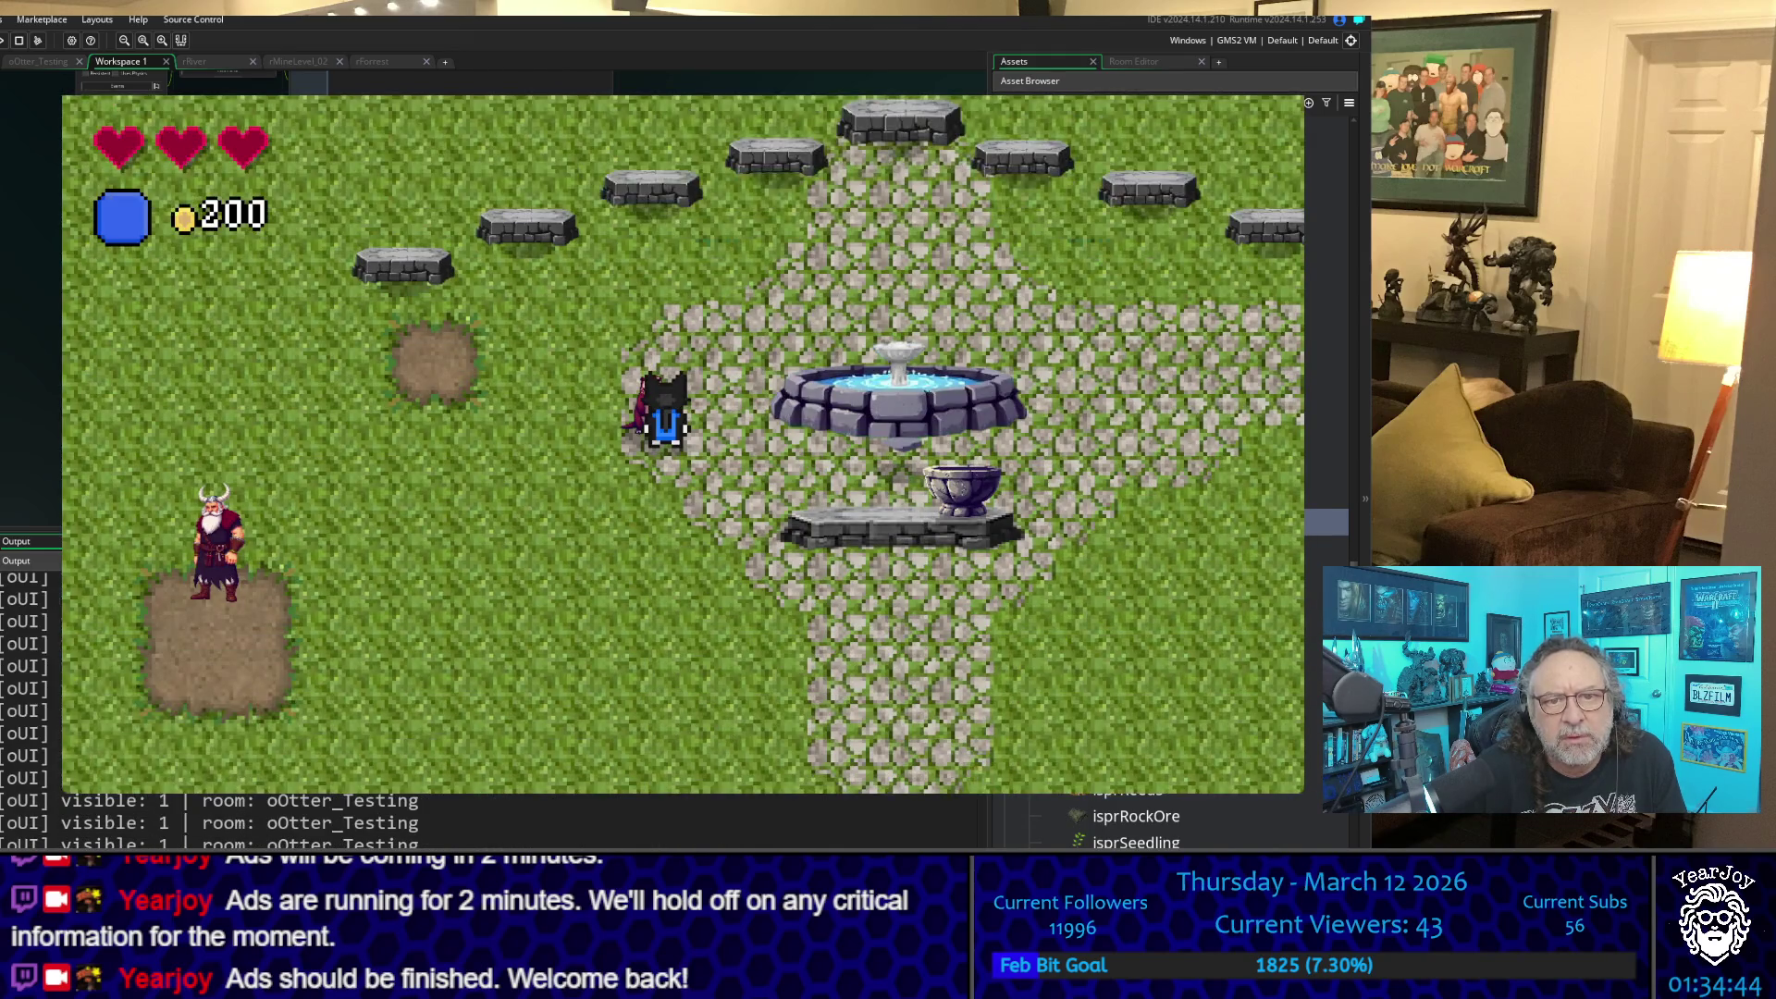
key(Left)
key(Down)
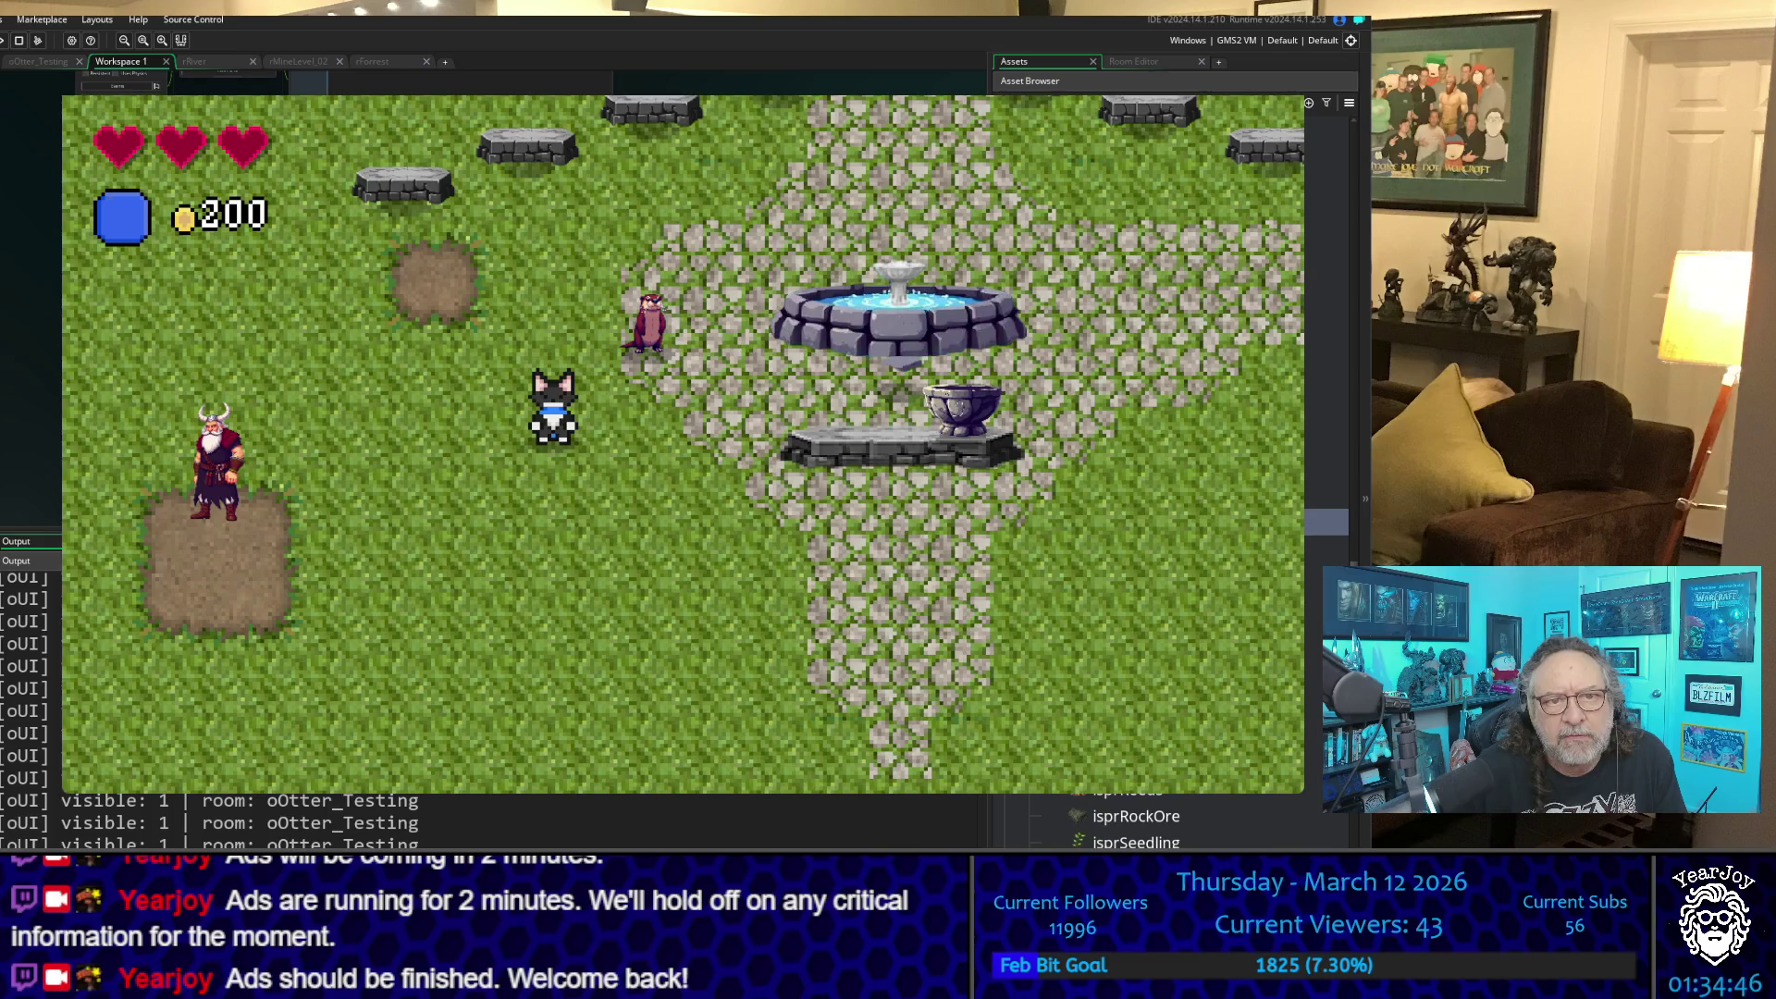
key(Left)
key(Down)
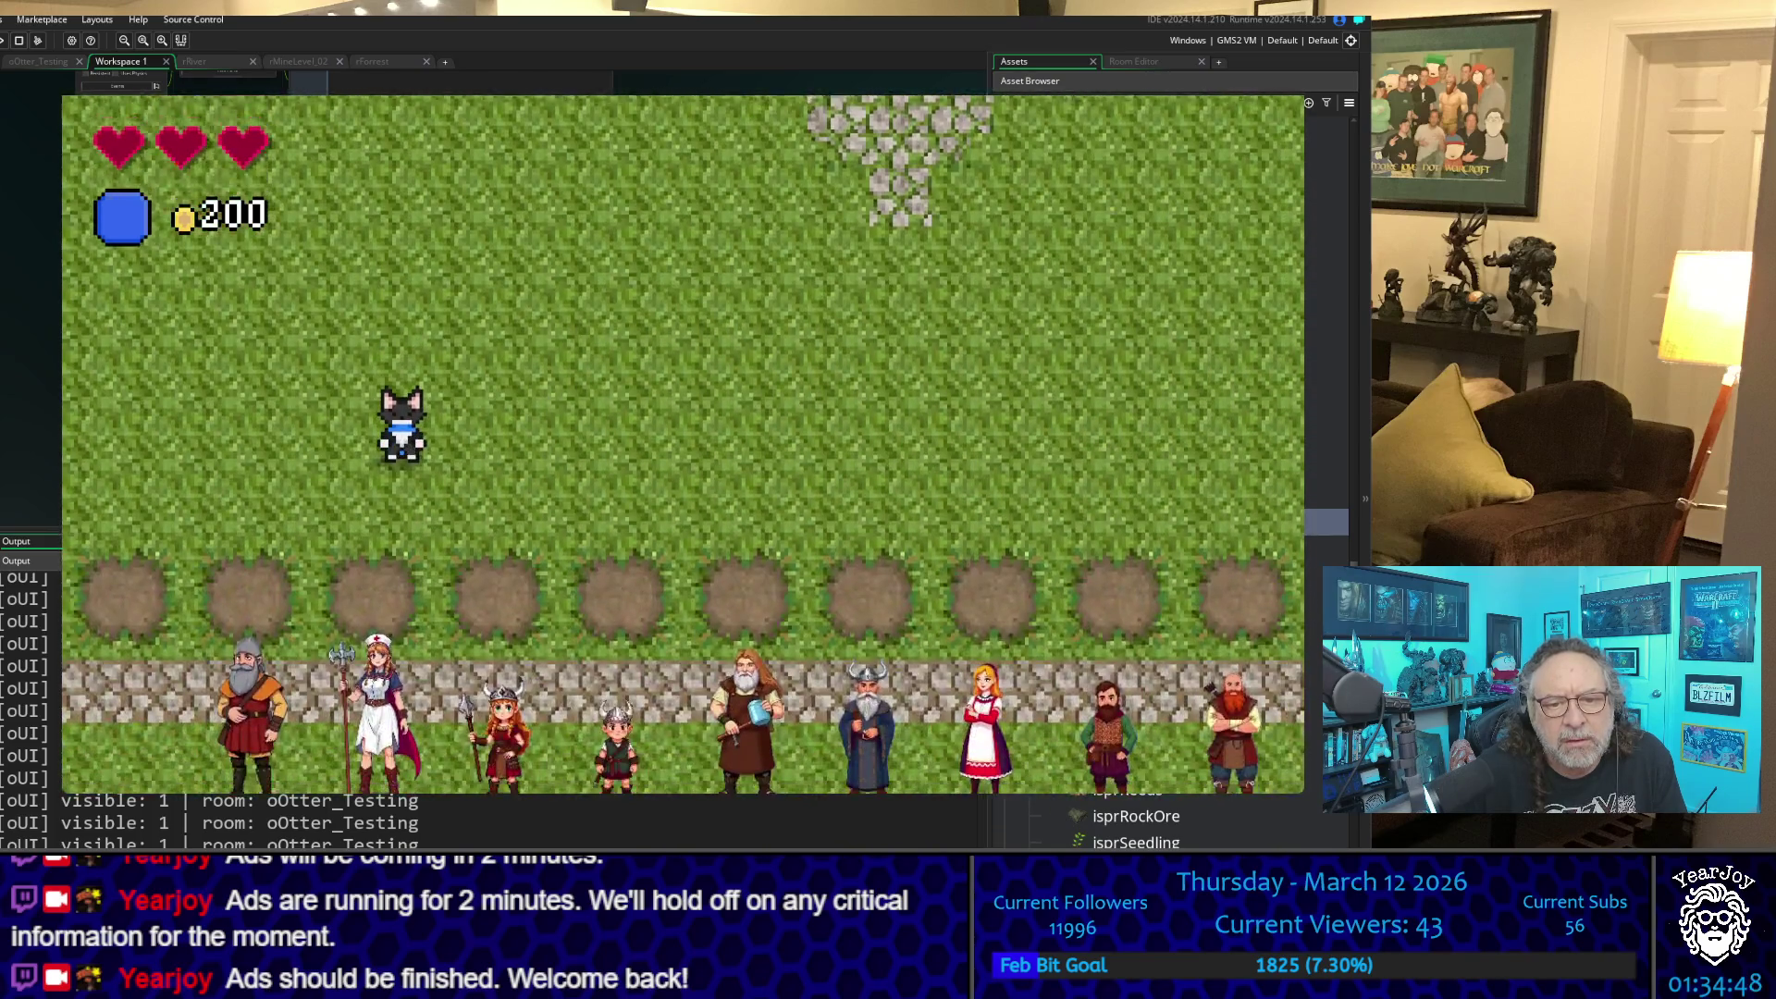
key(Right)
key(Down)
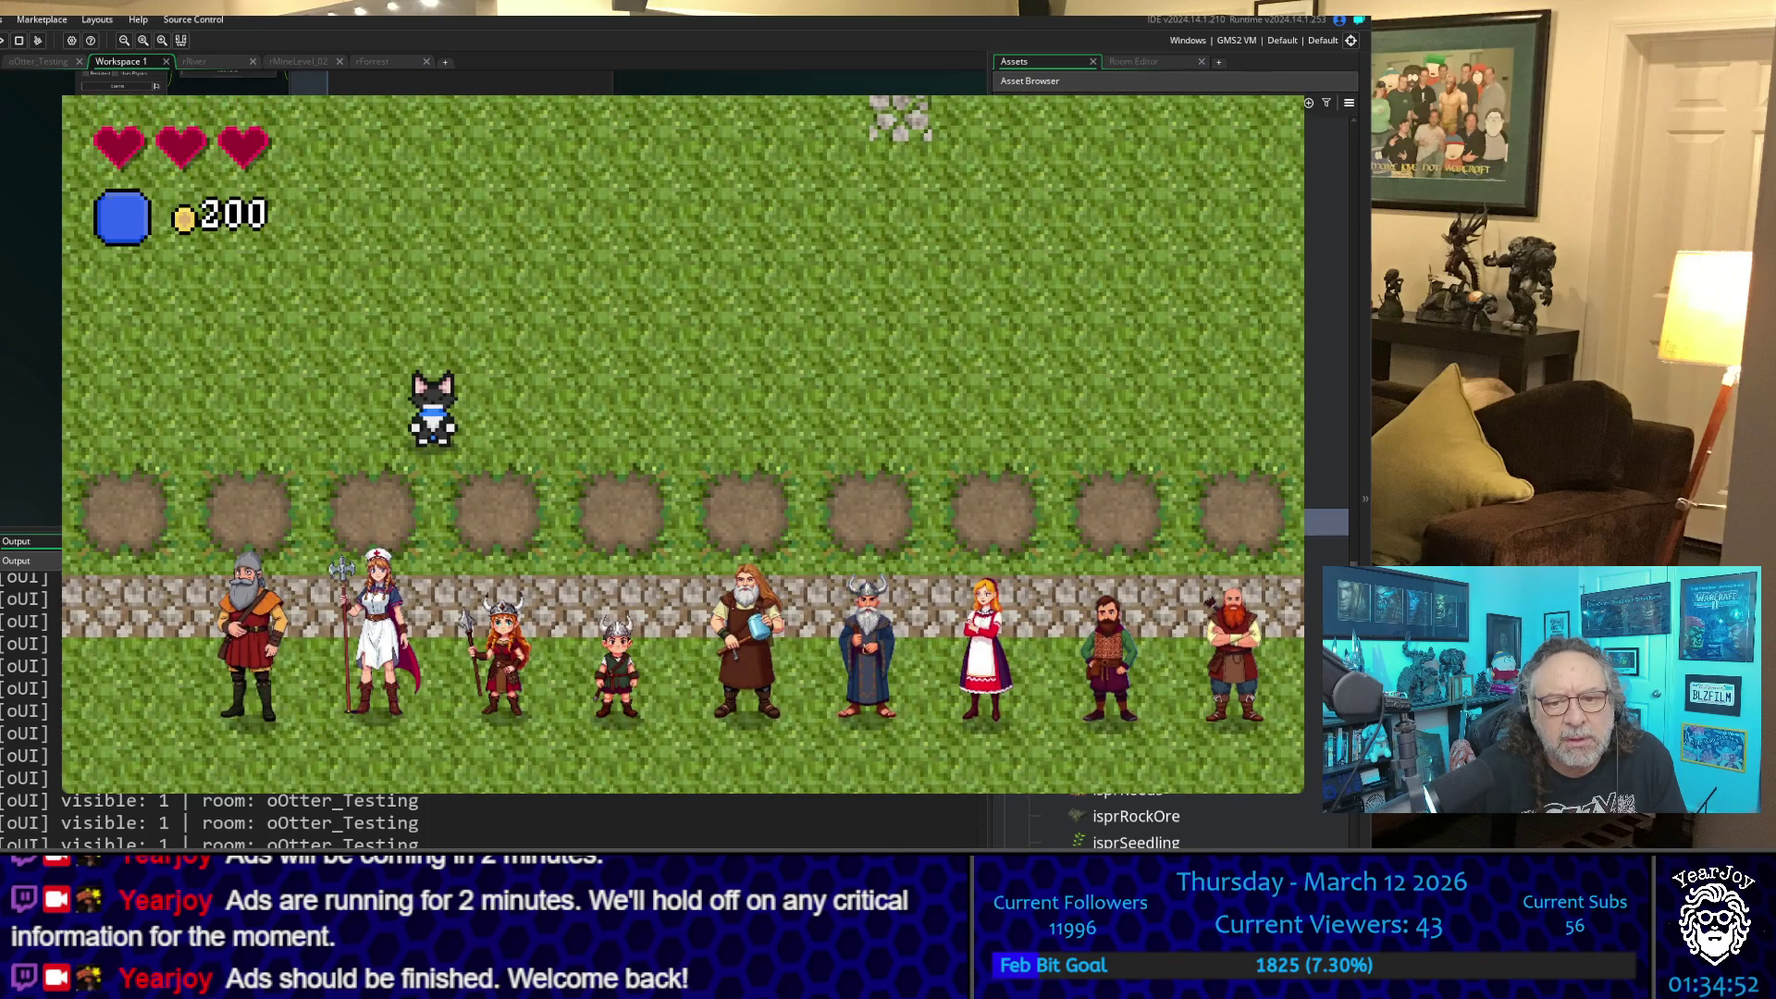
key(Left)
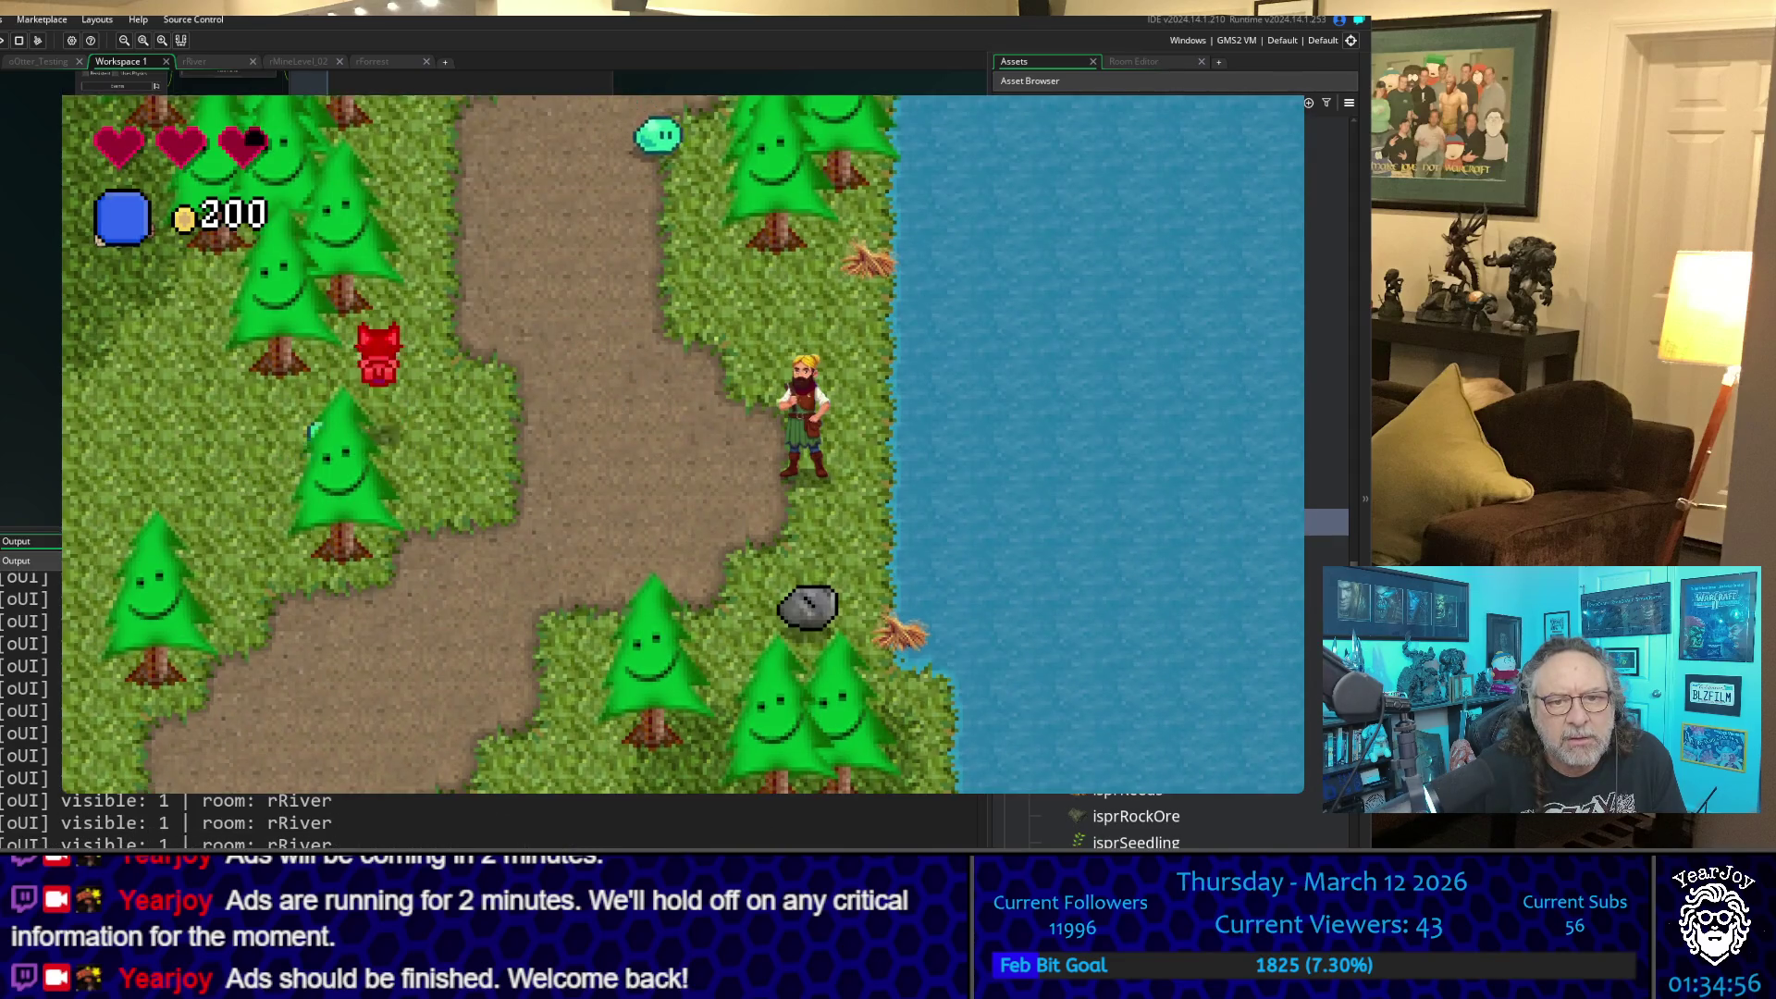
key(Down)
key(Down)
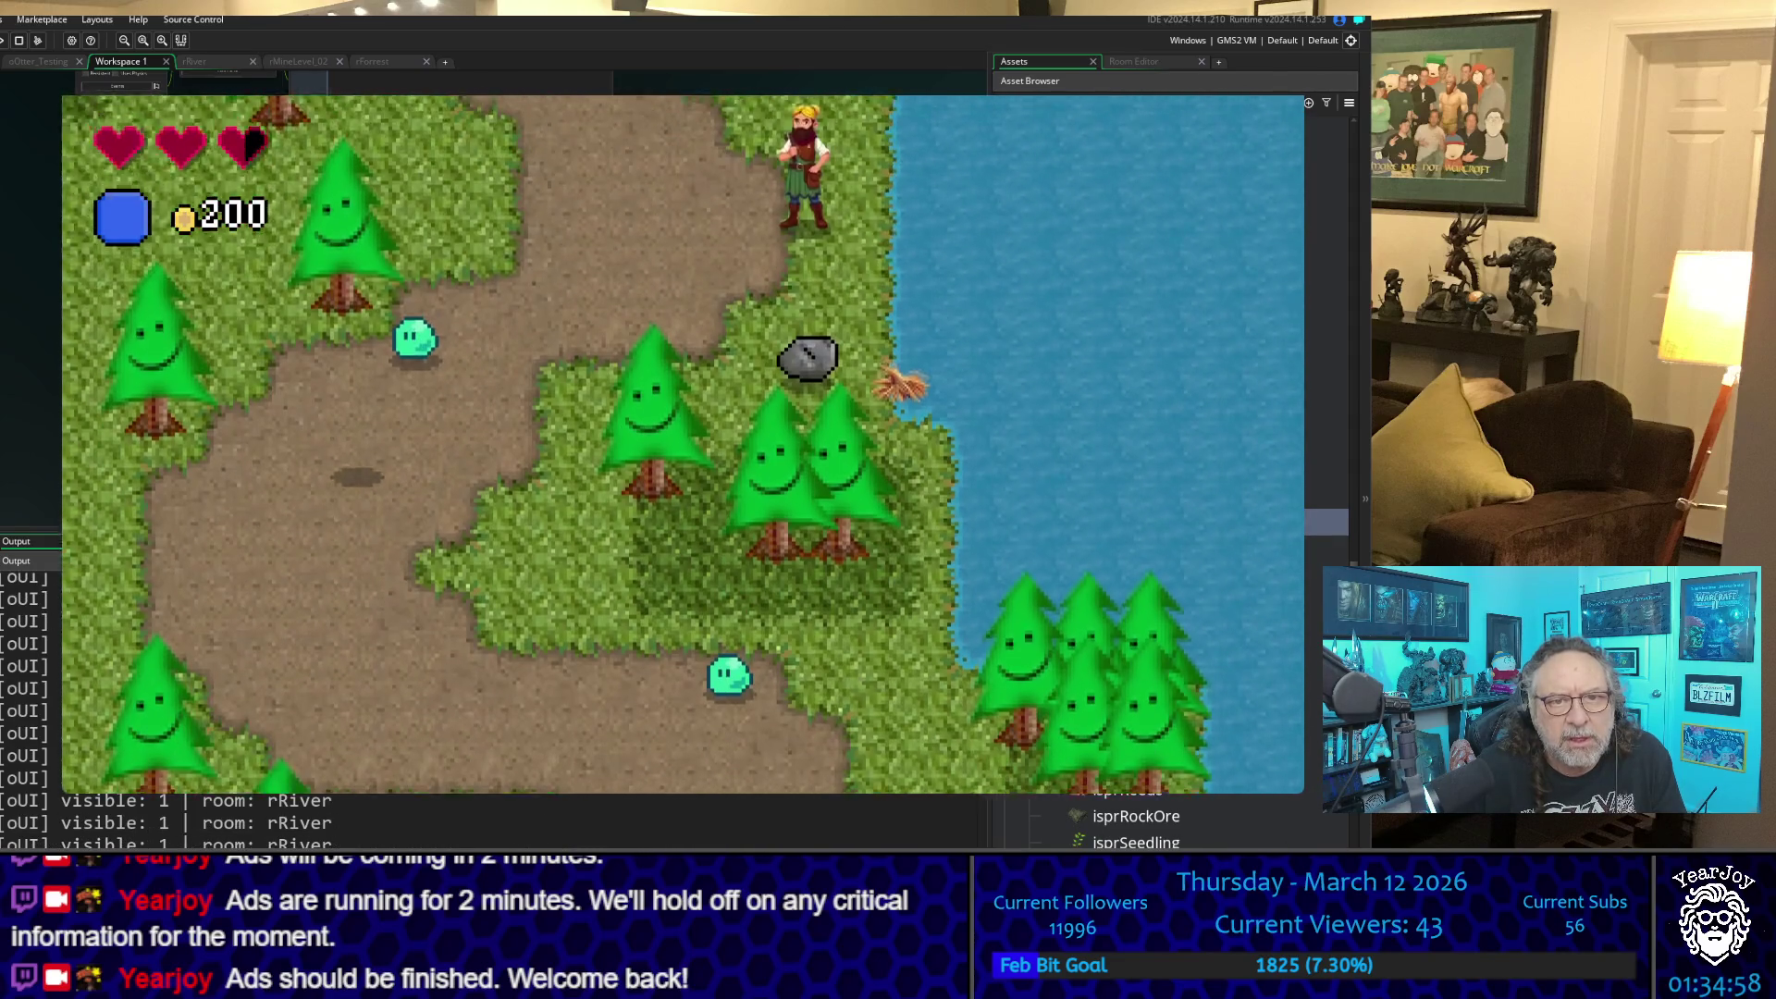
key(Down)
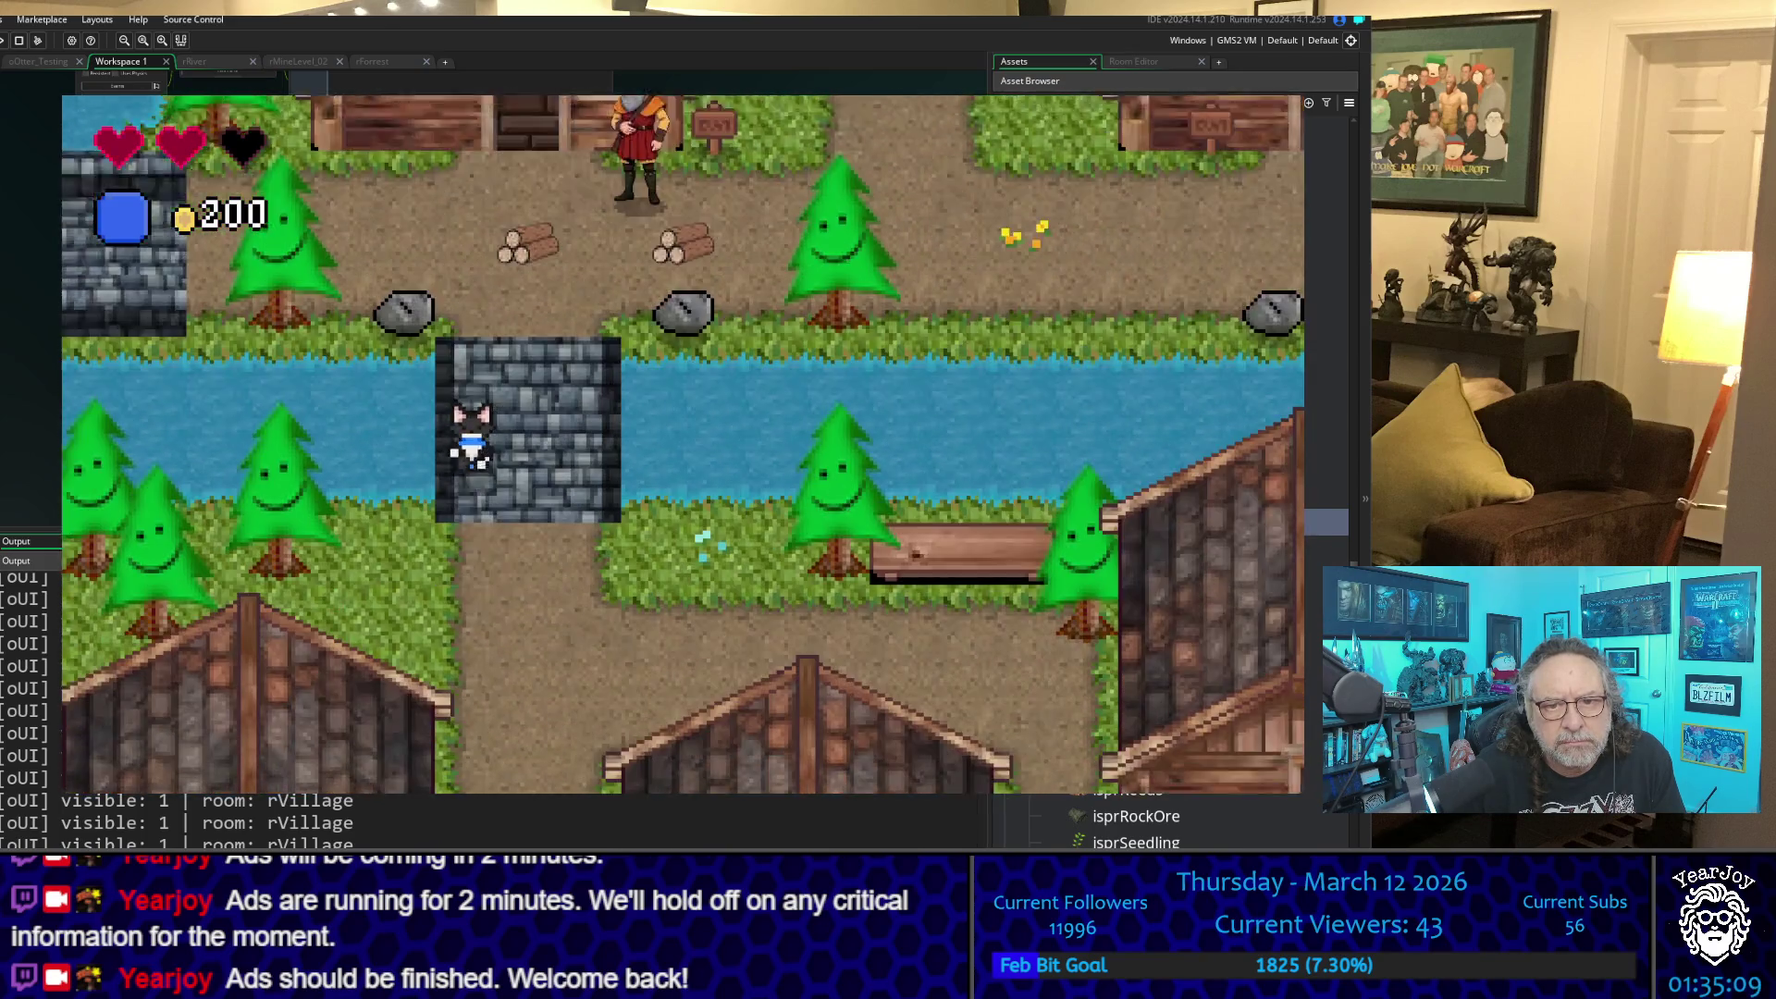
key(Down)
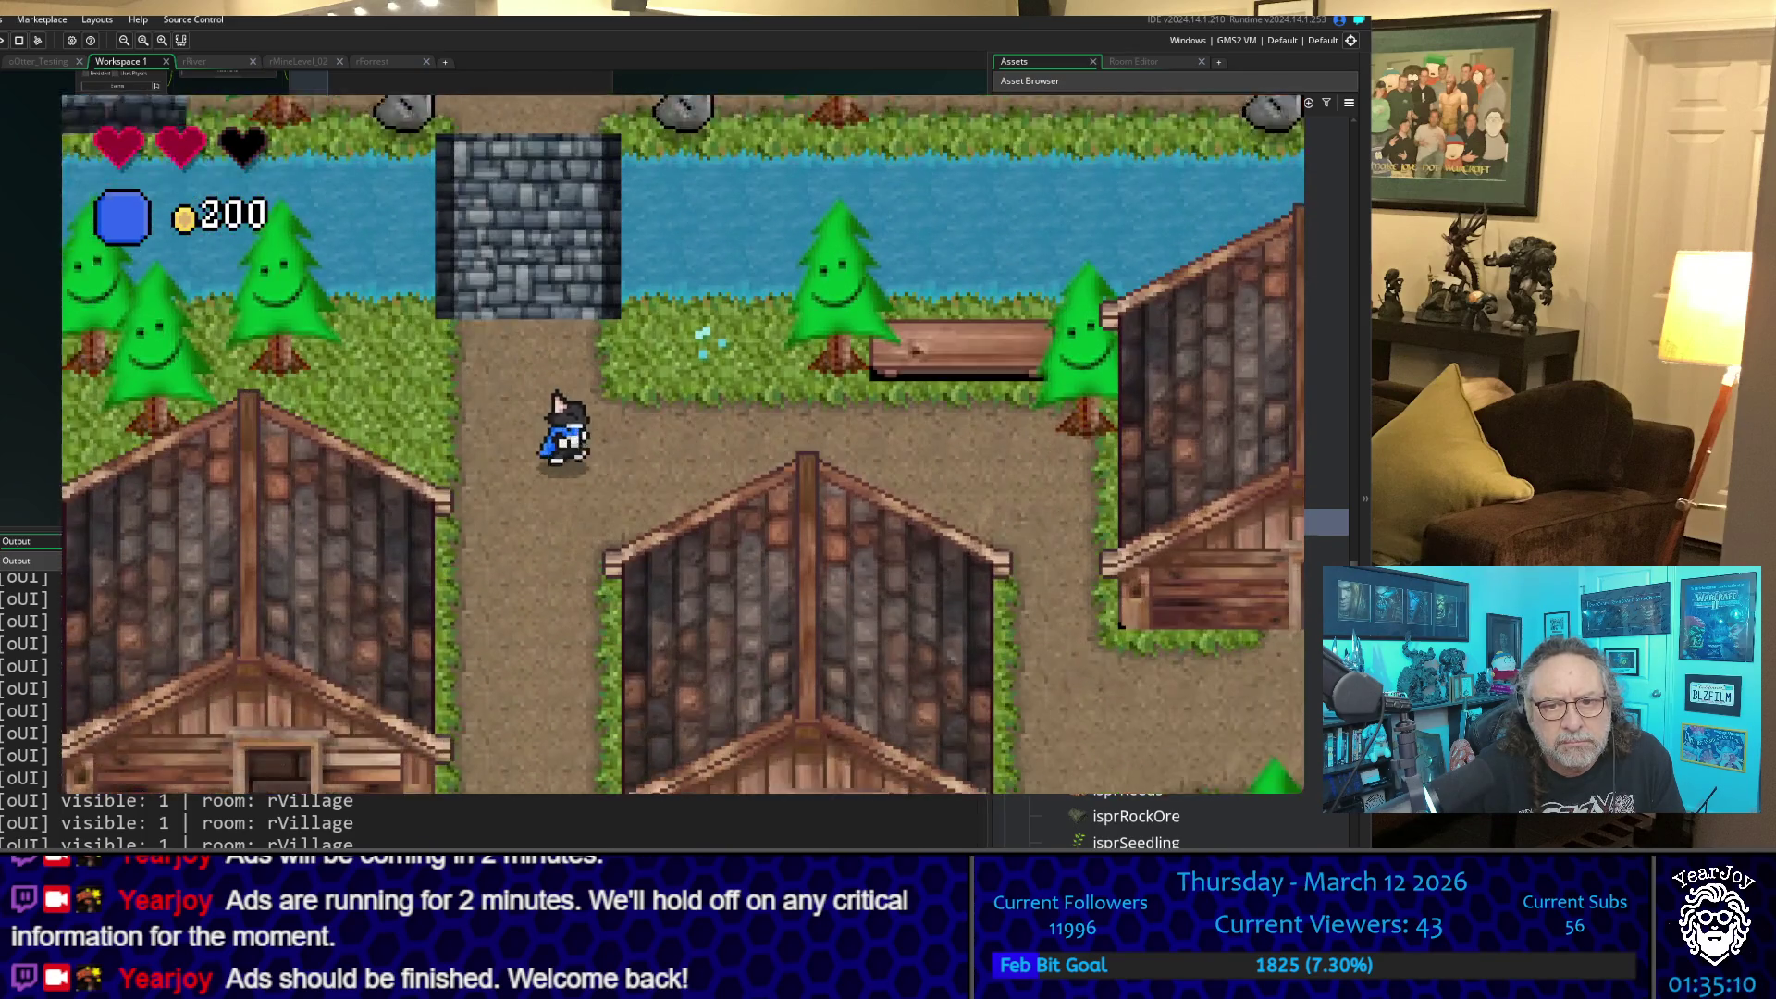
- Walk through the village past the villager row and collect the nearby potion
key(Right)
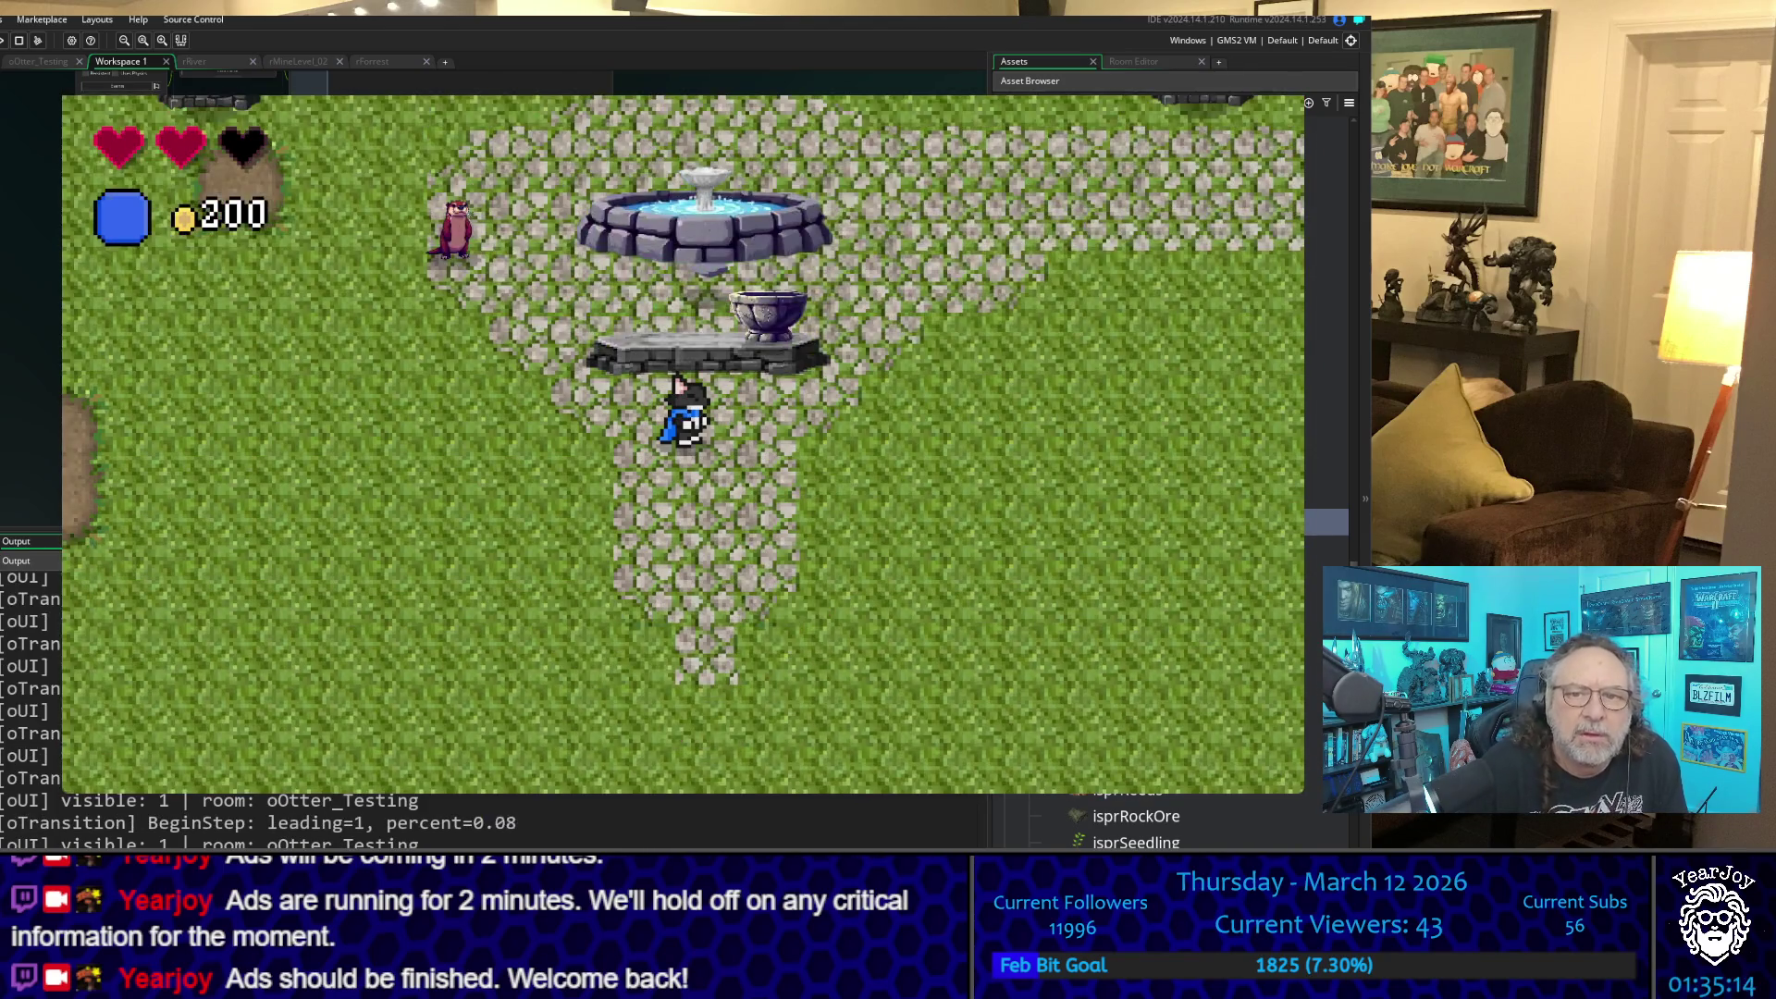
key(Down)
key(Down)
key(Left)
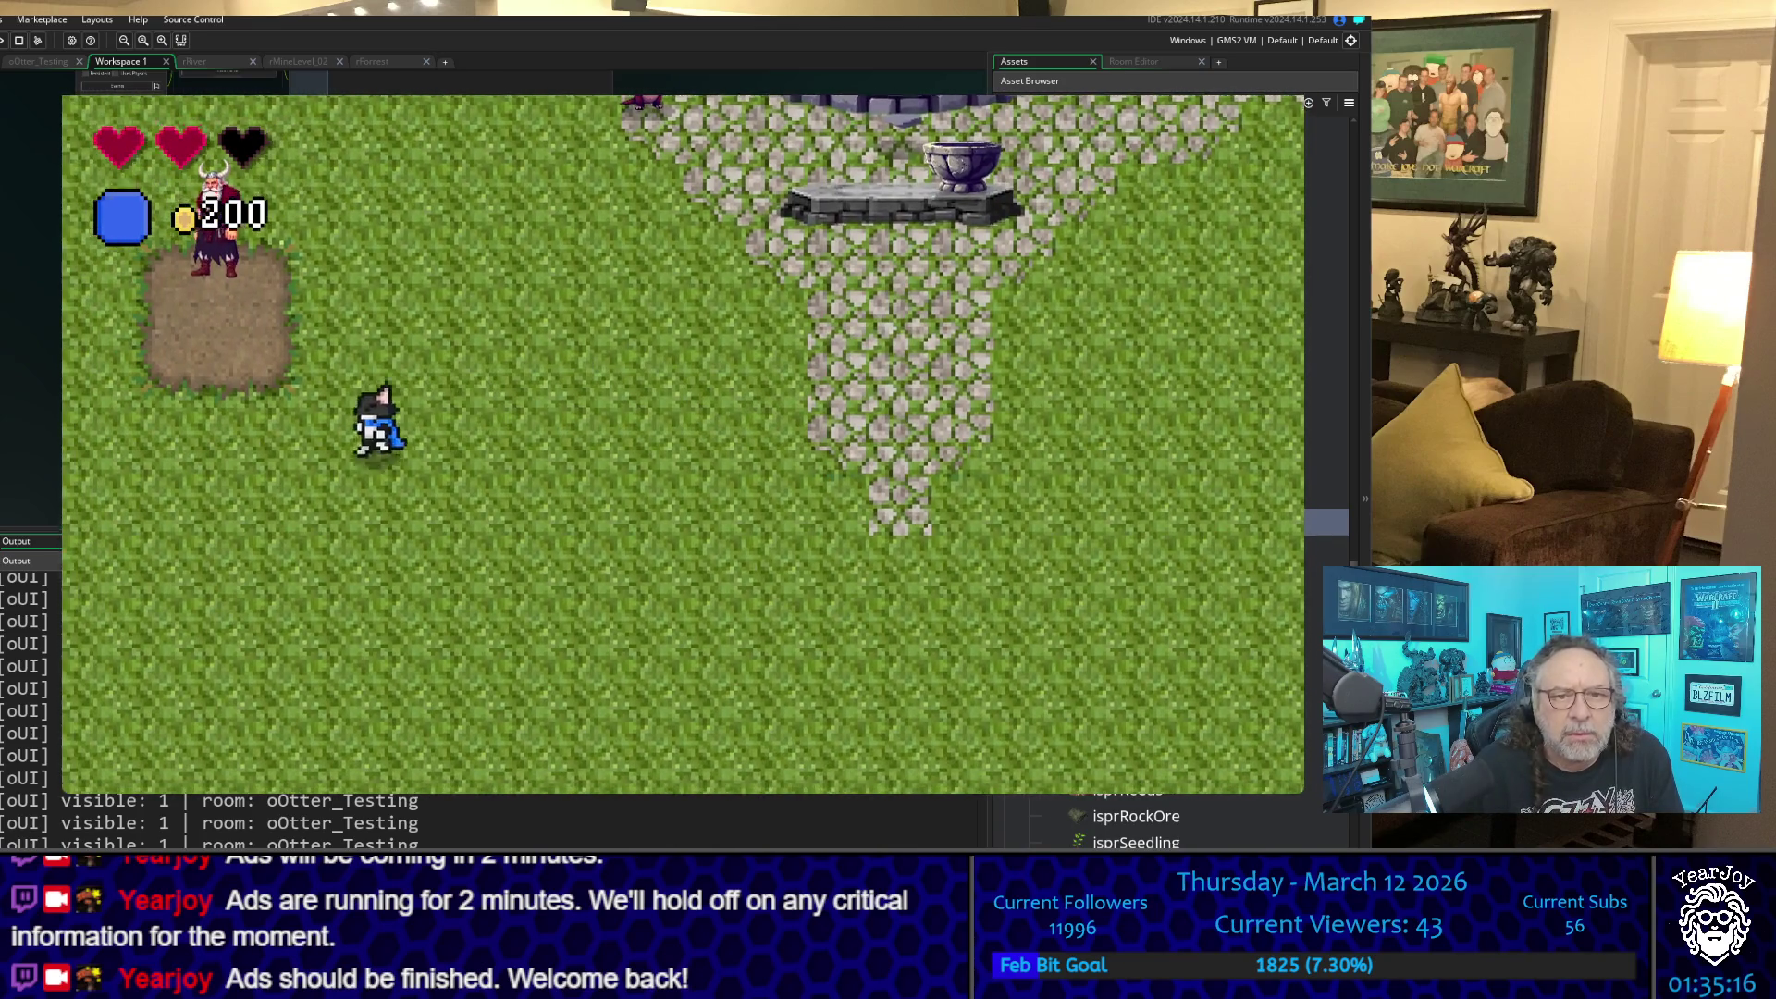
key(Left)
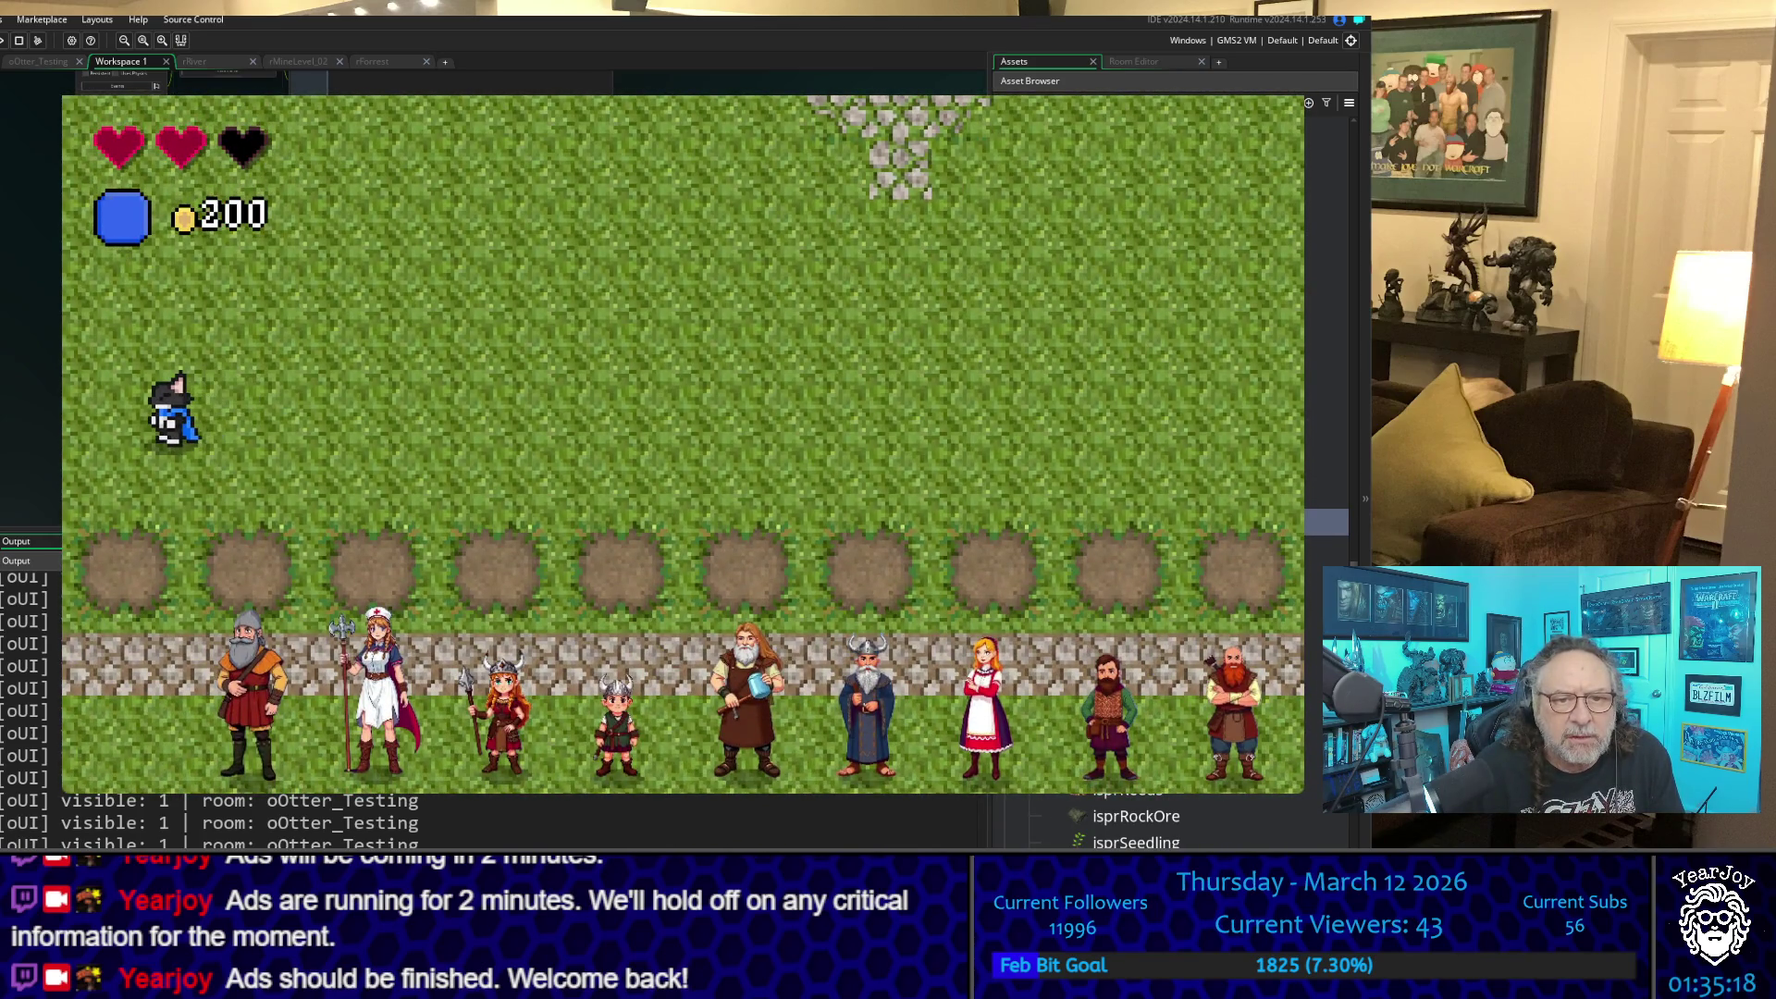
key(Down)
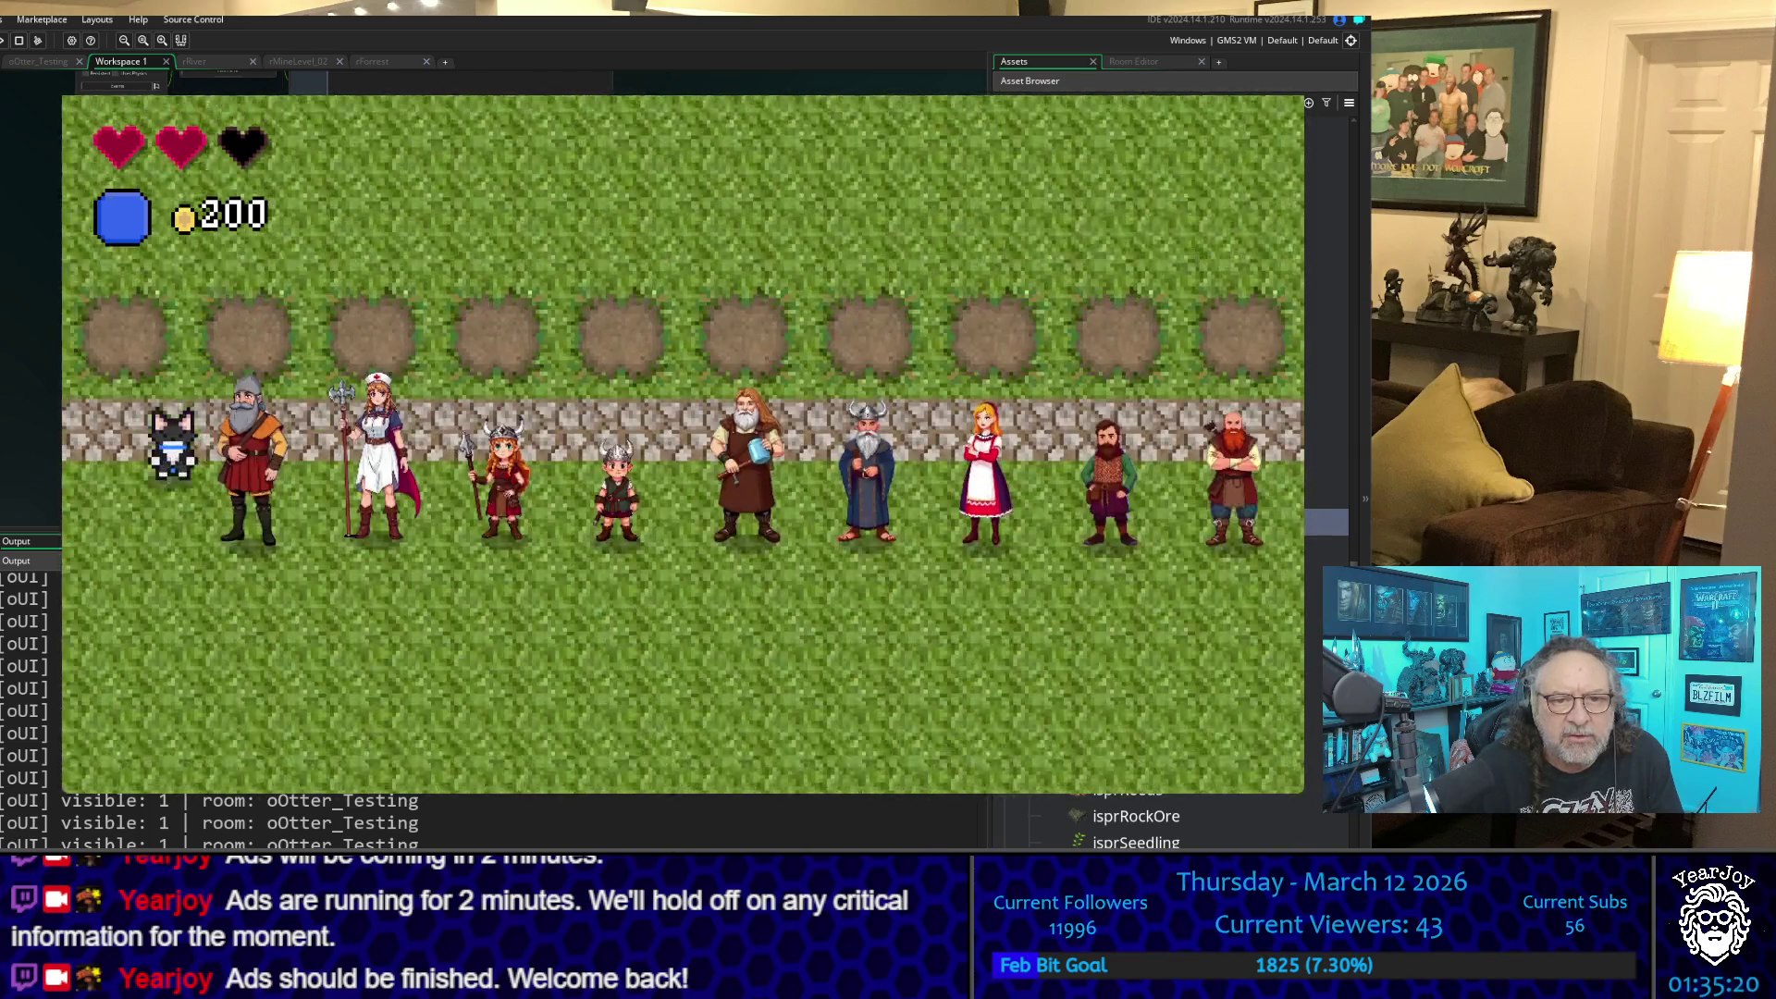
key(Right)
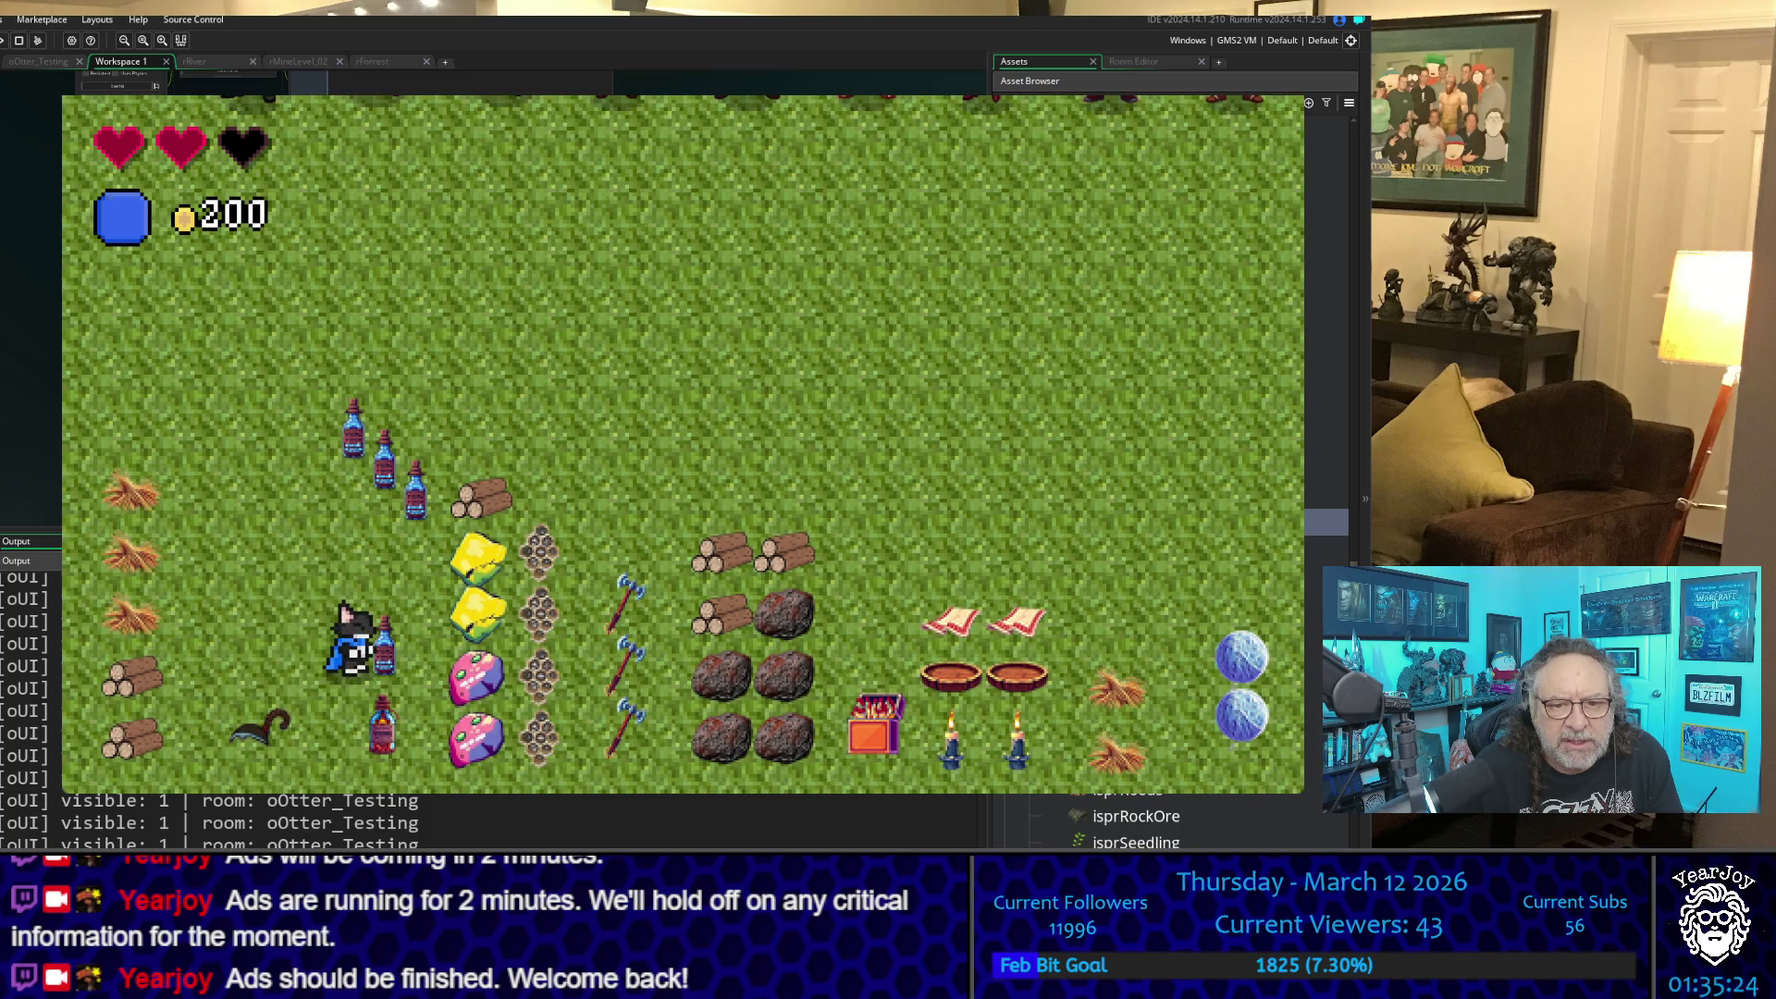
key(Left)
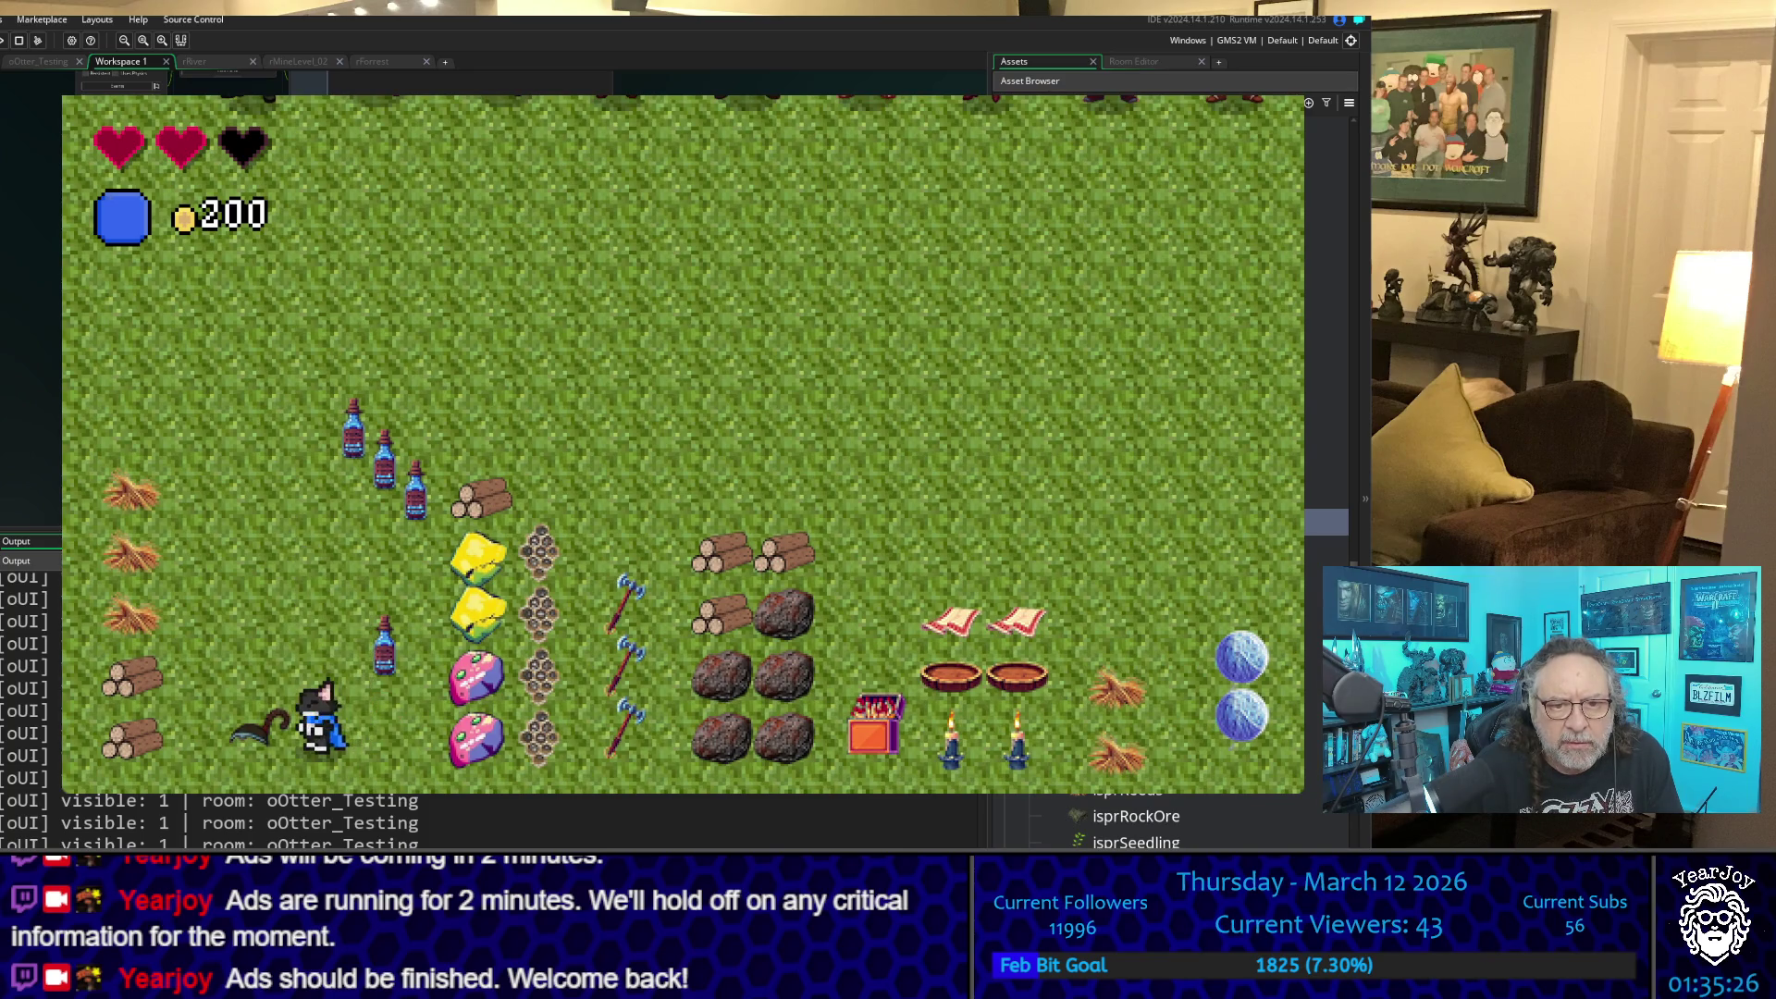
- Walk back through the river room into rVillage and open the inventory on the MedPot potion
key(Up)
key(Left)
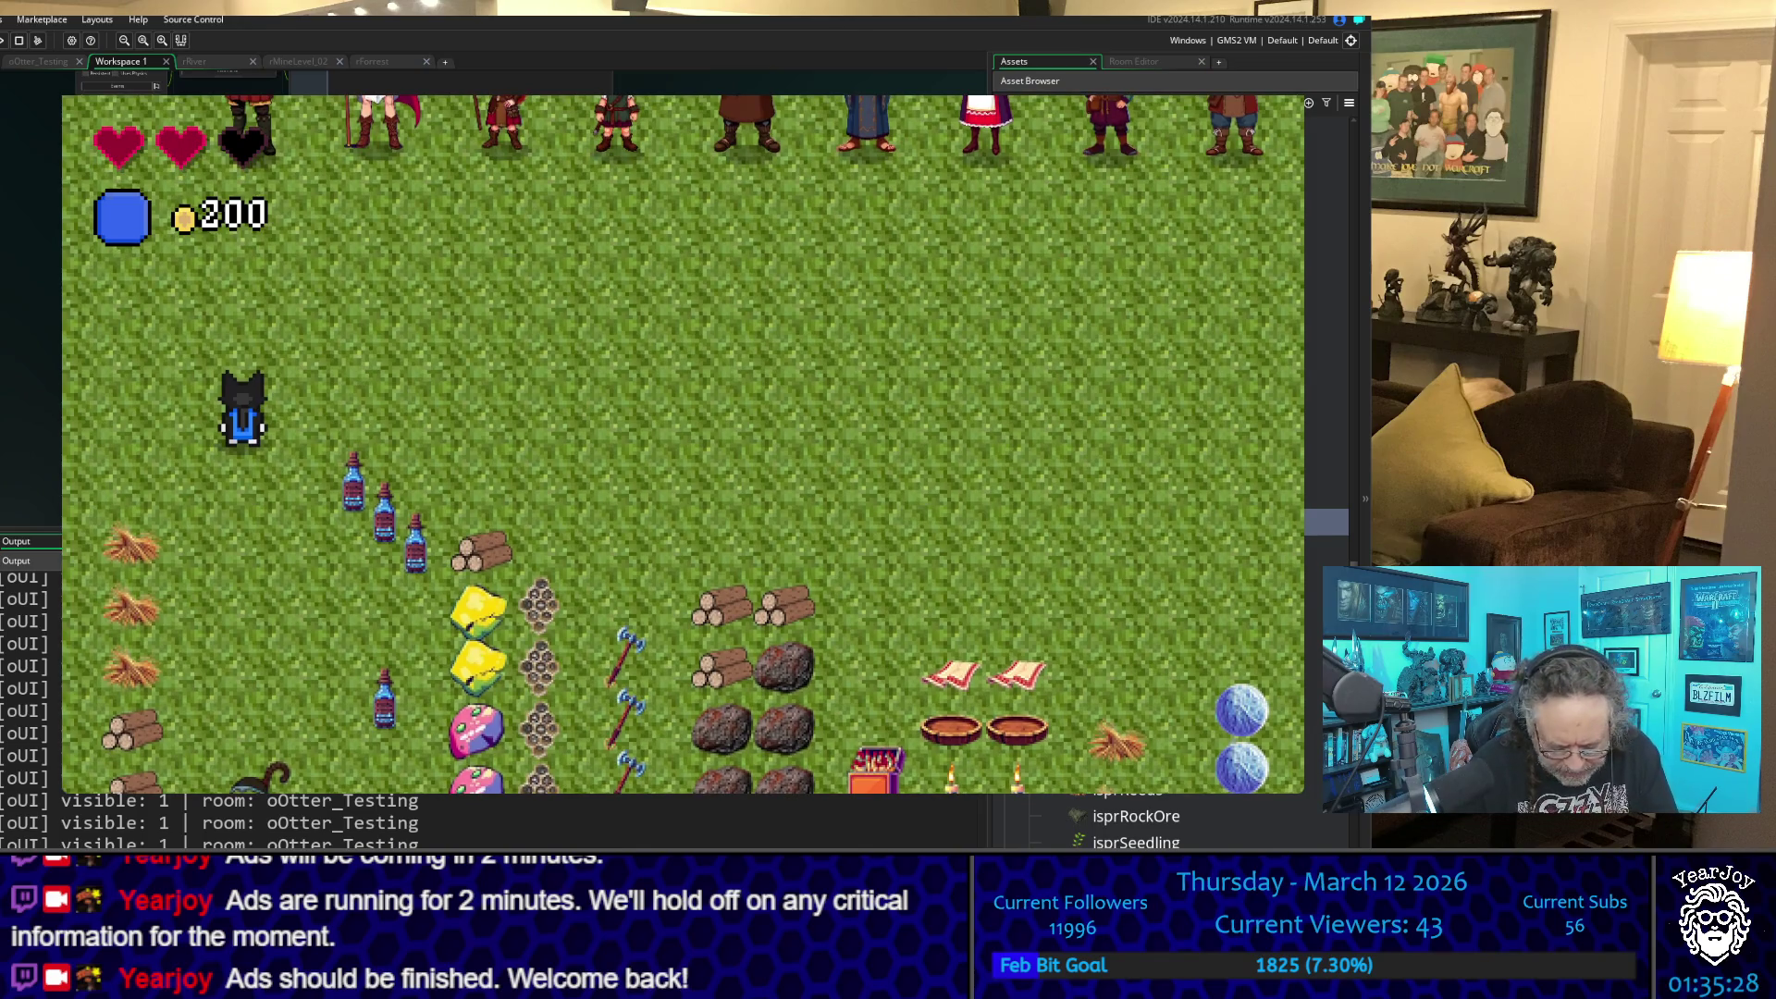
key(Up)
key(Left)
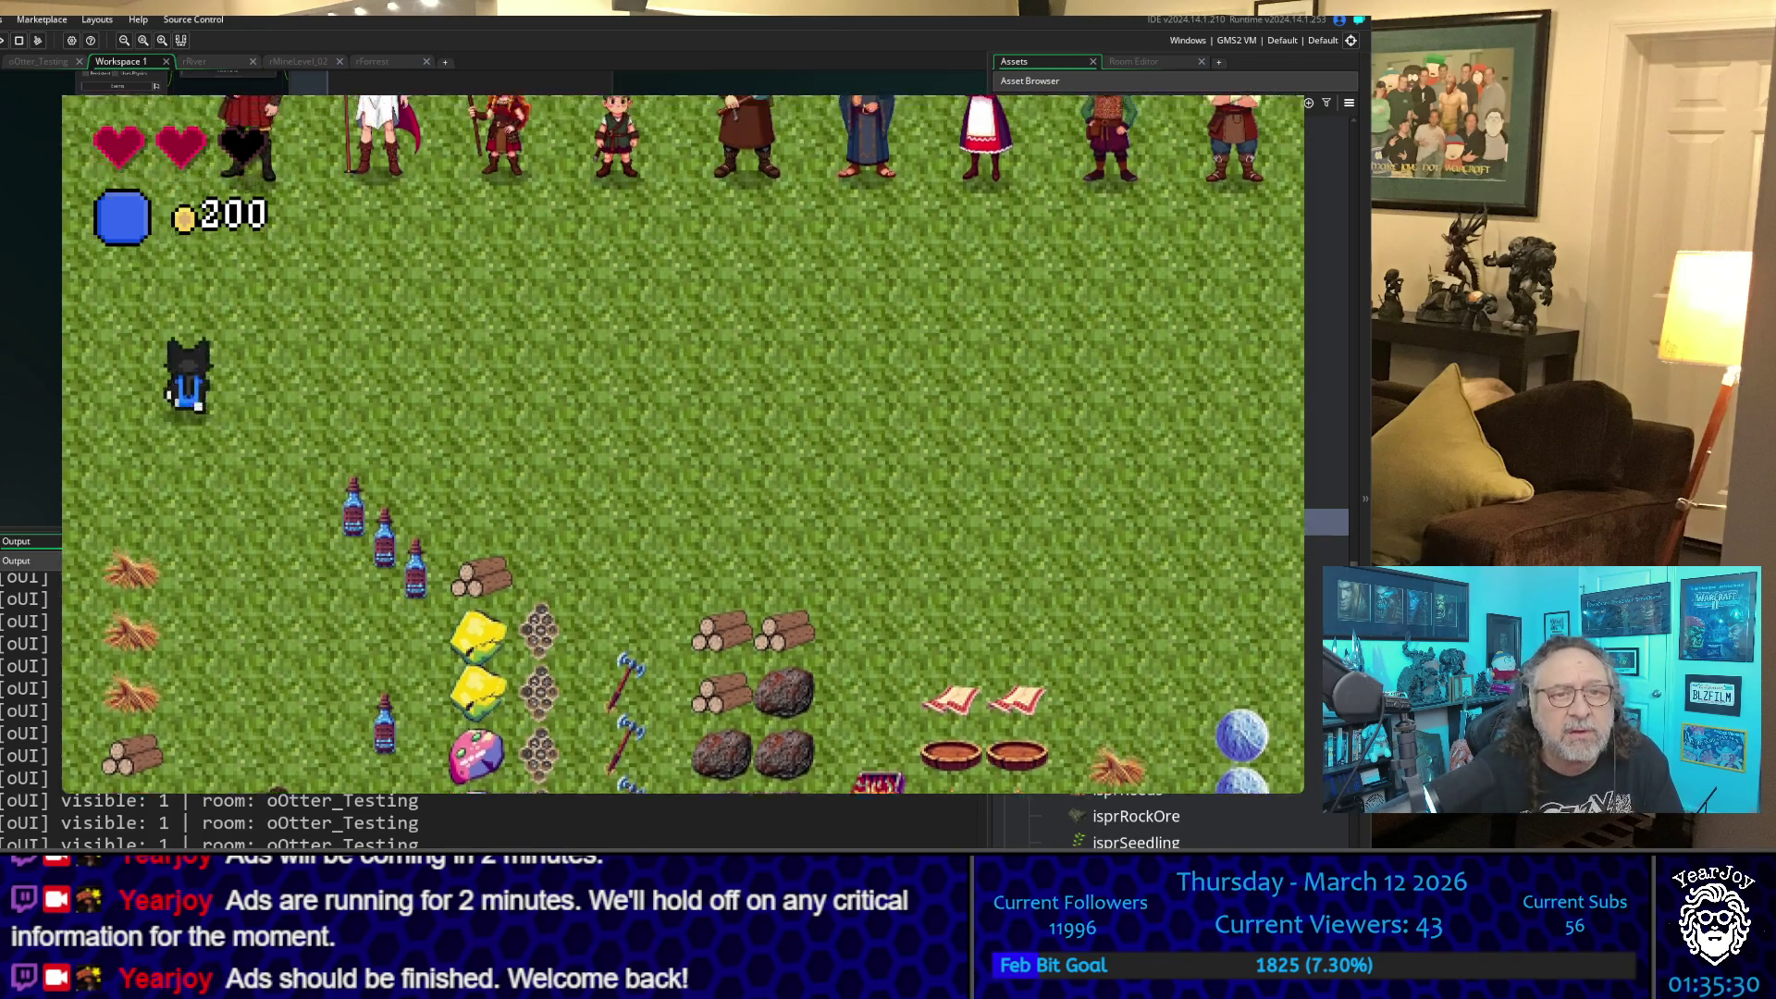
key(Up)
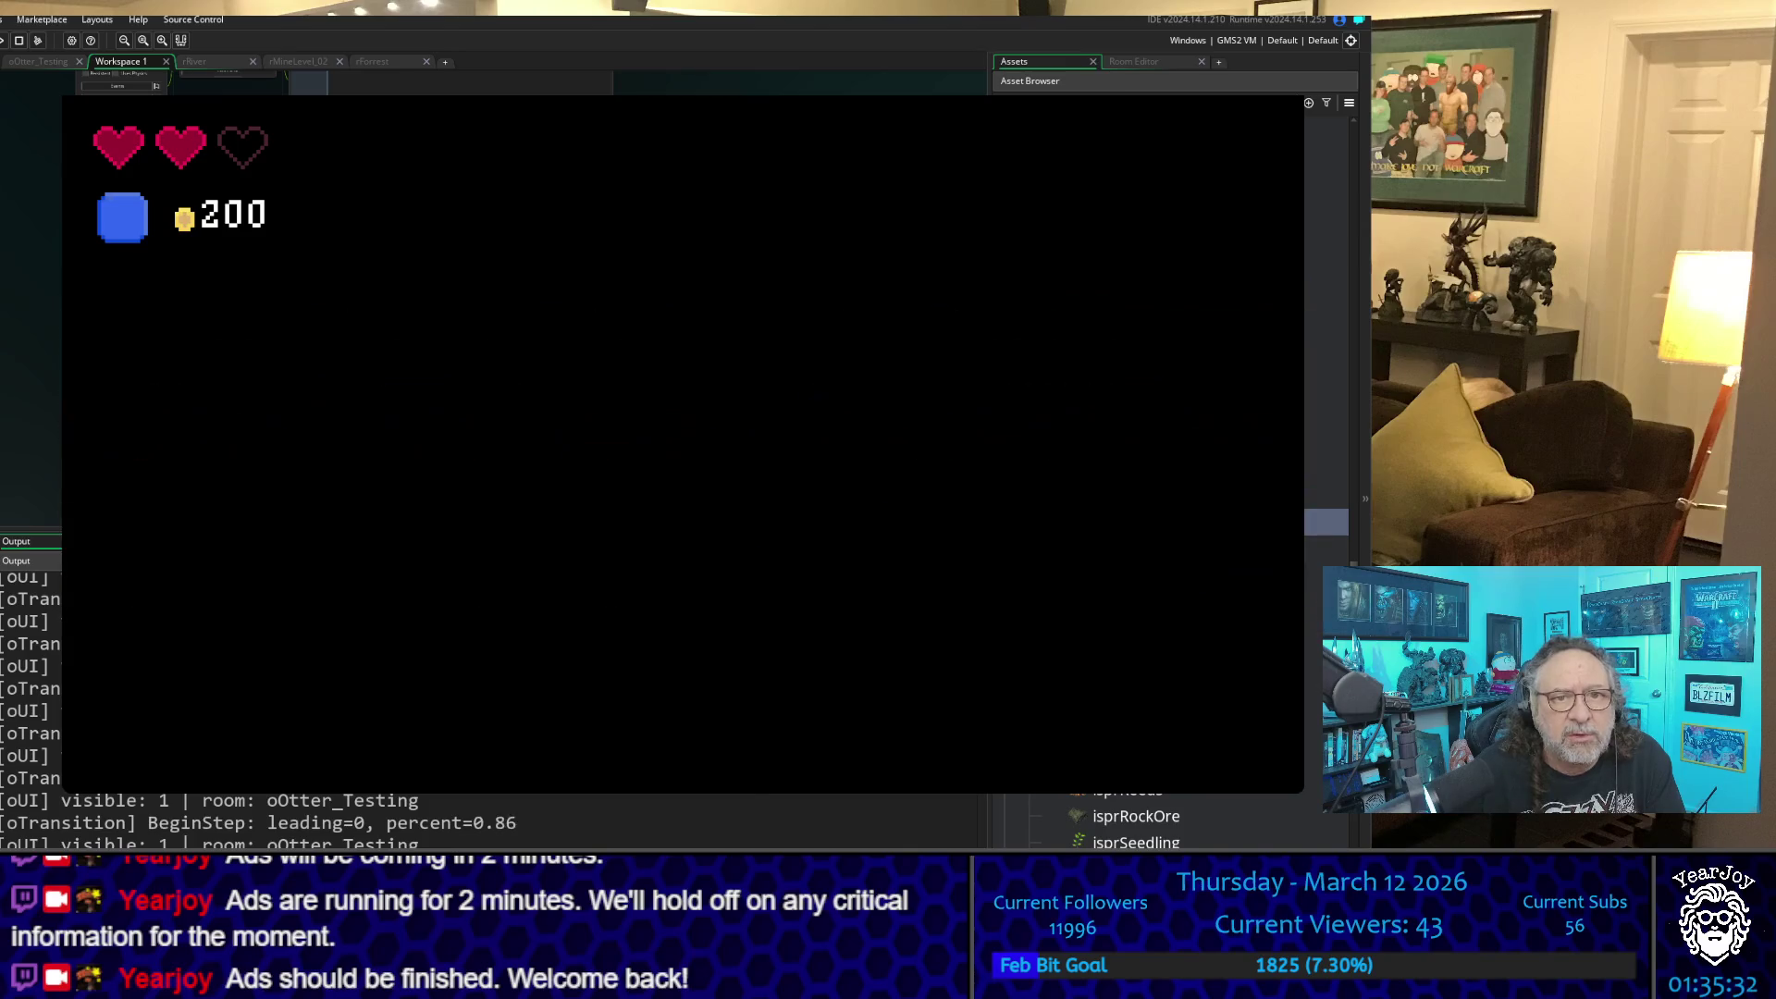
key(Left)
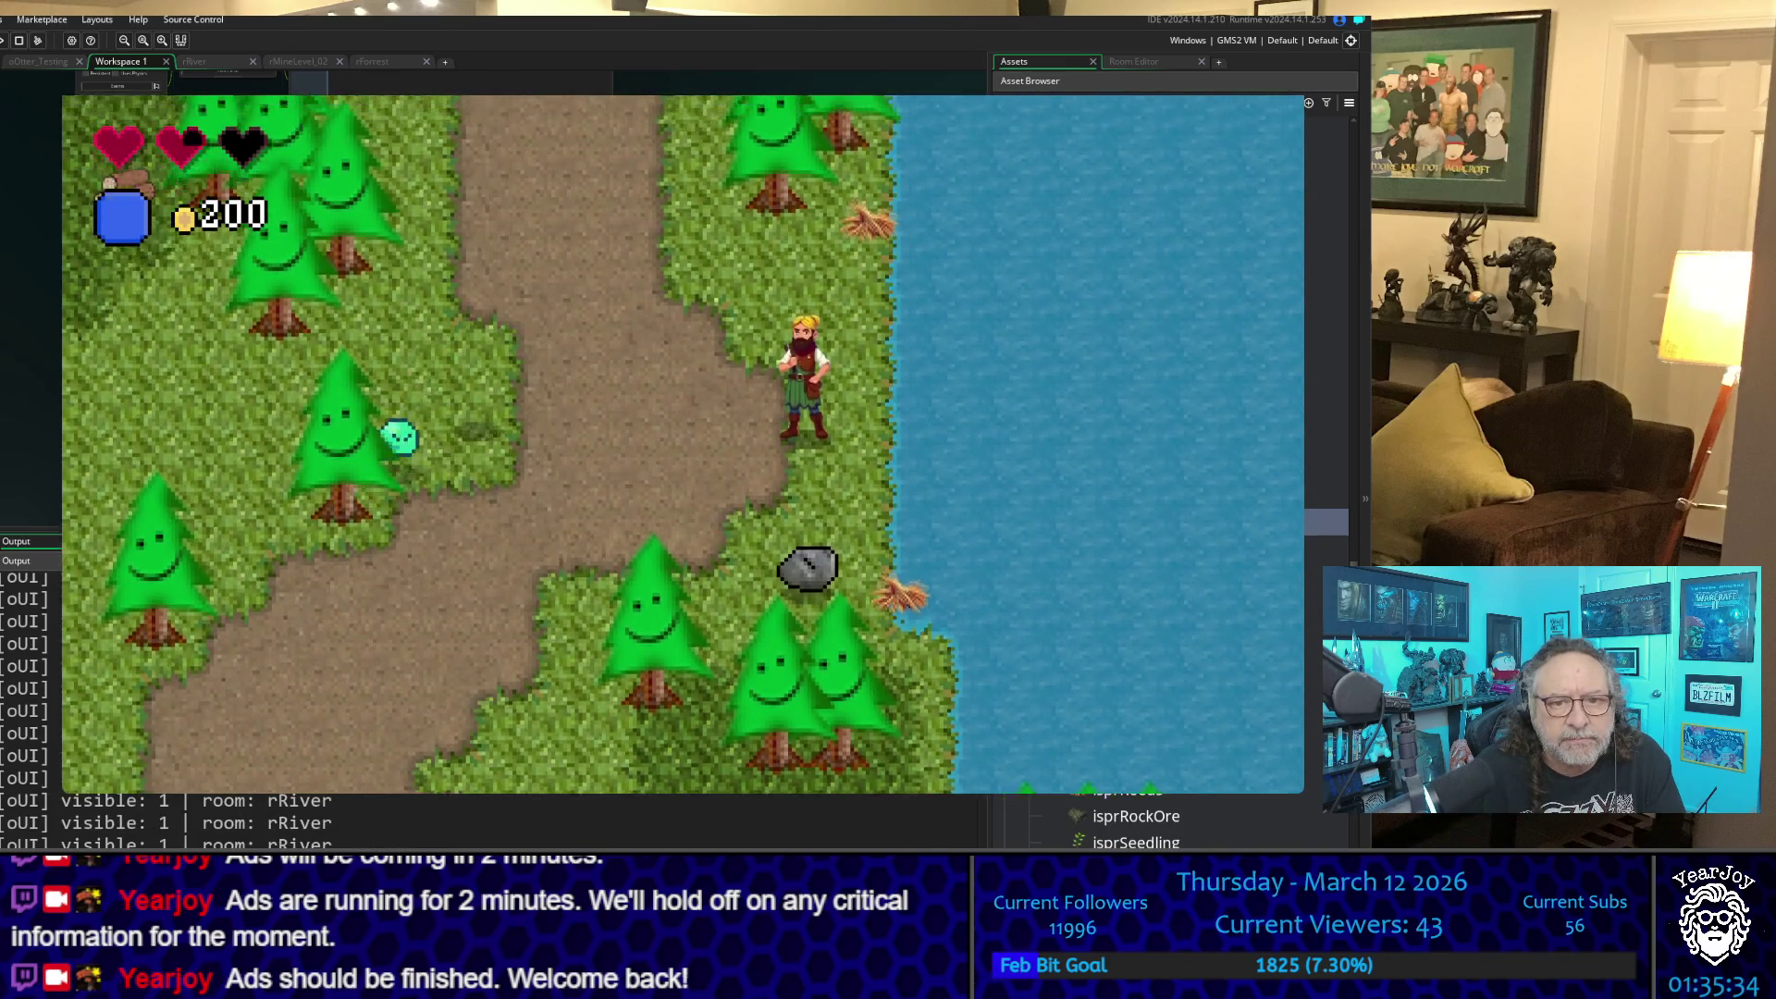
key(Down)
key(Left)
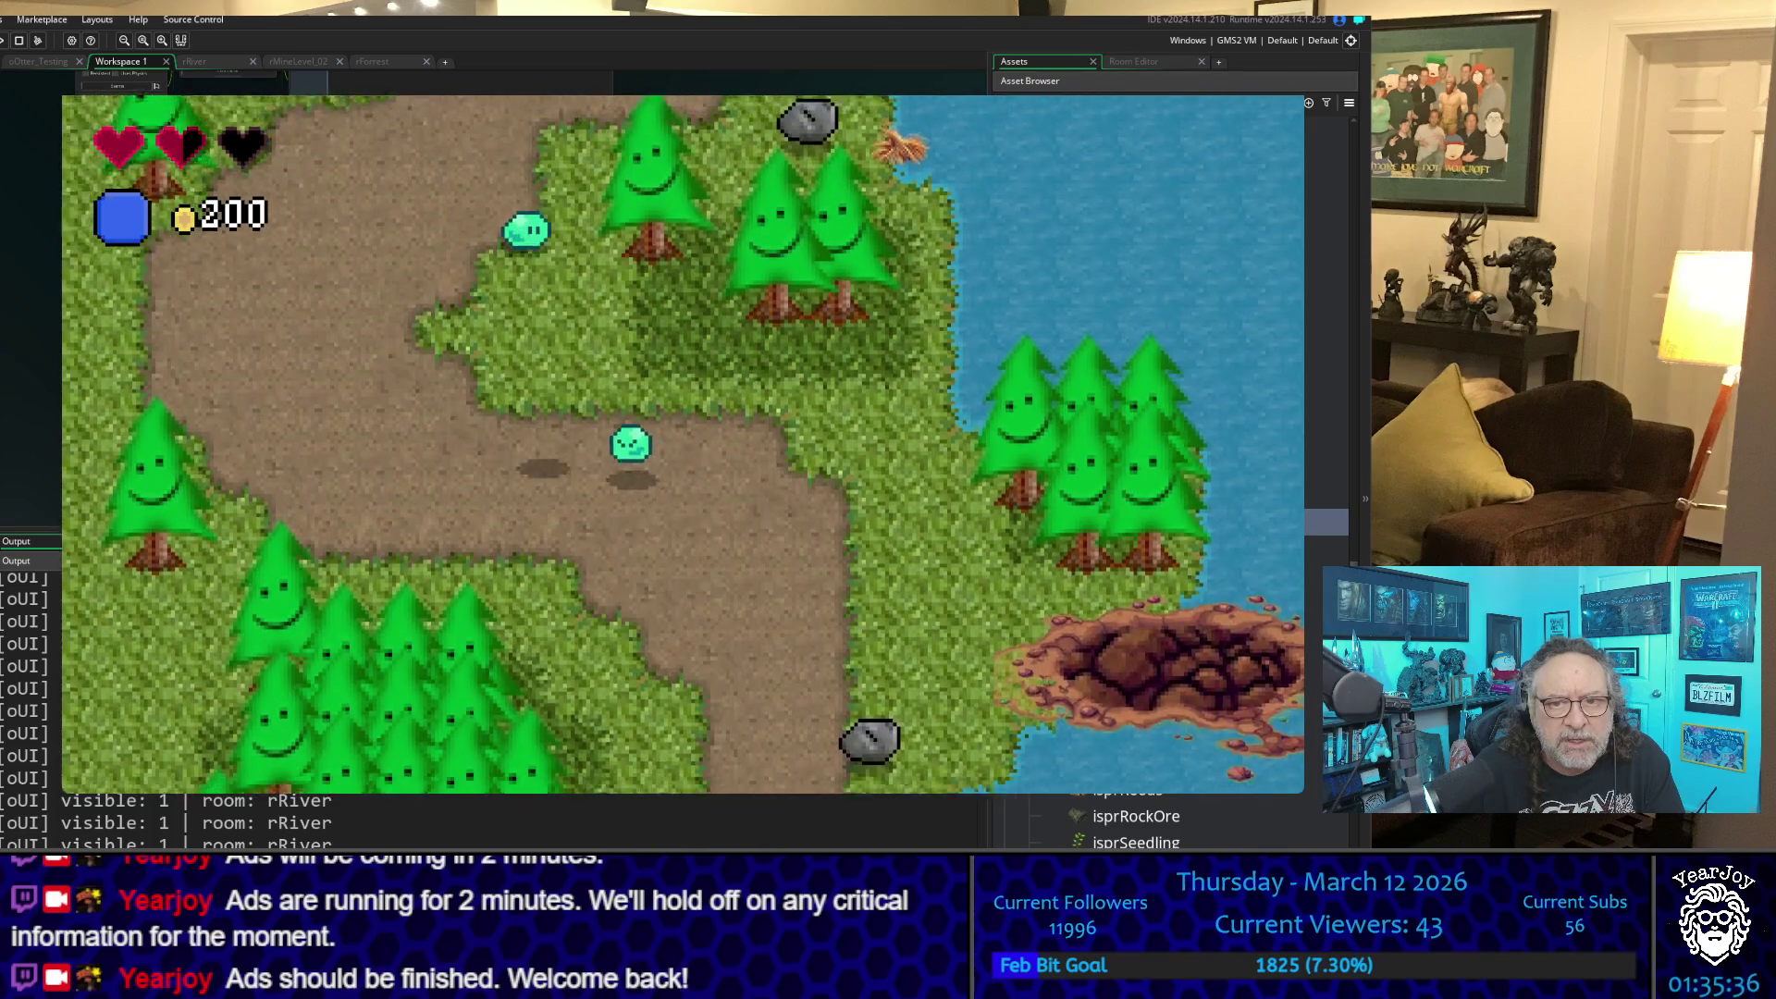
key(Down)
key(Right)
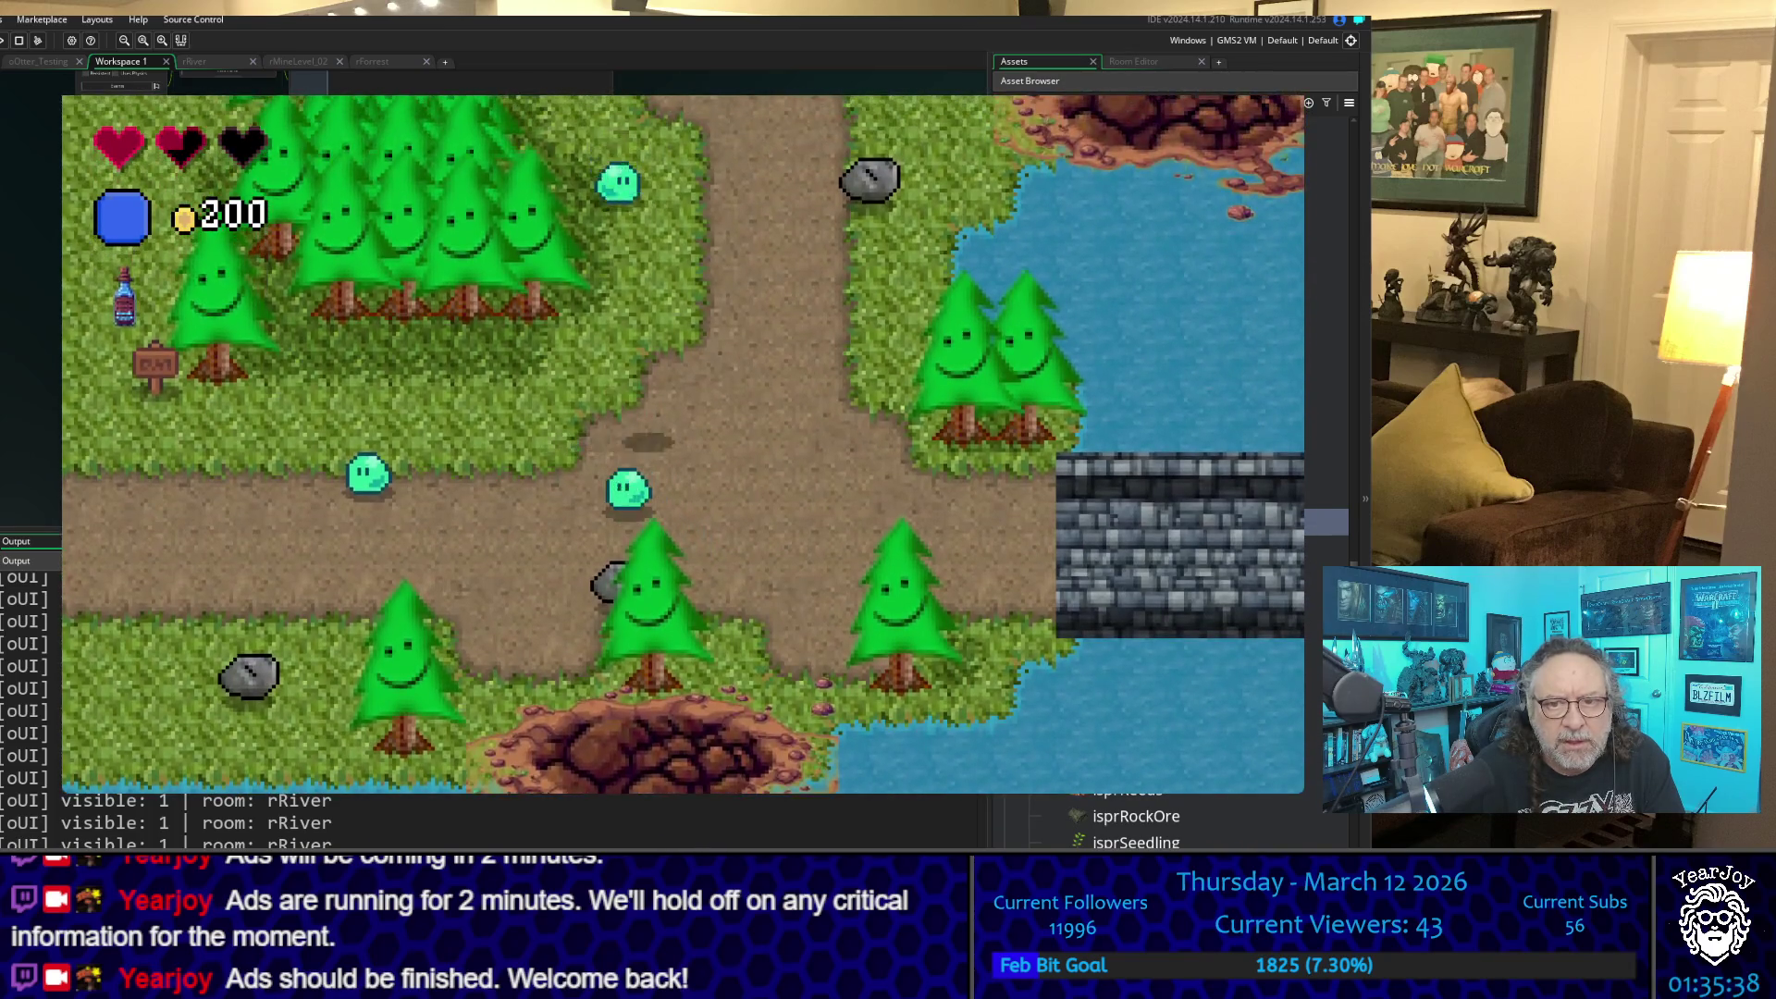
key(Right)
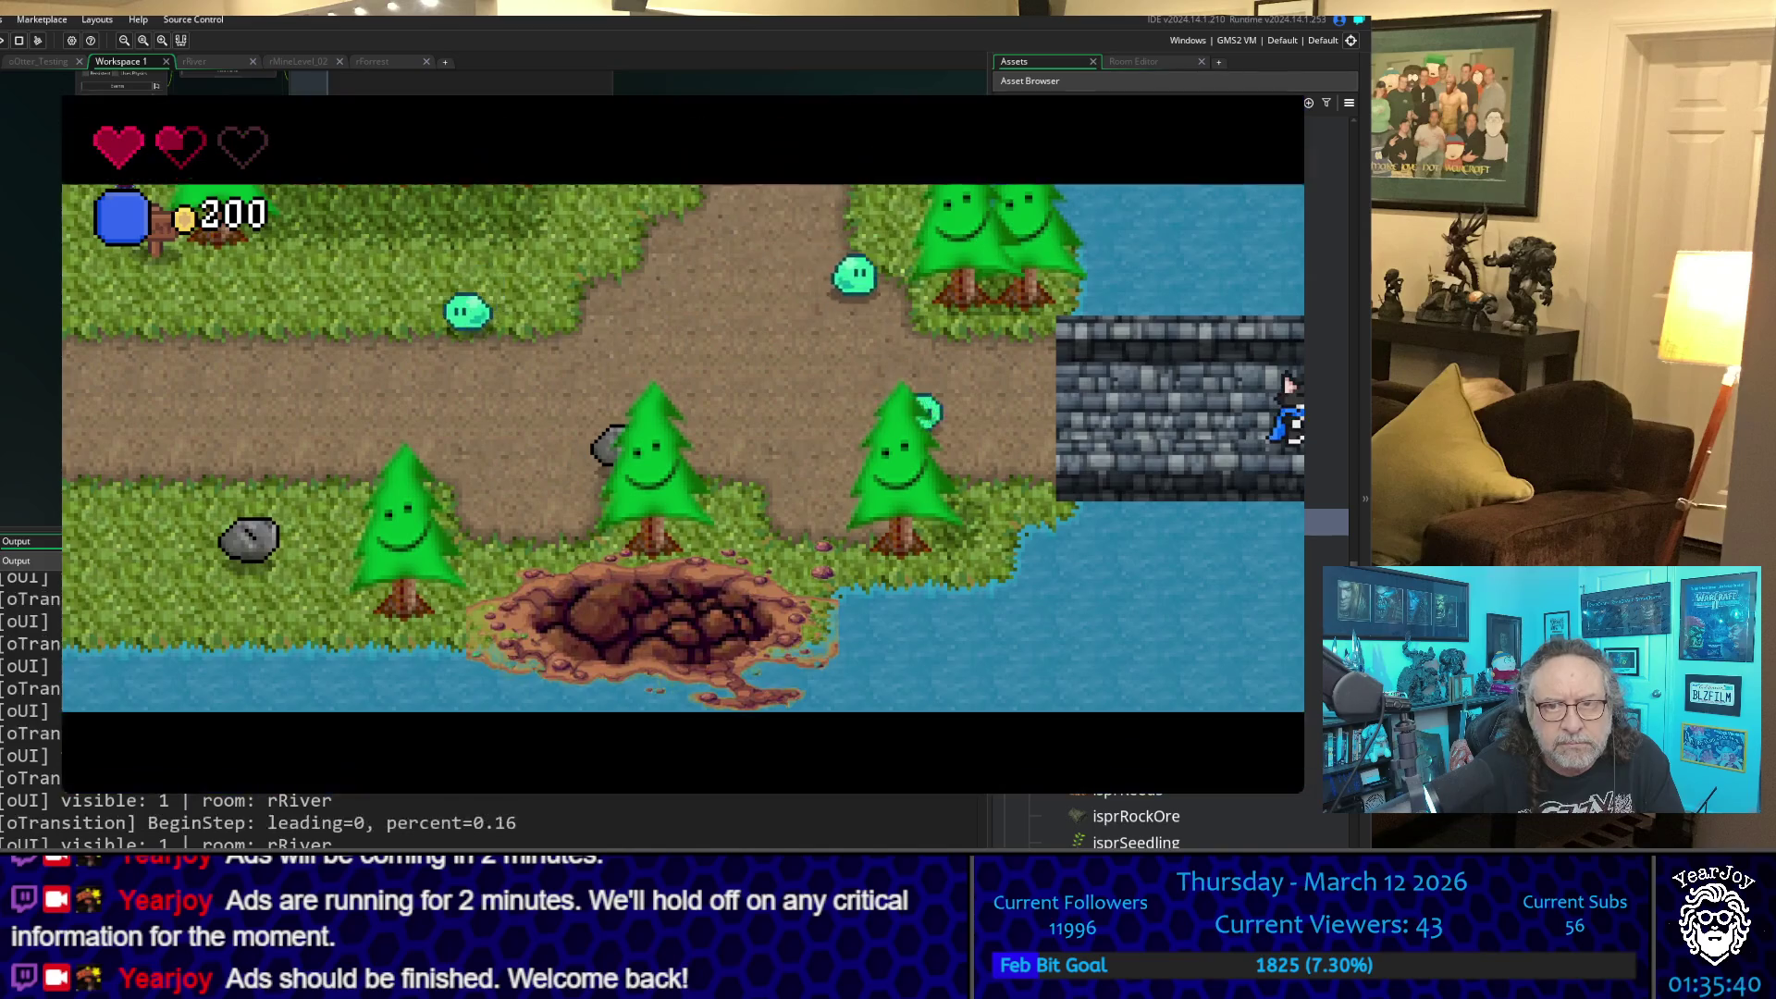
key(Right)
key(Down)
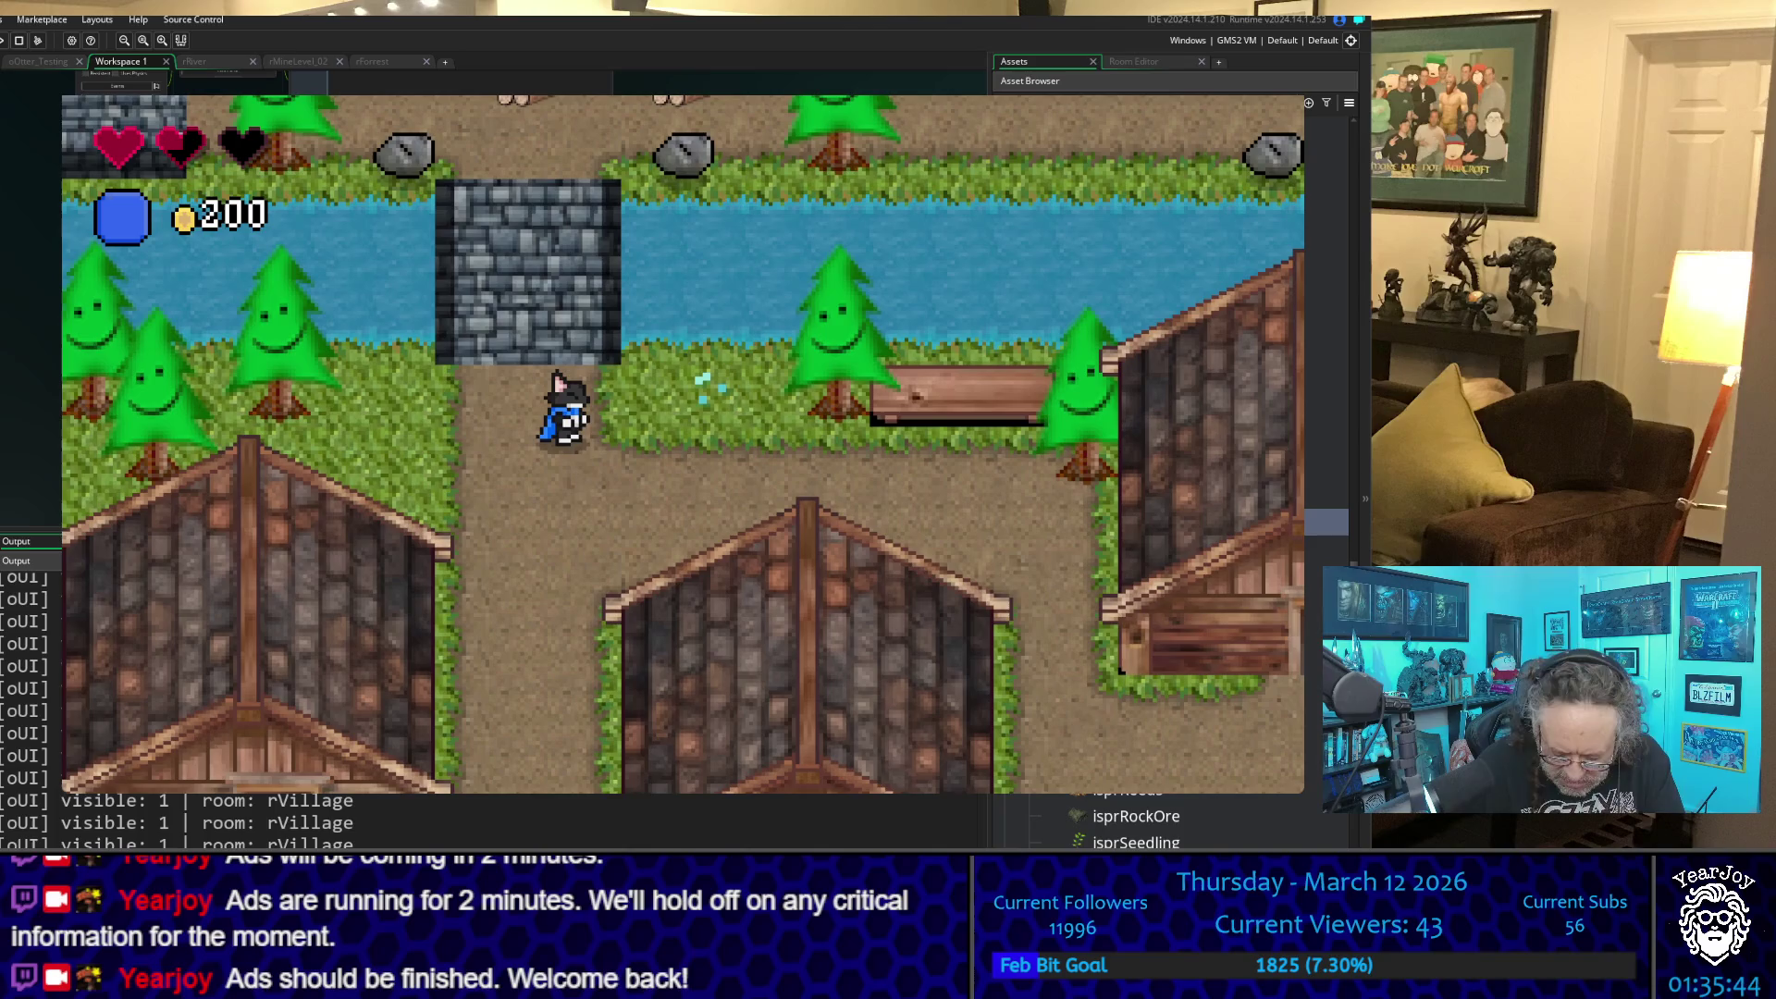
key(i)
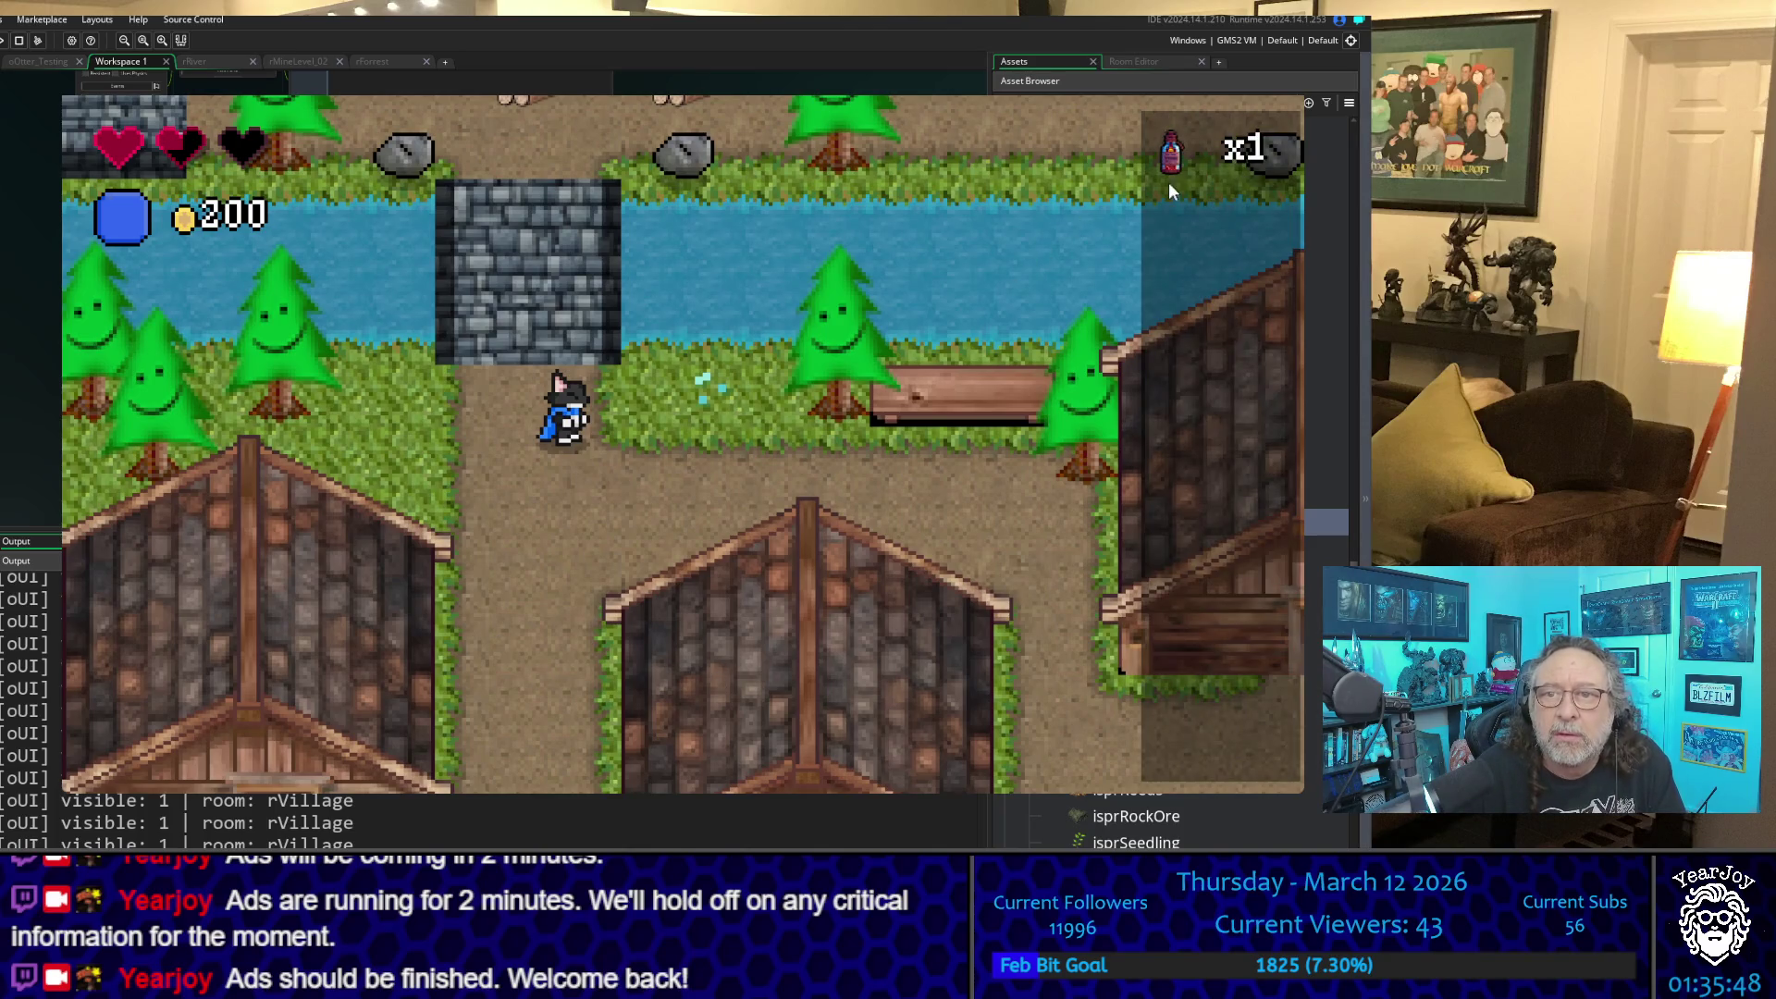
click(1163, 239)
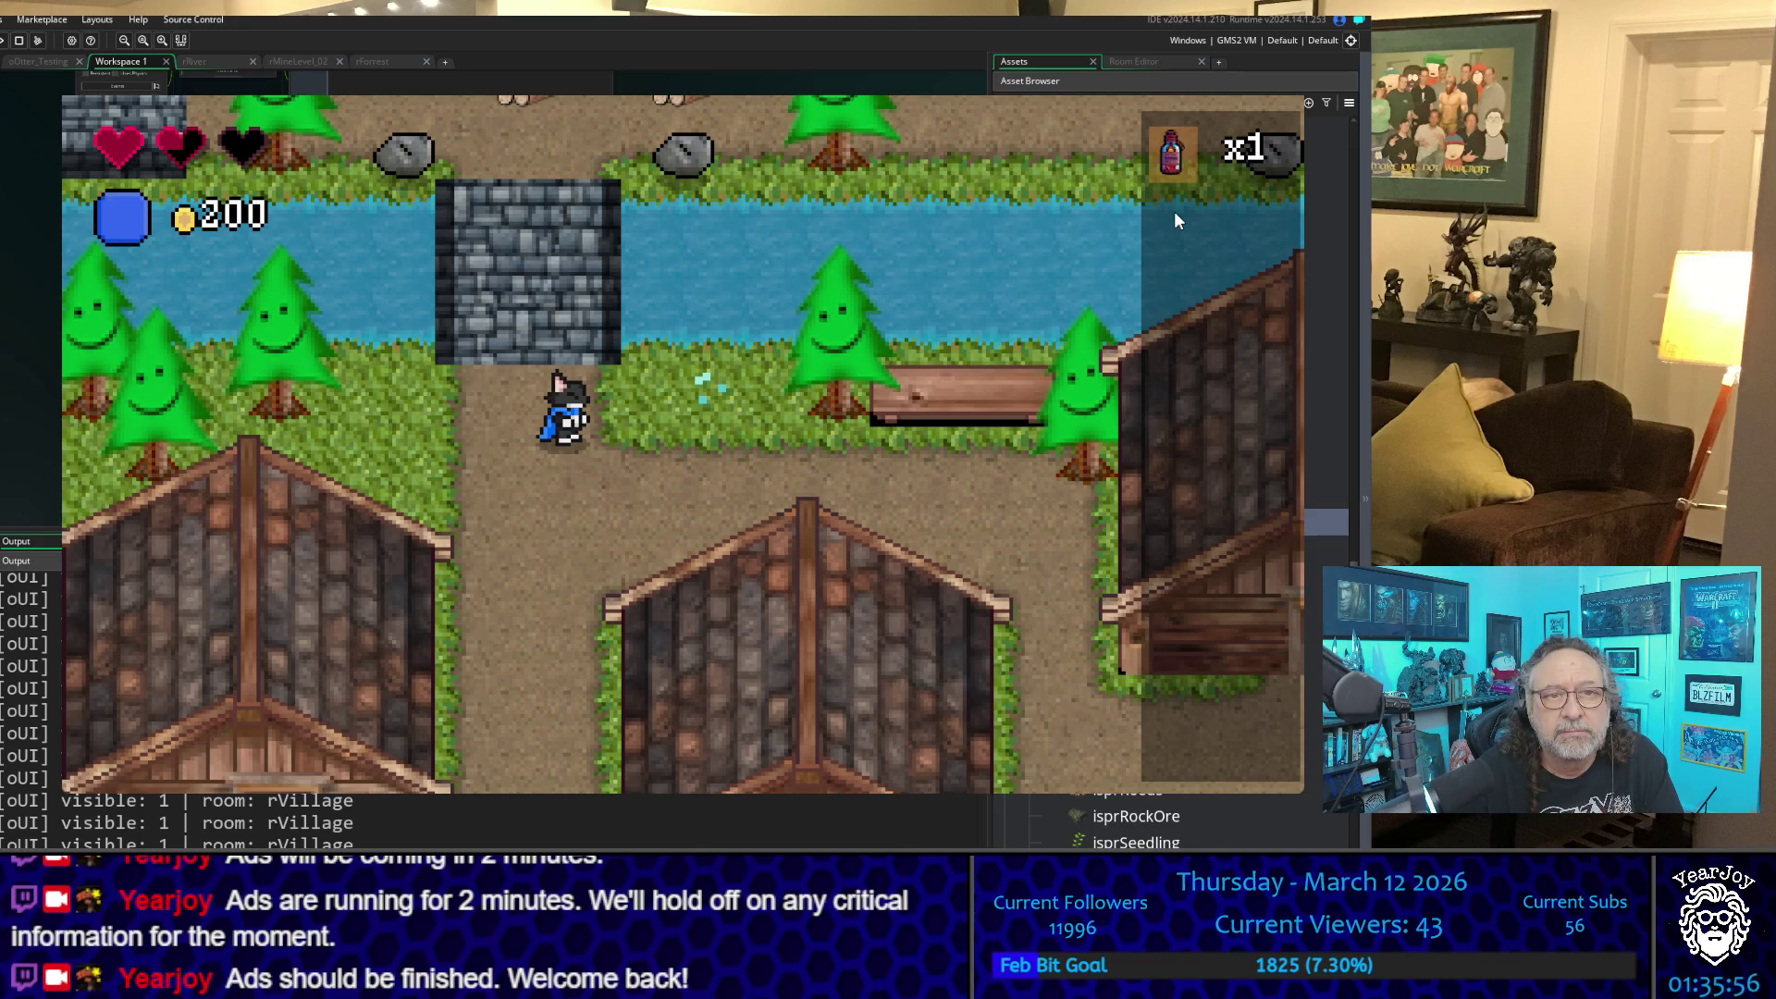
- Try using the MedPot, then walk into oOtter_Testing and collect the potions
key(e)
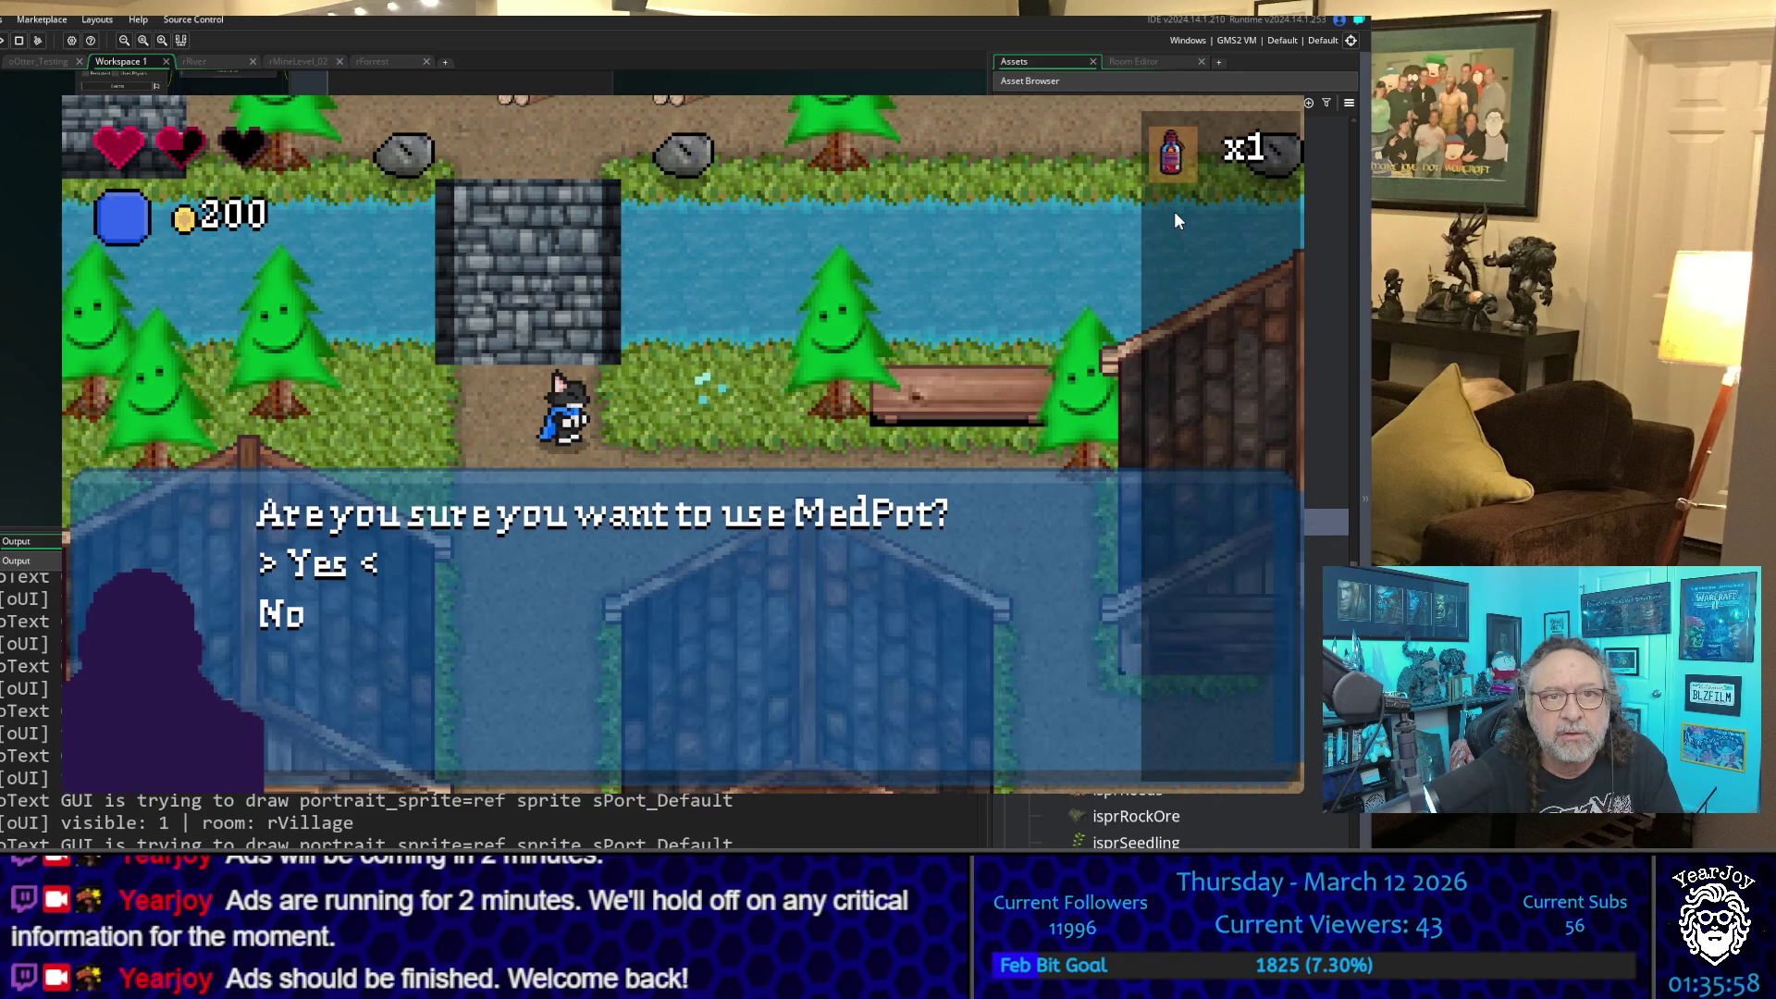
key(Return)
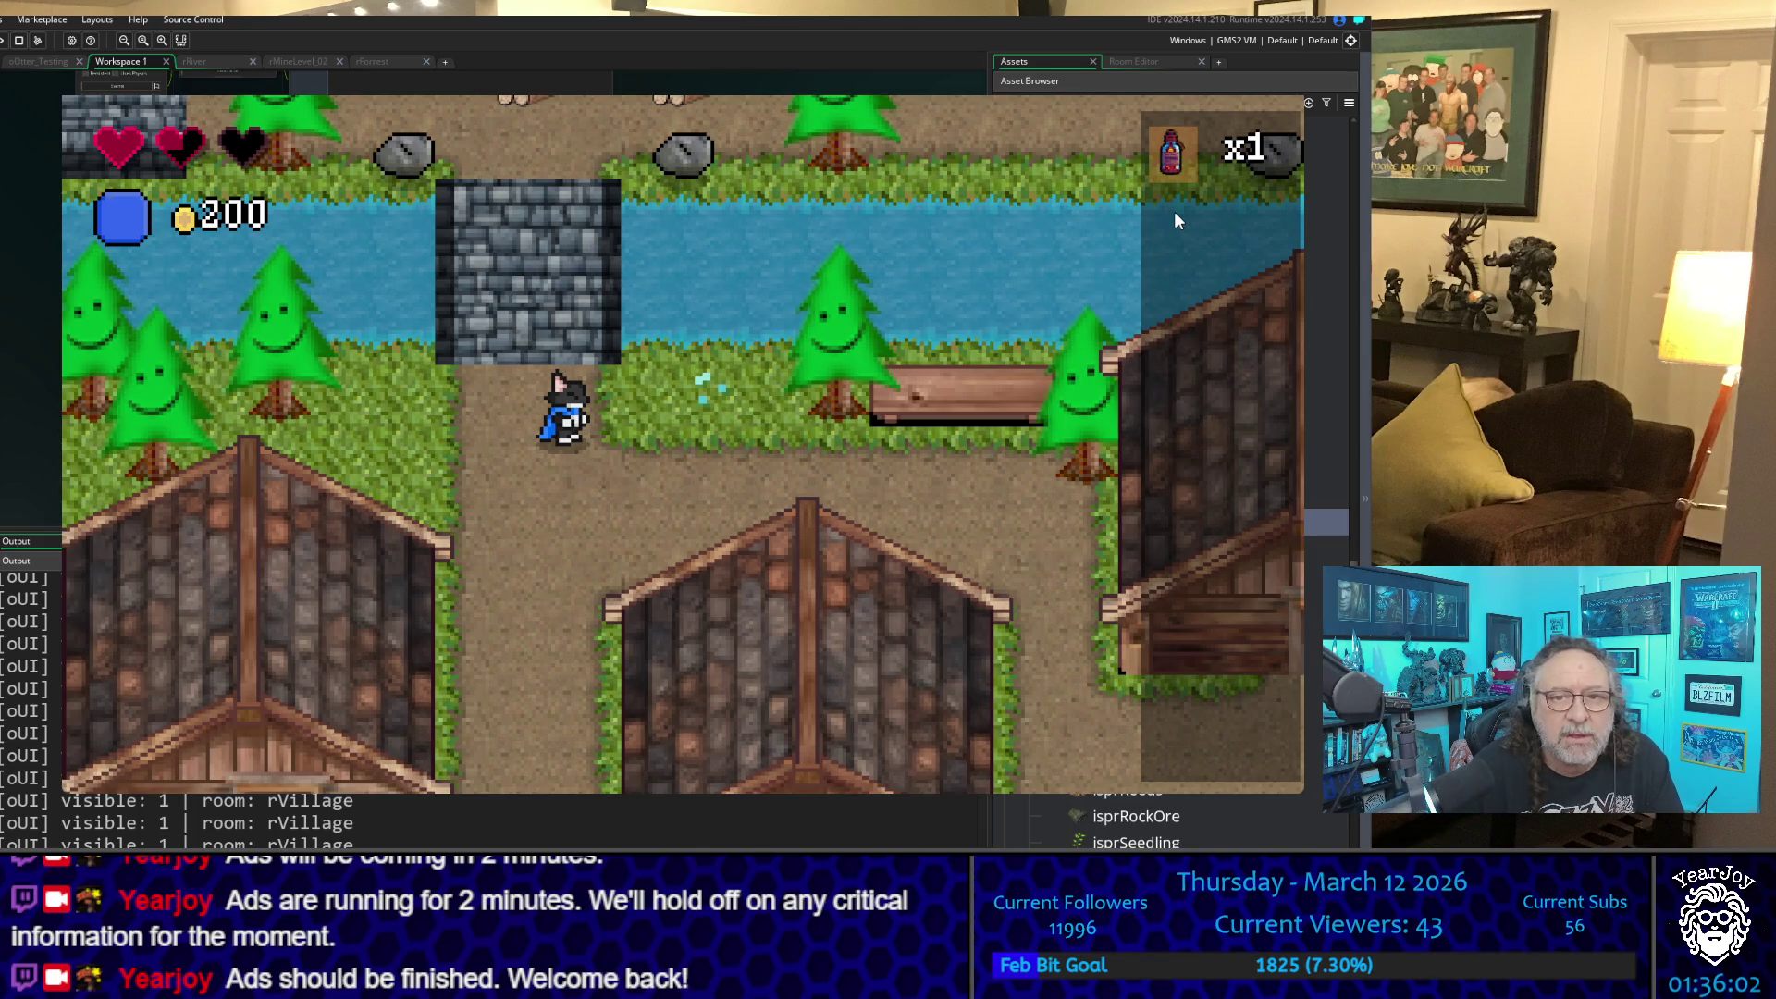
key(Down)
key(Right)
key(Down)
key(Right)
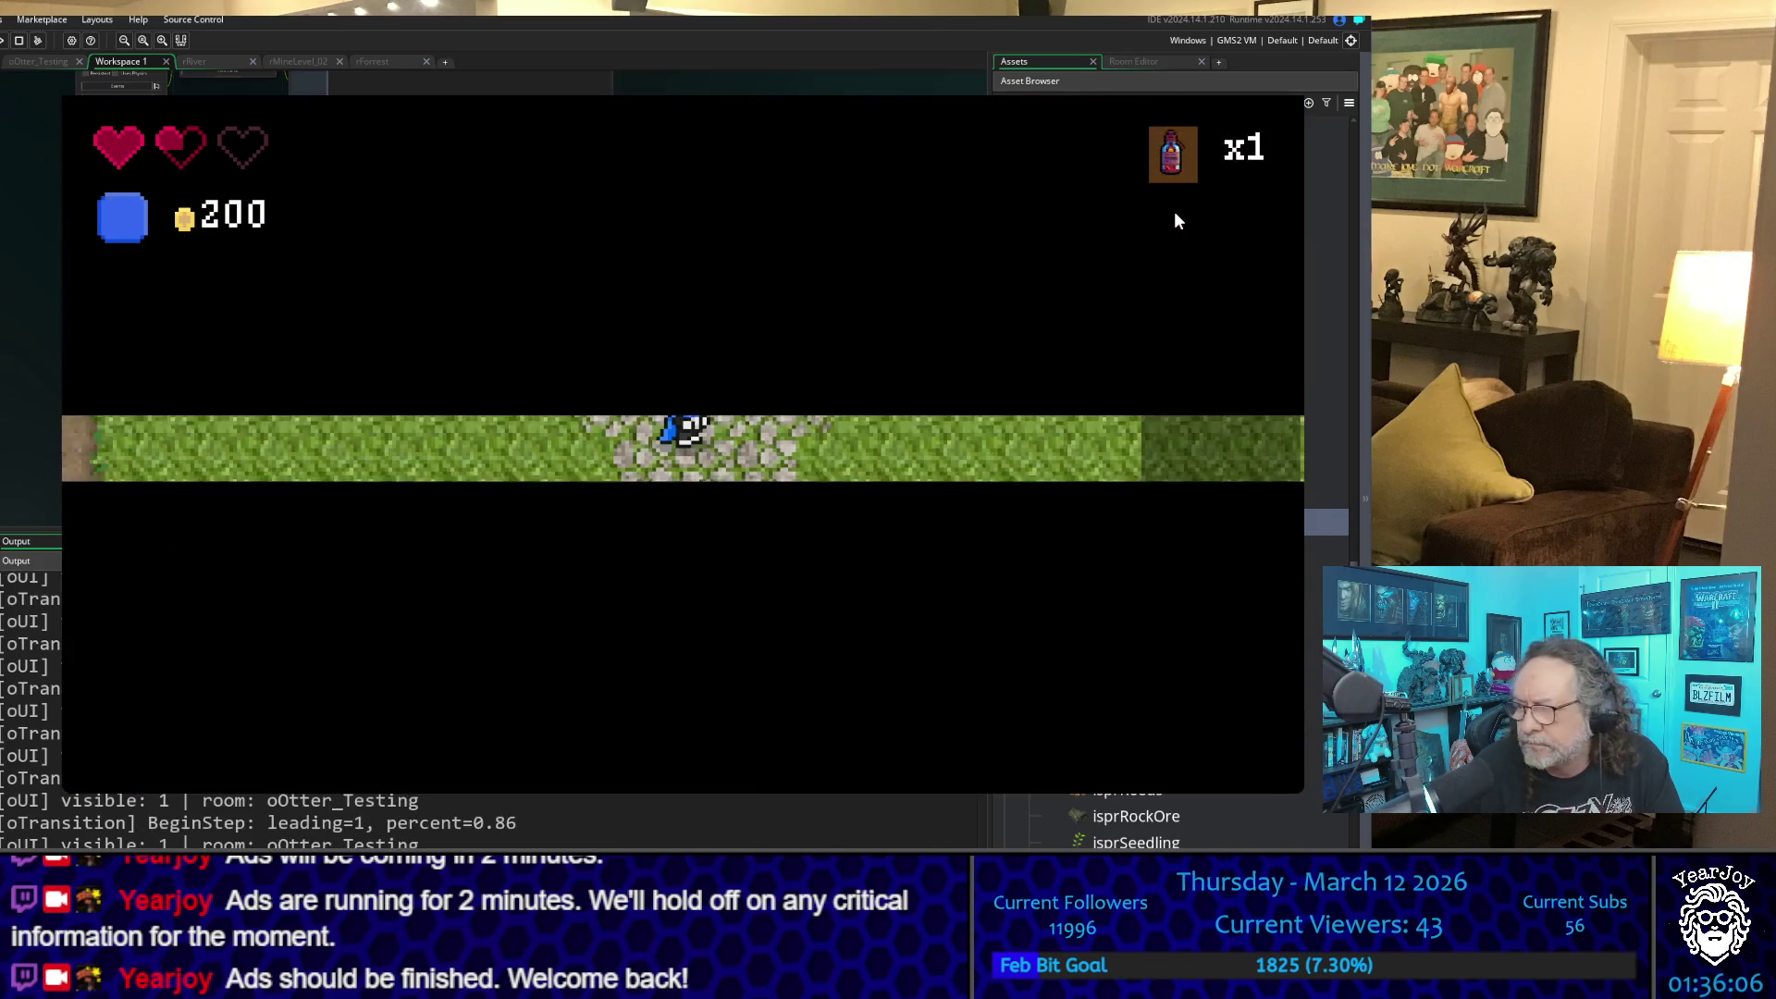
key(Down)
key(Left)
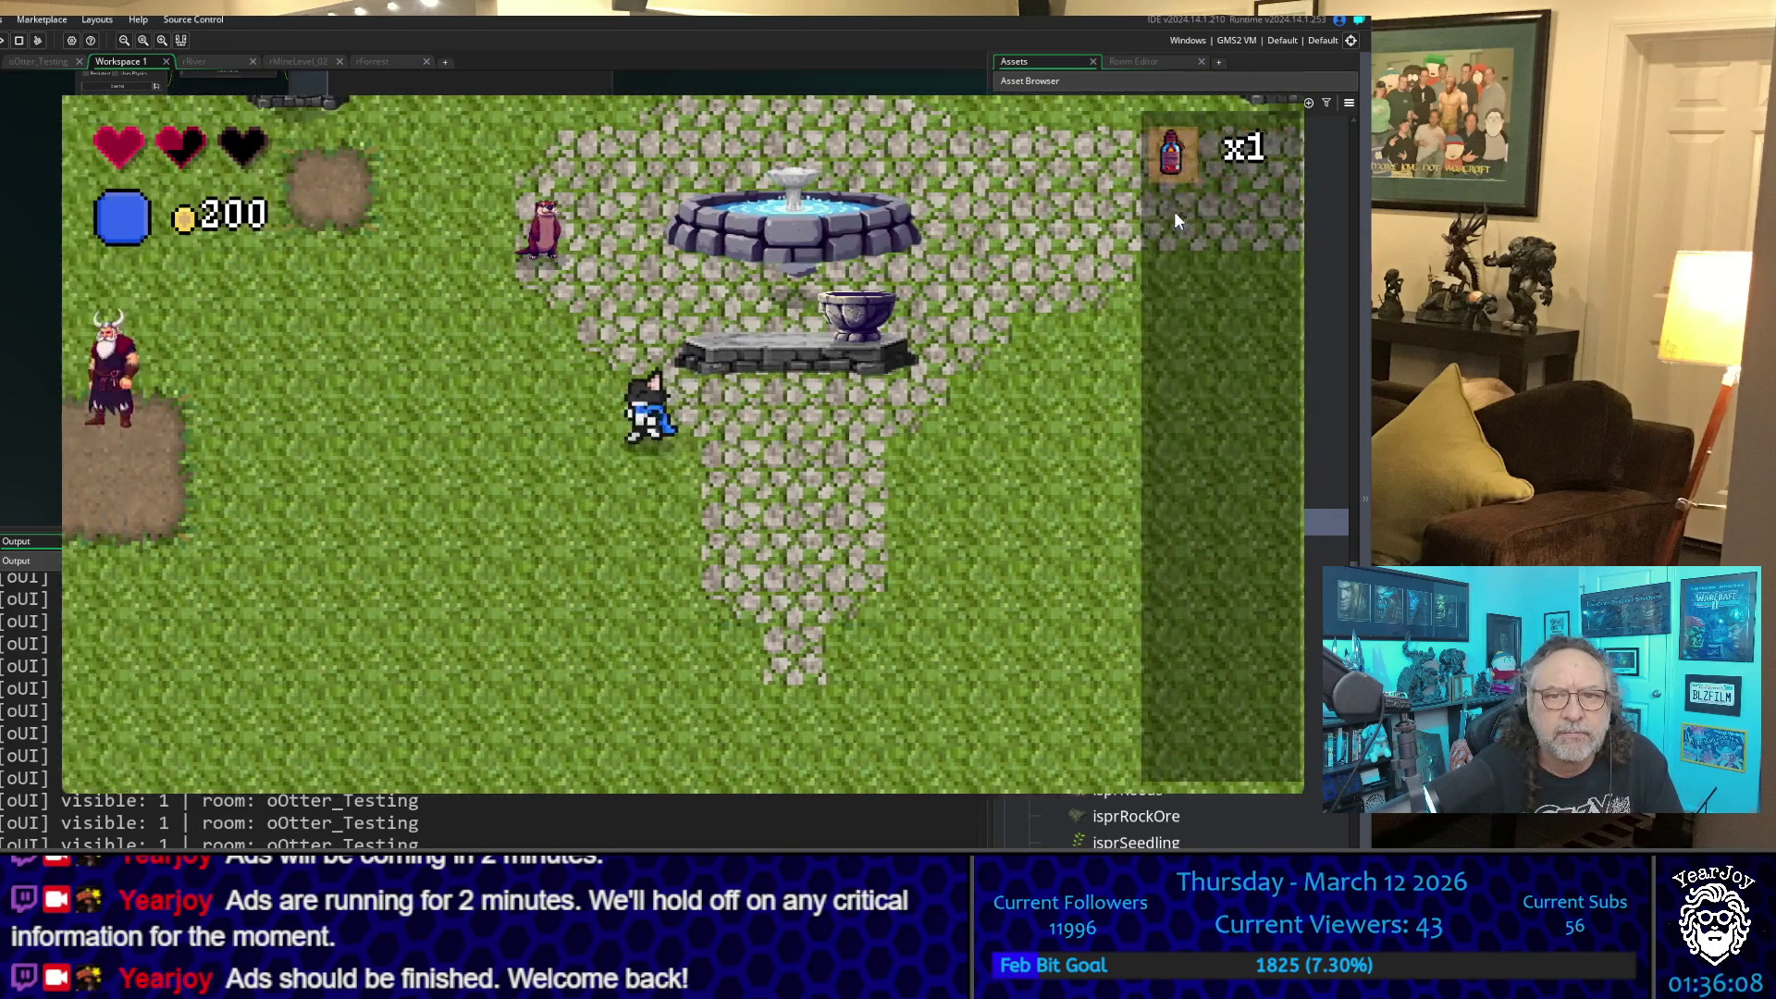
key(Left)
key(Down)
key(Down)
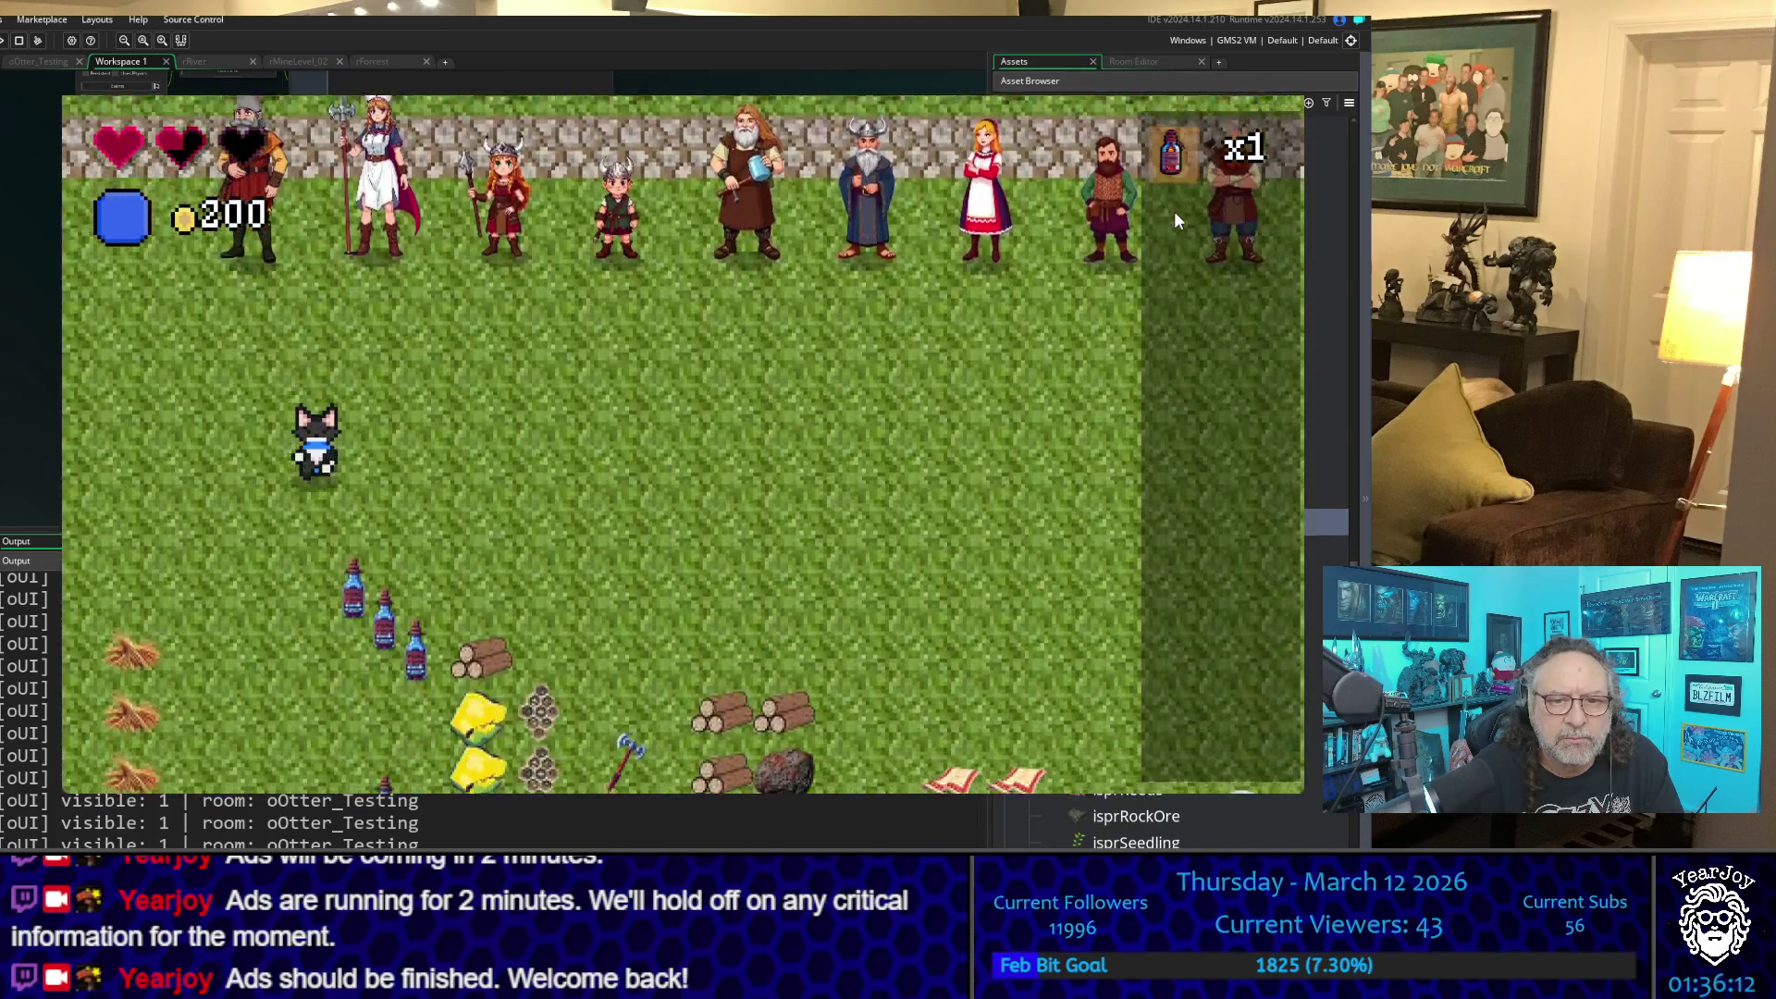
key(Right)
- Drink an HP potion from the x2 stack to refill a heart, then stop the game
click(1174, 211)
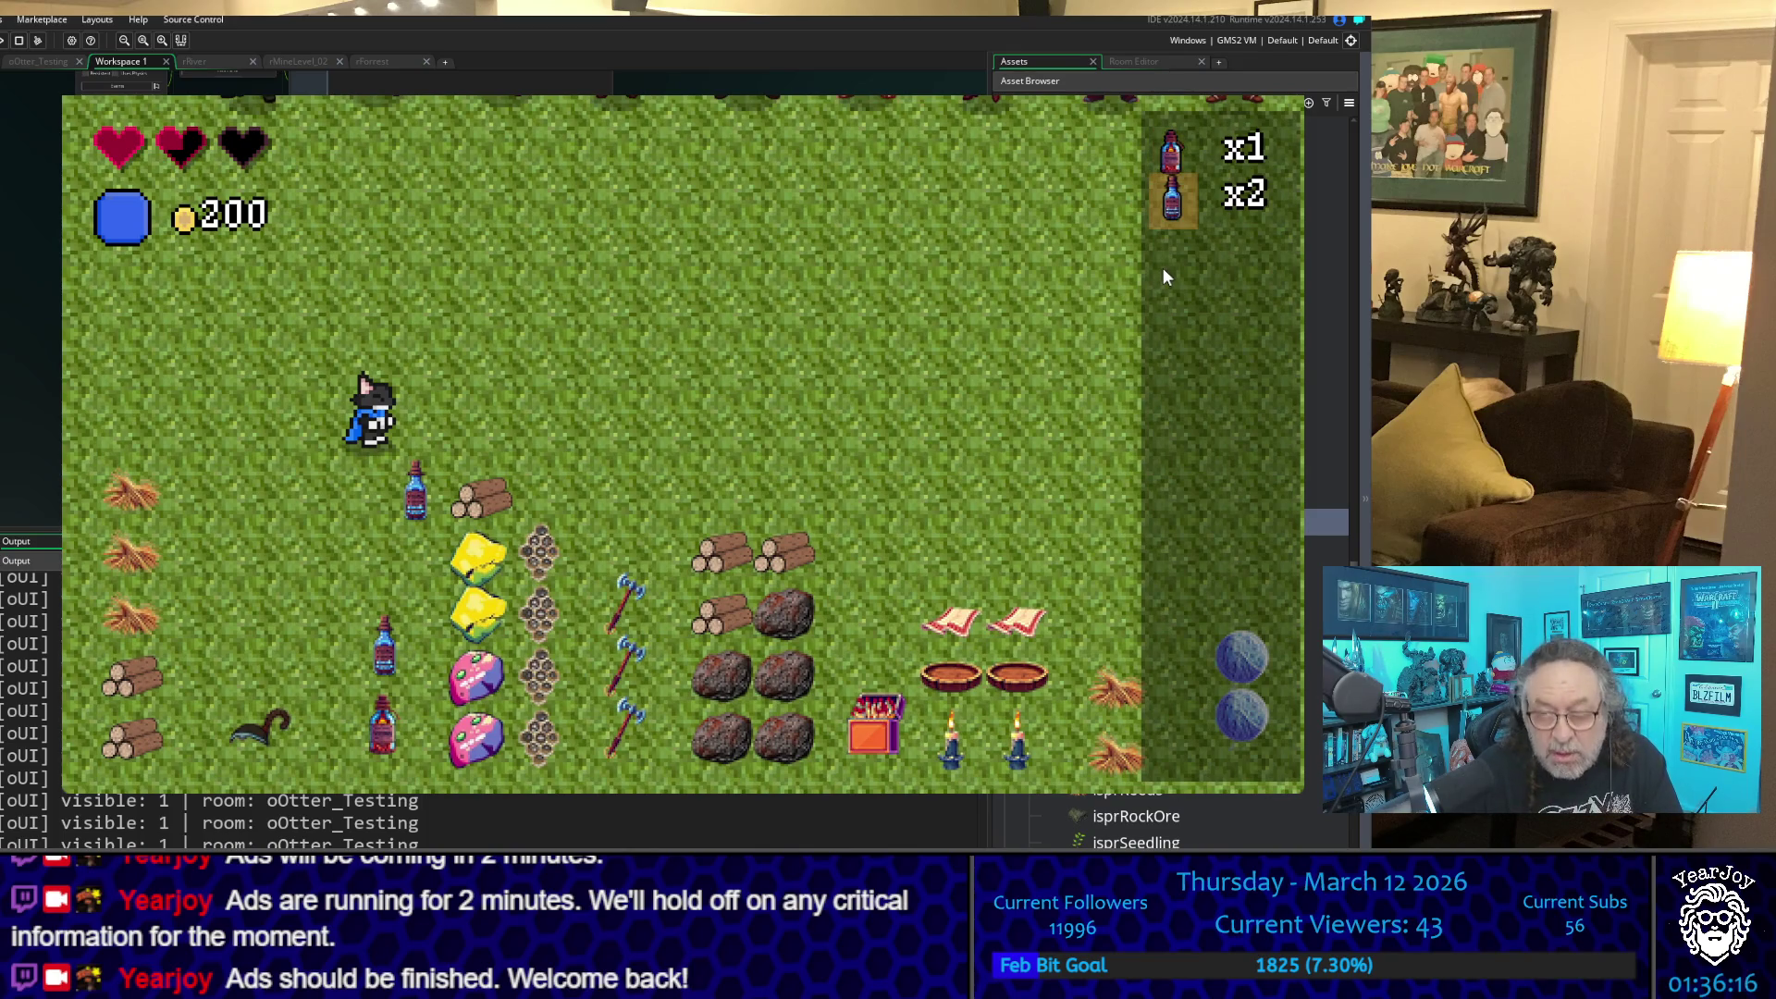
key(Return)
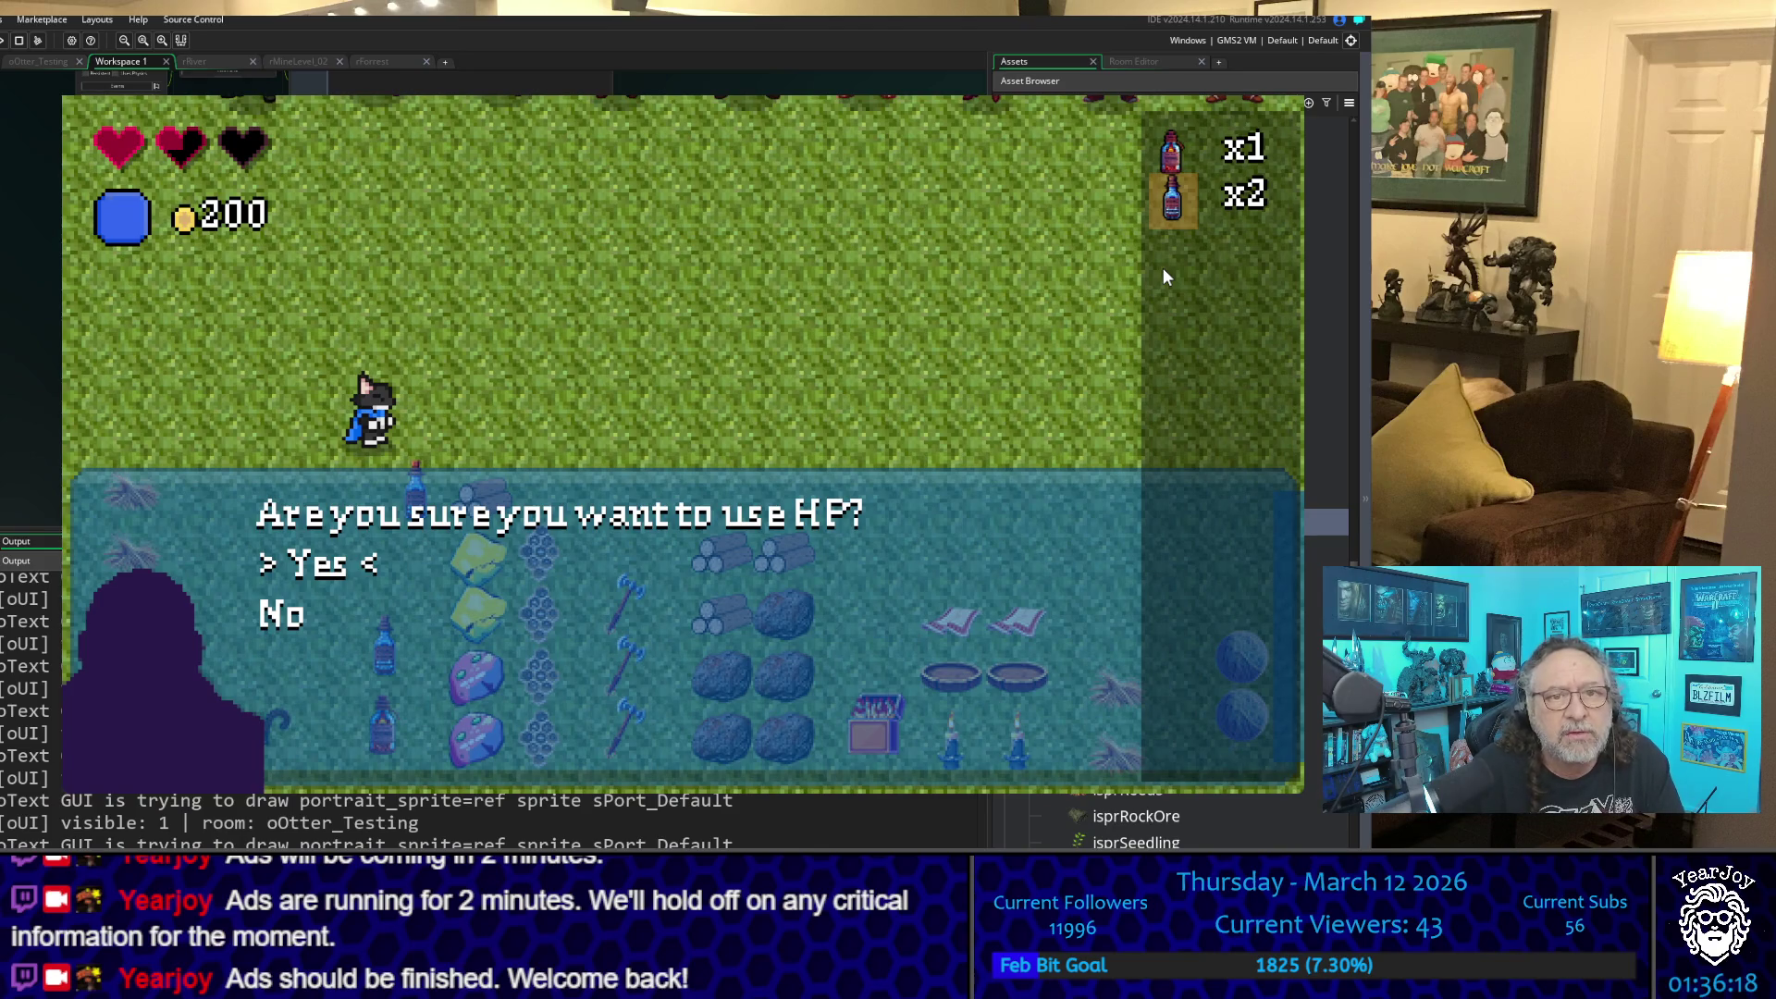
key(Return)
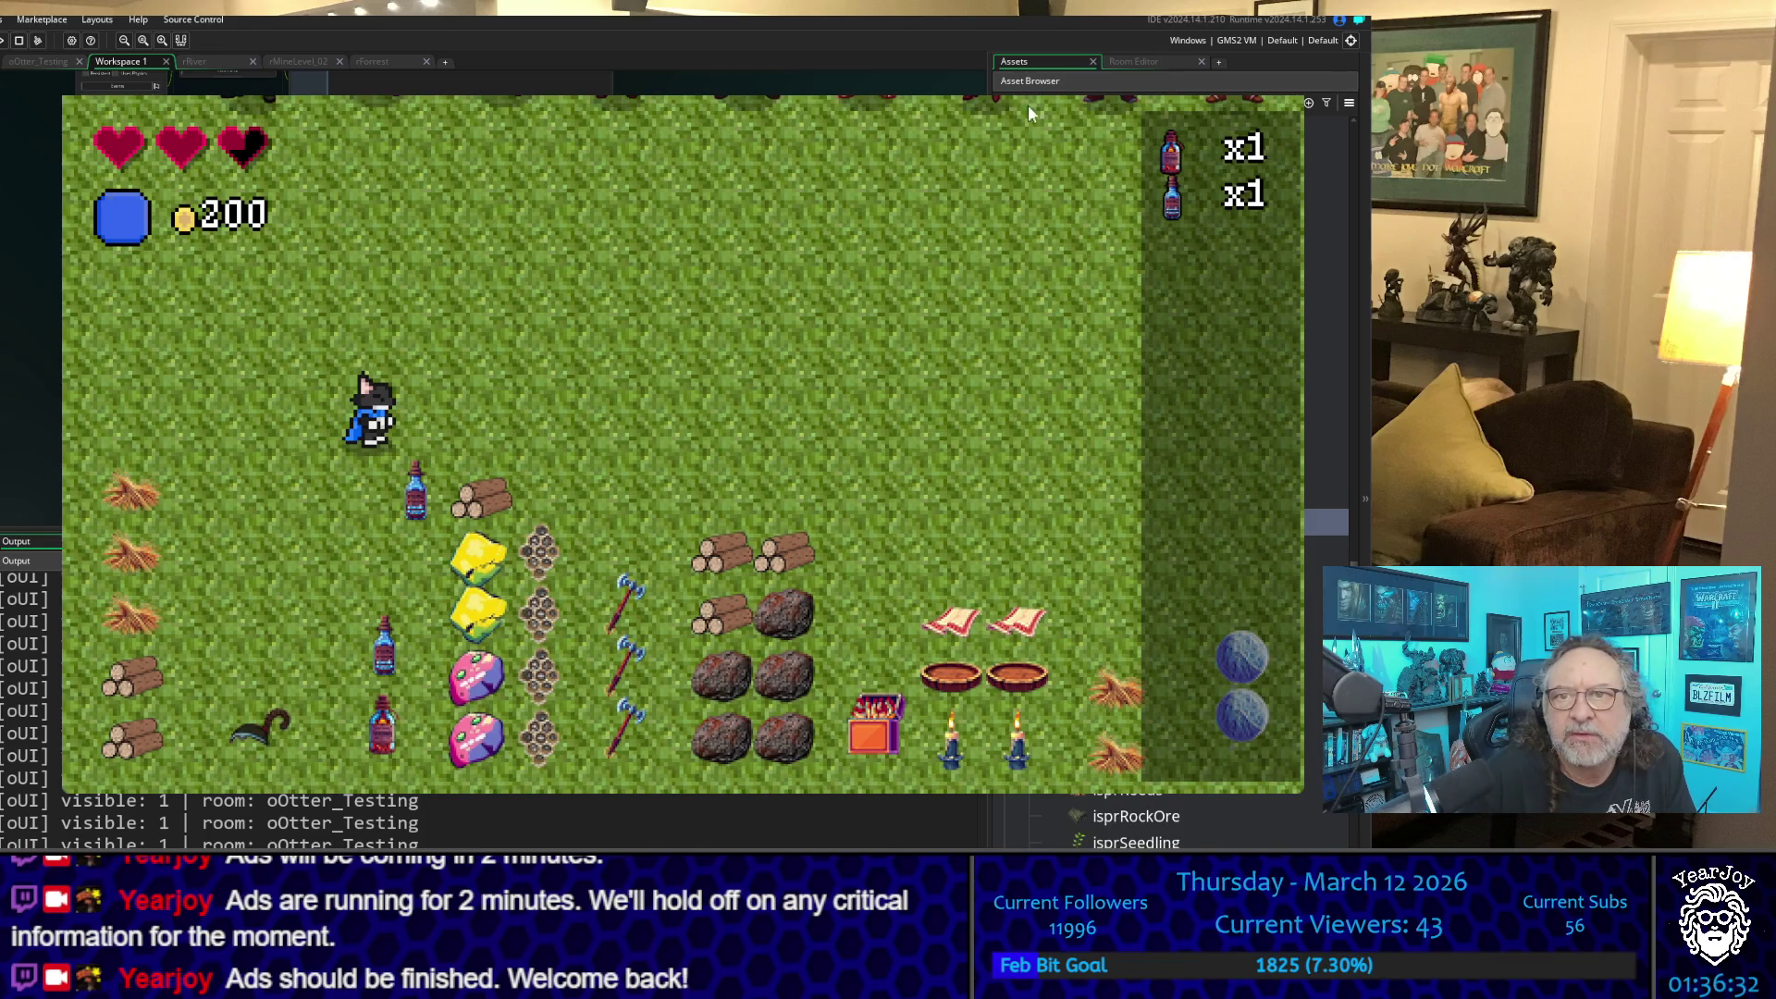
key(Escape)
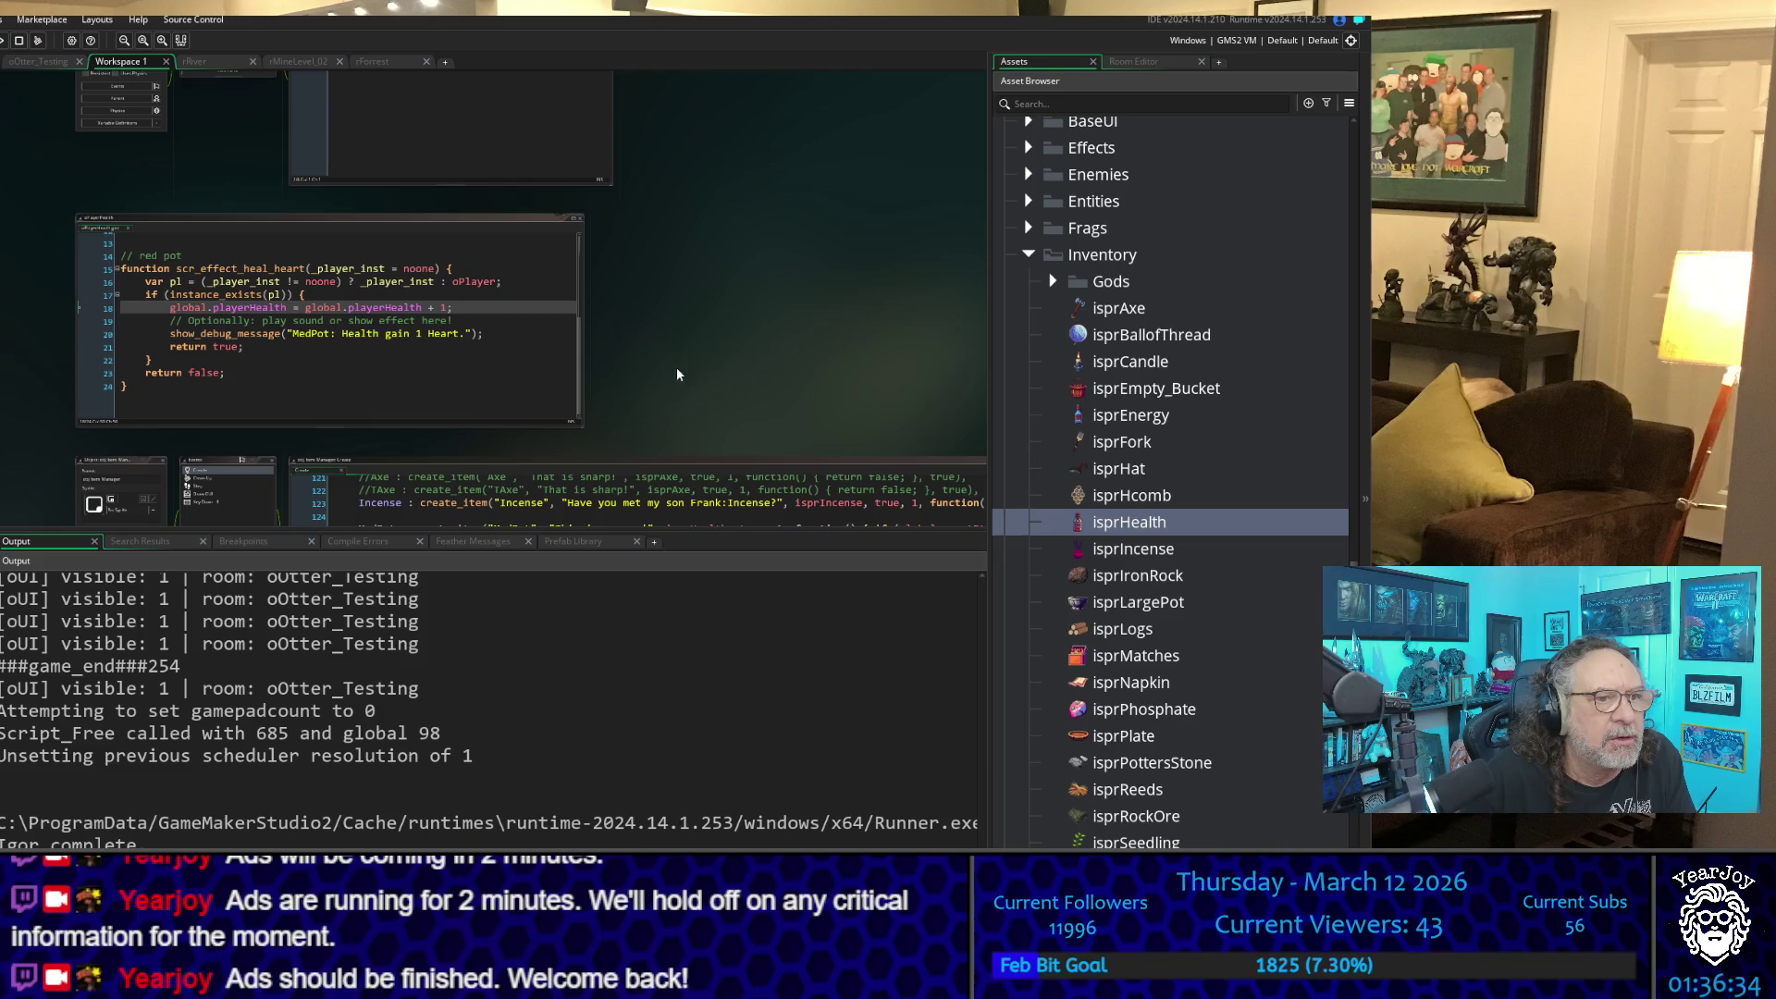
scroll(722, 349, down, 5)
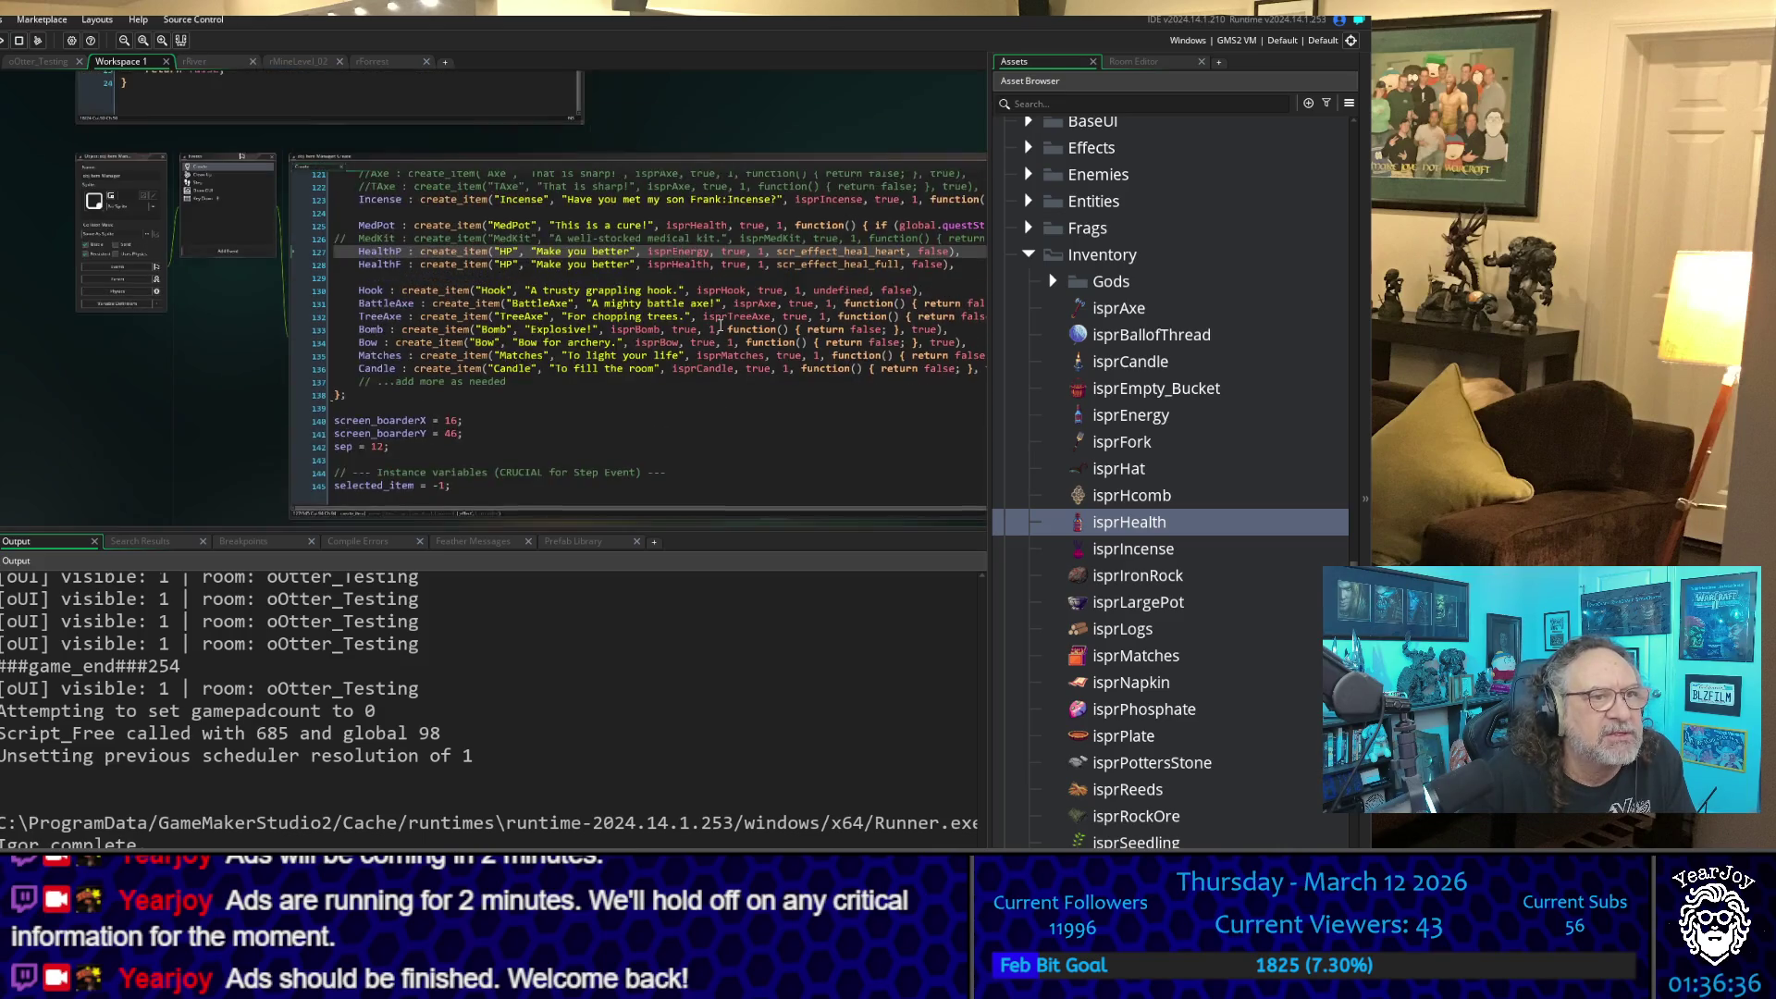
mouse_move(245, 408)
mouse_down()
mouse_move(55, 422)
mouse_move(88, 423)
mouse_up()
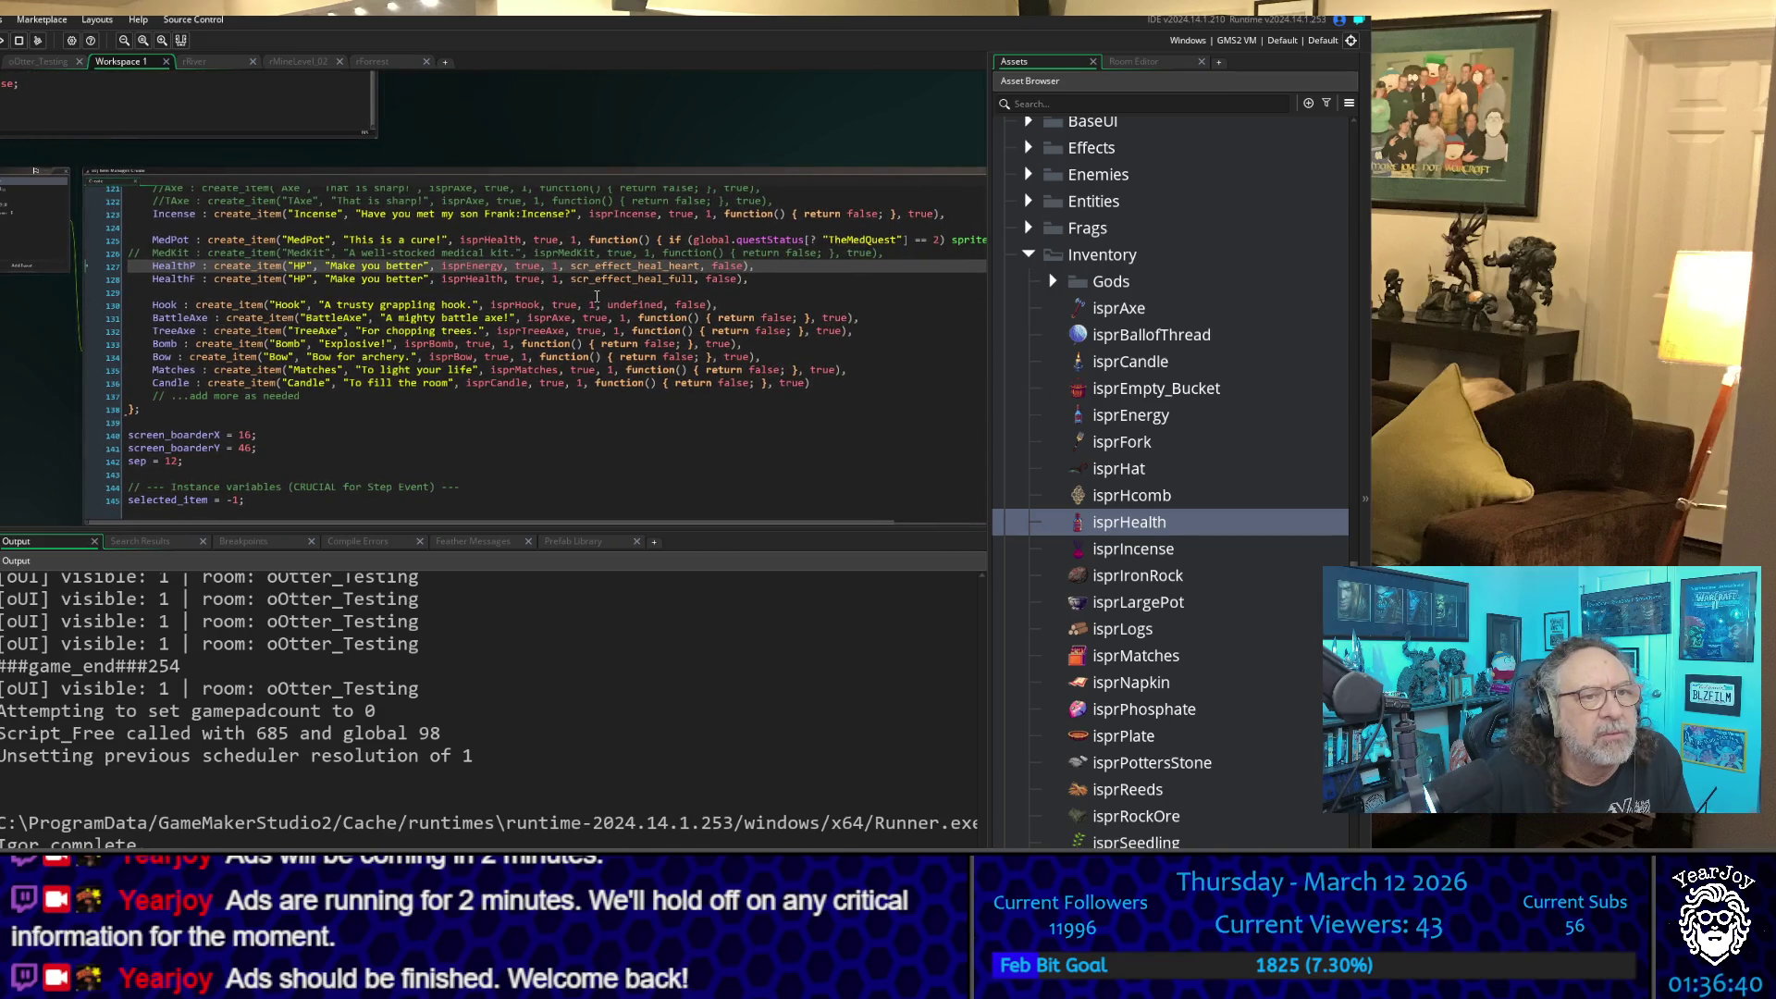
mouse_move(185, 245)
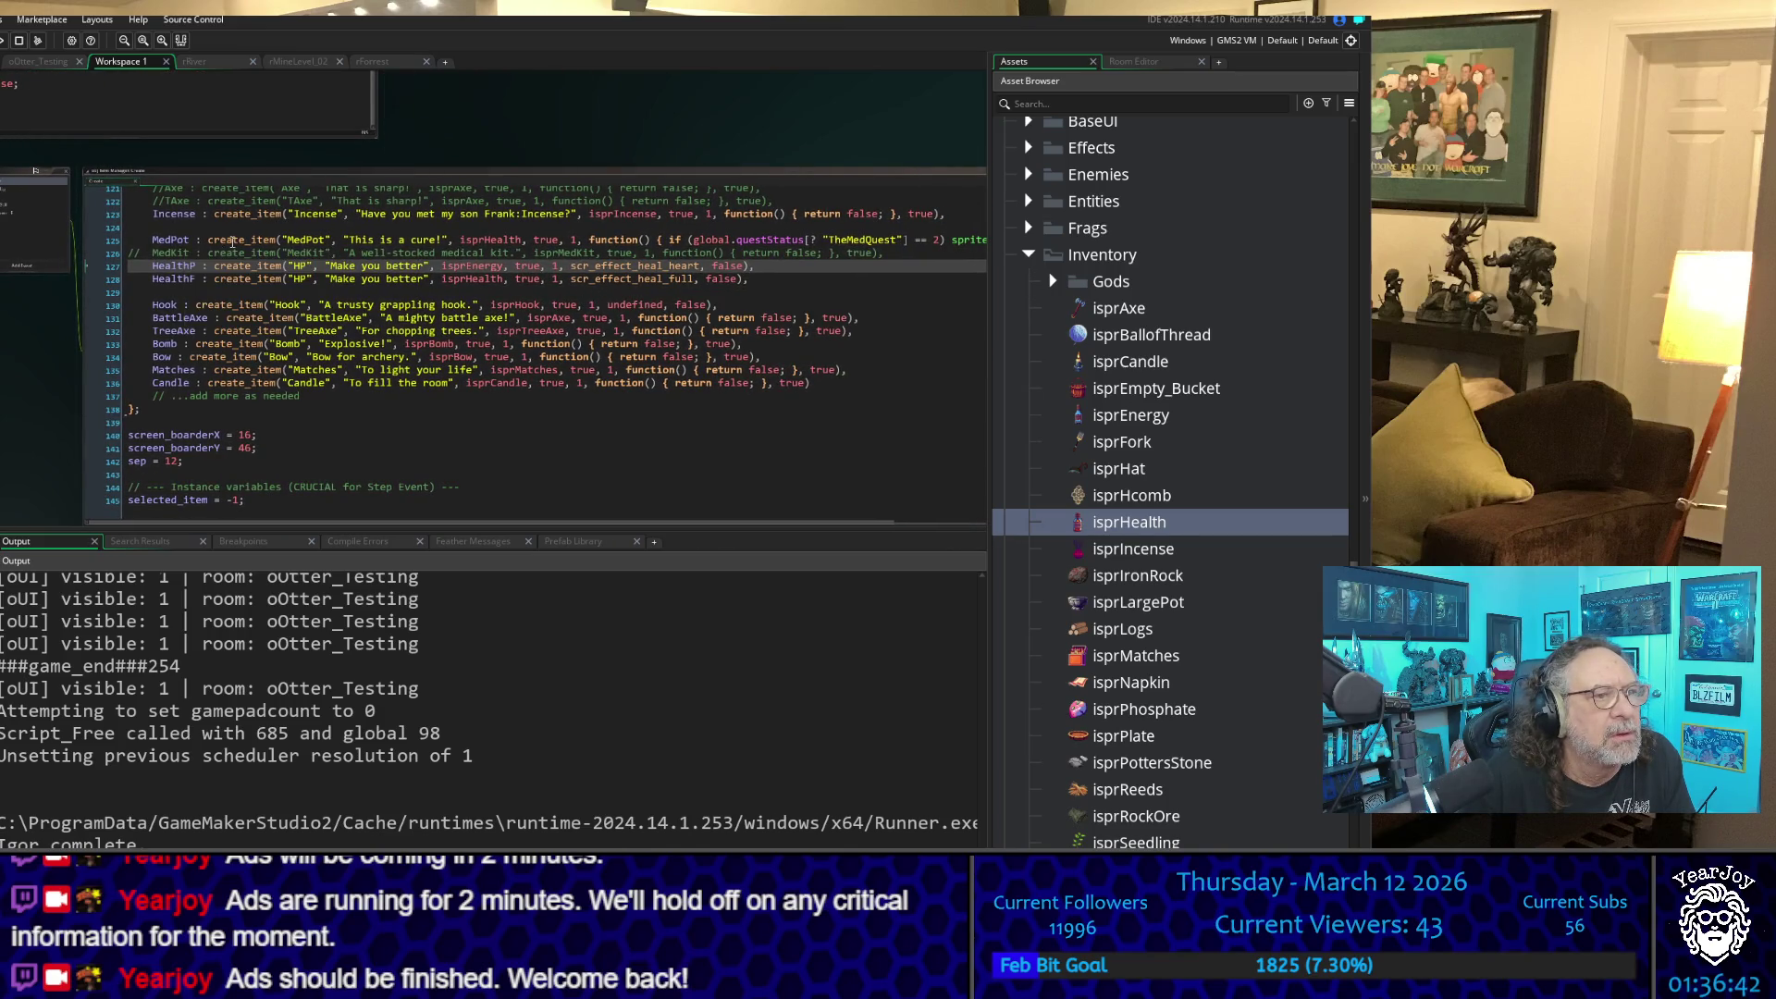
drag(771, 130, 678, 196)
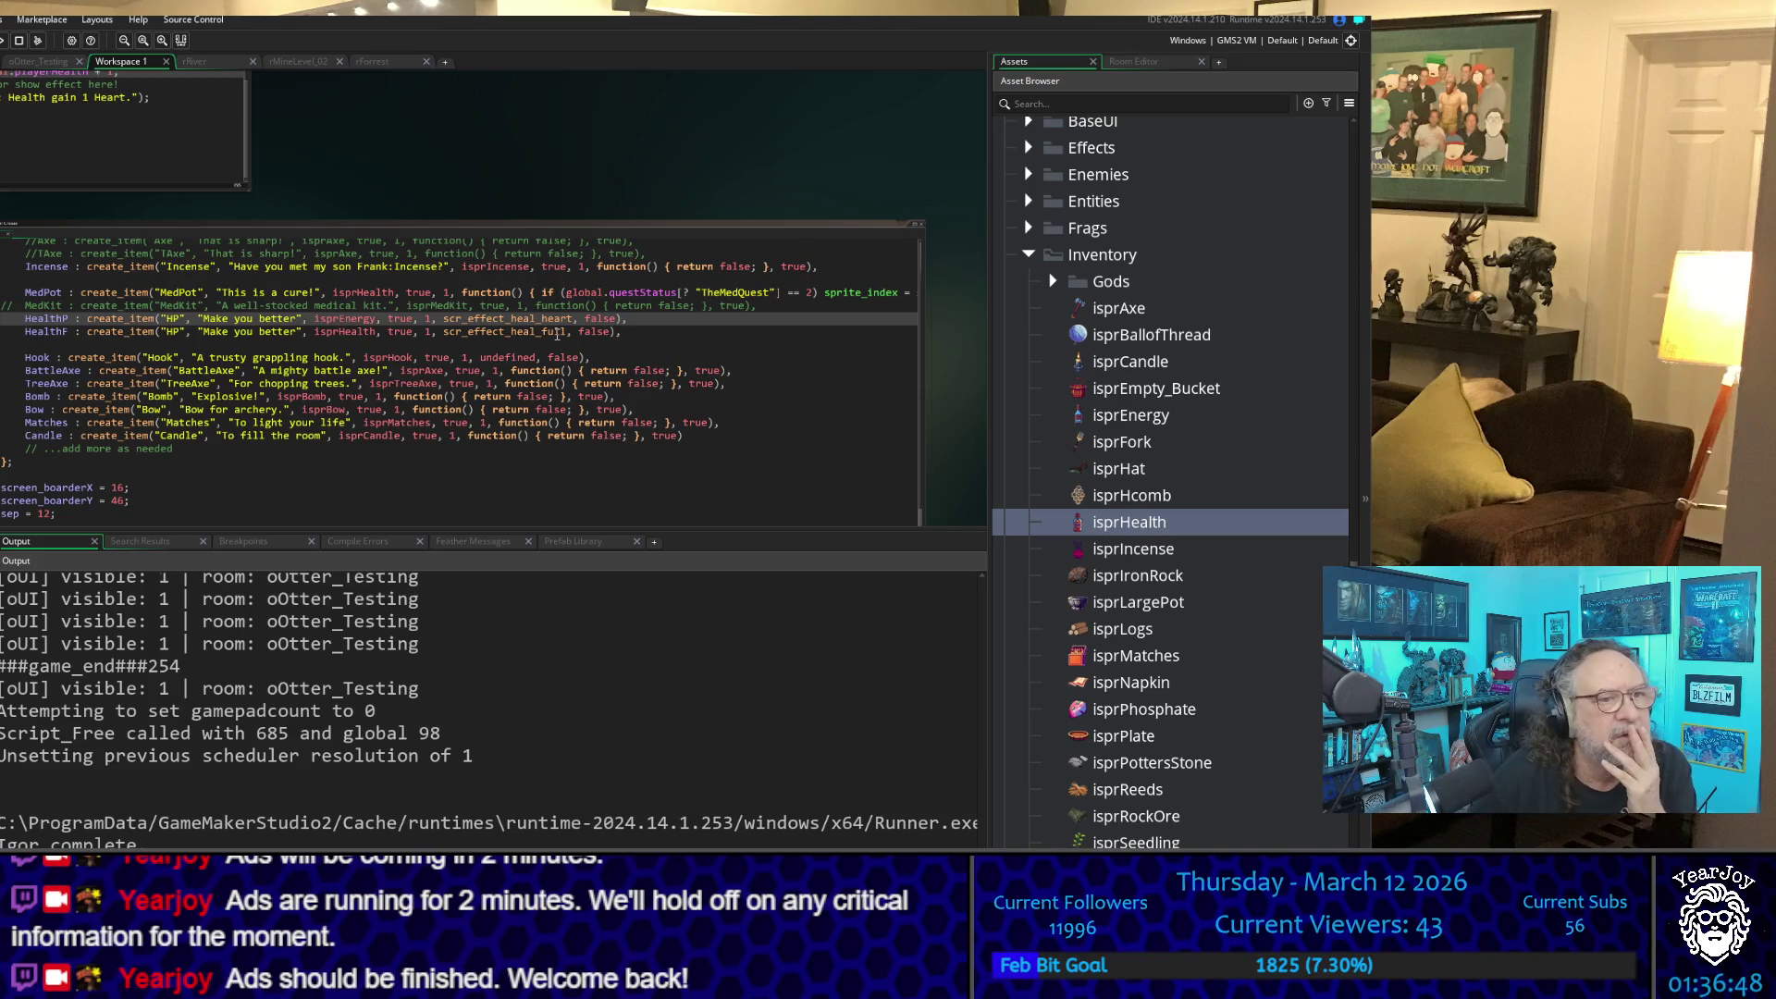
mouse_move(557, 335)
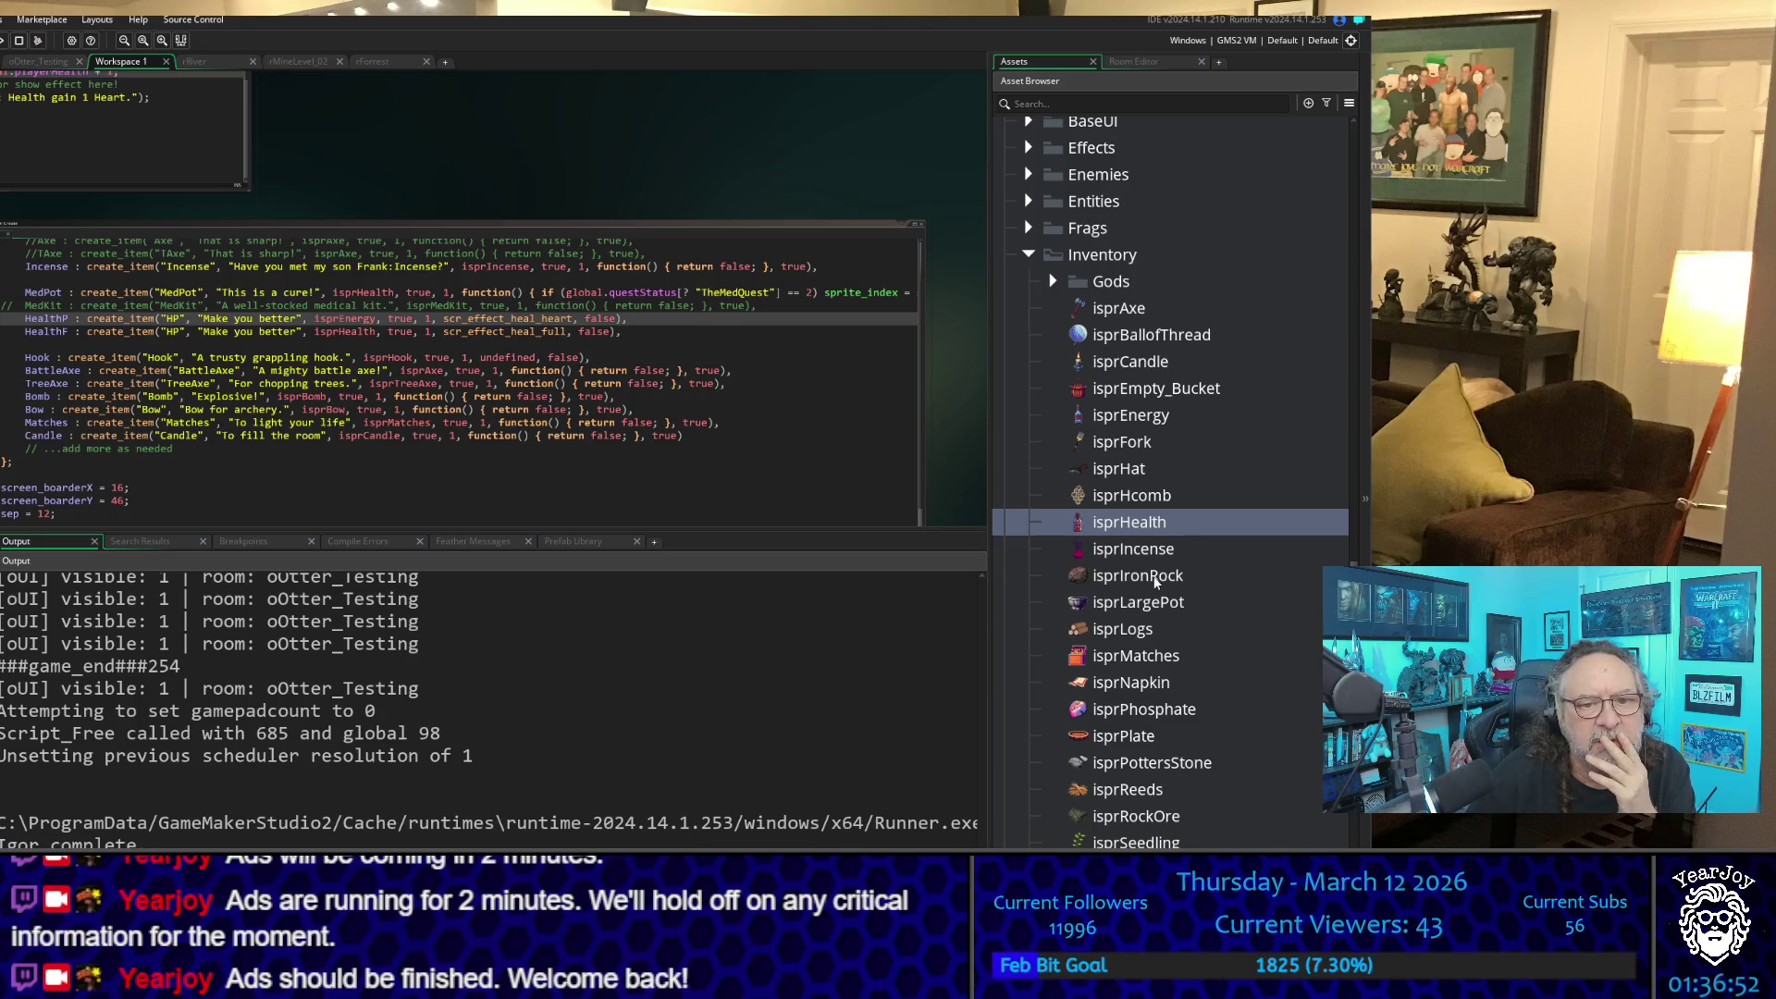
scroll(1153, 583, down, 5)
scroll(1153, 579, down, 3)
scroll(1129, 546, up, 2)
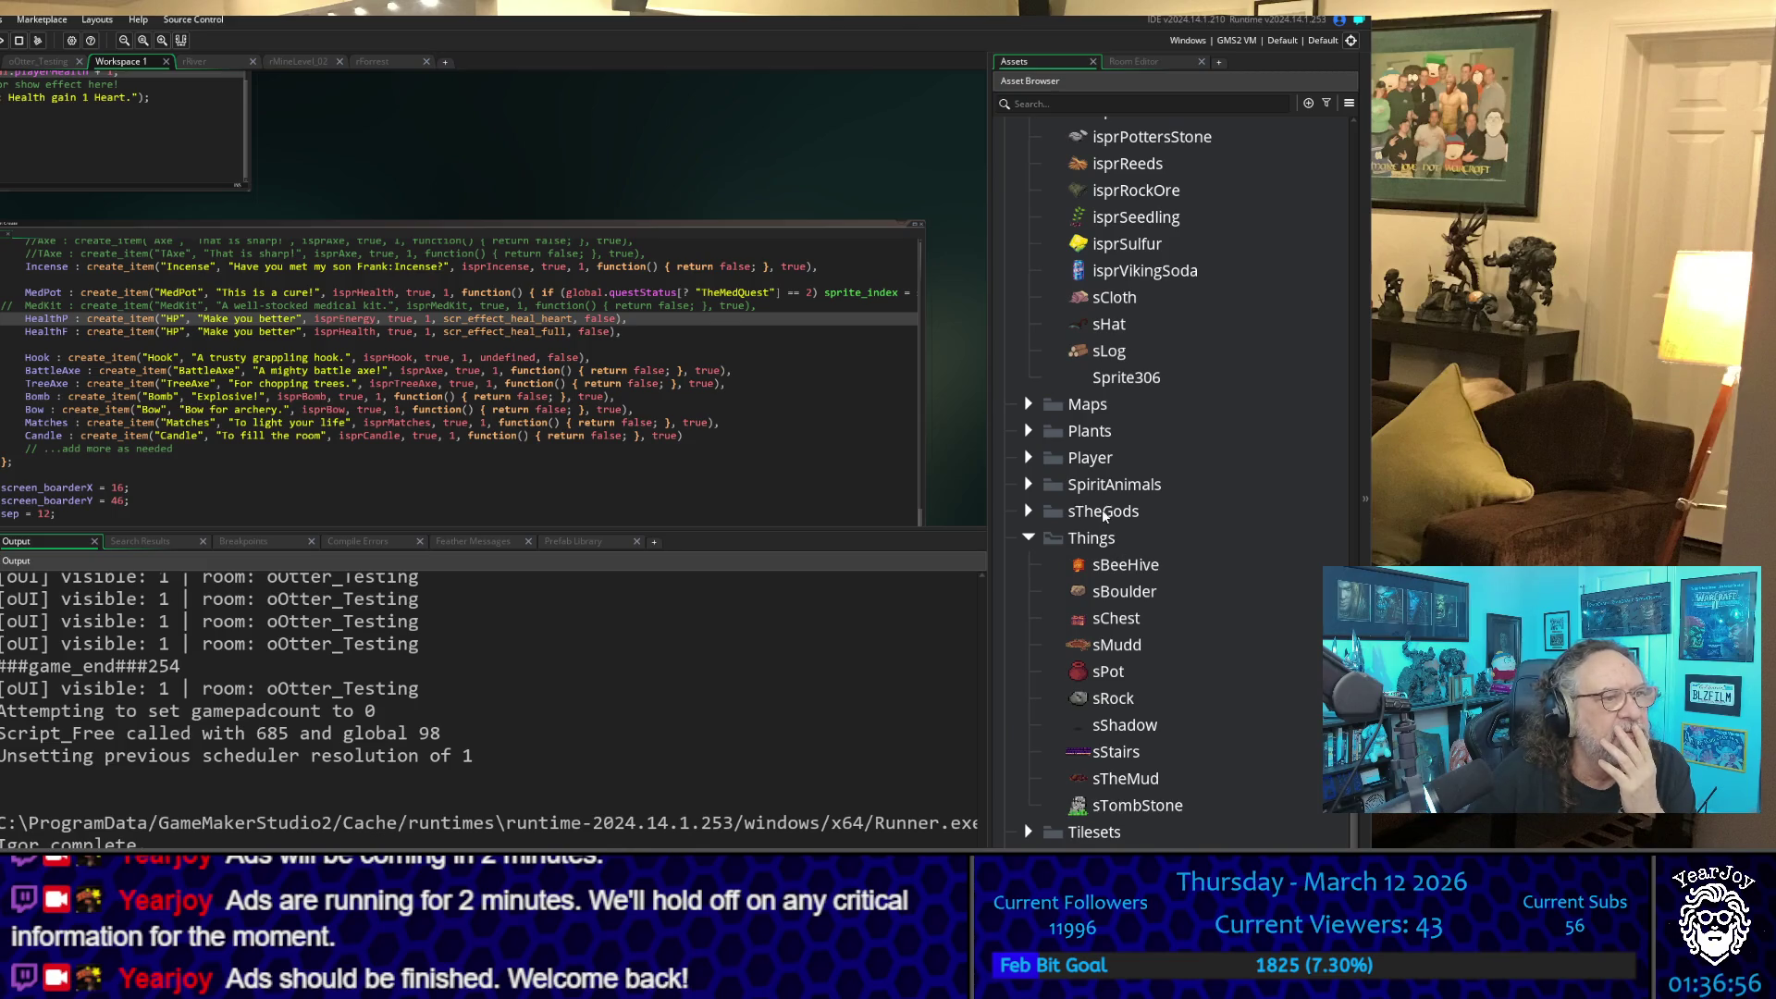
scroll(165, 447, up, 5)
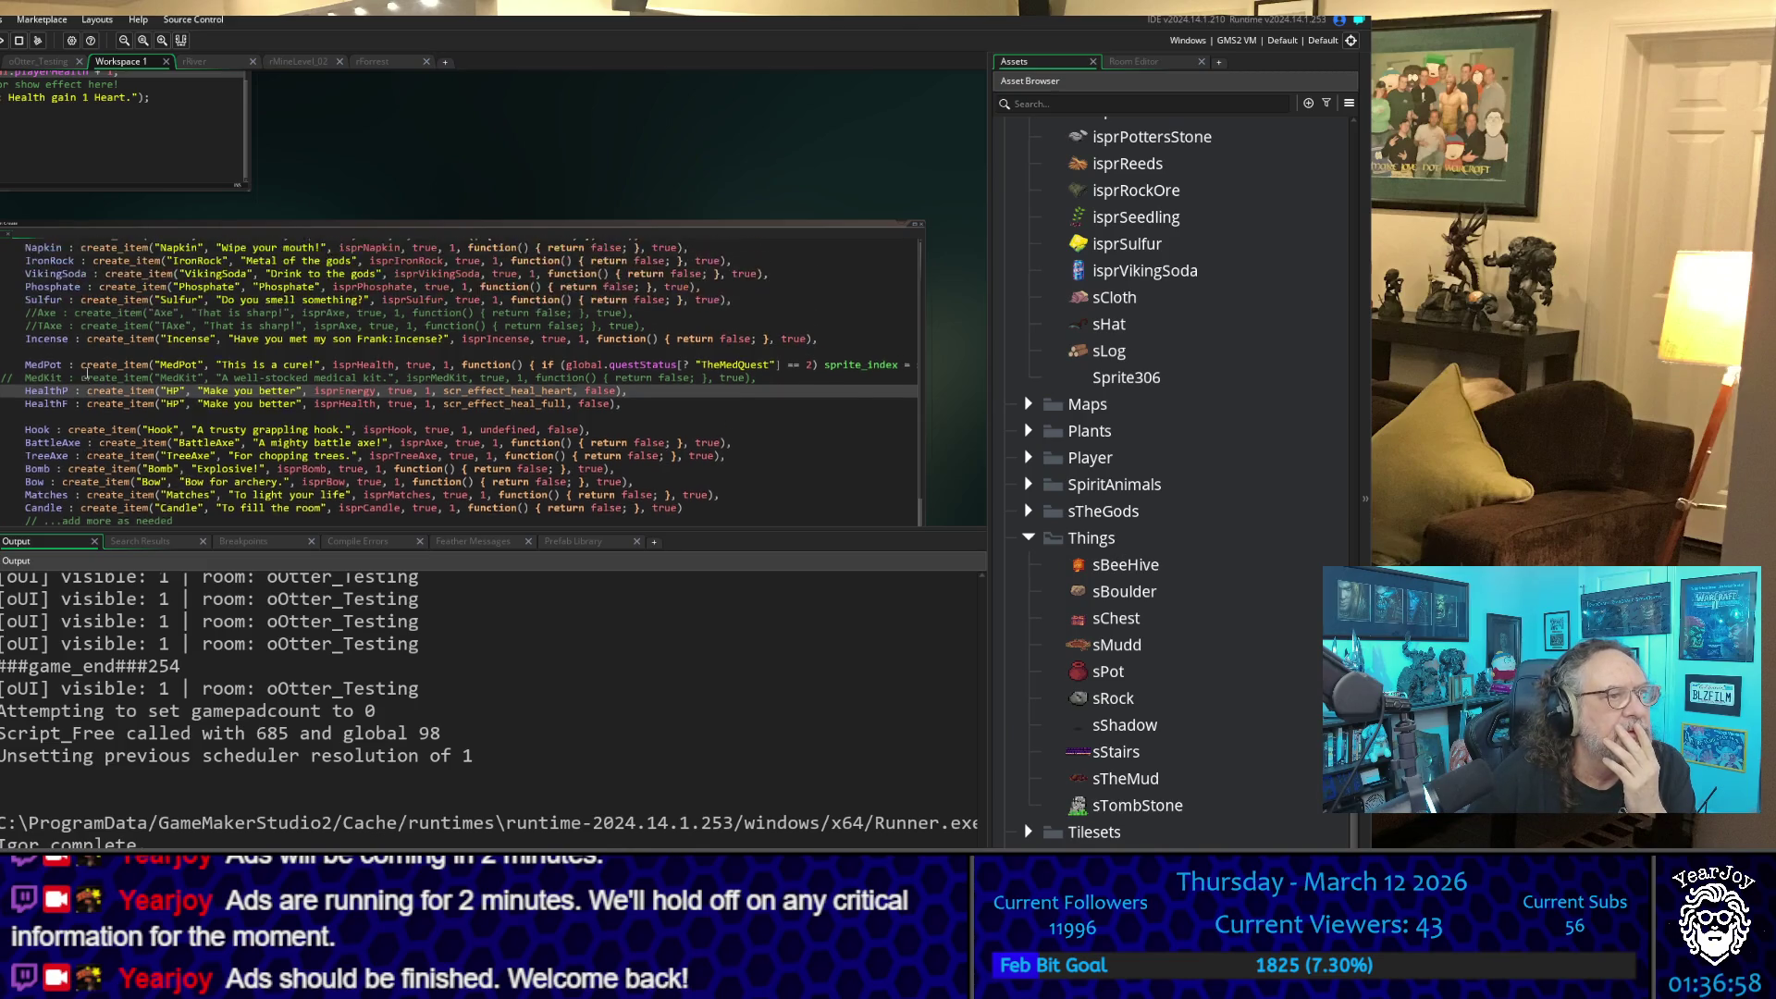
scroll(88, 374, up, 10)
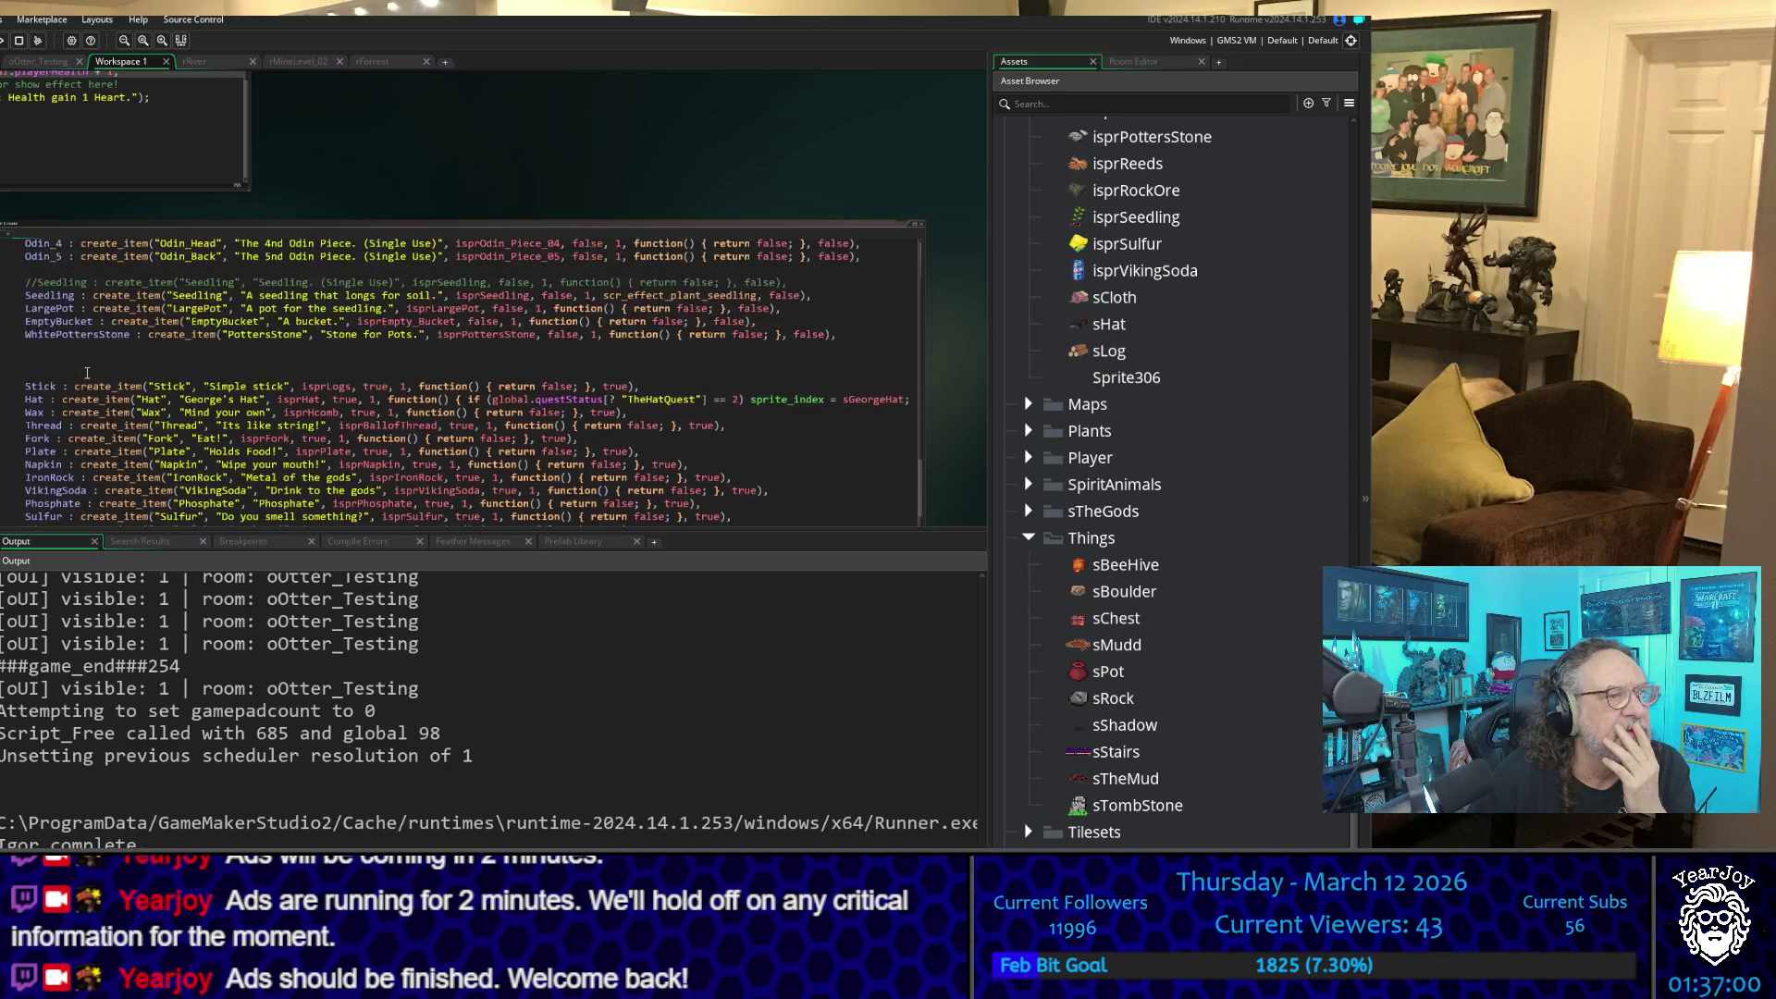
scroll(88, 373, up, 10)
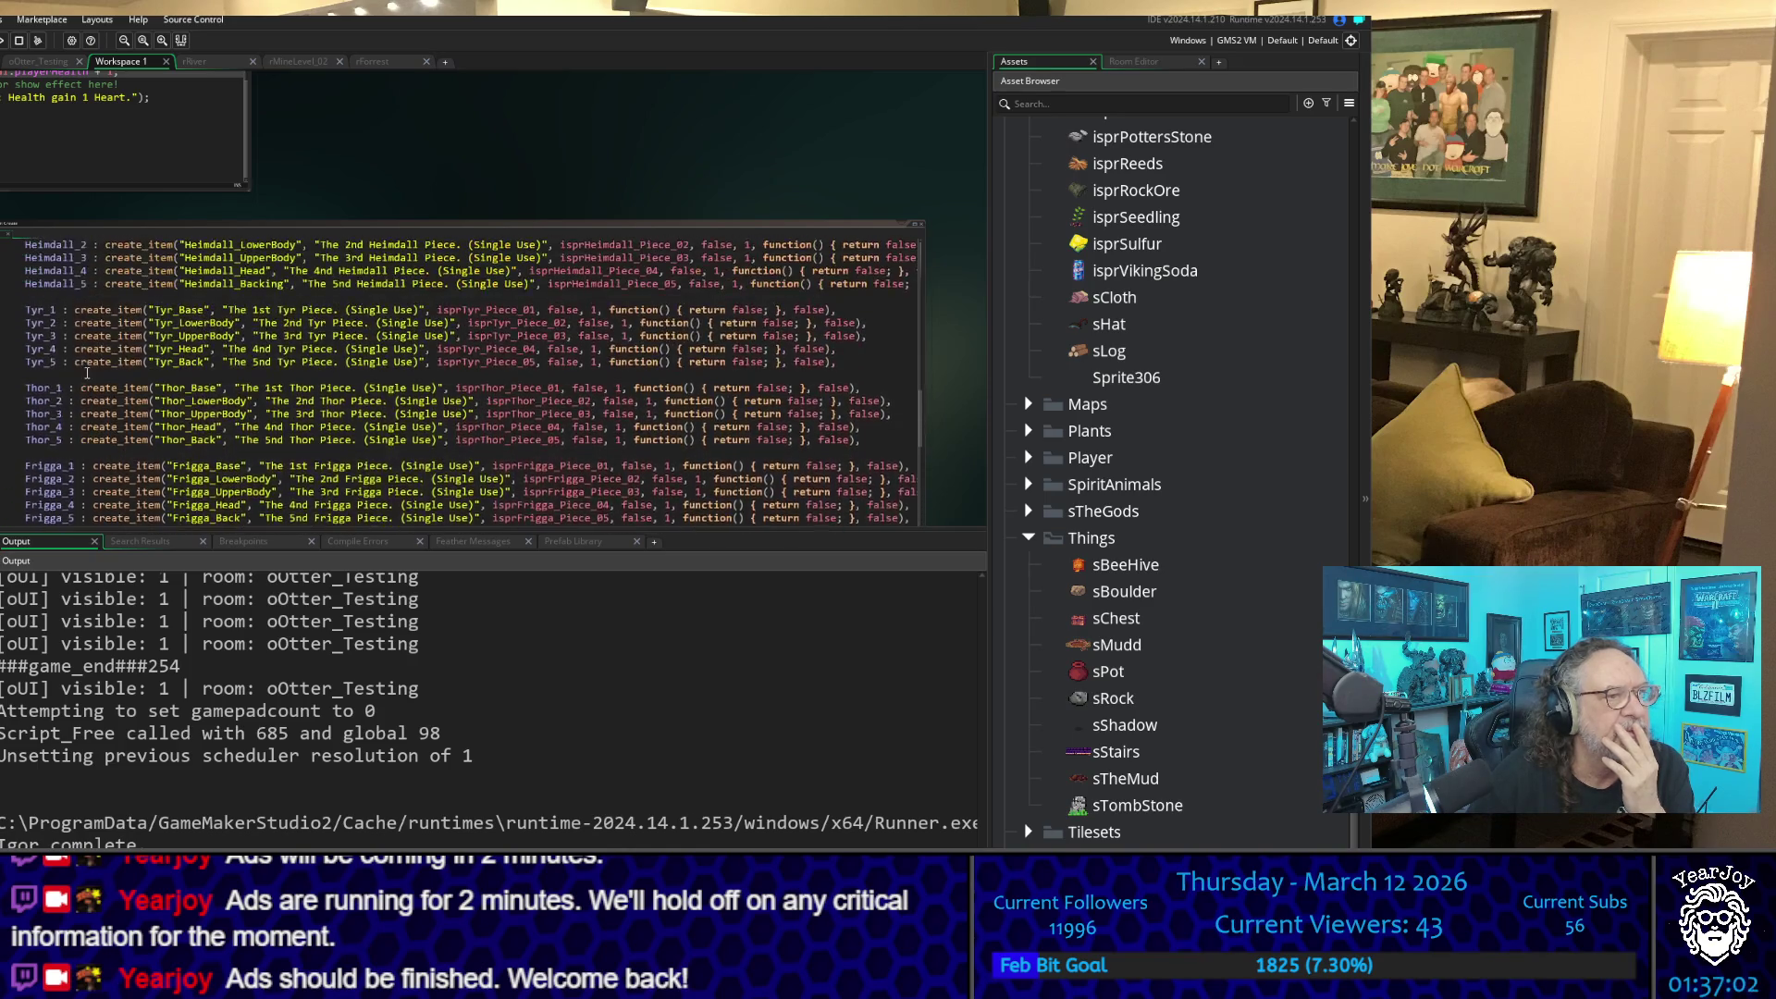
scroll(88, 373, up, 3)
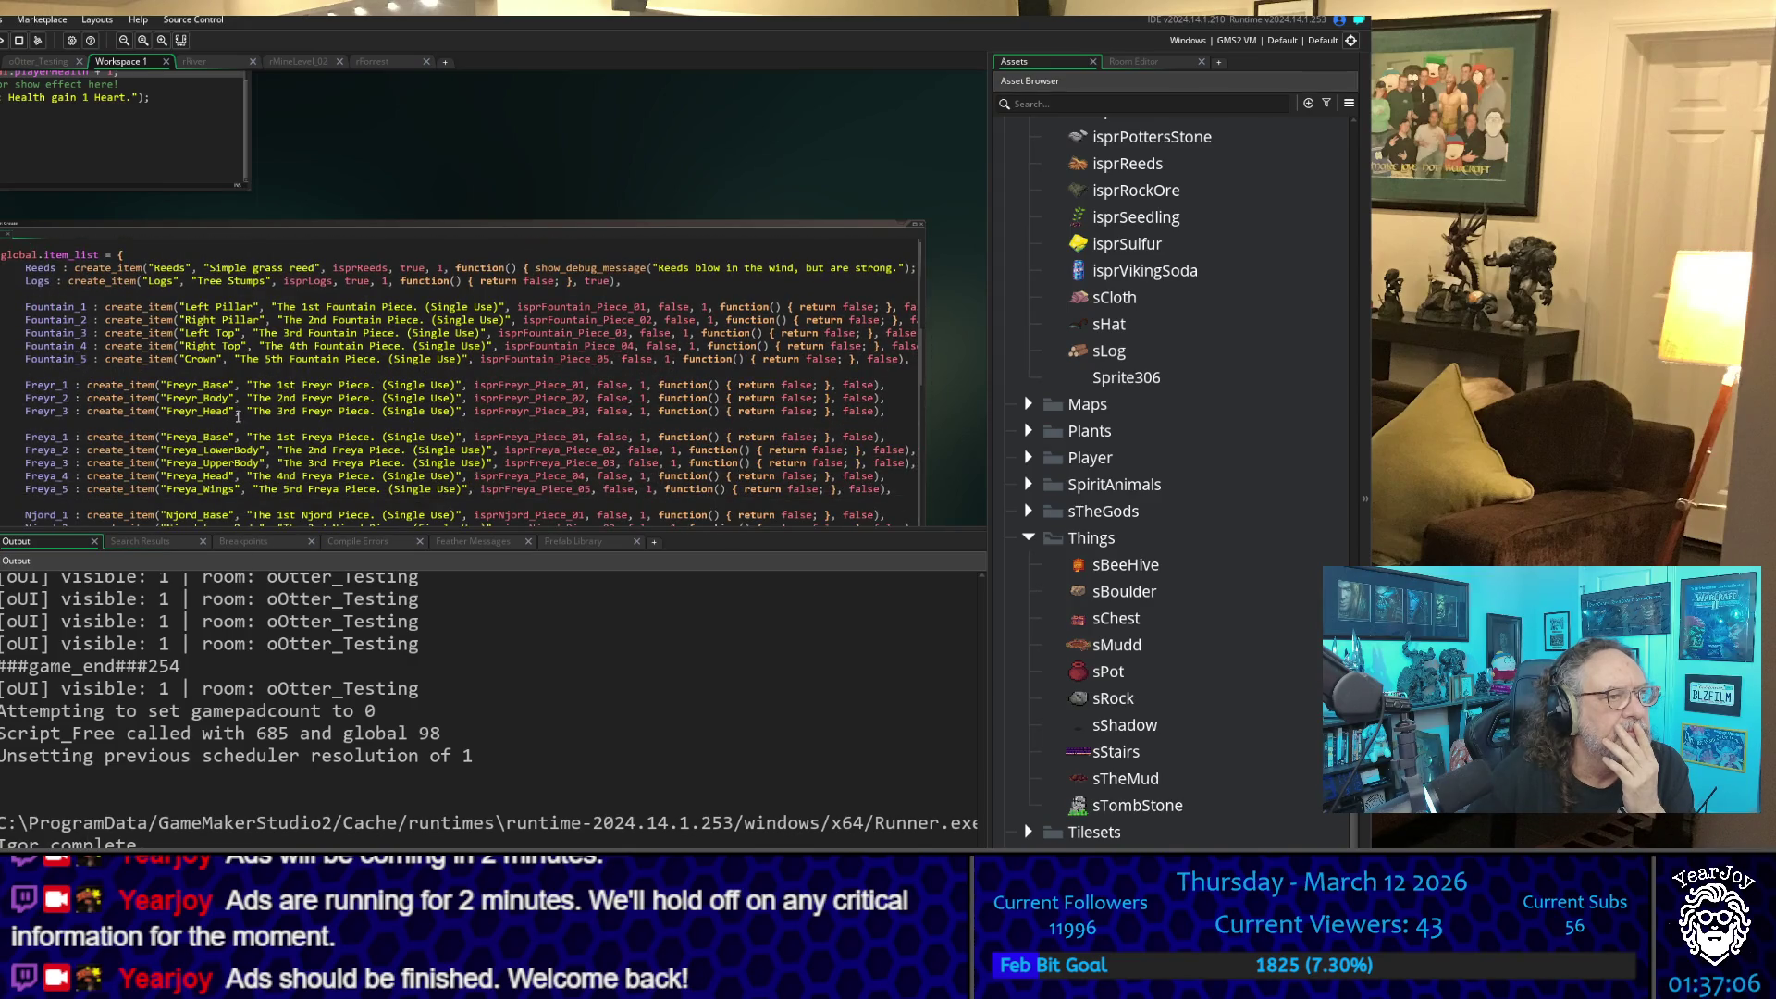
scroll(231, 410, down, 5)
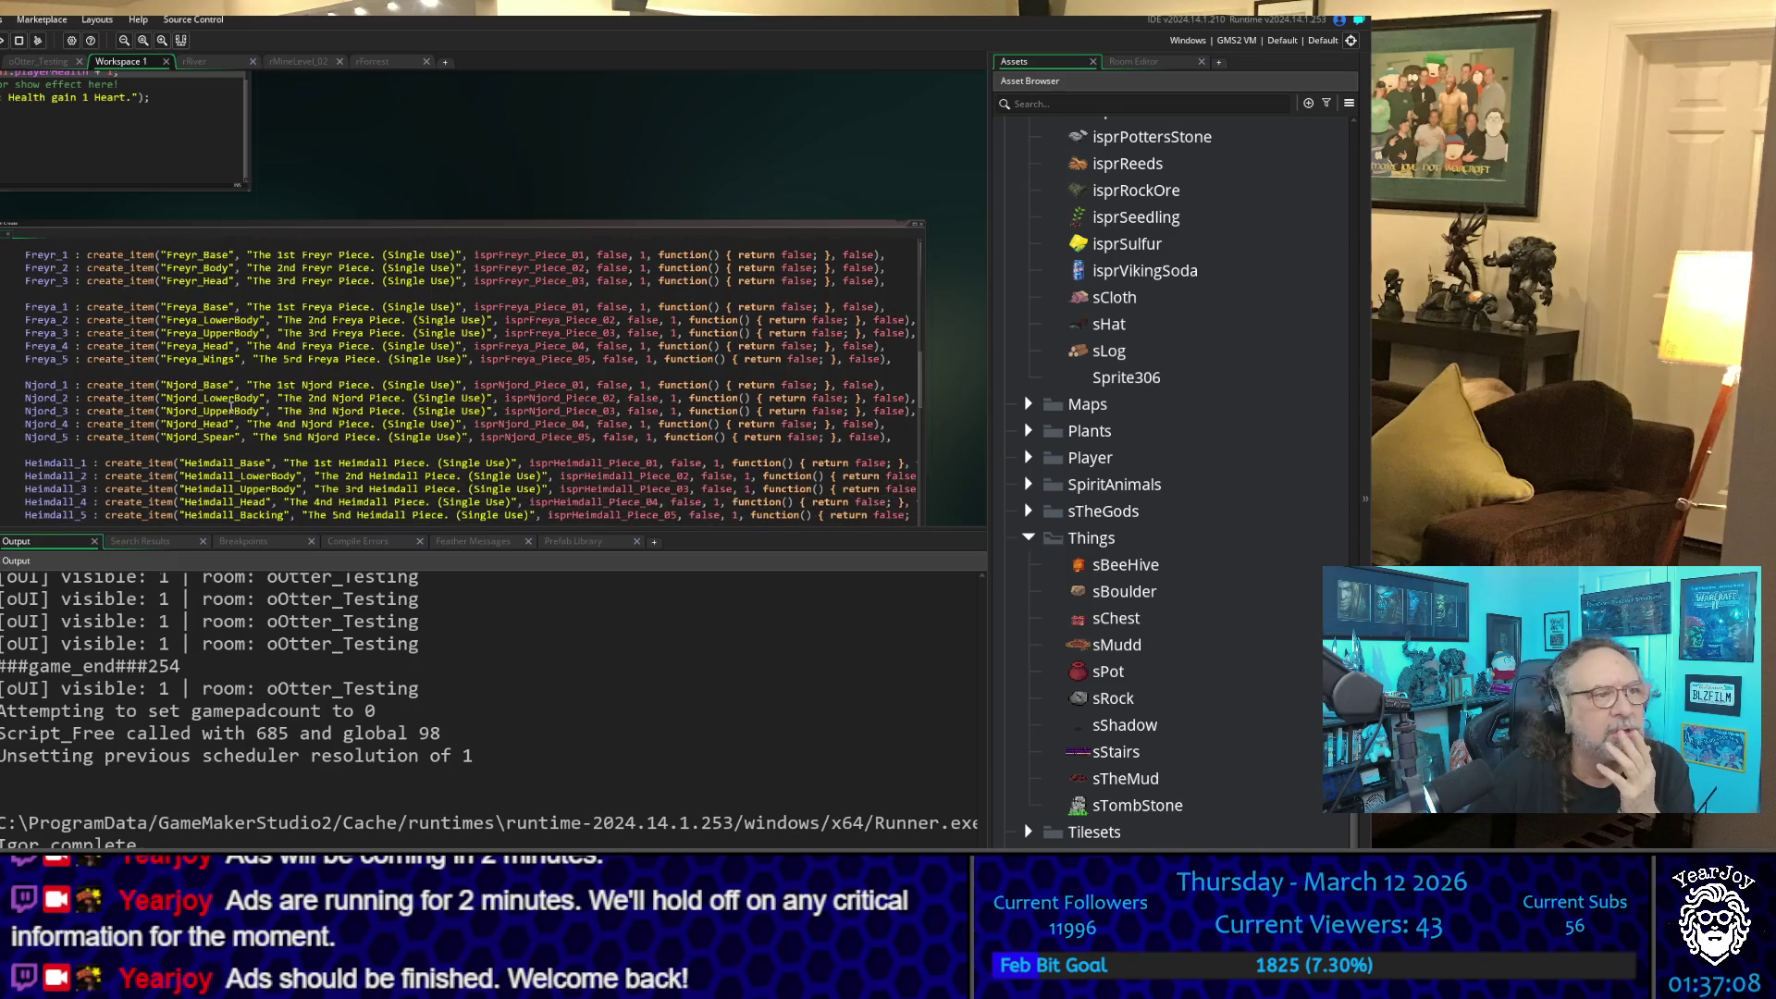
scroll(106, 377, down, 8)
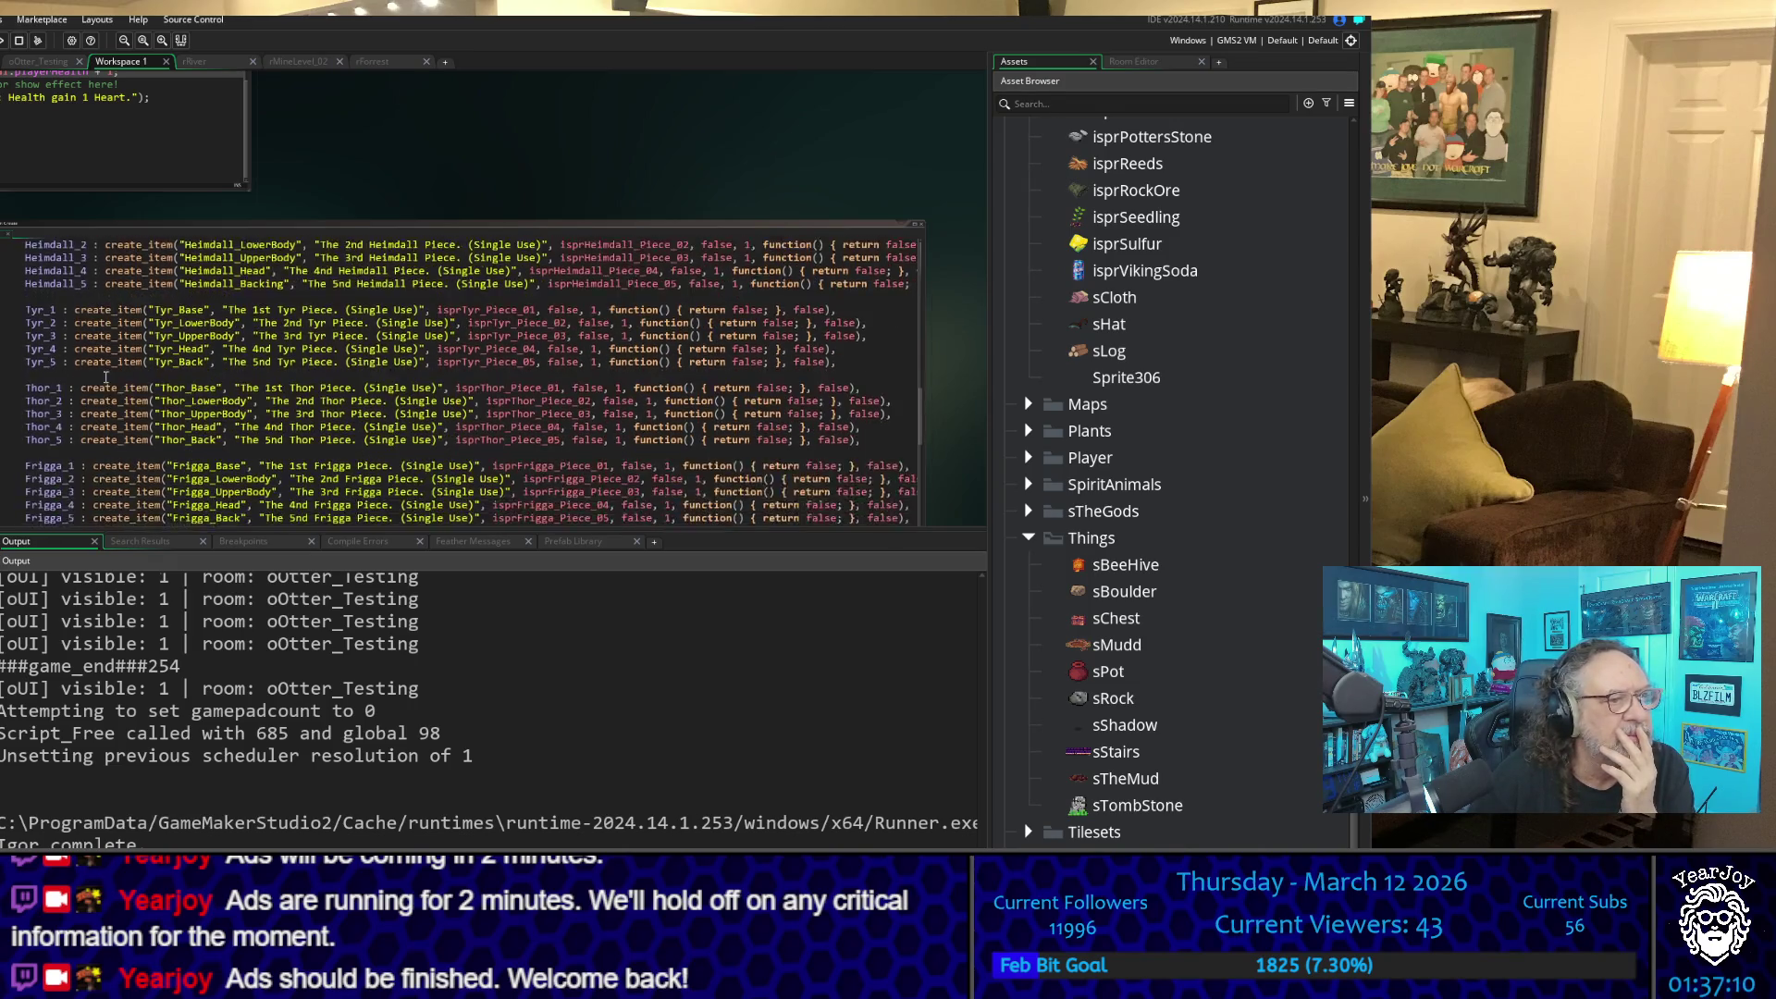
scroll(106, 375, down, 5)
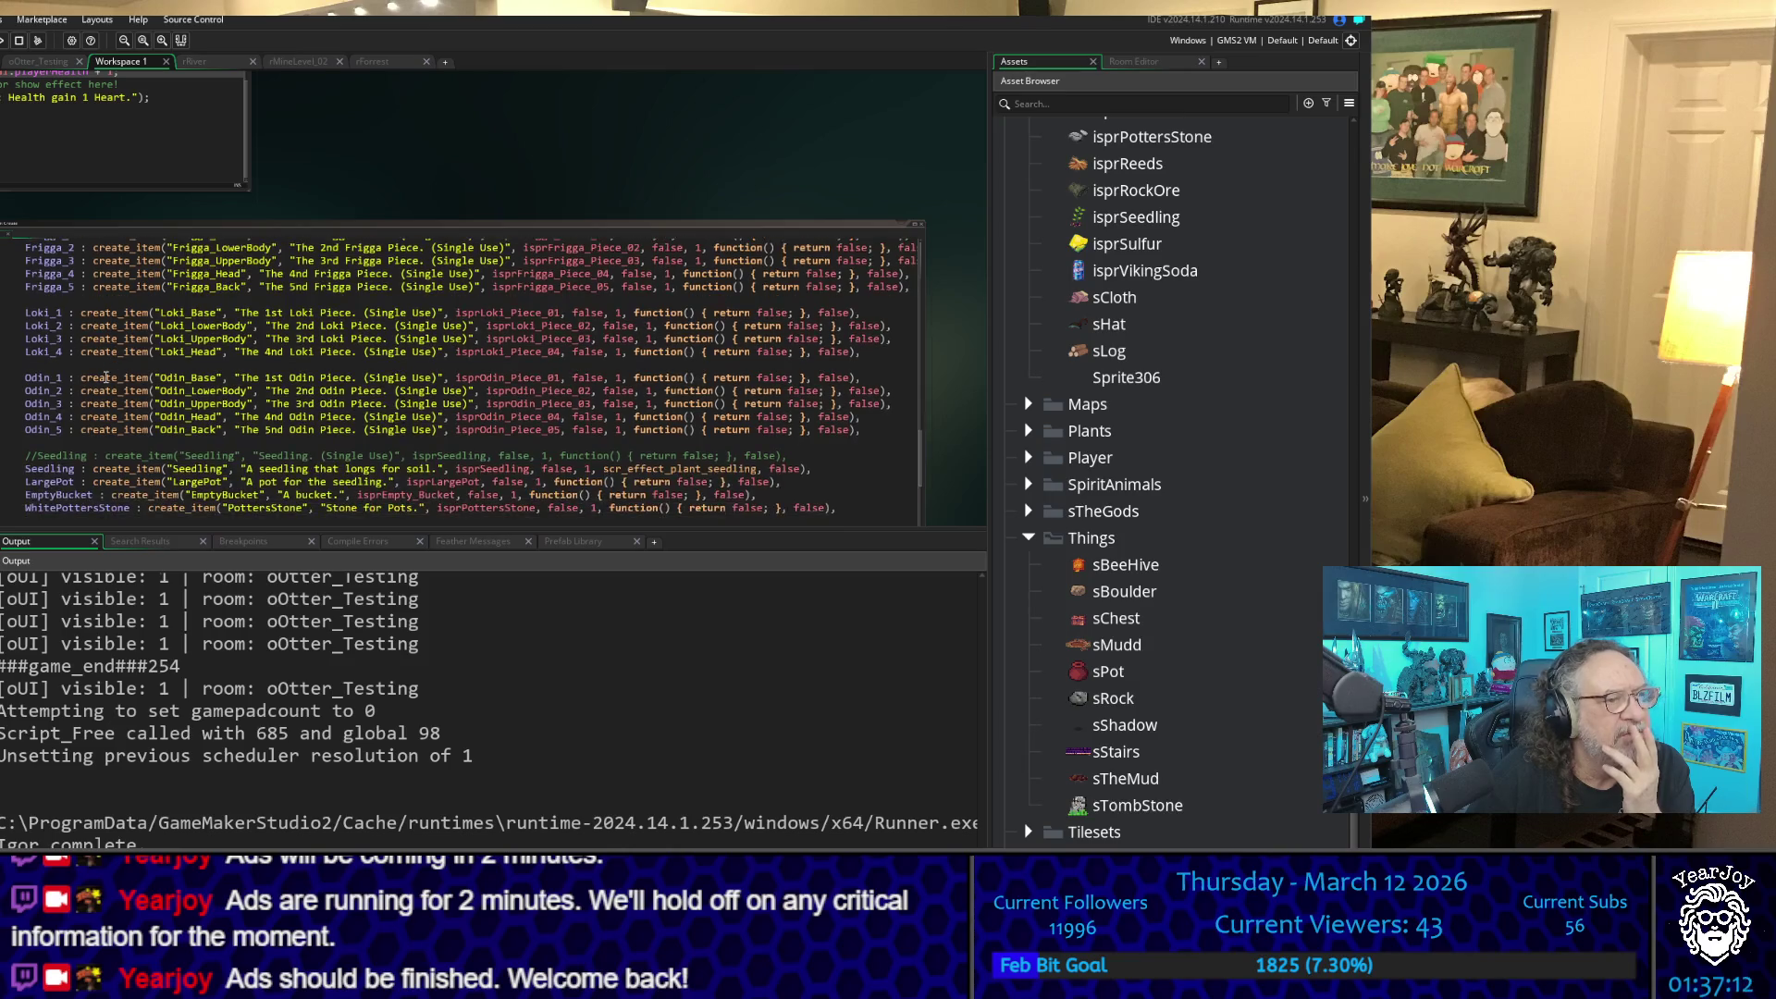
scroll(107, 376, down, 1)
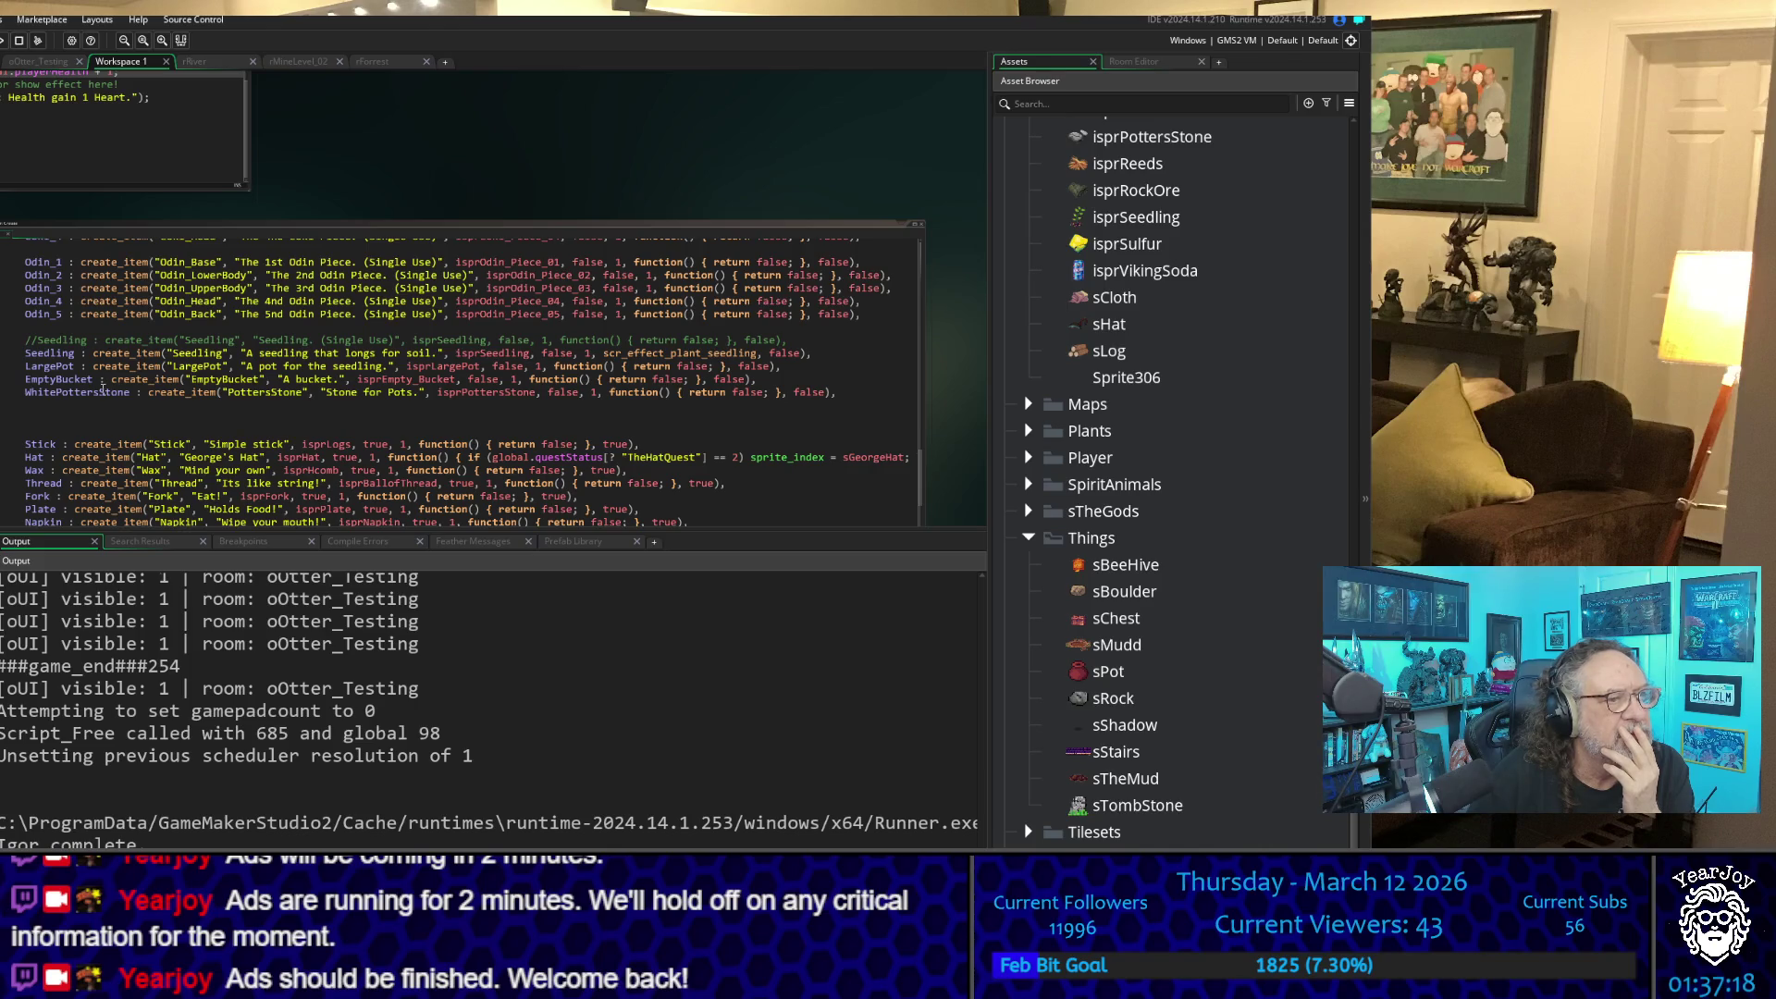
scroll(102, 386, down, 3)
scroll(102, 387, down, 2)
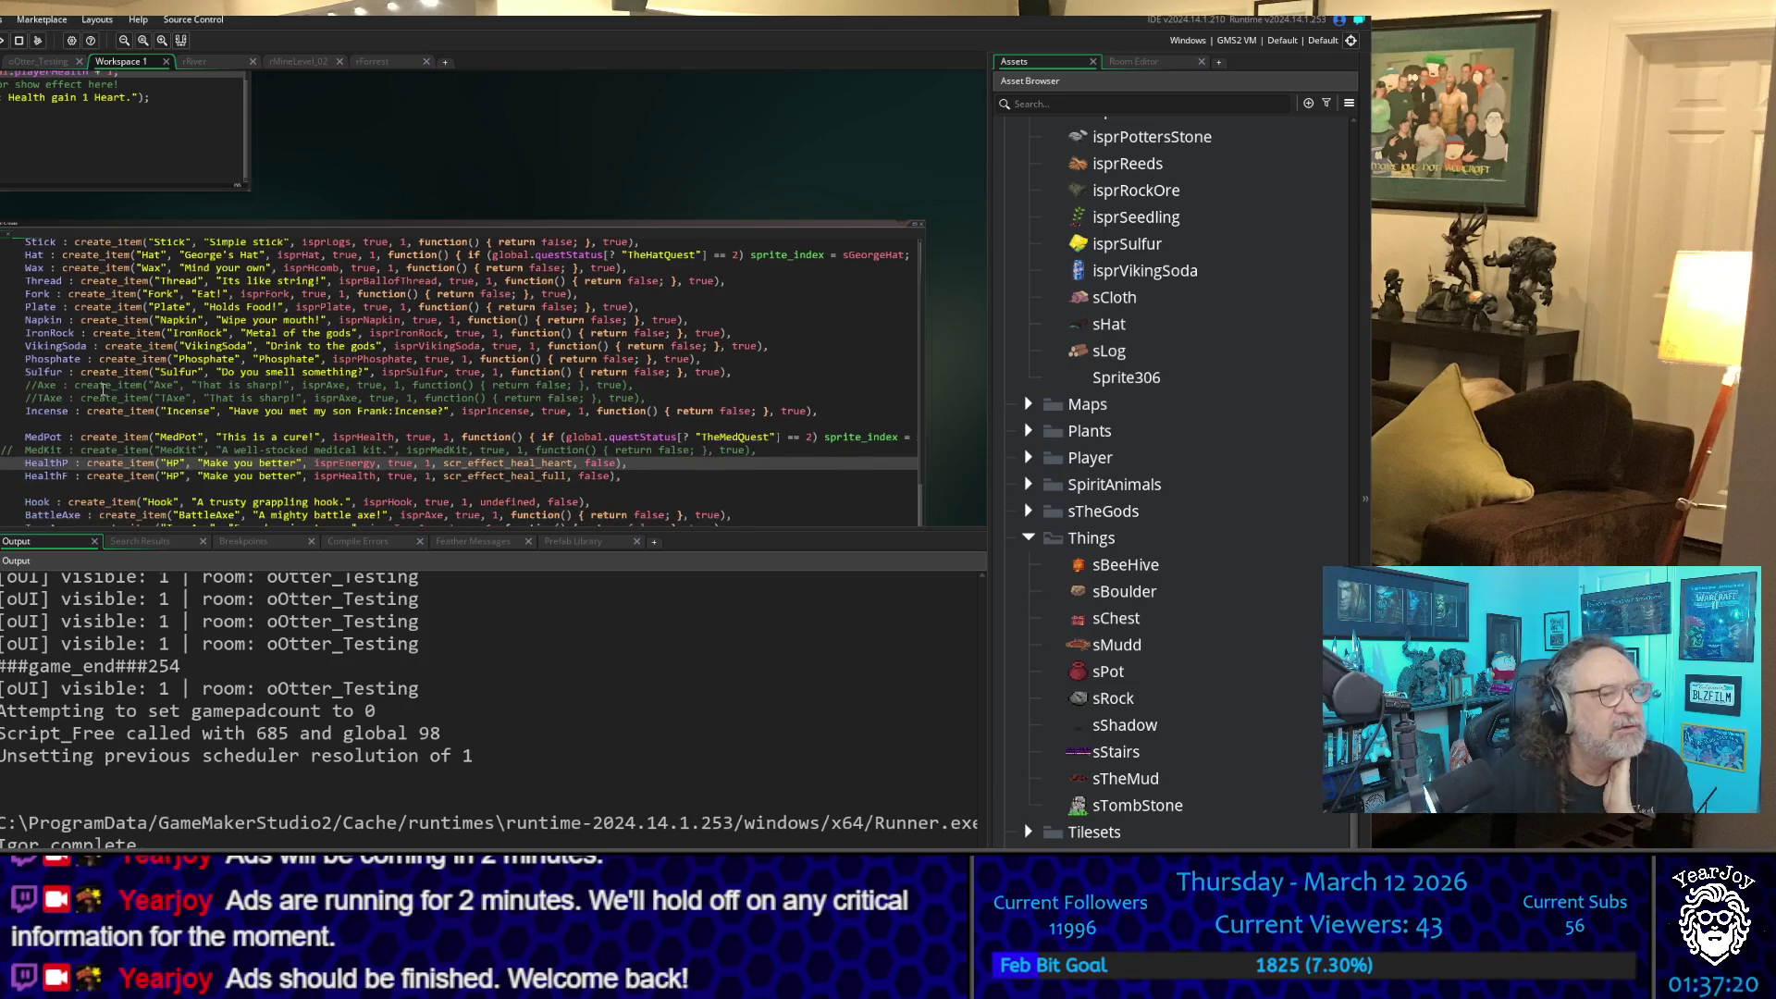
scroll(102, 389, down, 1)
scroll(101, 389, up, 1)
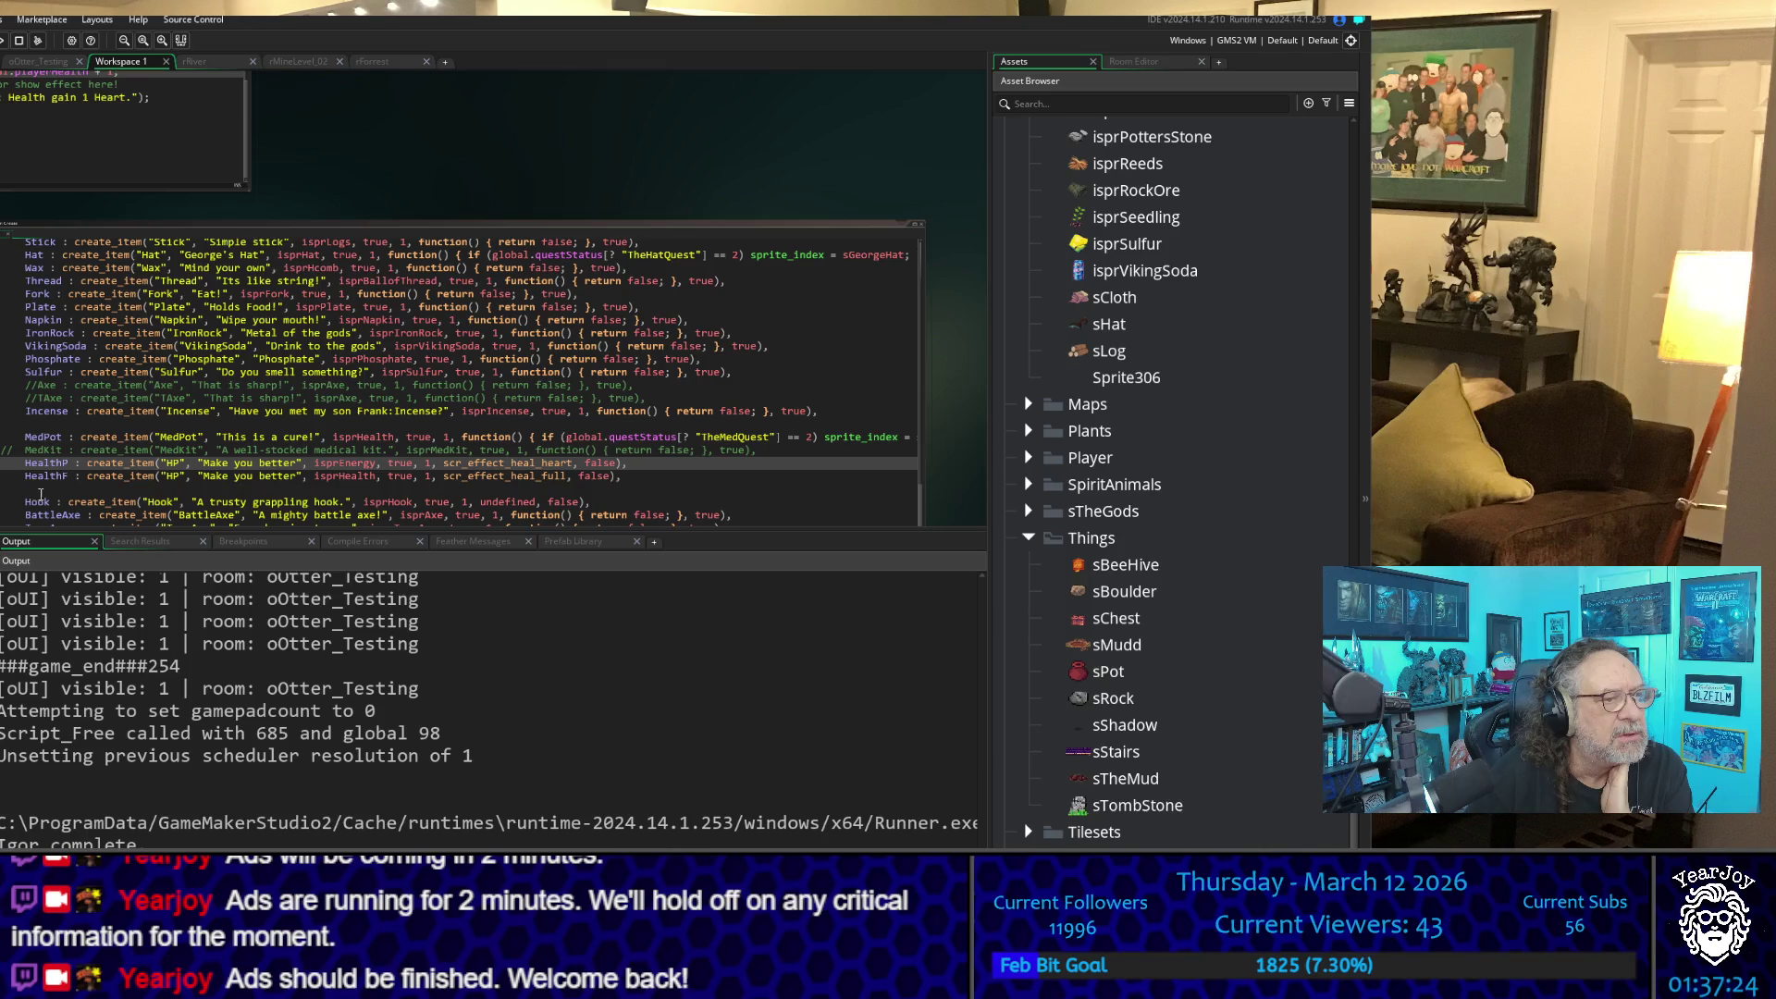
scroll(49, 481, down, 2)
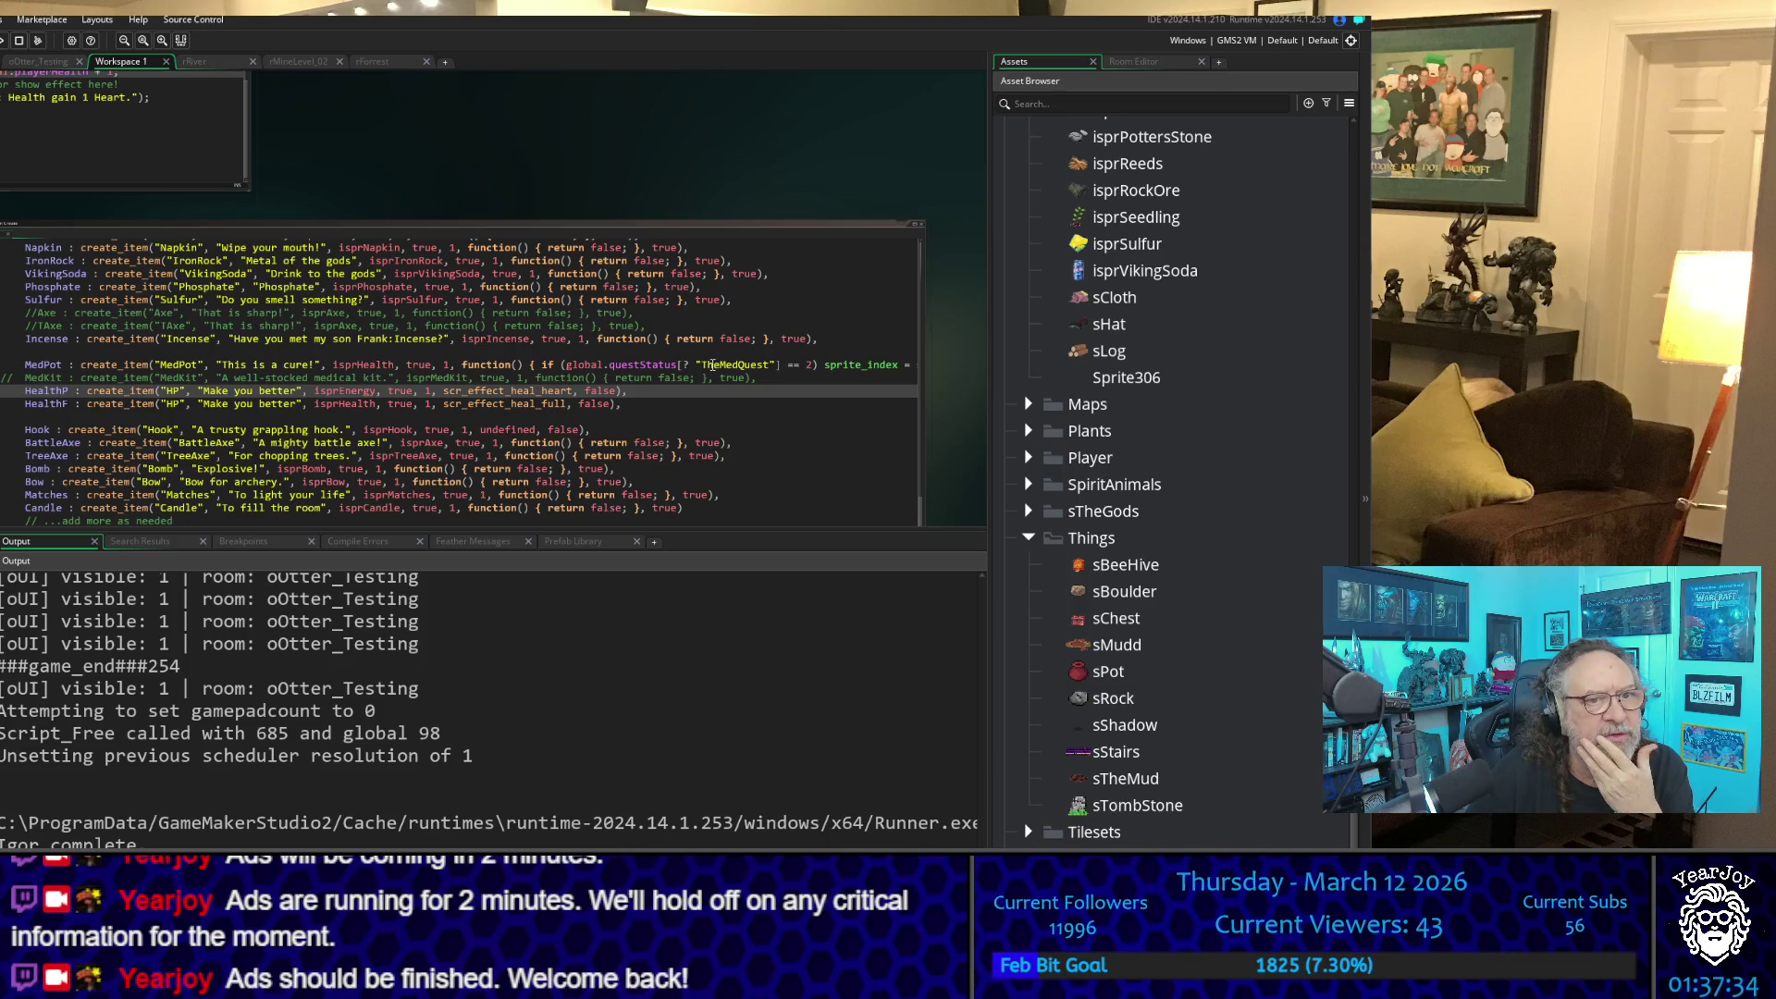
scroll(111, 425, down, 2)
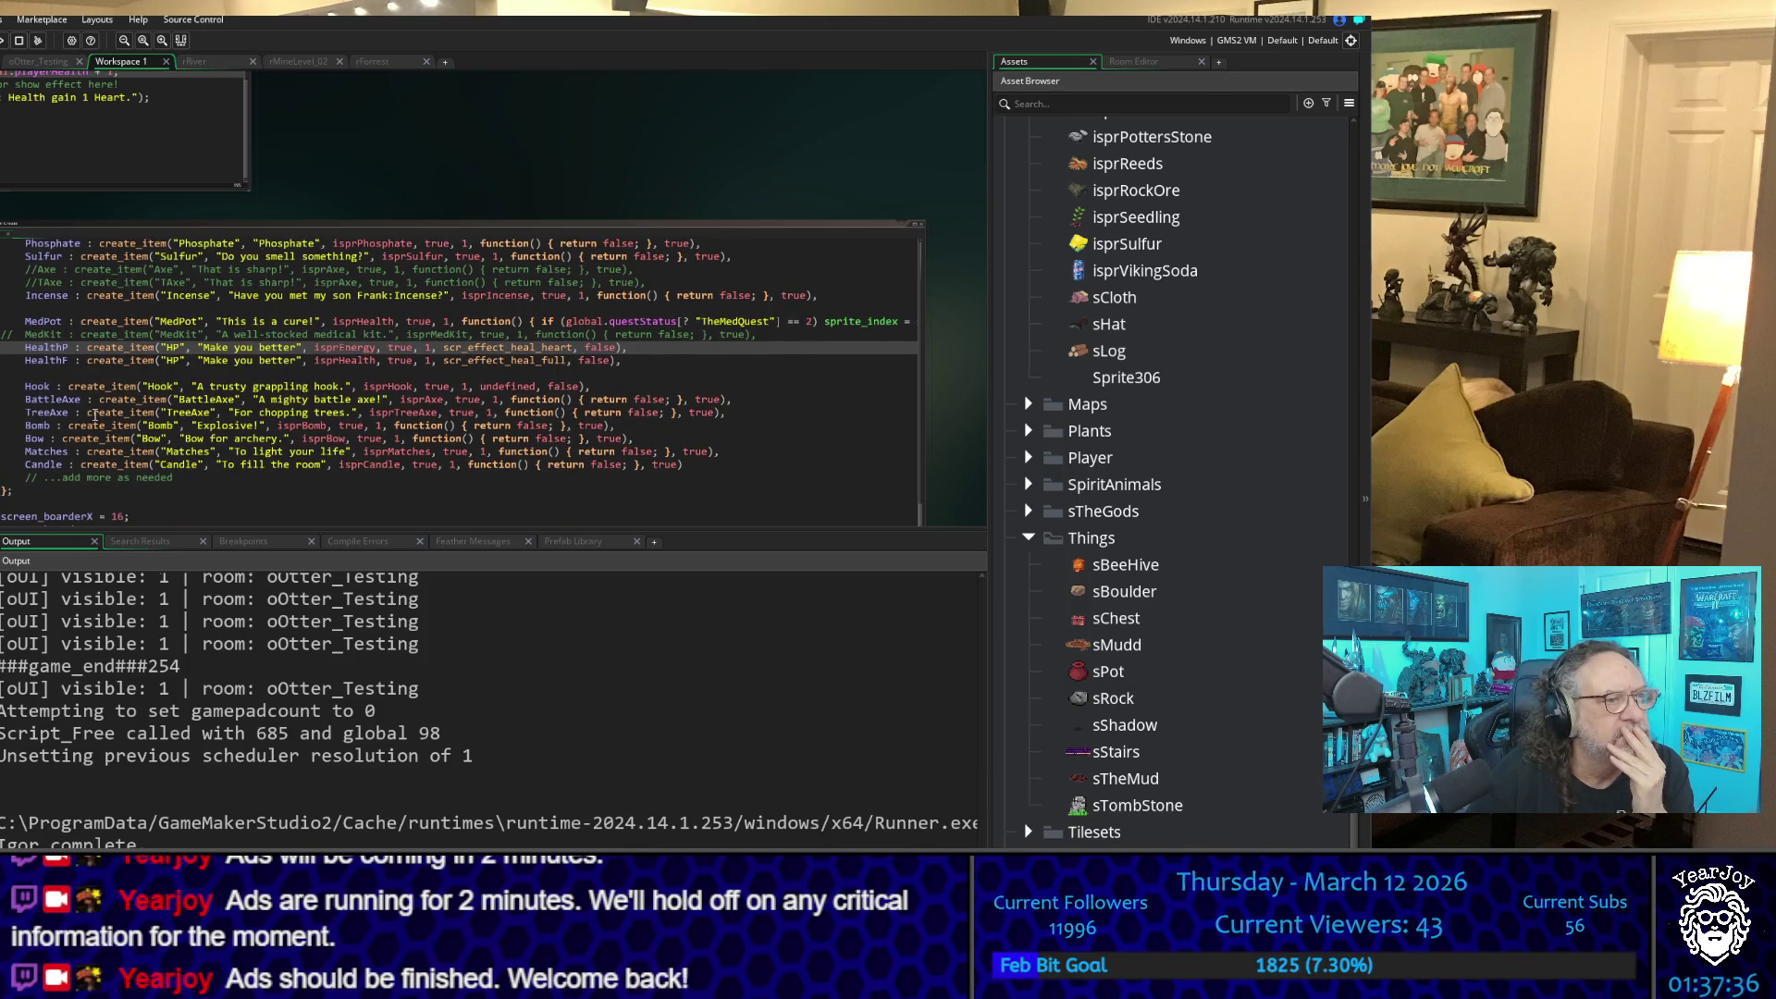
scroll(1149, 689, down, 4)
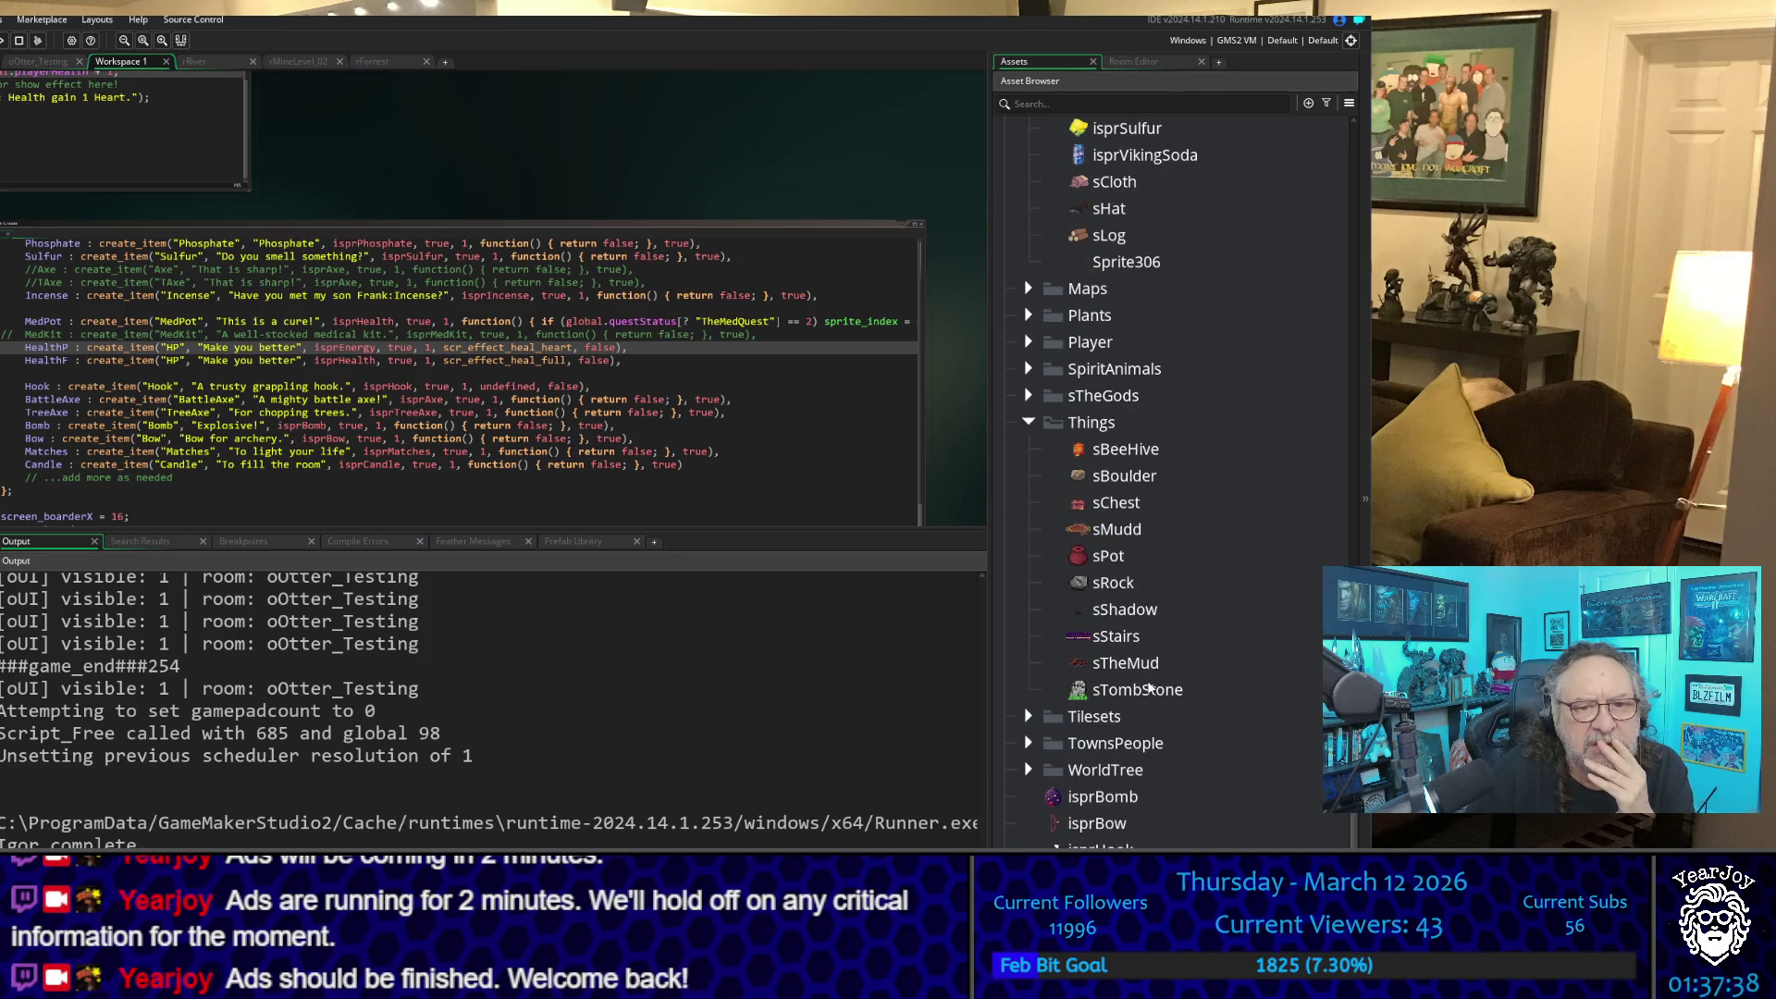
- Scroll the Asset Browser to the Inventory folder and select the isprVikingSoda sprite
scroll(1147, 689, down, 2)
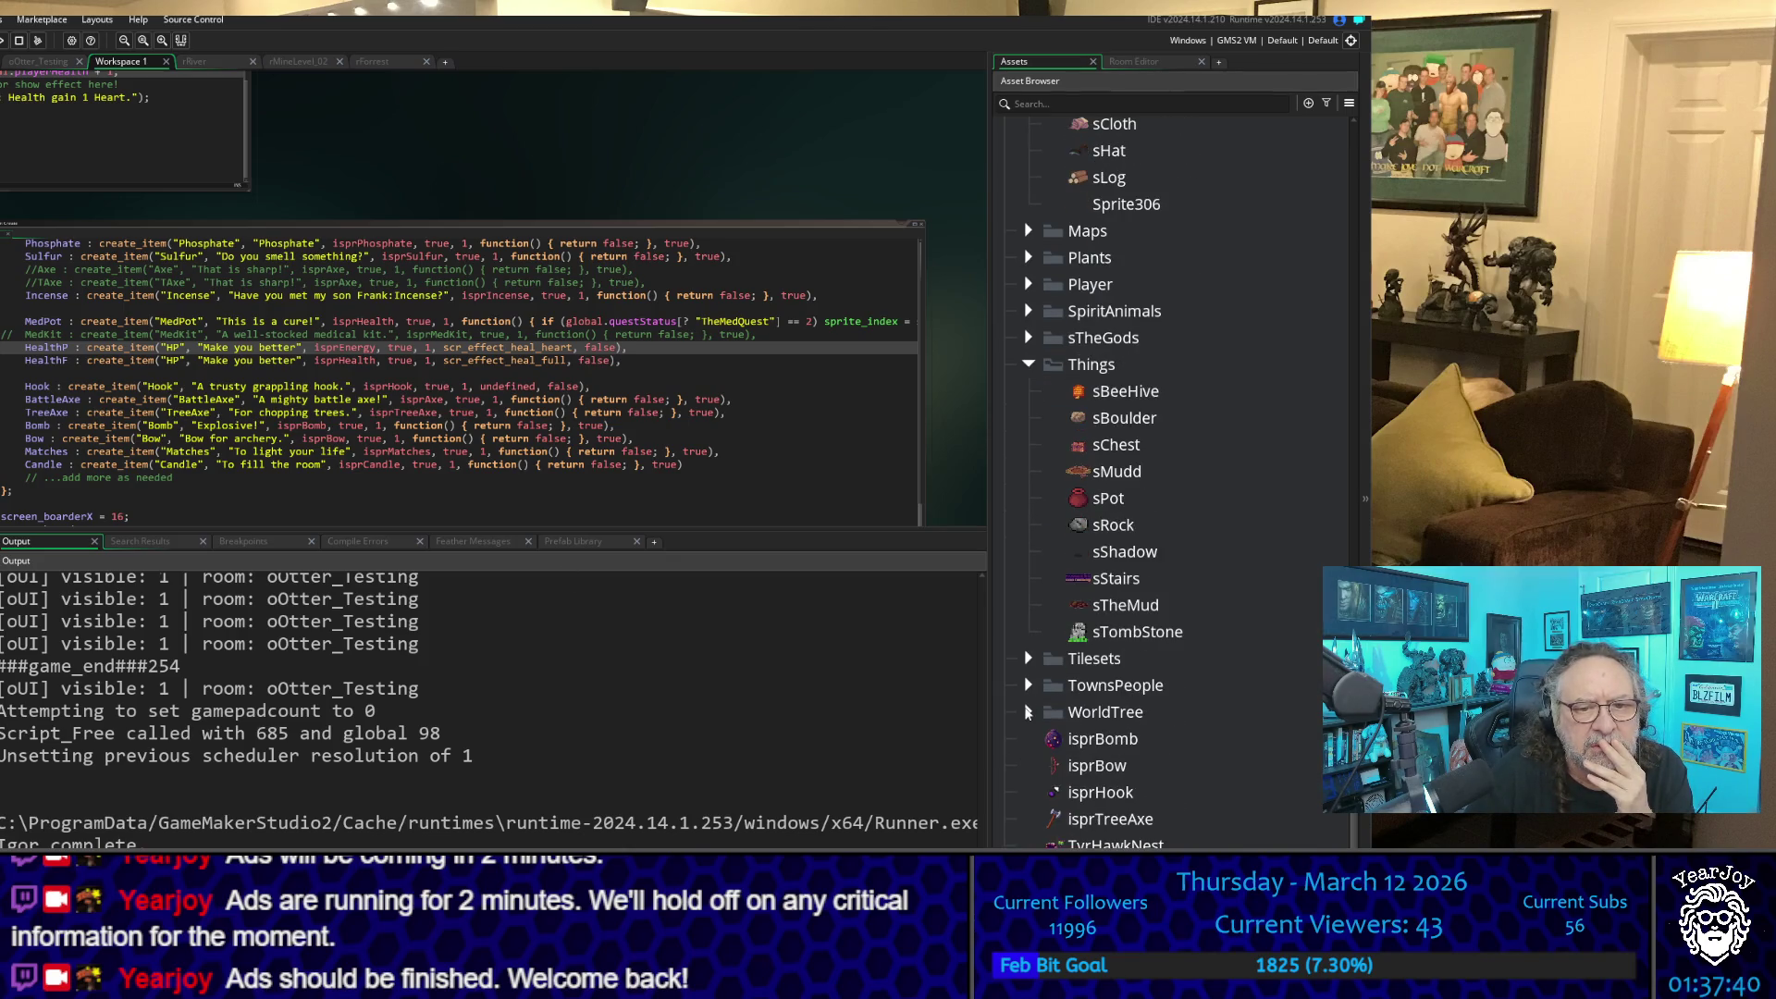
scroll(1034, 676, up, 6)
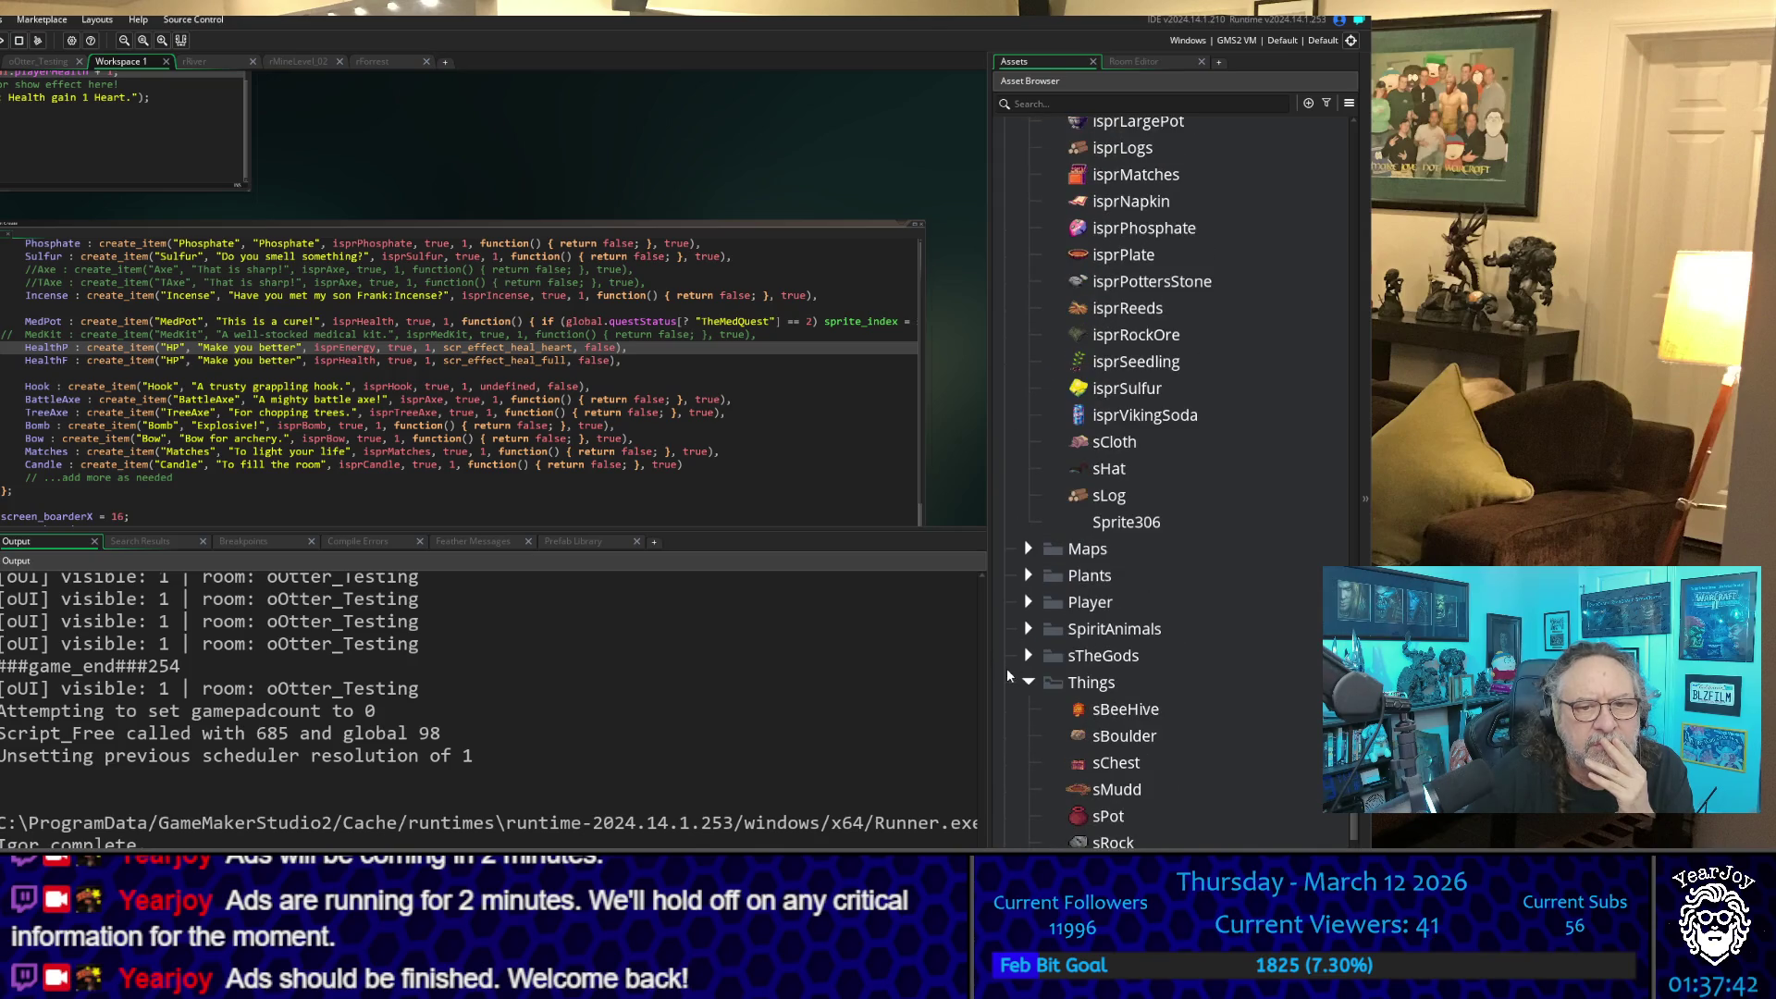
scroll(1034, 580, up, 5)
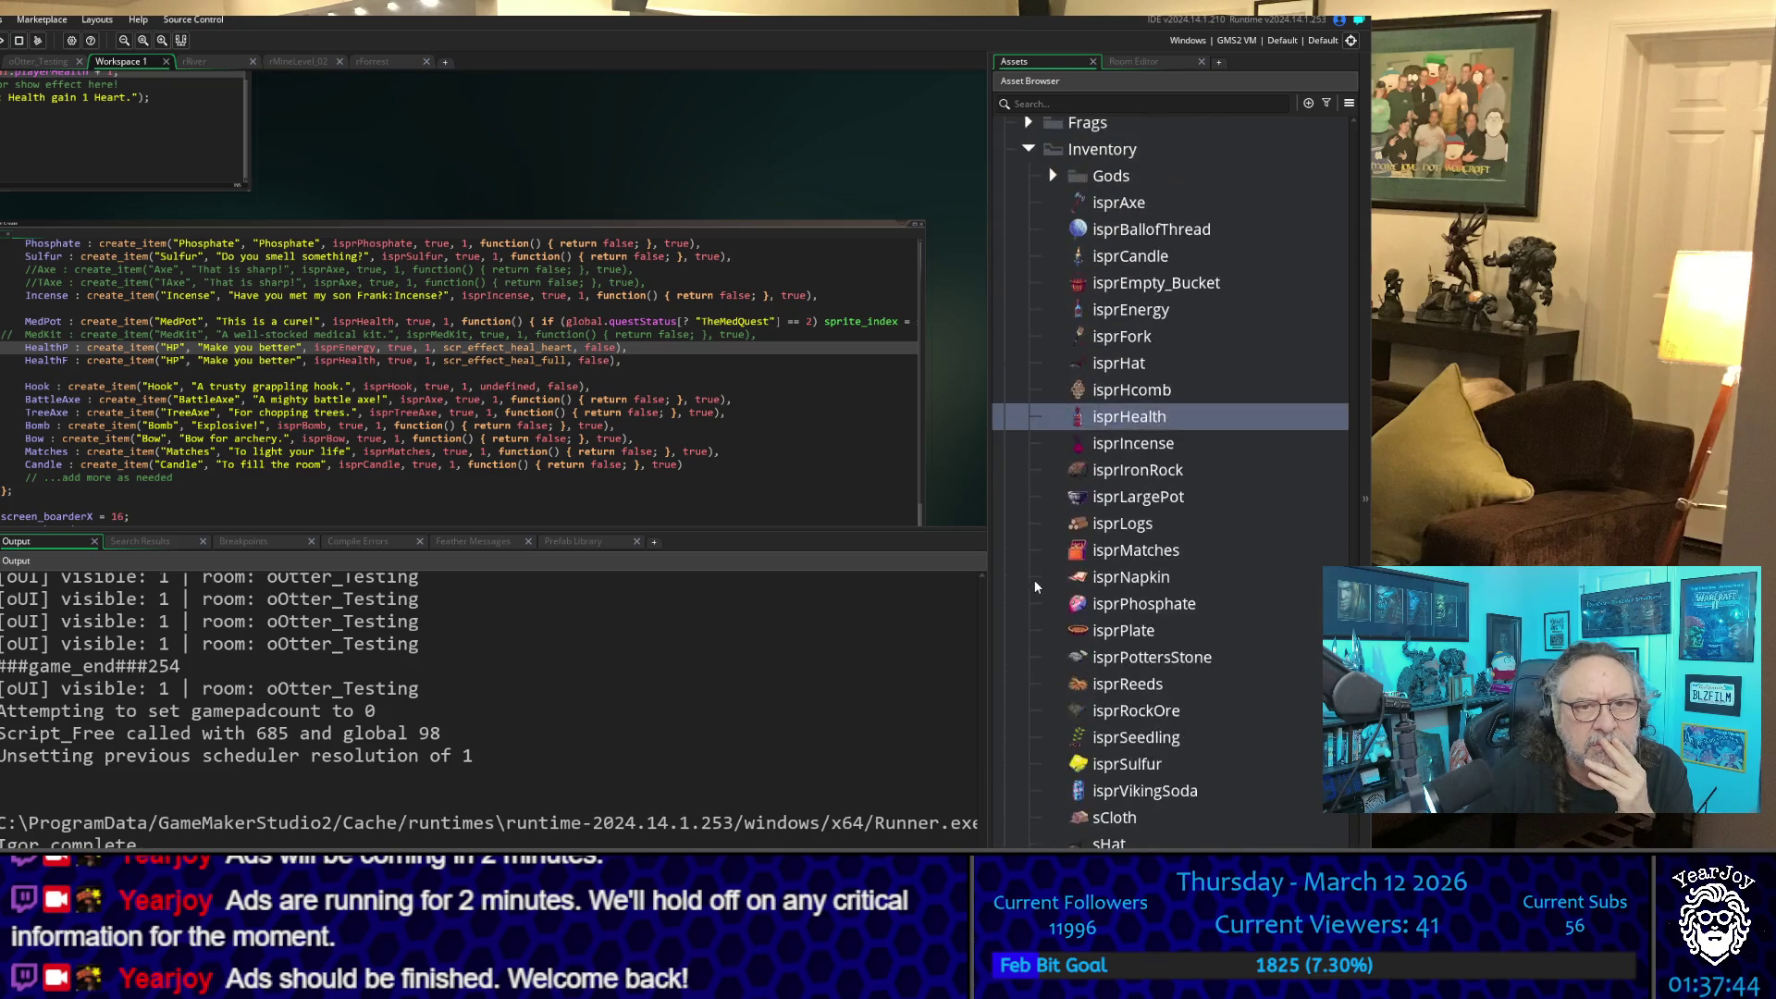
scroll(1034, 580, down, 2)
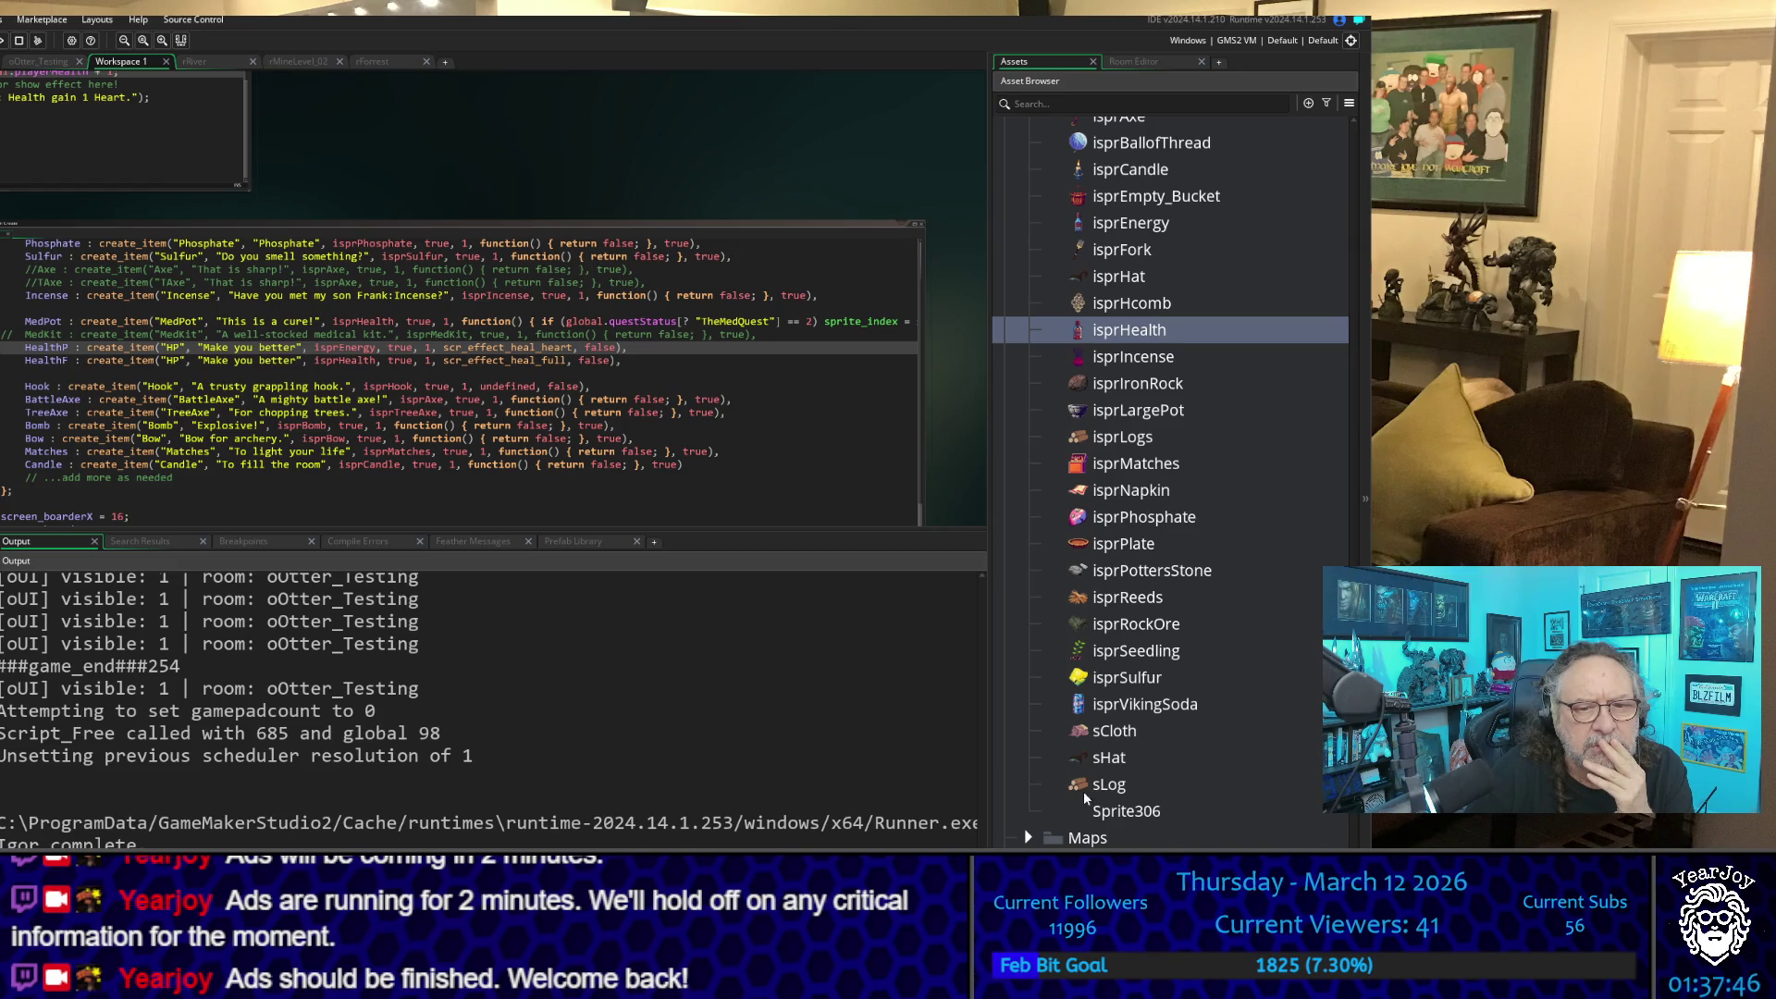
click(1092, 710)
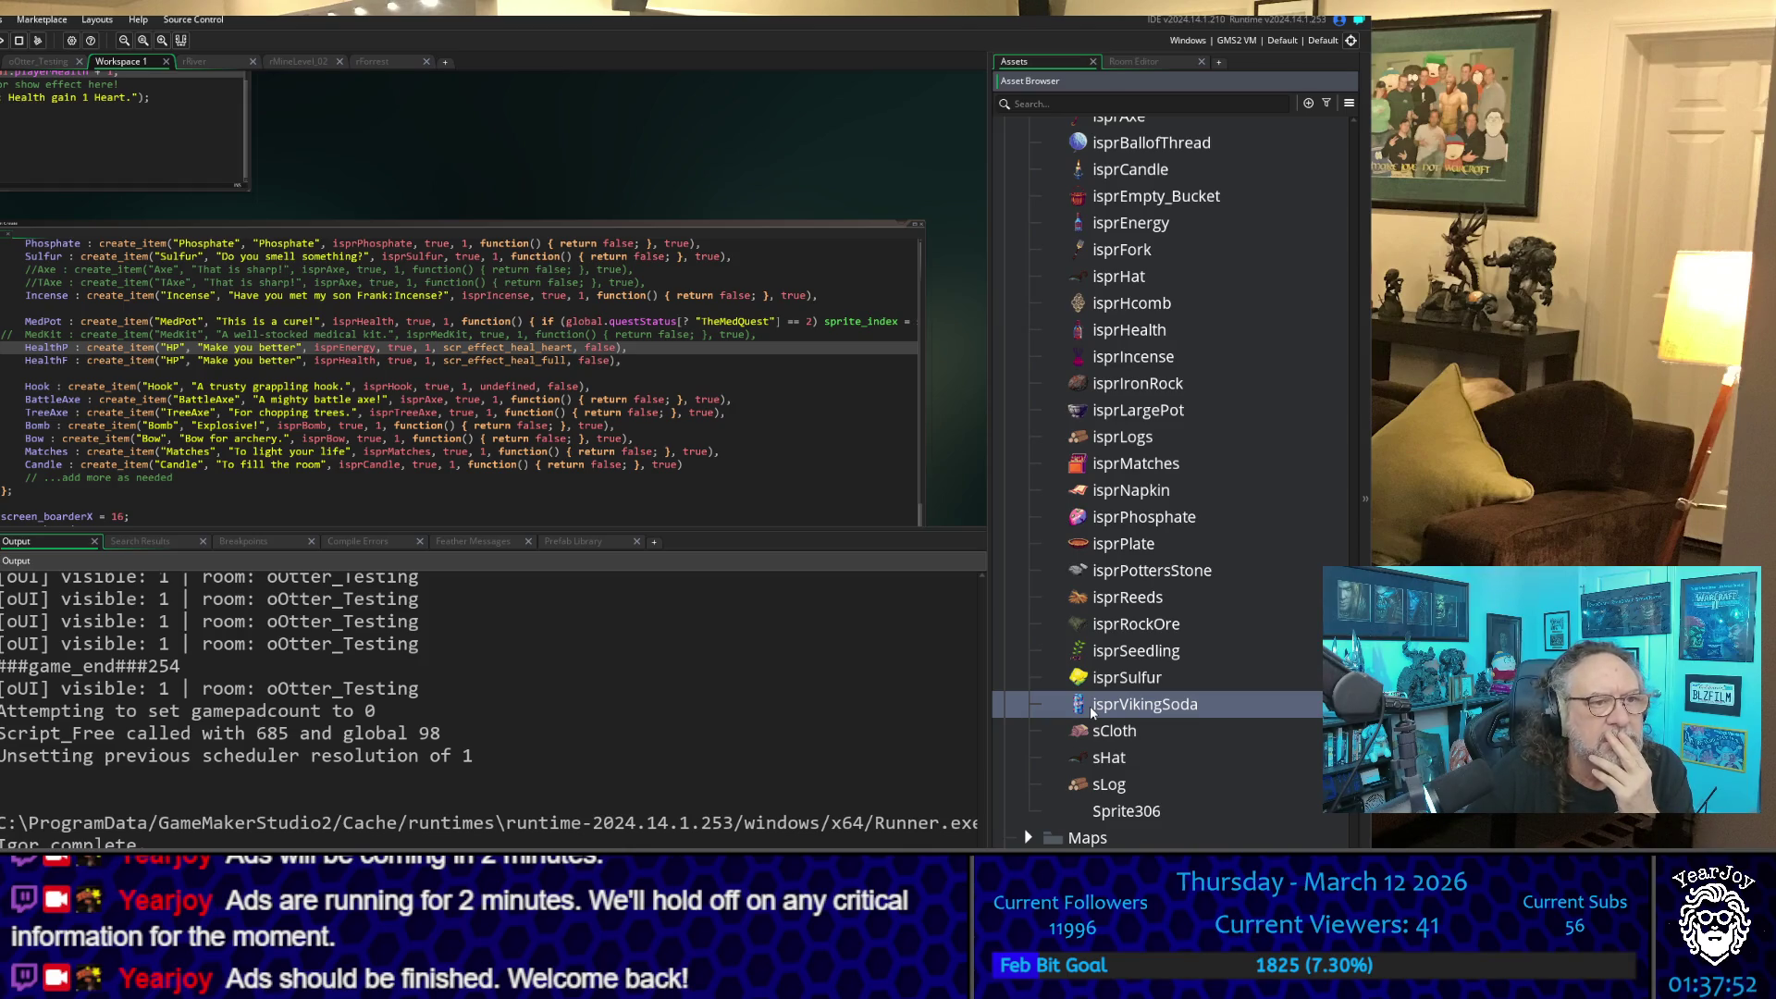
scroll(328, 456, down, 1)
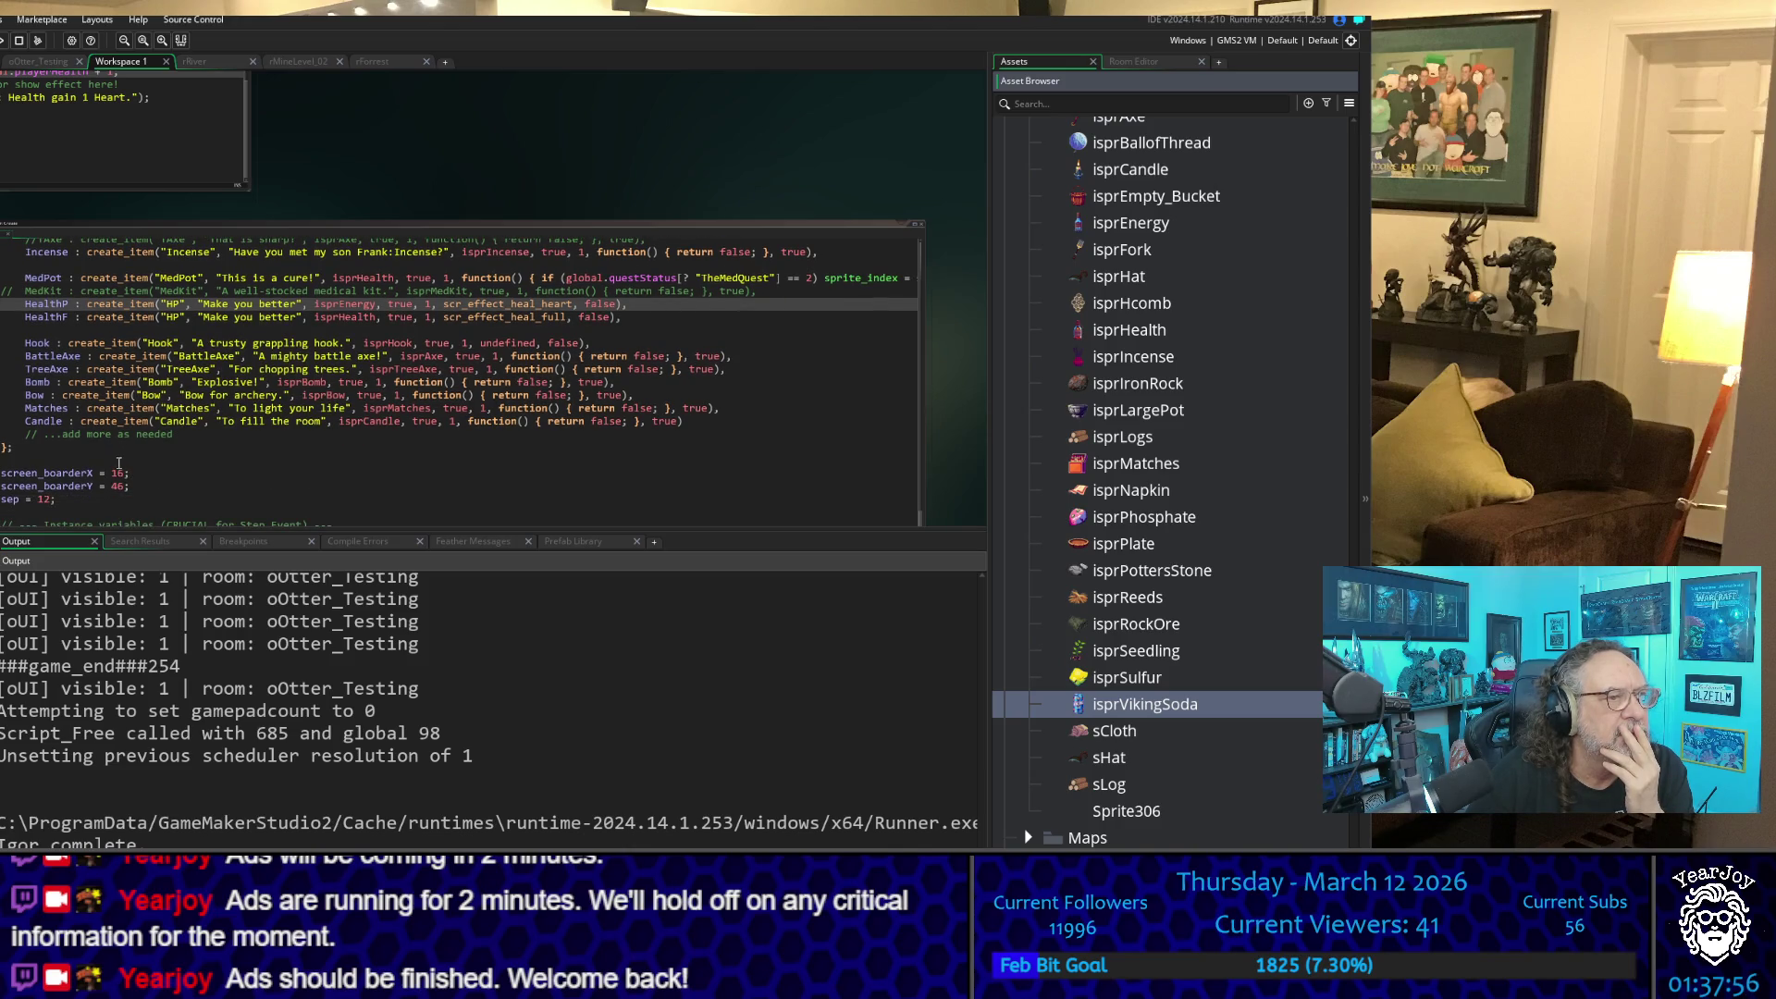
scroll(116, 454, down, 1)
scroll(223, 482, up, 1)
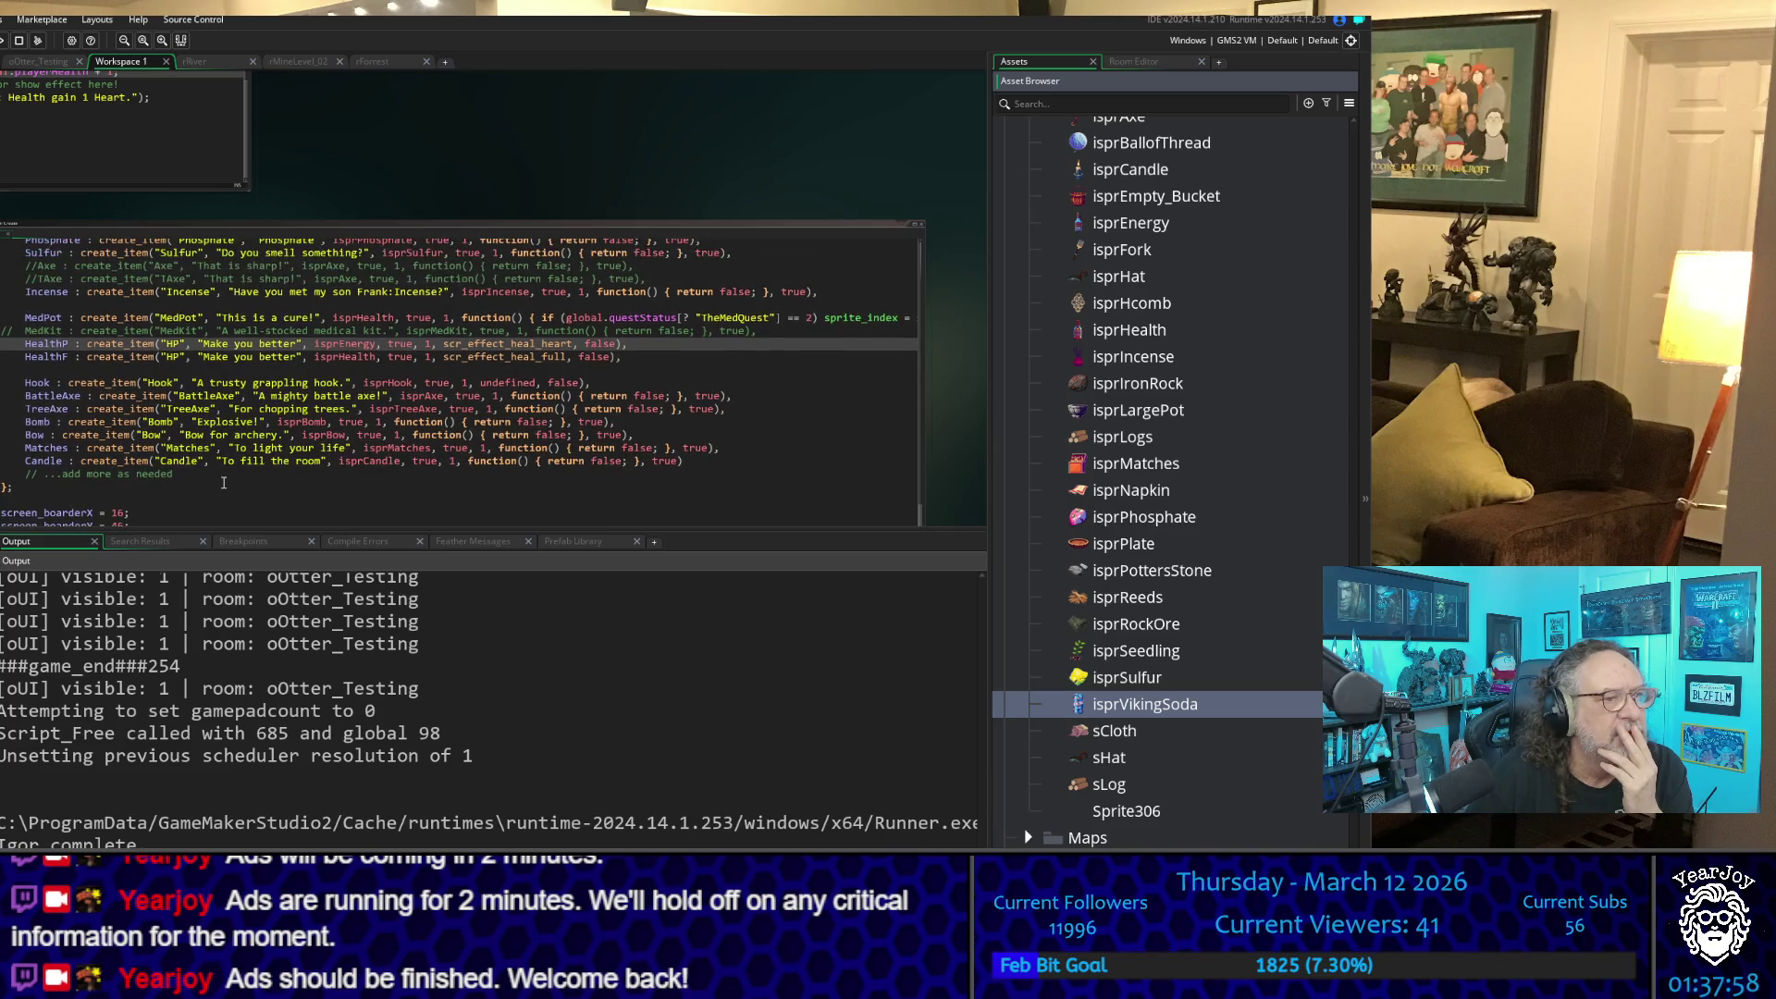
scroll(226, 496, up, 1)
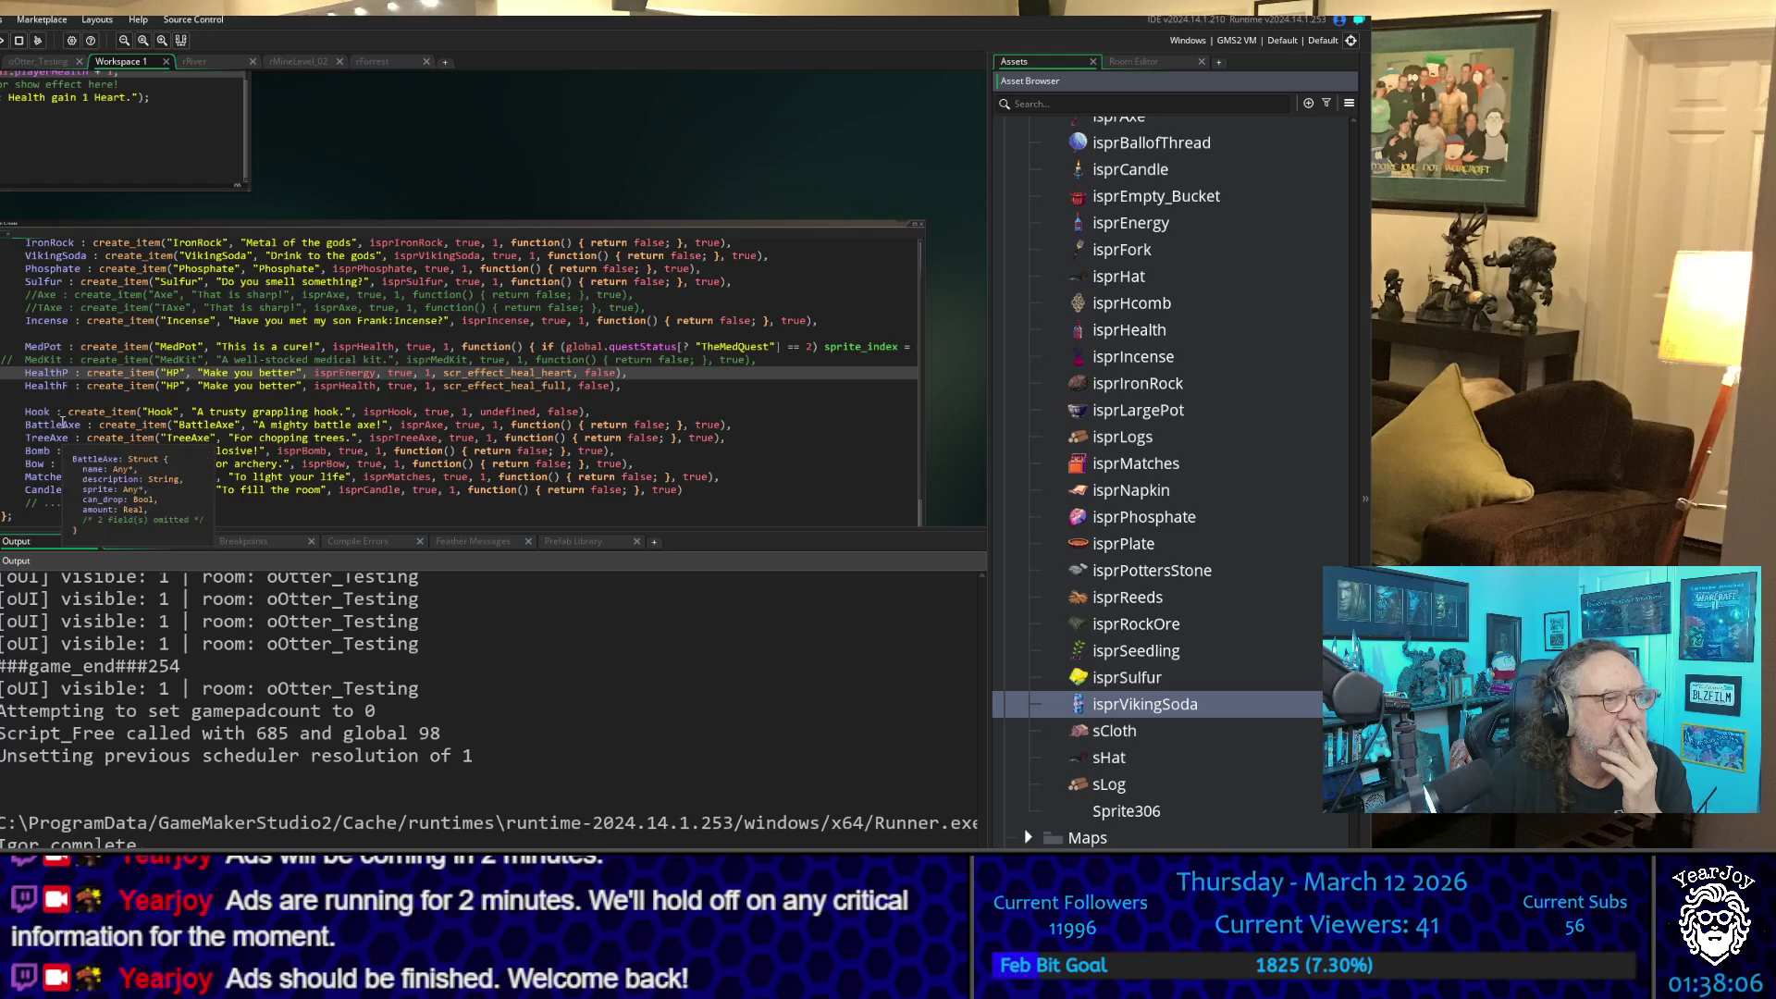
scroll(61, 423, up, 2)
scroll(62, 424, up, 2)
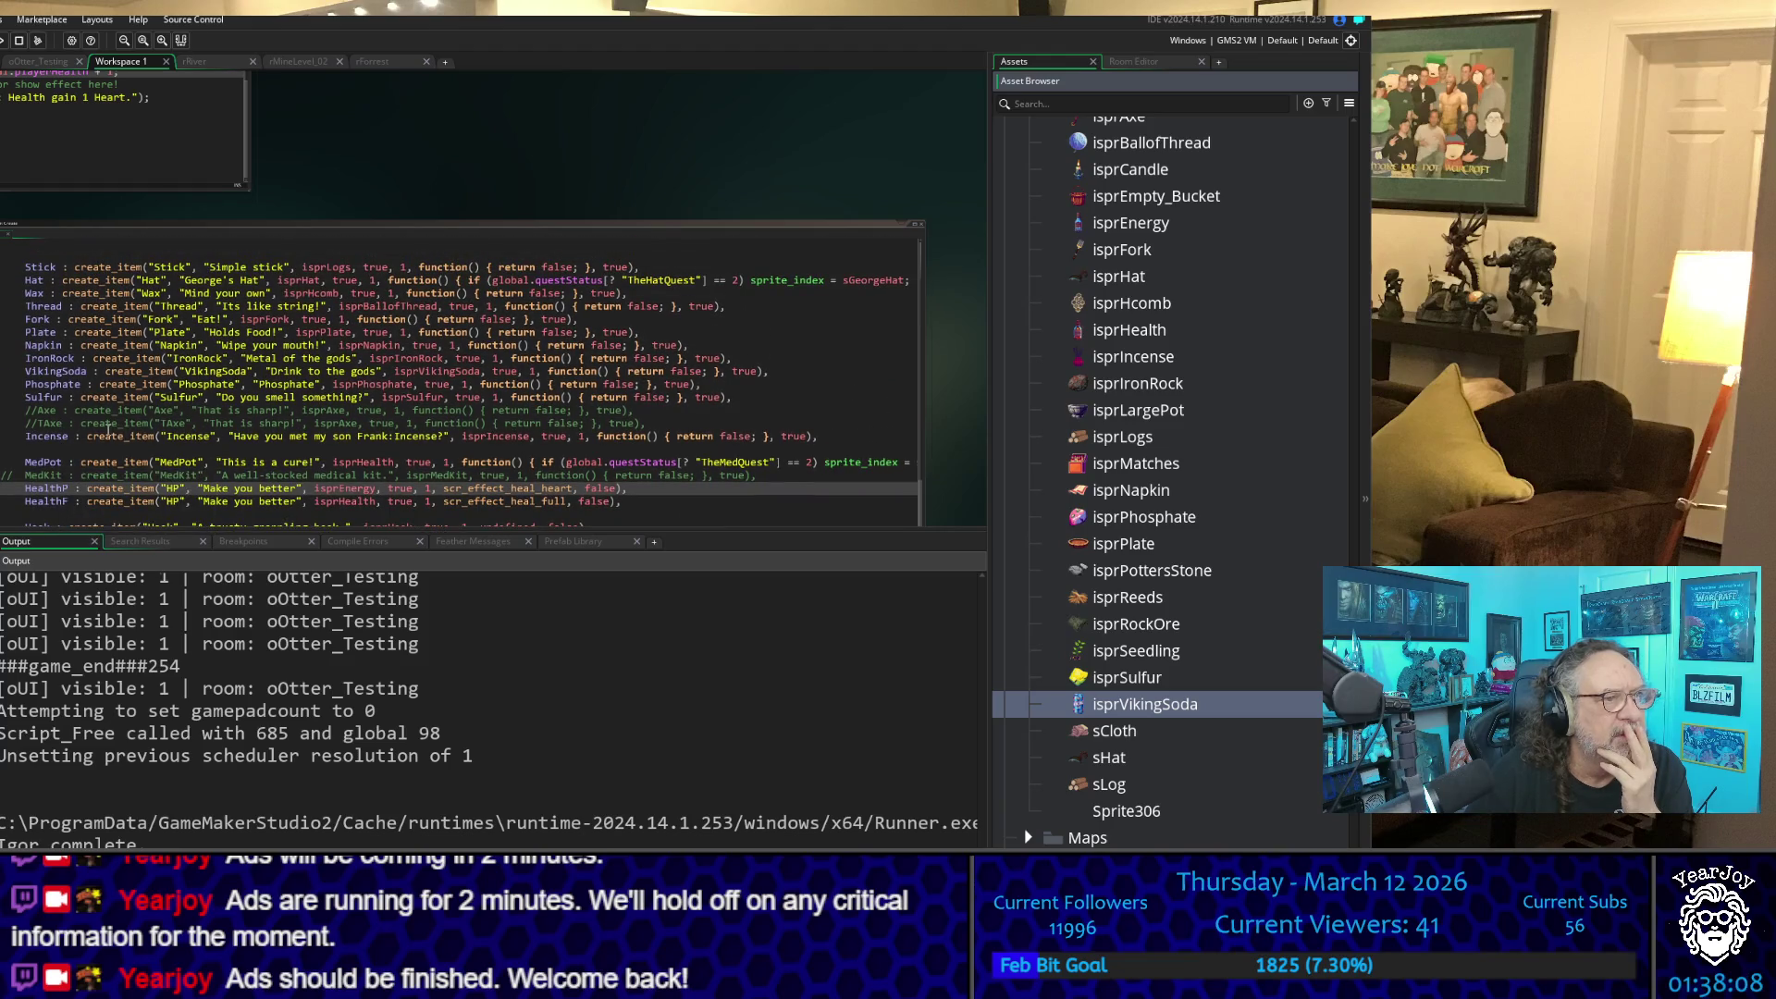
scroll(109, 431, up, 2)
scroll(109, 431, up, 1)
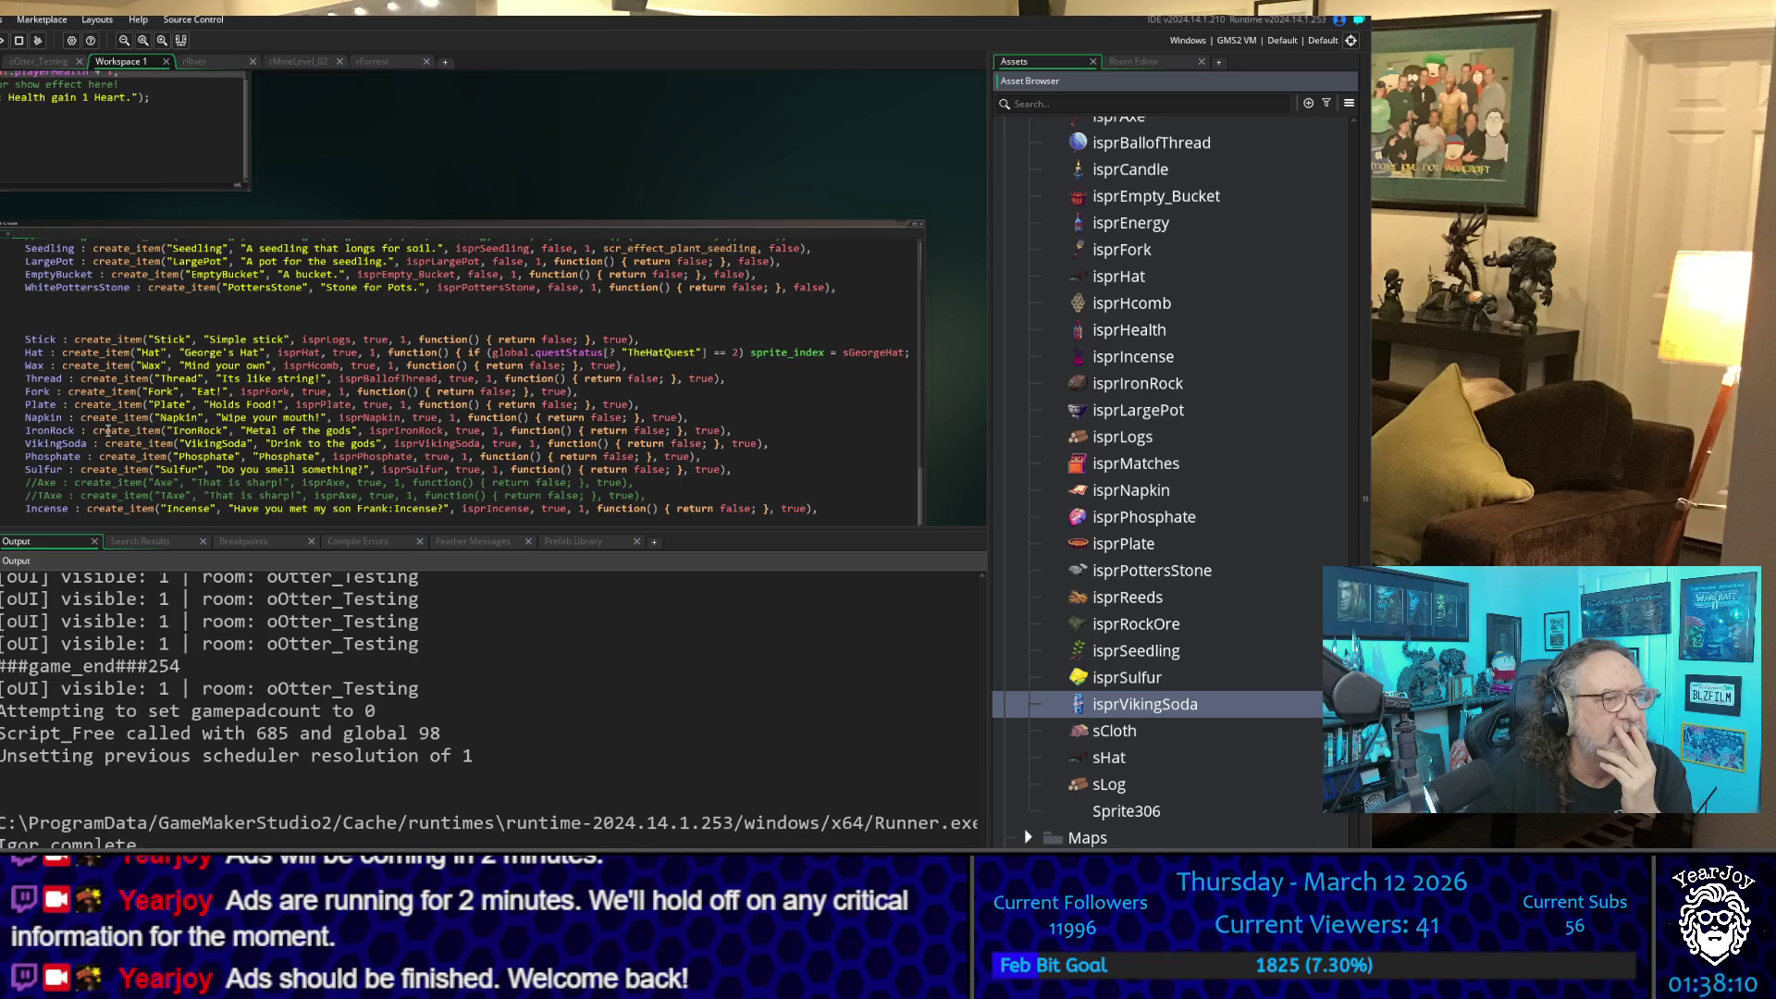
scroll(108, 431, up, 5)
scroll(109, 431, up, 15)
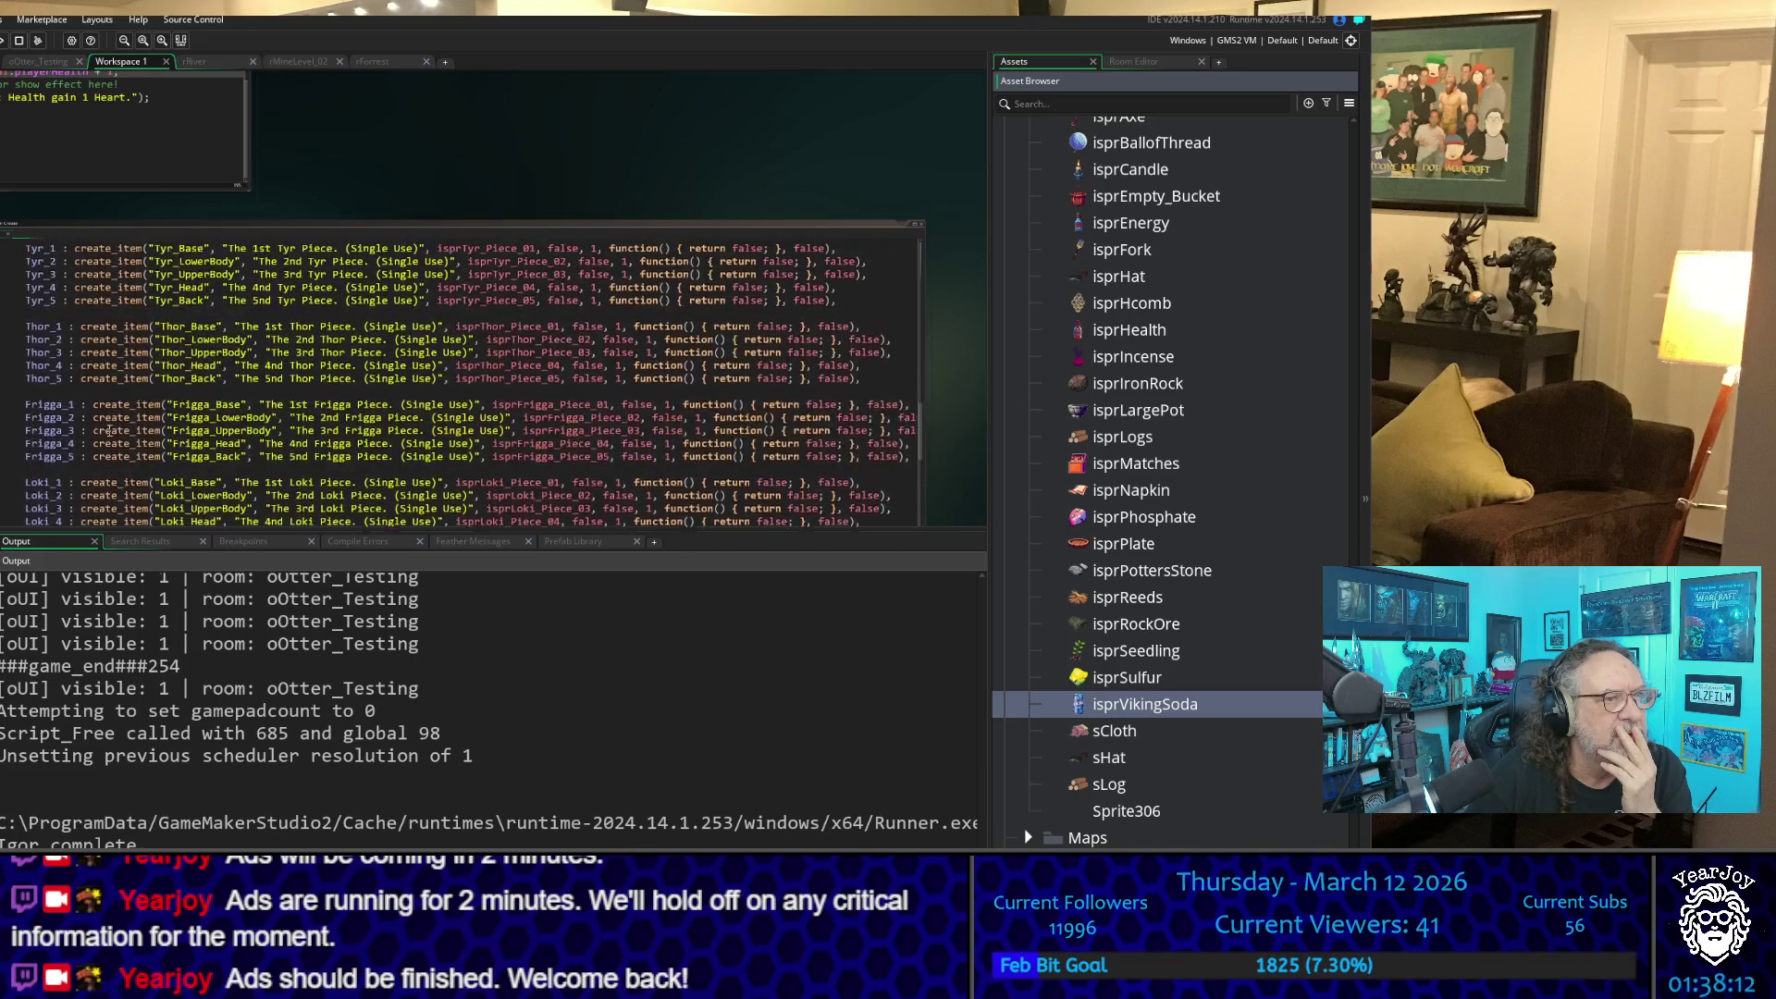
scroll(108, 431, up, 10)
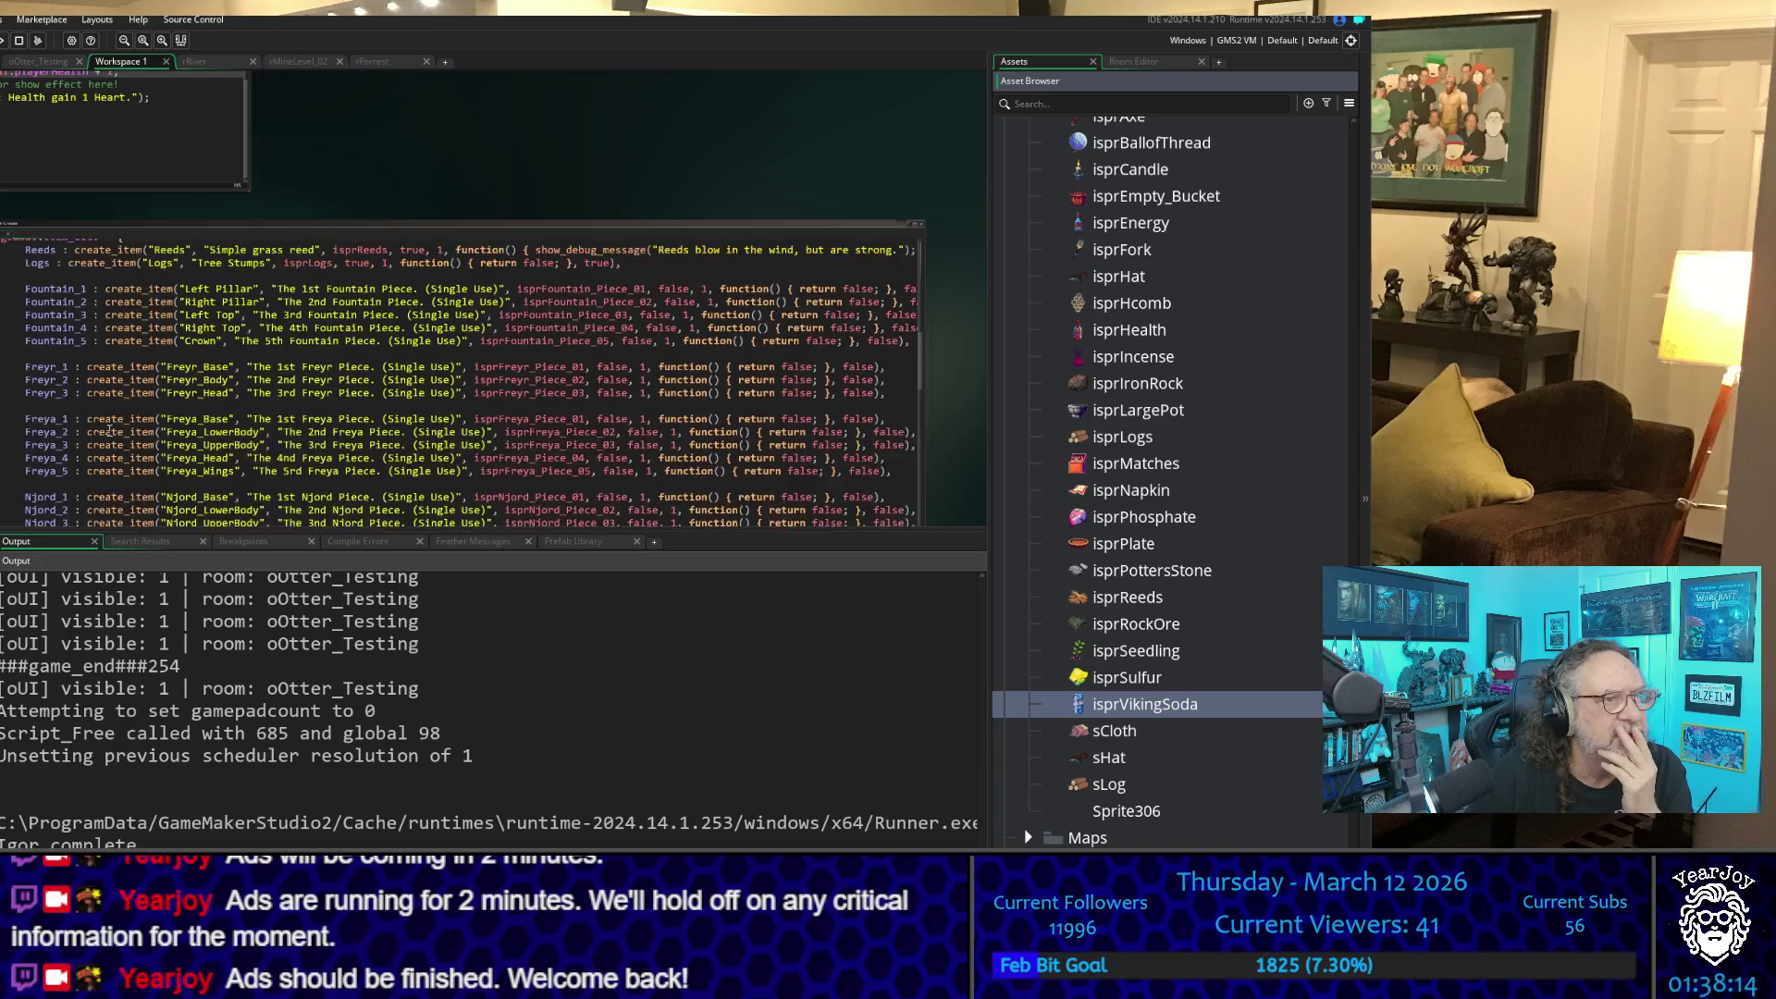
scroll(108, 439, down, 12)
scroll(108, 439, down, 6)
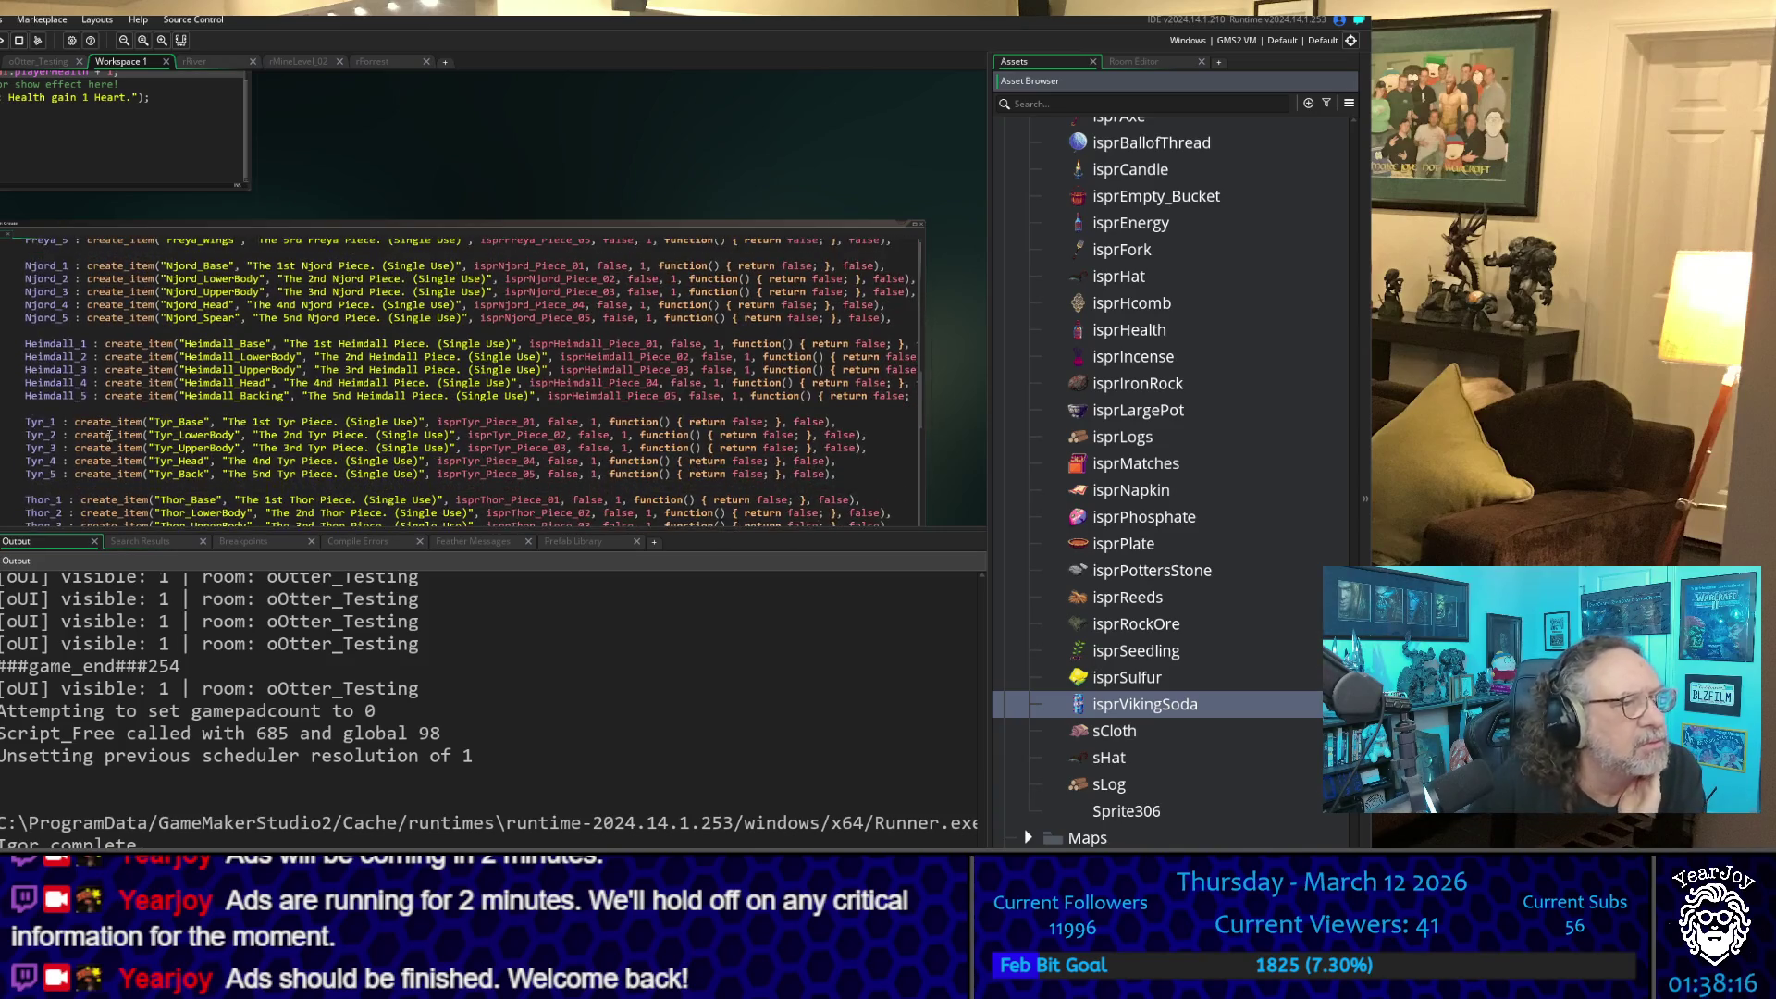
scroll(108, 434, down, 6)
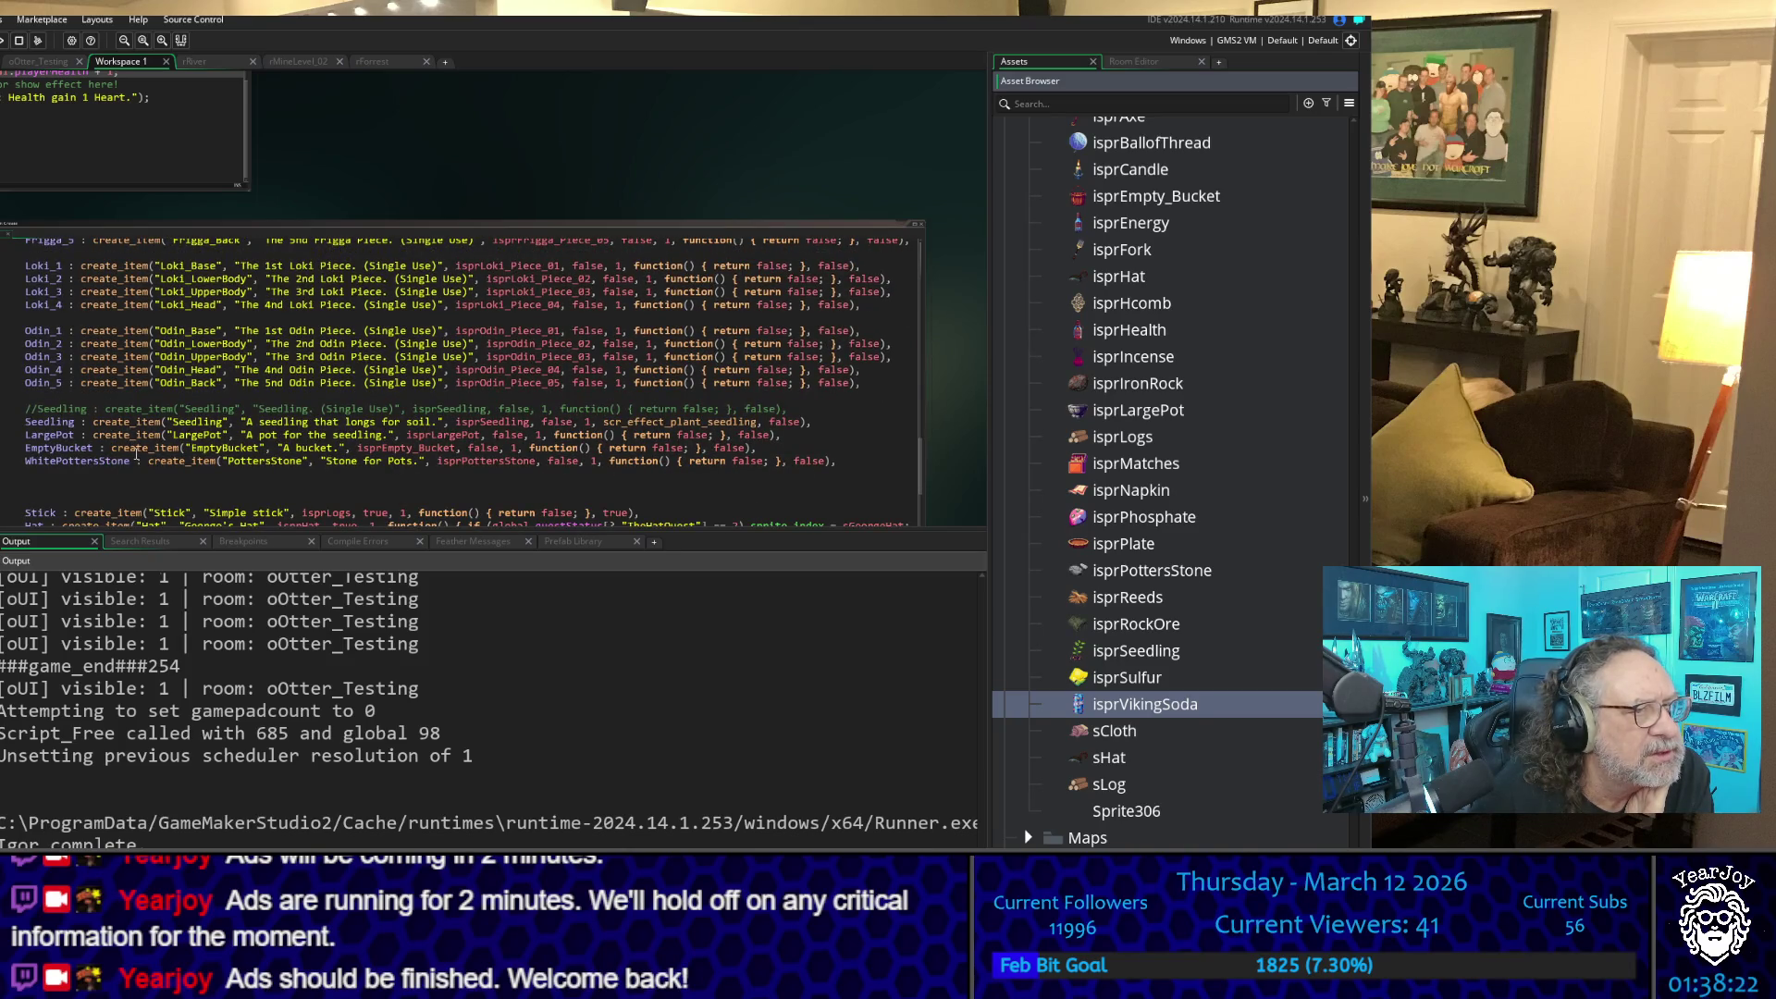
scroll(129, 439, down, 2)
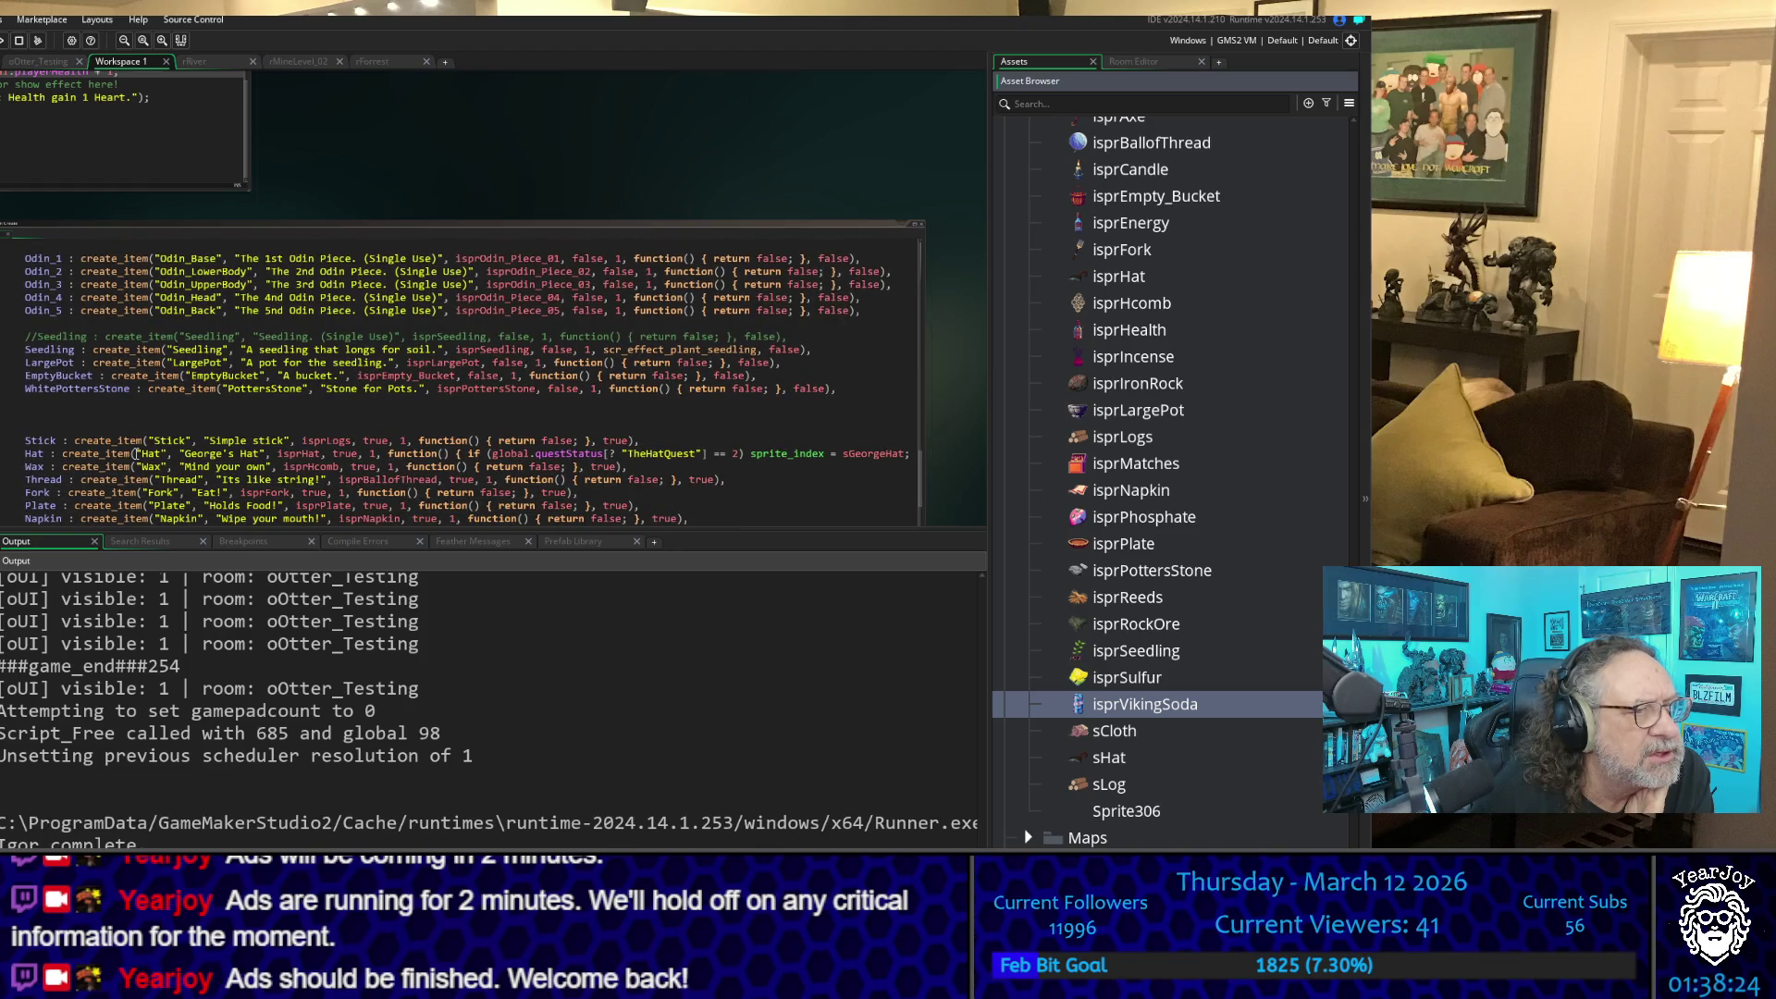
scroll(136, 453, down, 1)
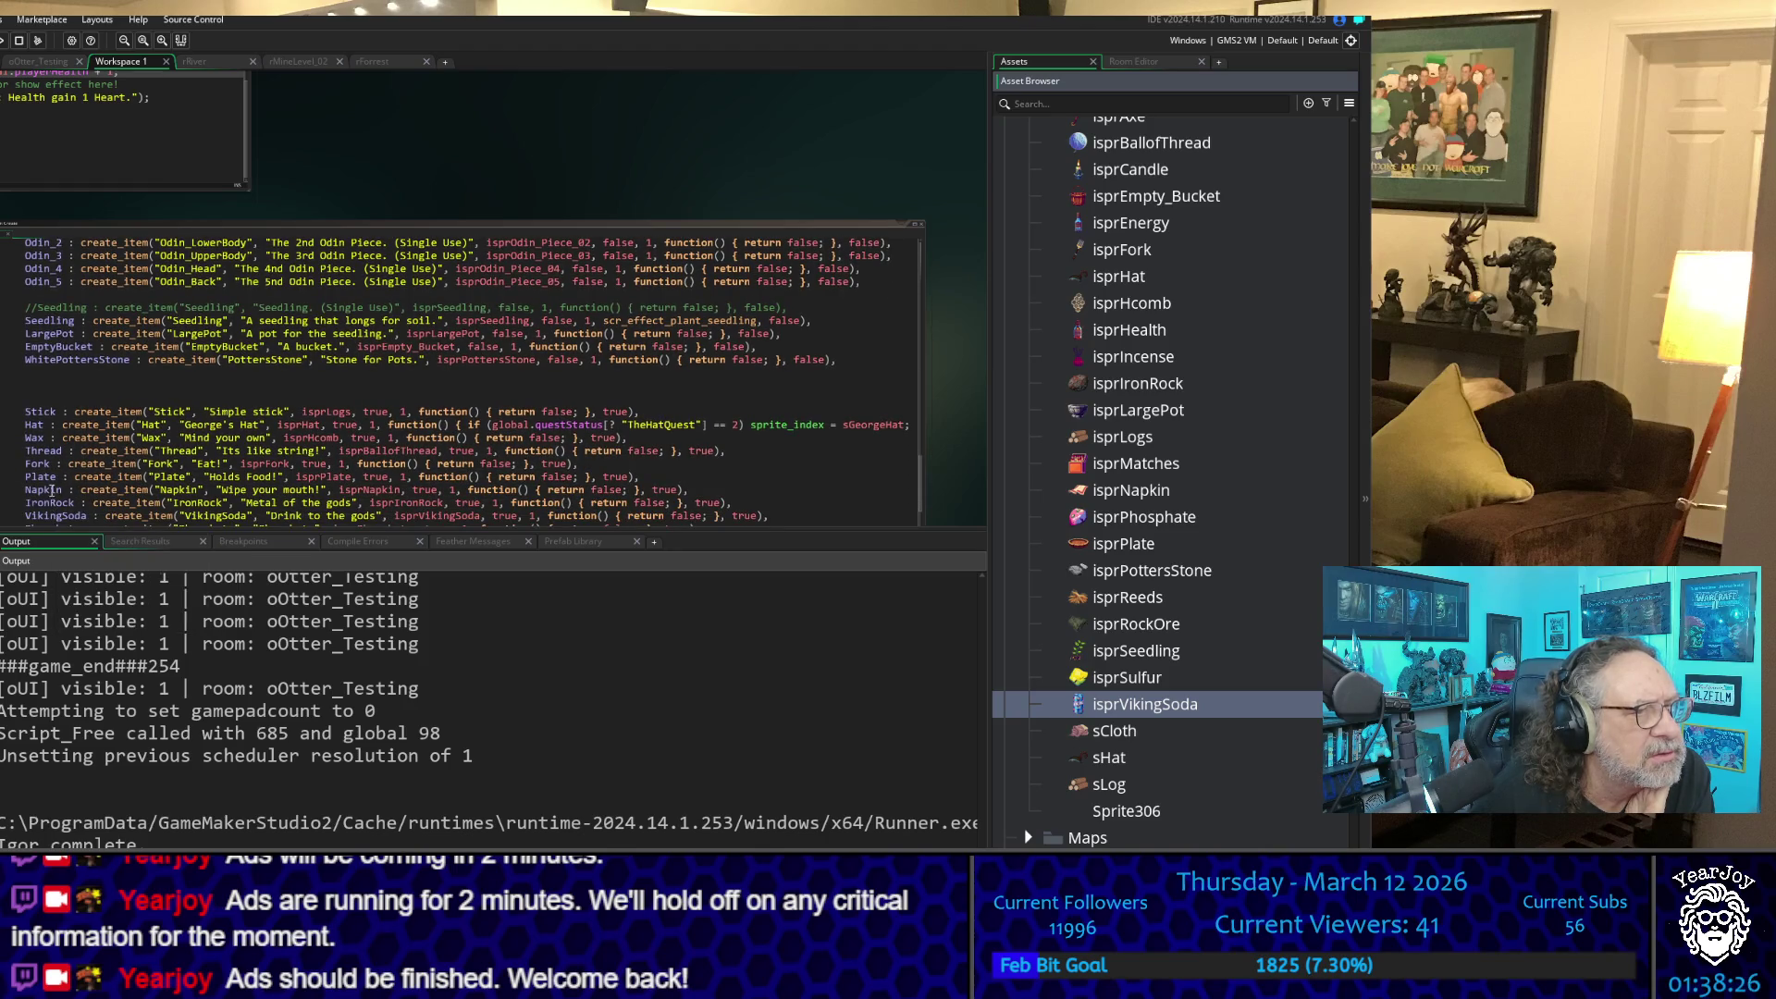
scroll(51, 413, down, 2)
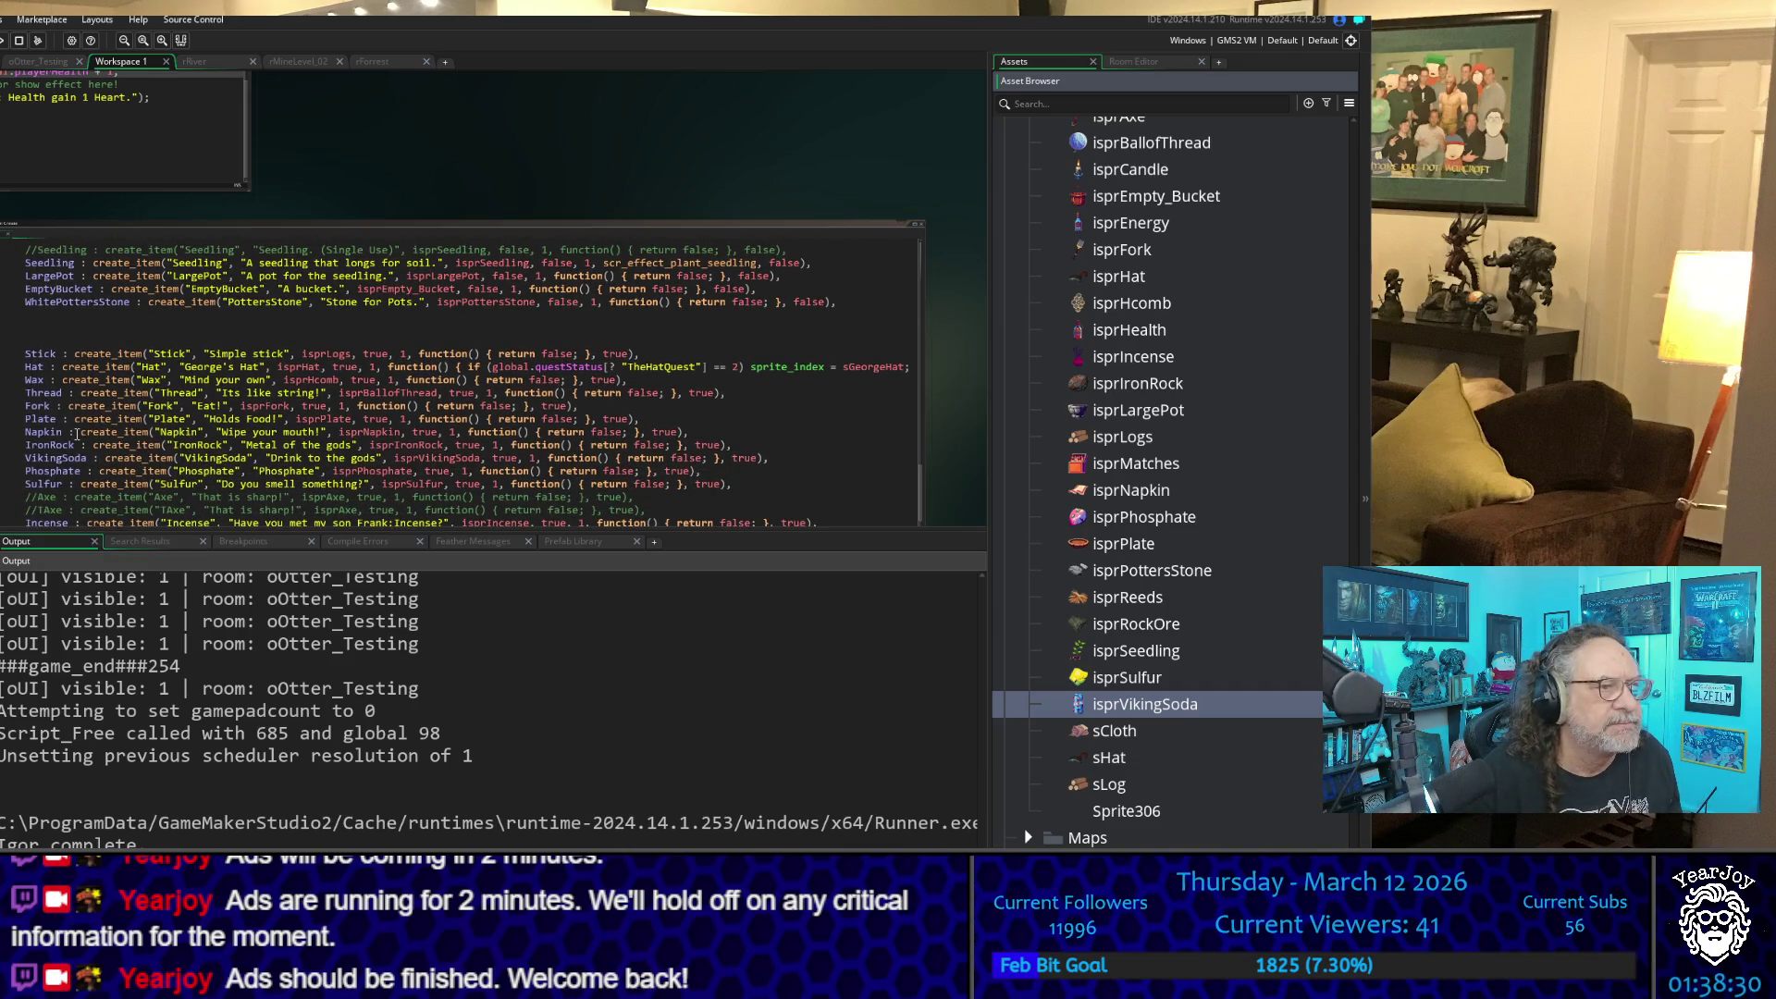
ctrl+scroll(76, 432, up, 5)
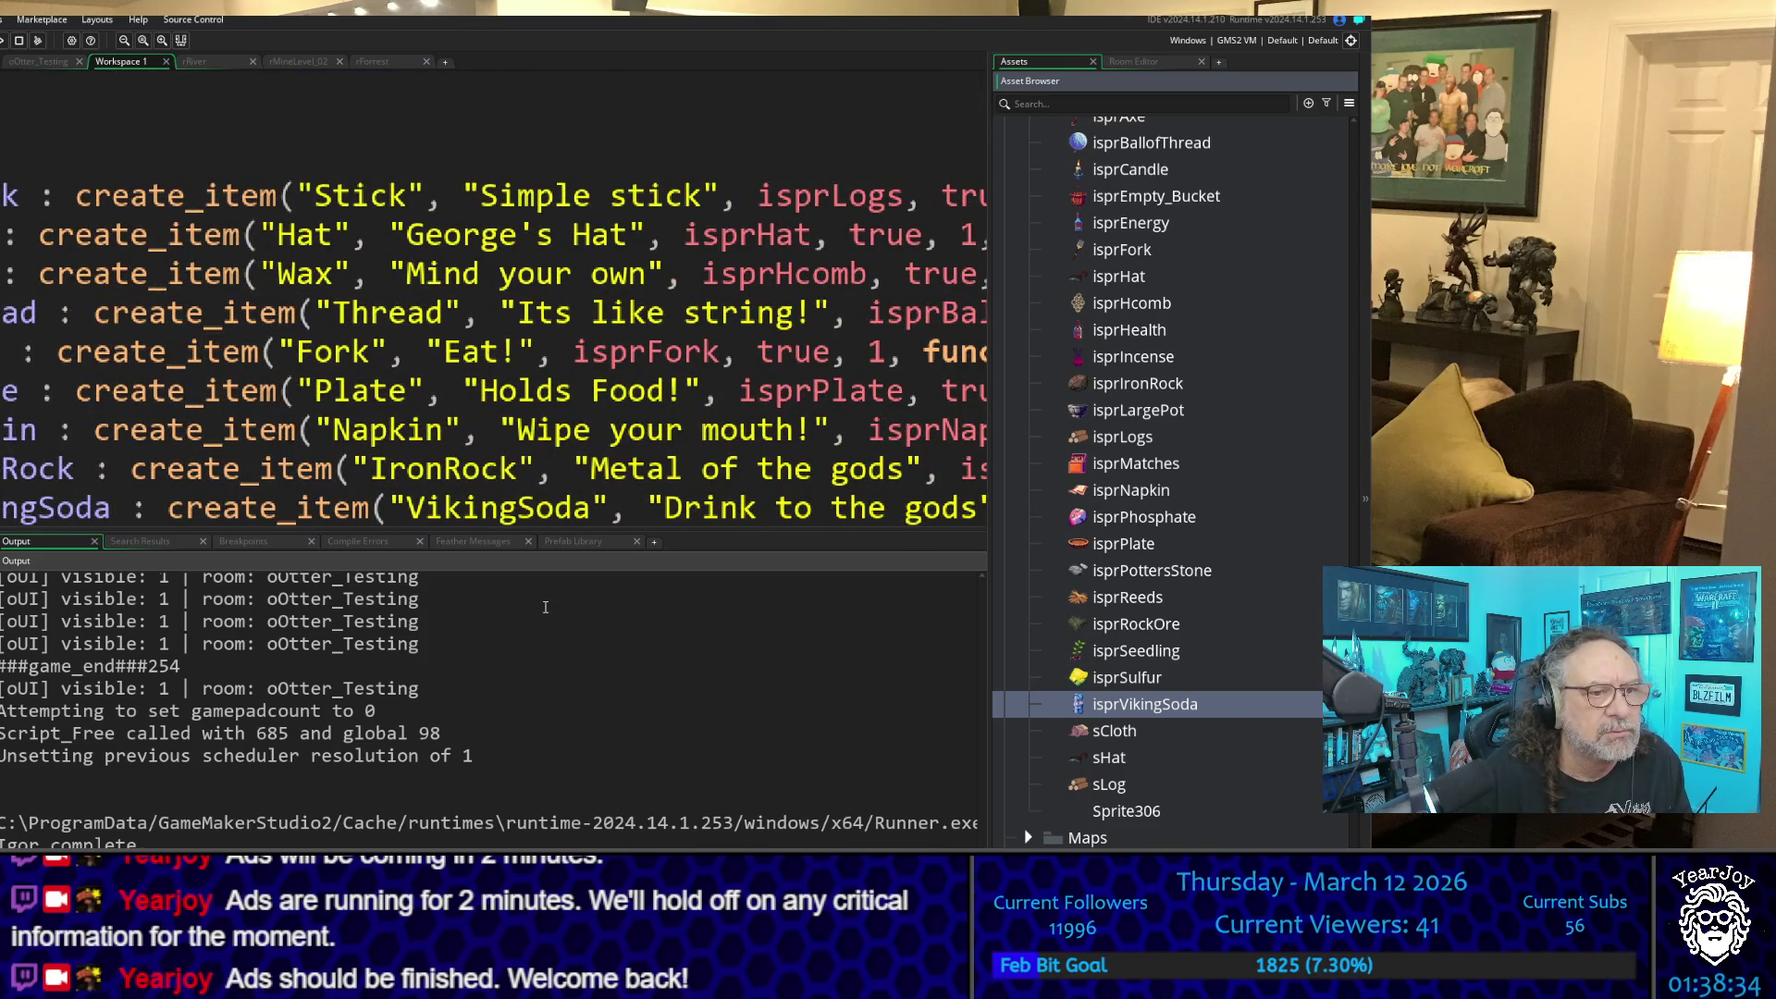
ctrl+scroll(82, 474, down, 5)
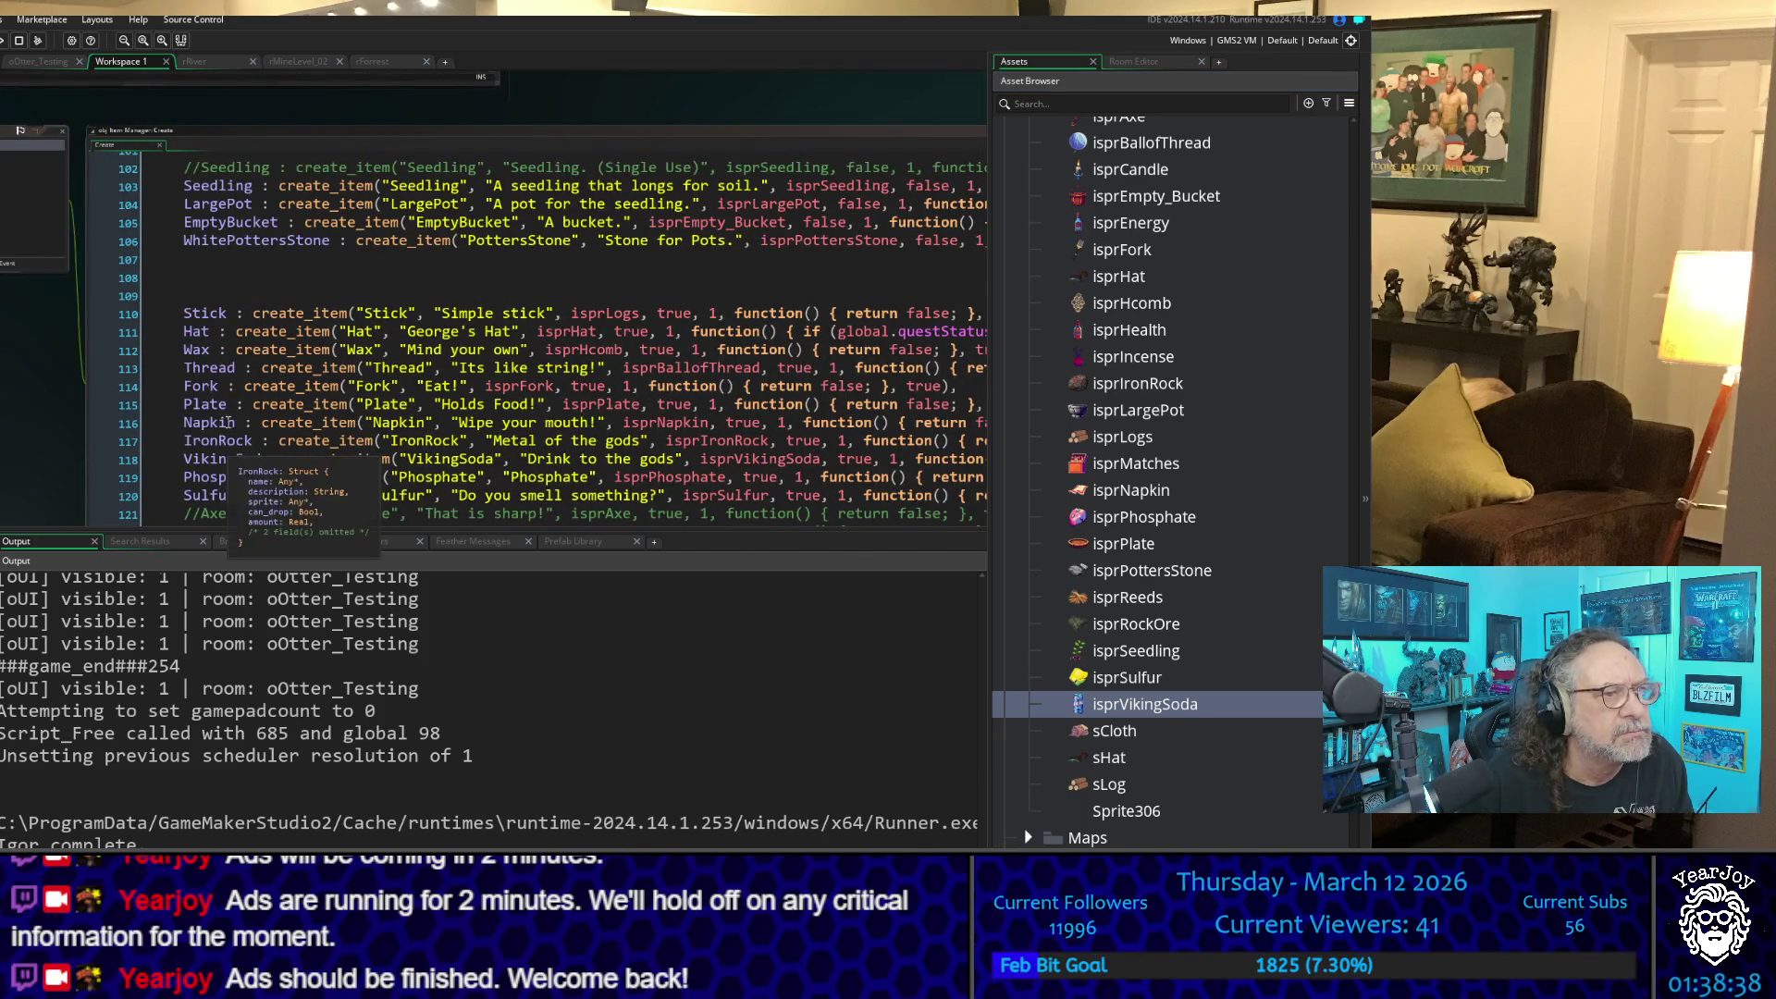
- Review the project-wide 'soda' matches, including the VikingSoda item and BarmaidSodaQuest dialogue
scroll(236, 346, down, 1)
scroll(236, 346, down, 1)
scroll(276, 417, down, 5)
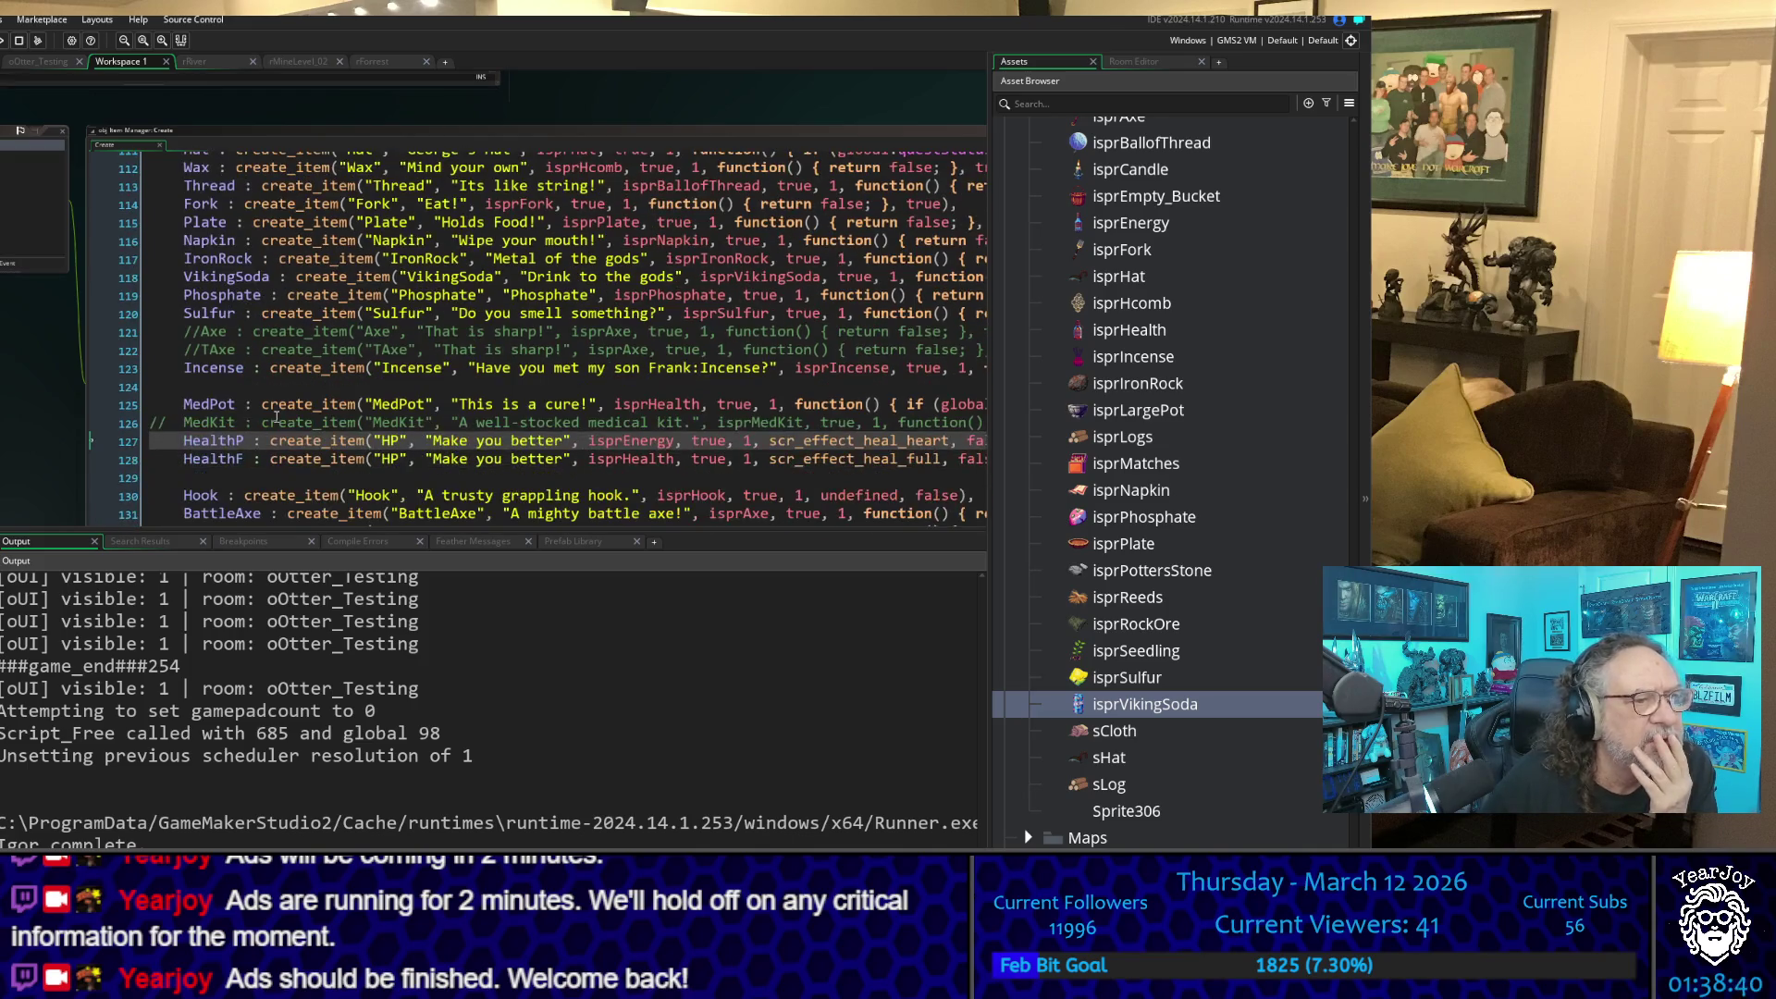
scroll(277, 417, down, 2)
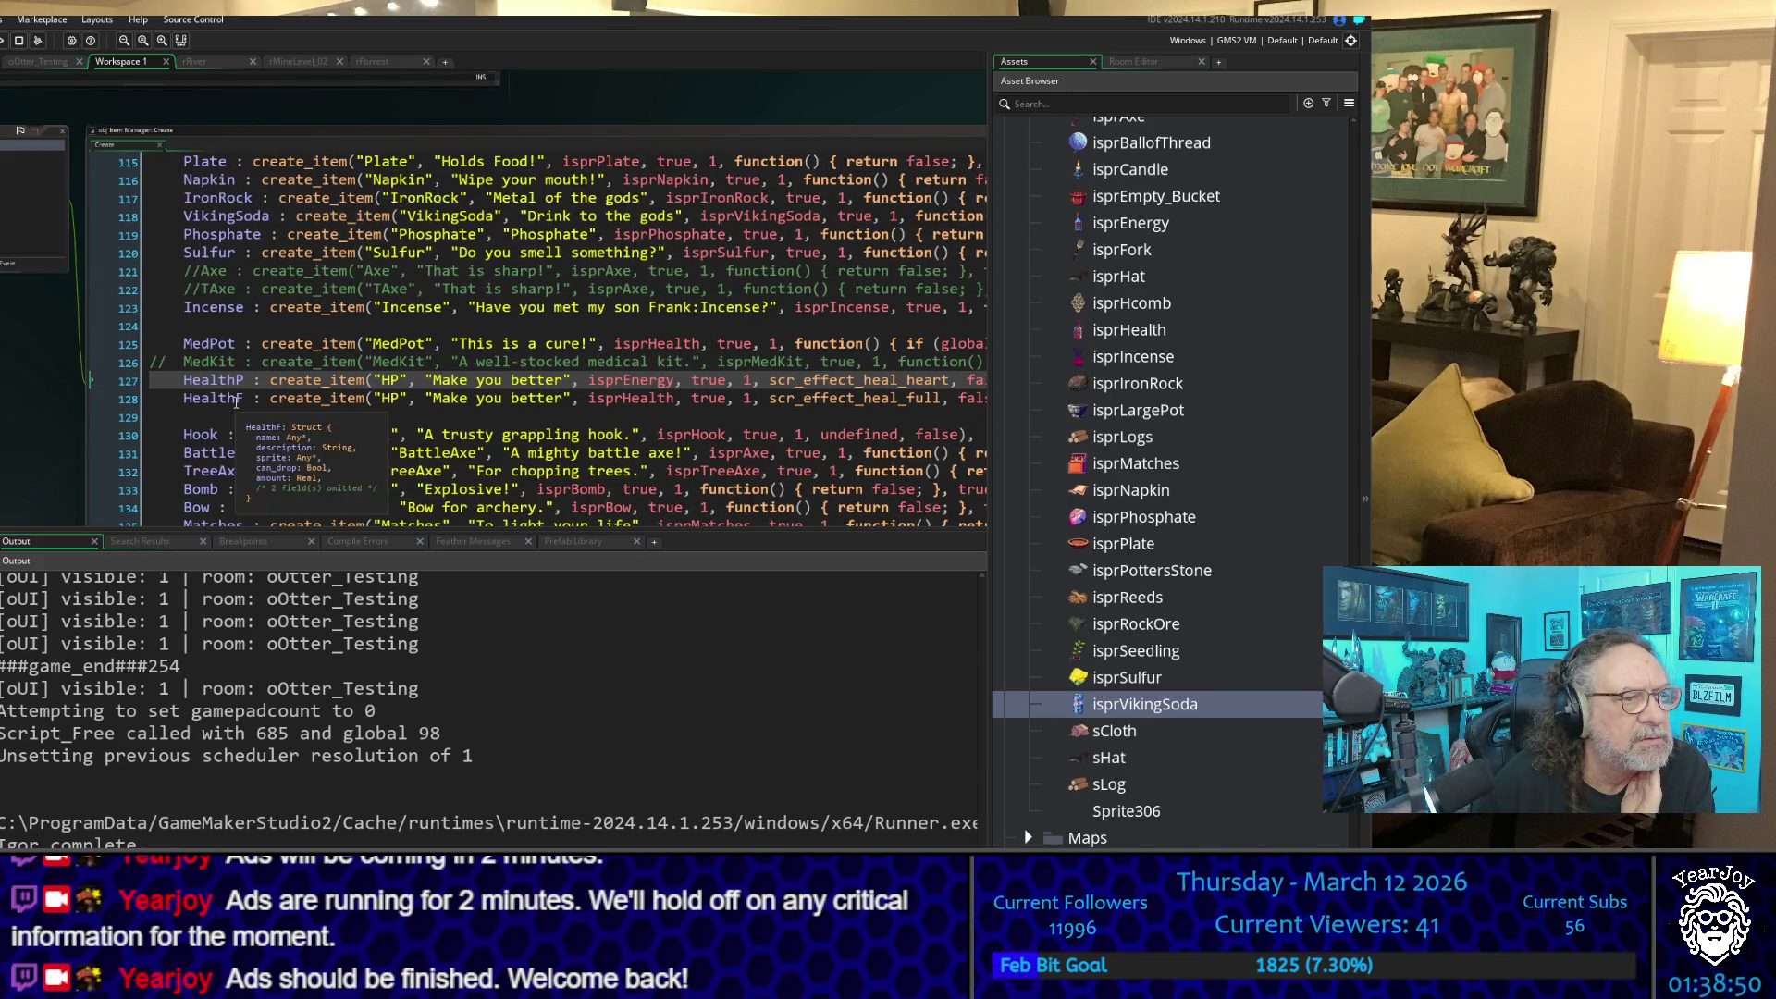
scroll(239, 412, up, 3)
scroll(236, 403, up, 3)
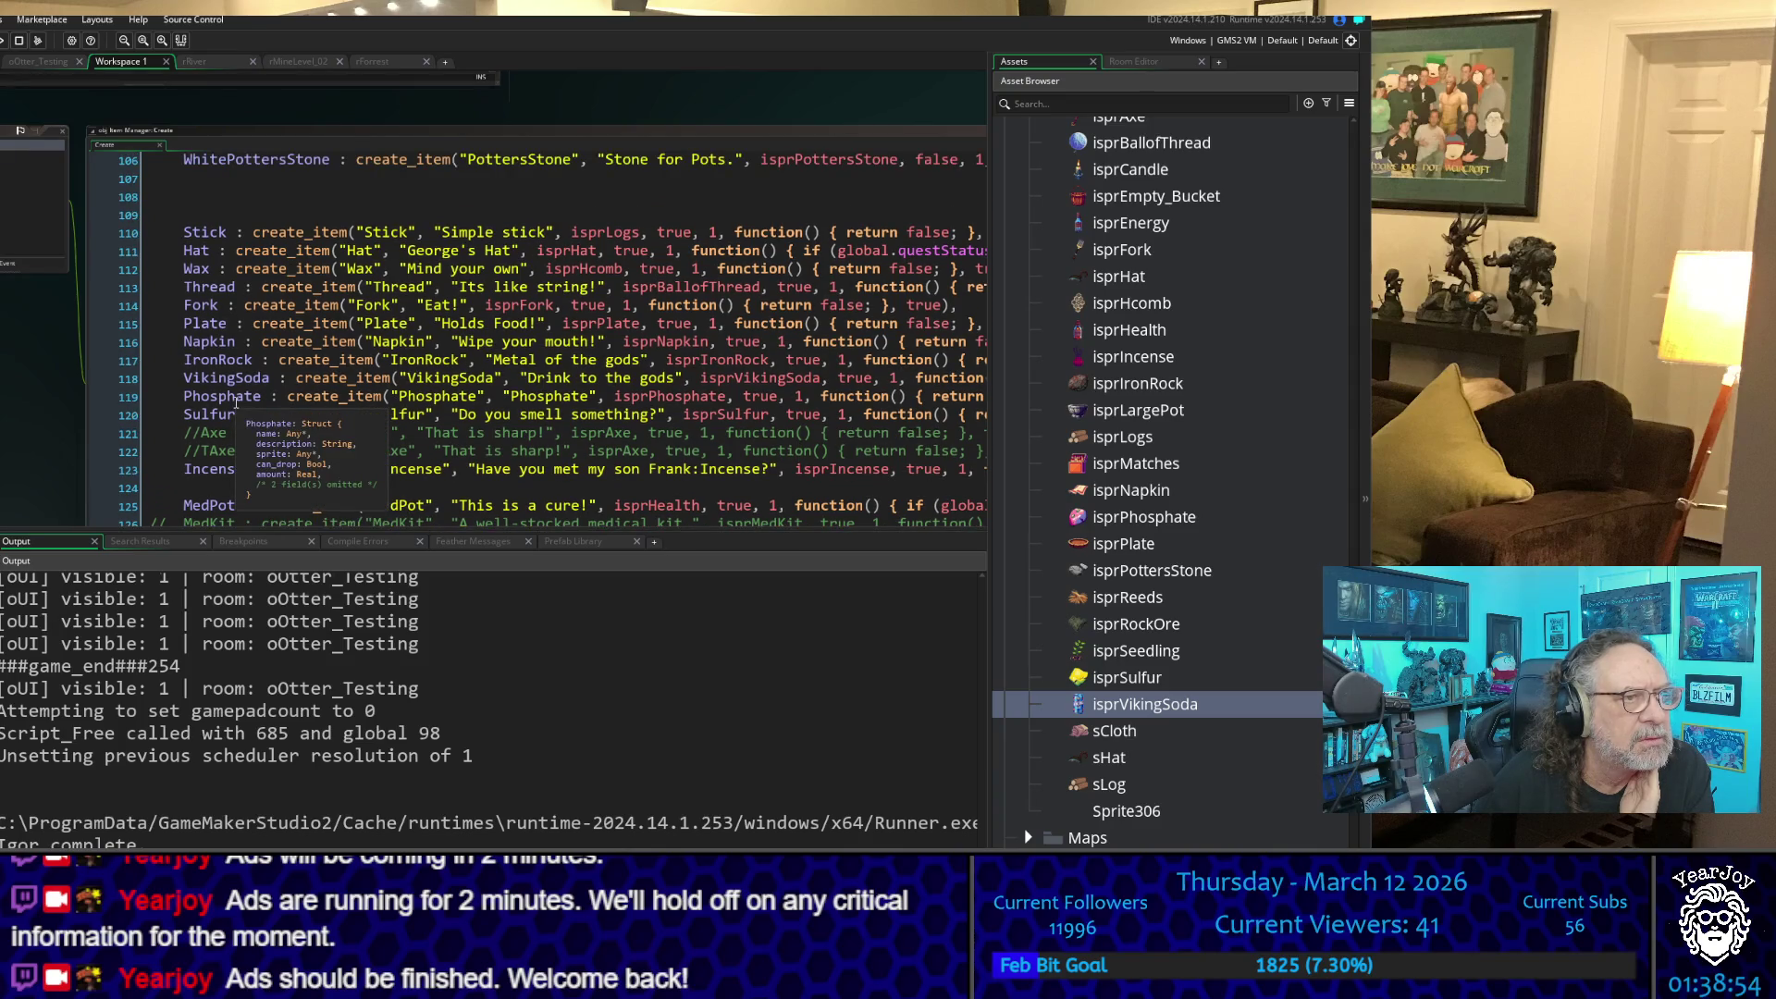
scroll(204, 369, up, 4)
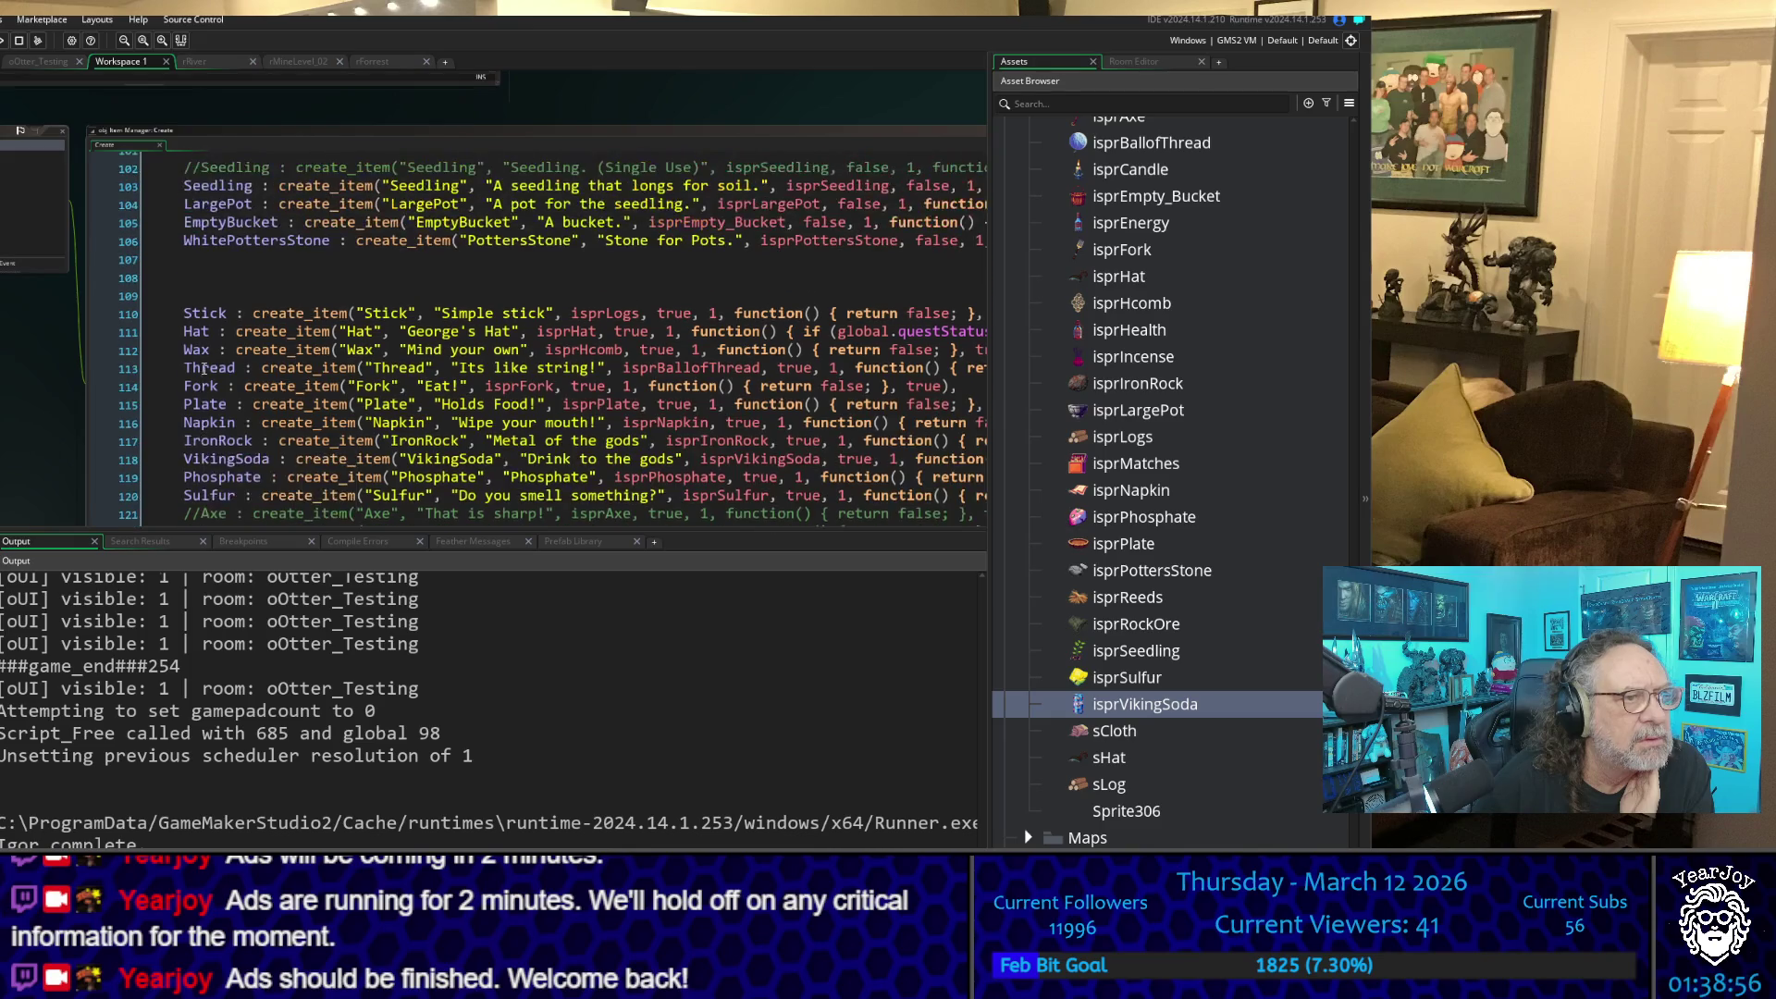
scroll(205, 369, up, 11)
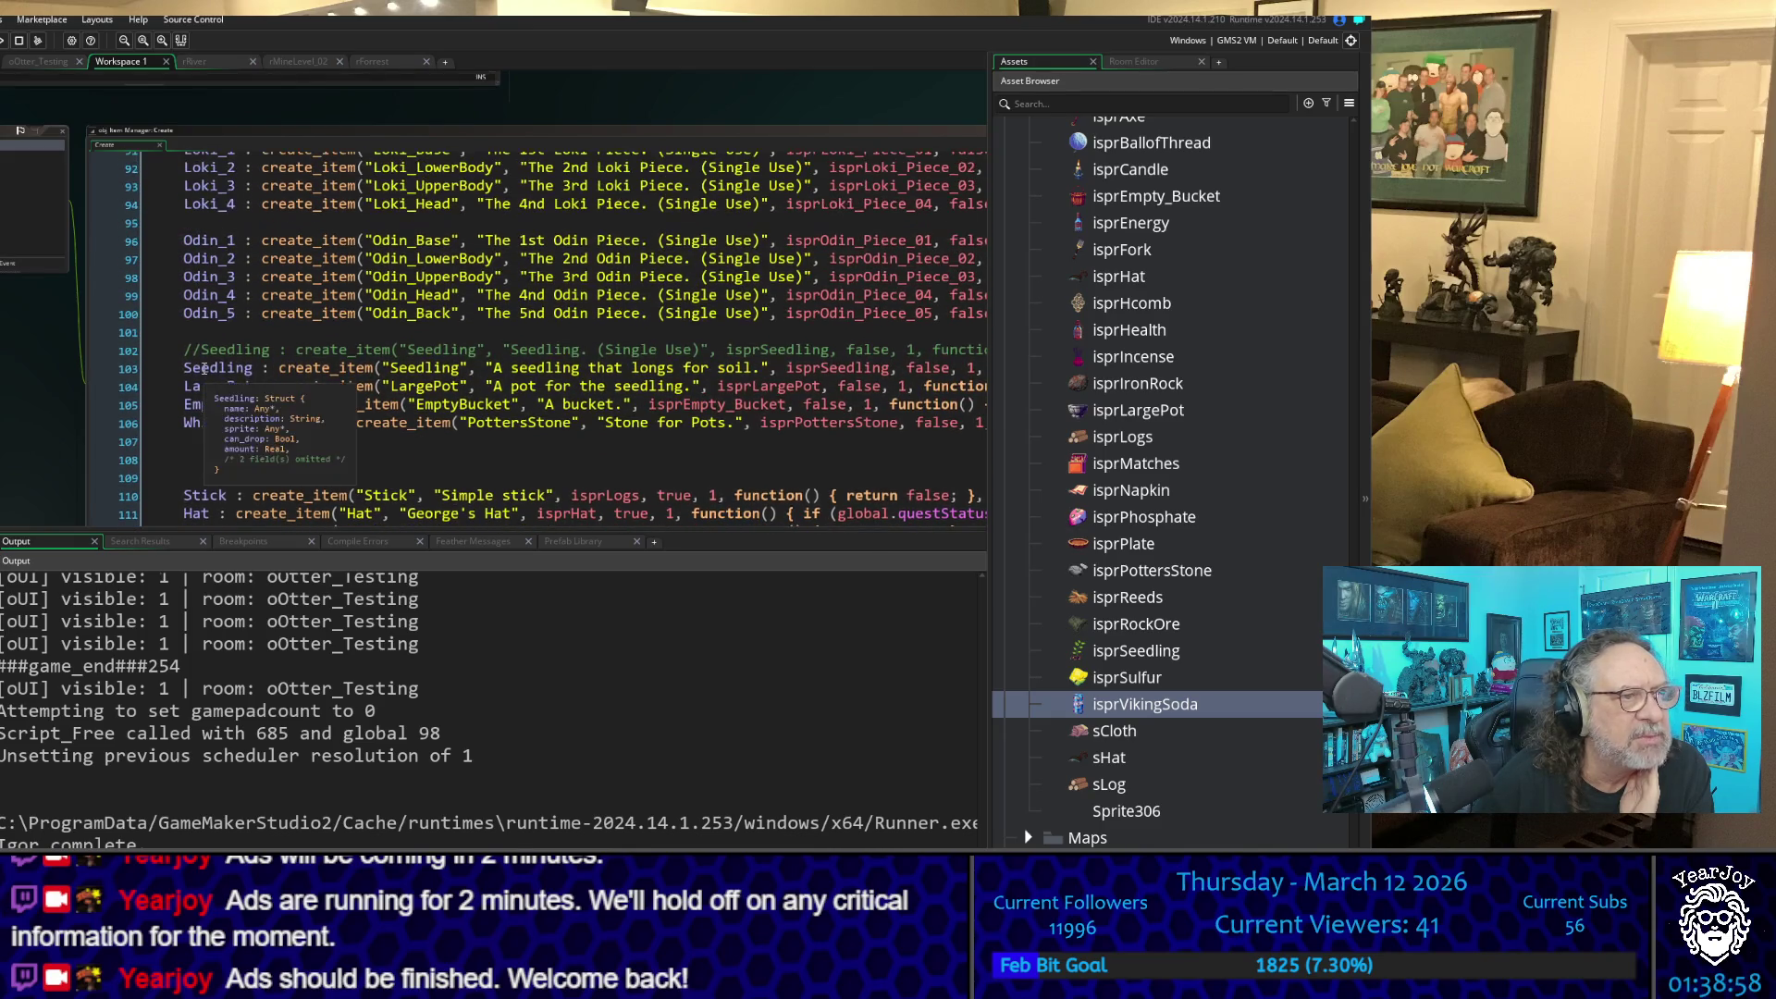
scroll(205, 369, up, 10)
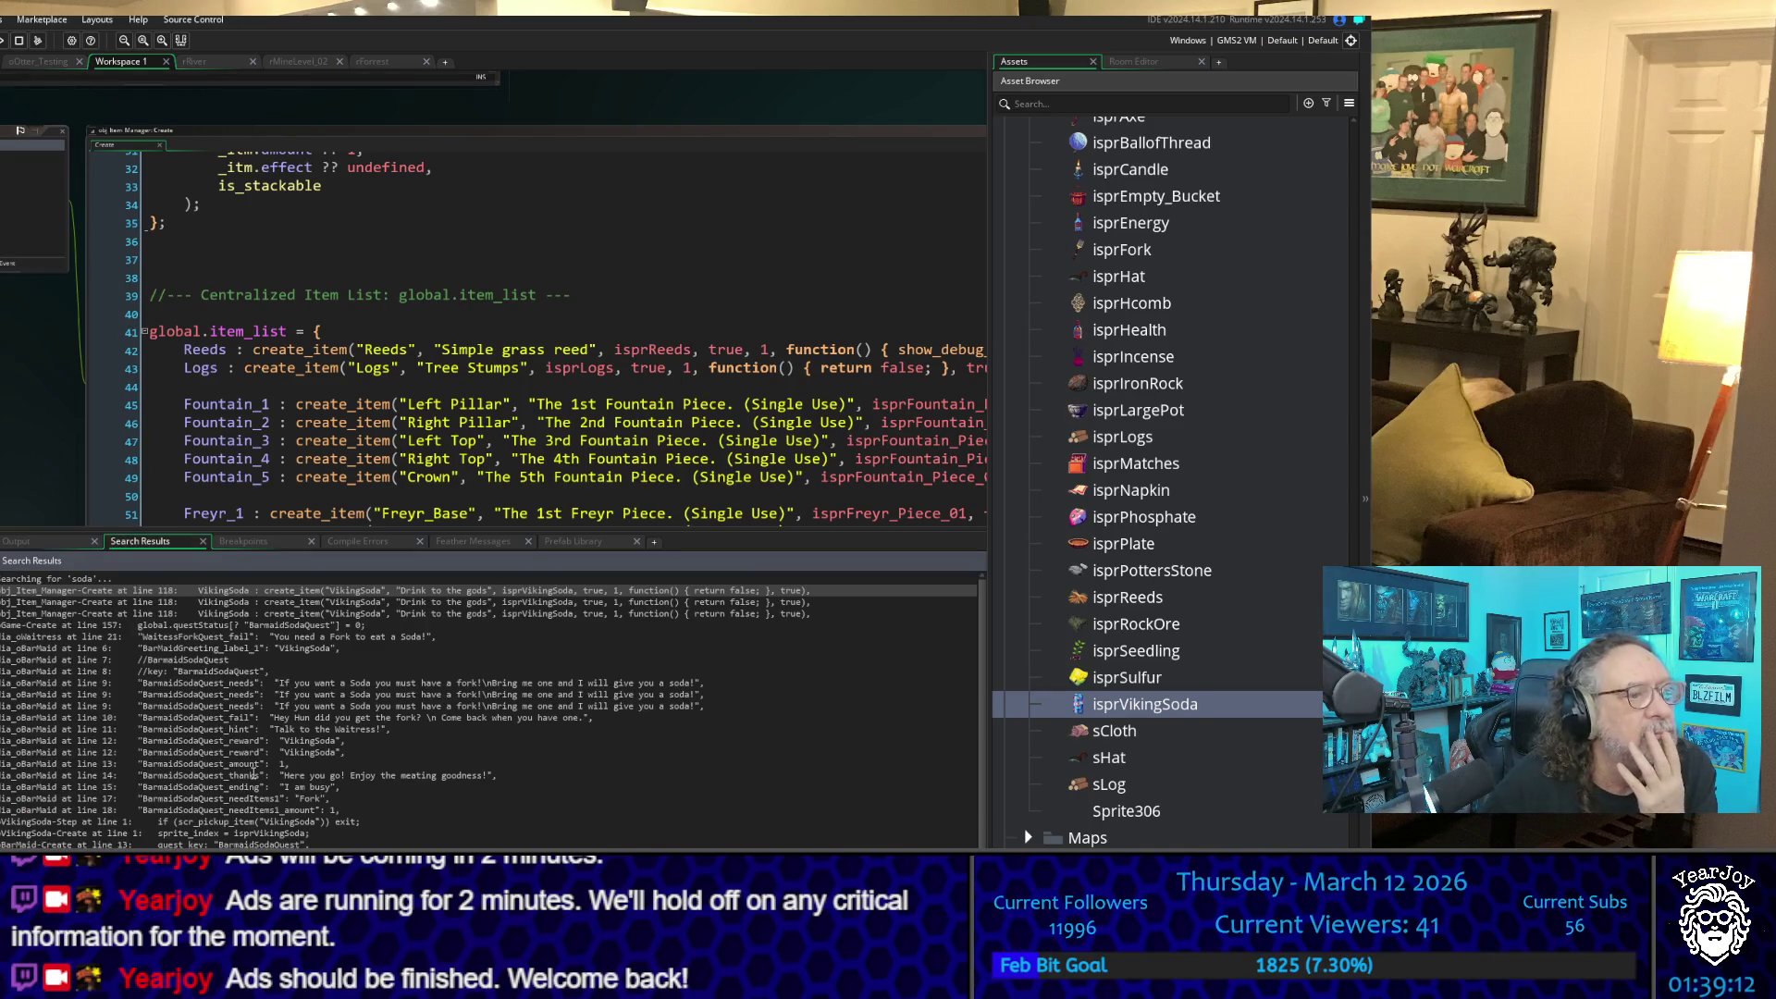
- Jump to the VikingSoda item definition at line 118 and add blank lines around it
double_click(225, 601)
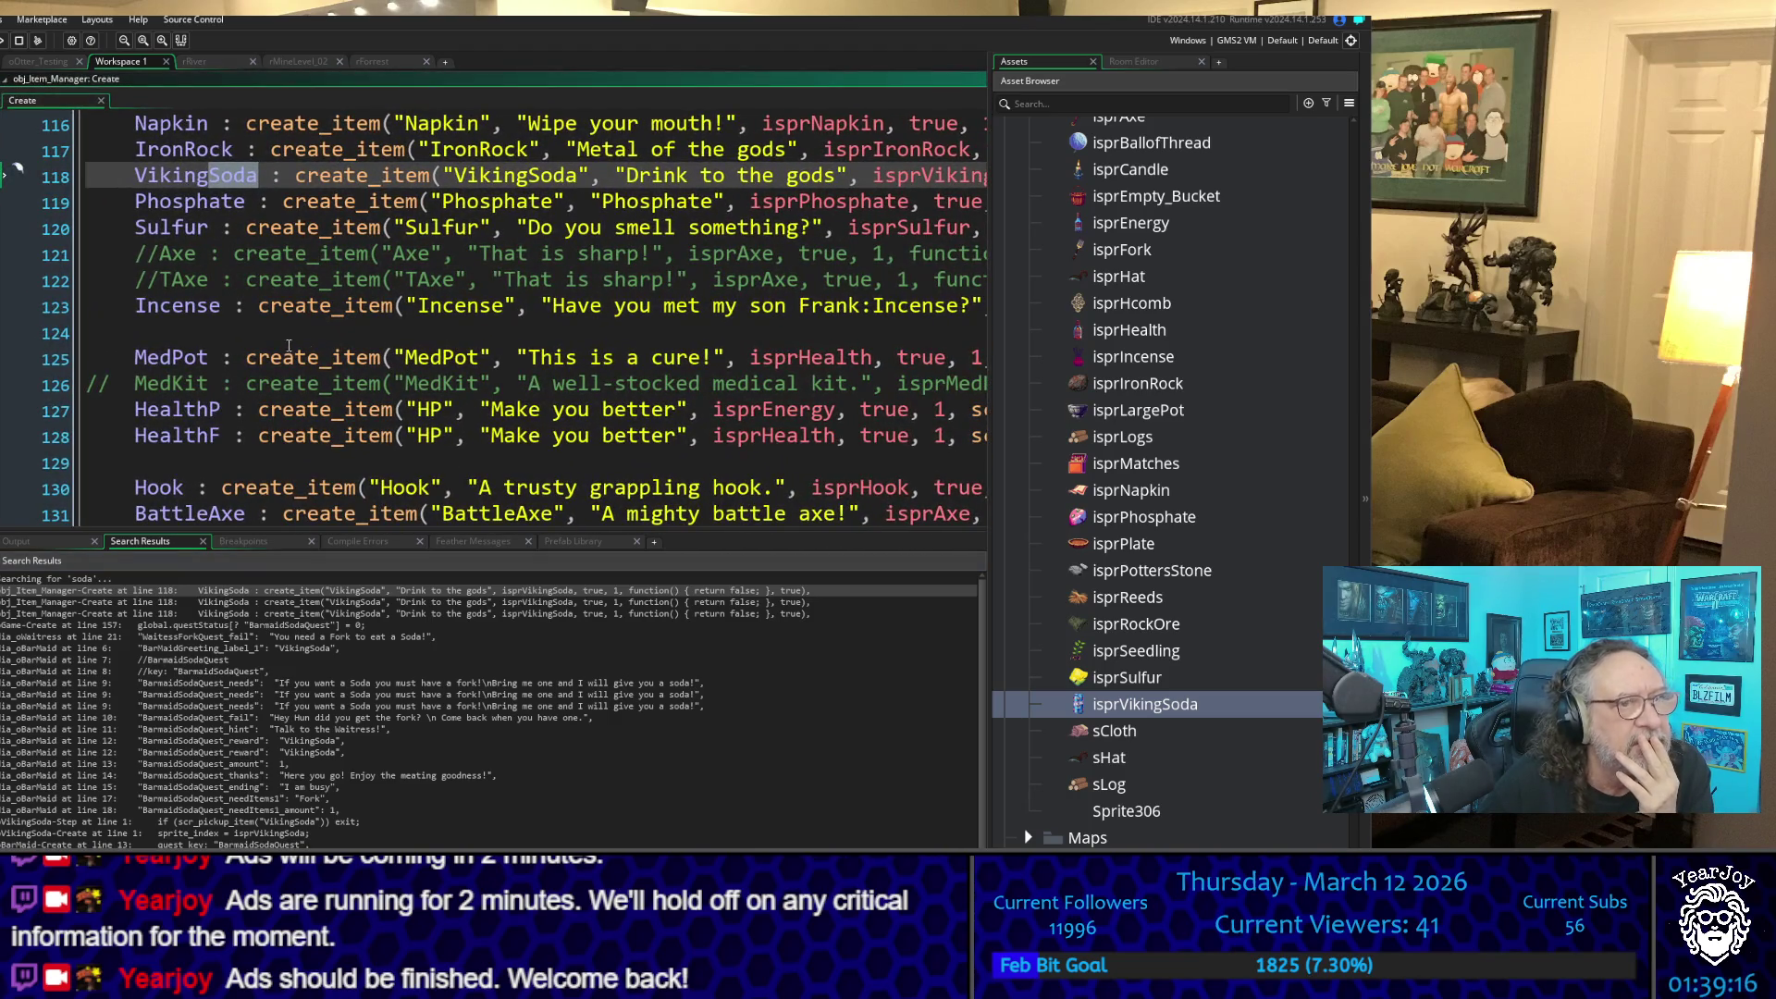
scroll(506, 393, up, 2)
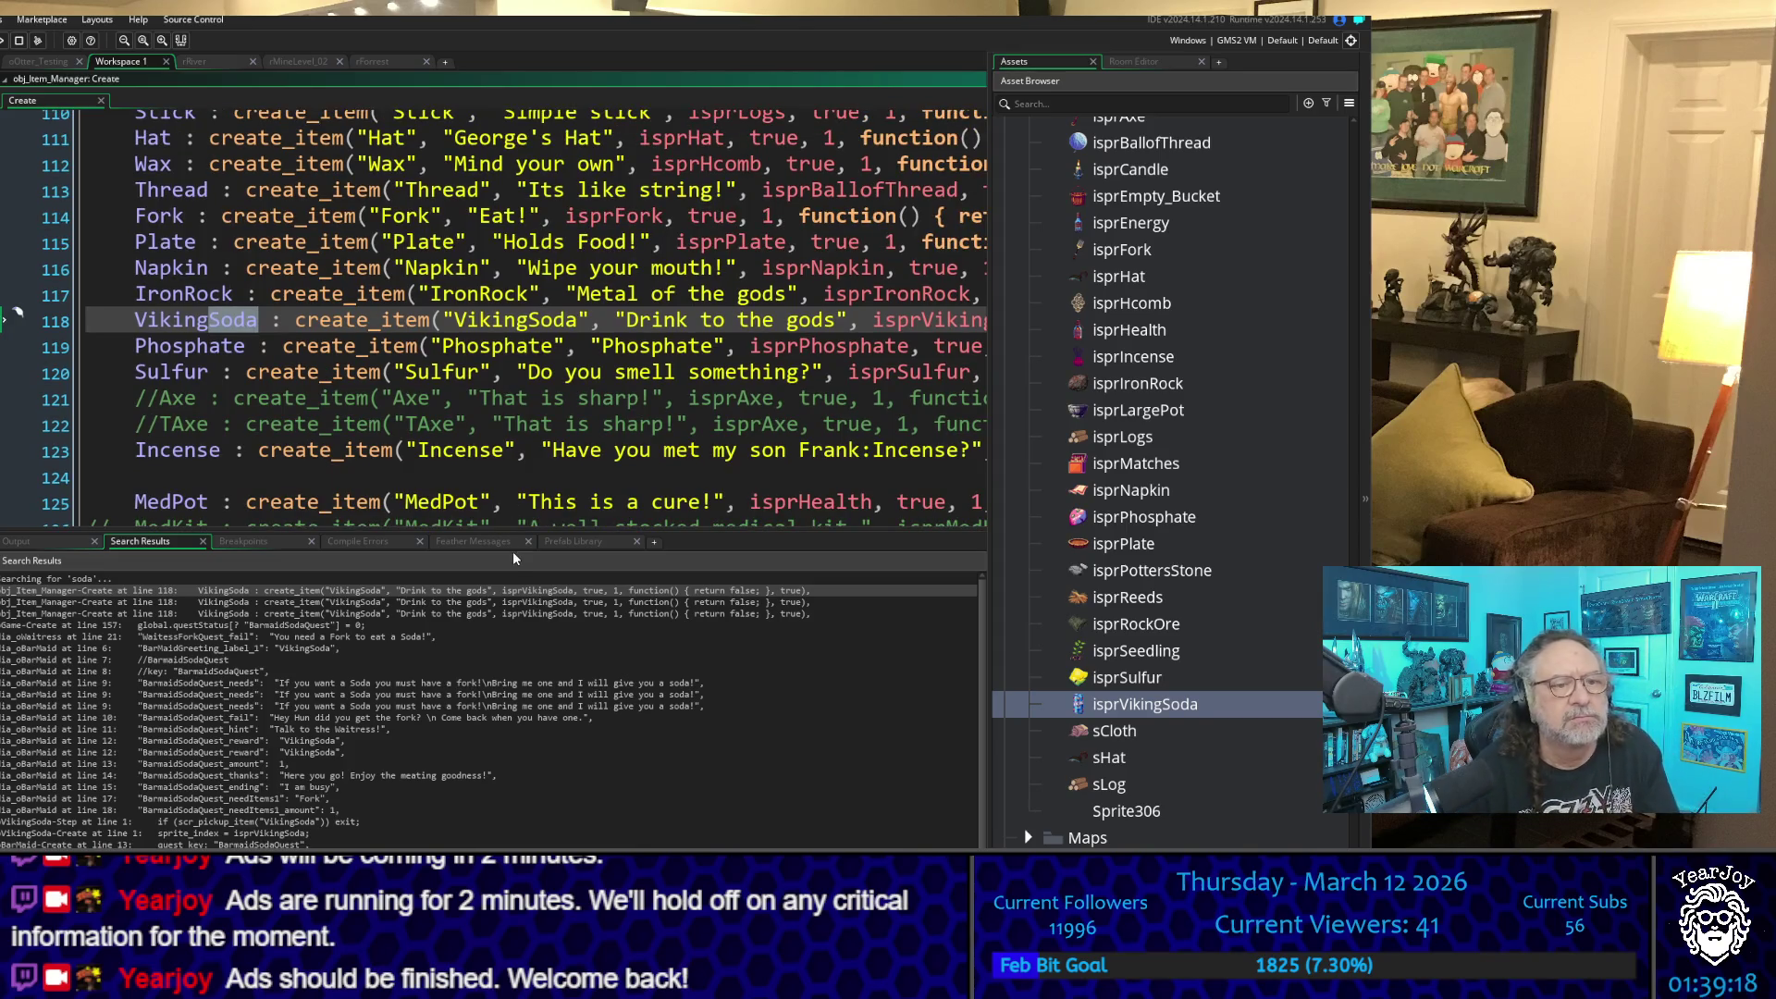
scroll(283, 467, down, 1)
ctrl+scroll(431, 351, down, 2)
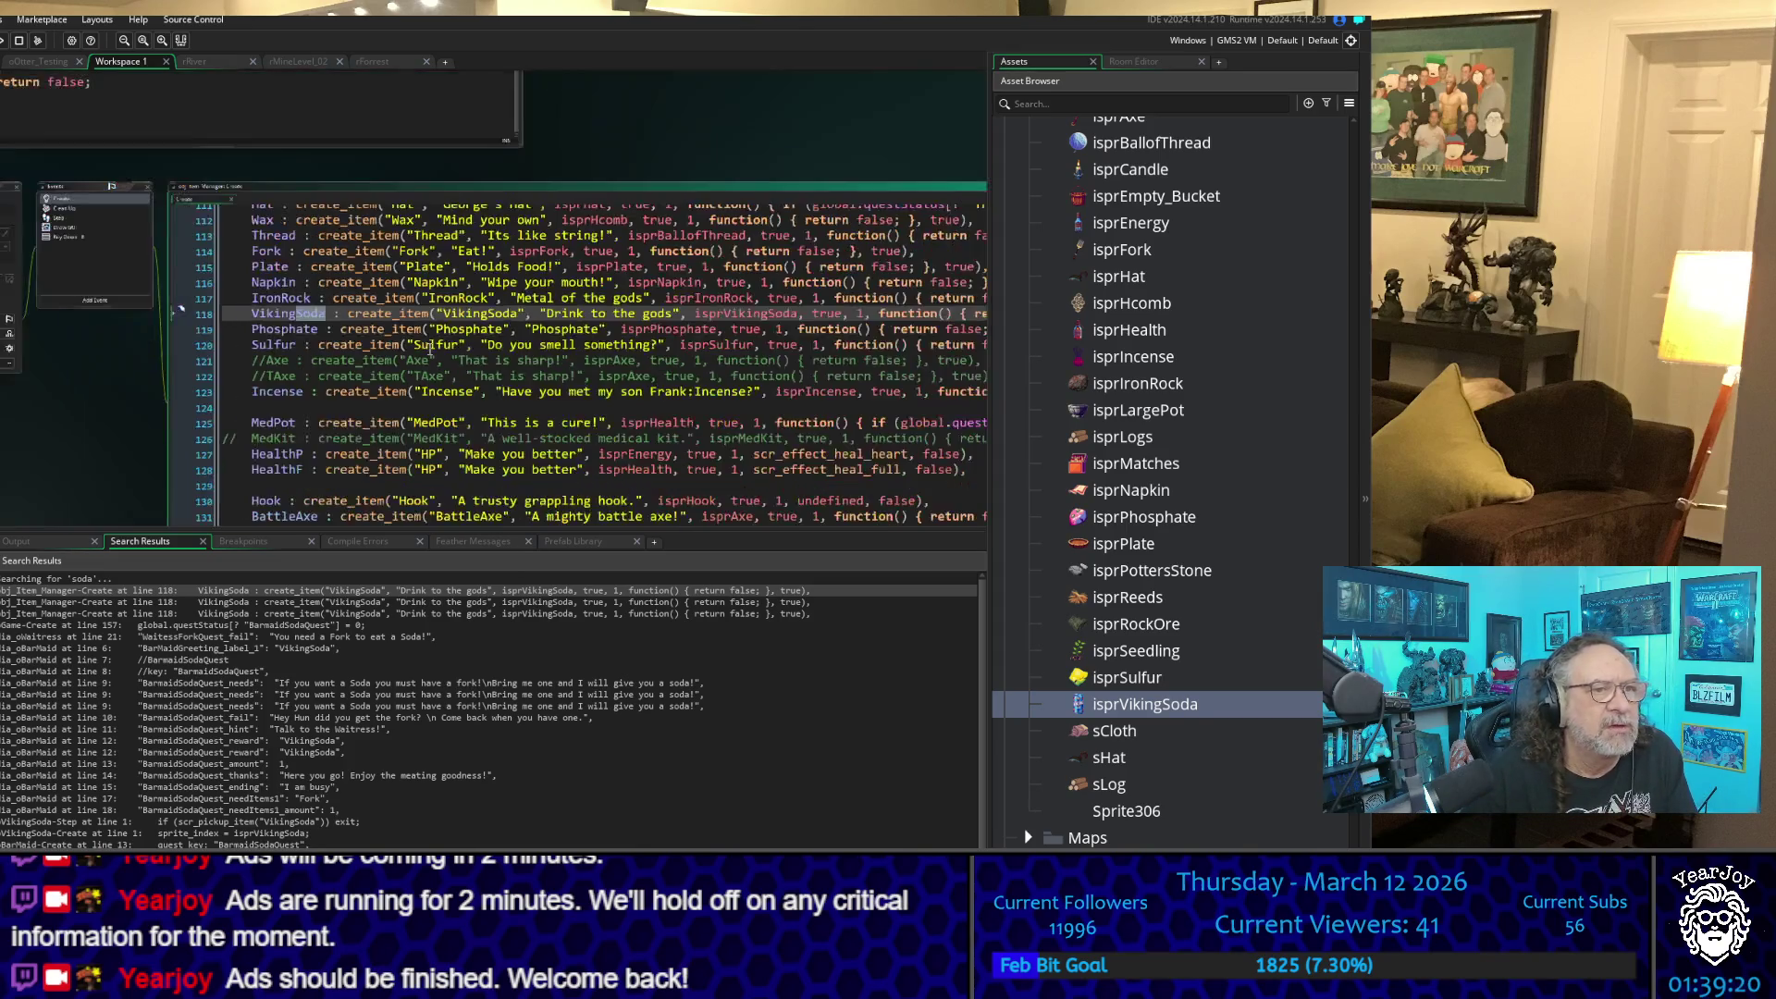
click(311, 313)
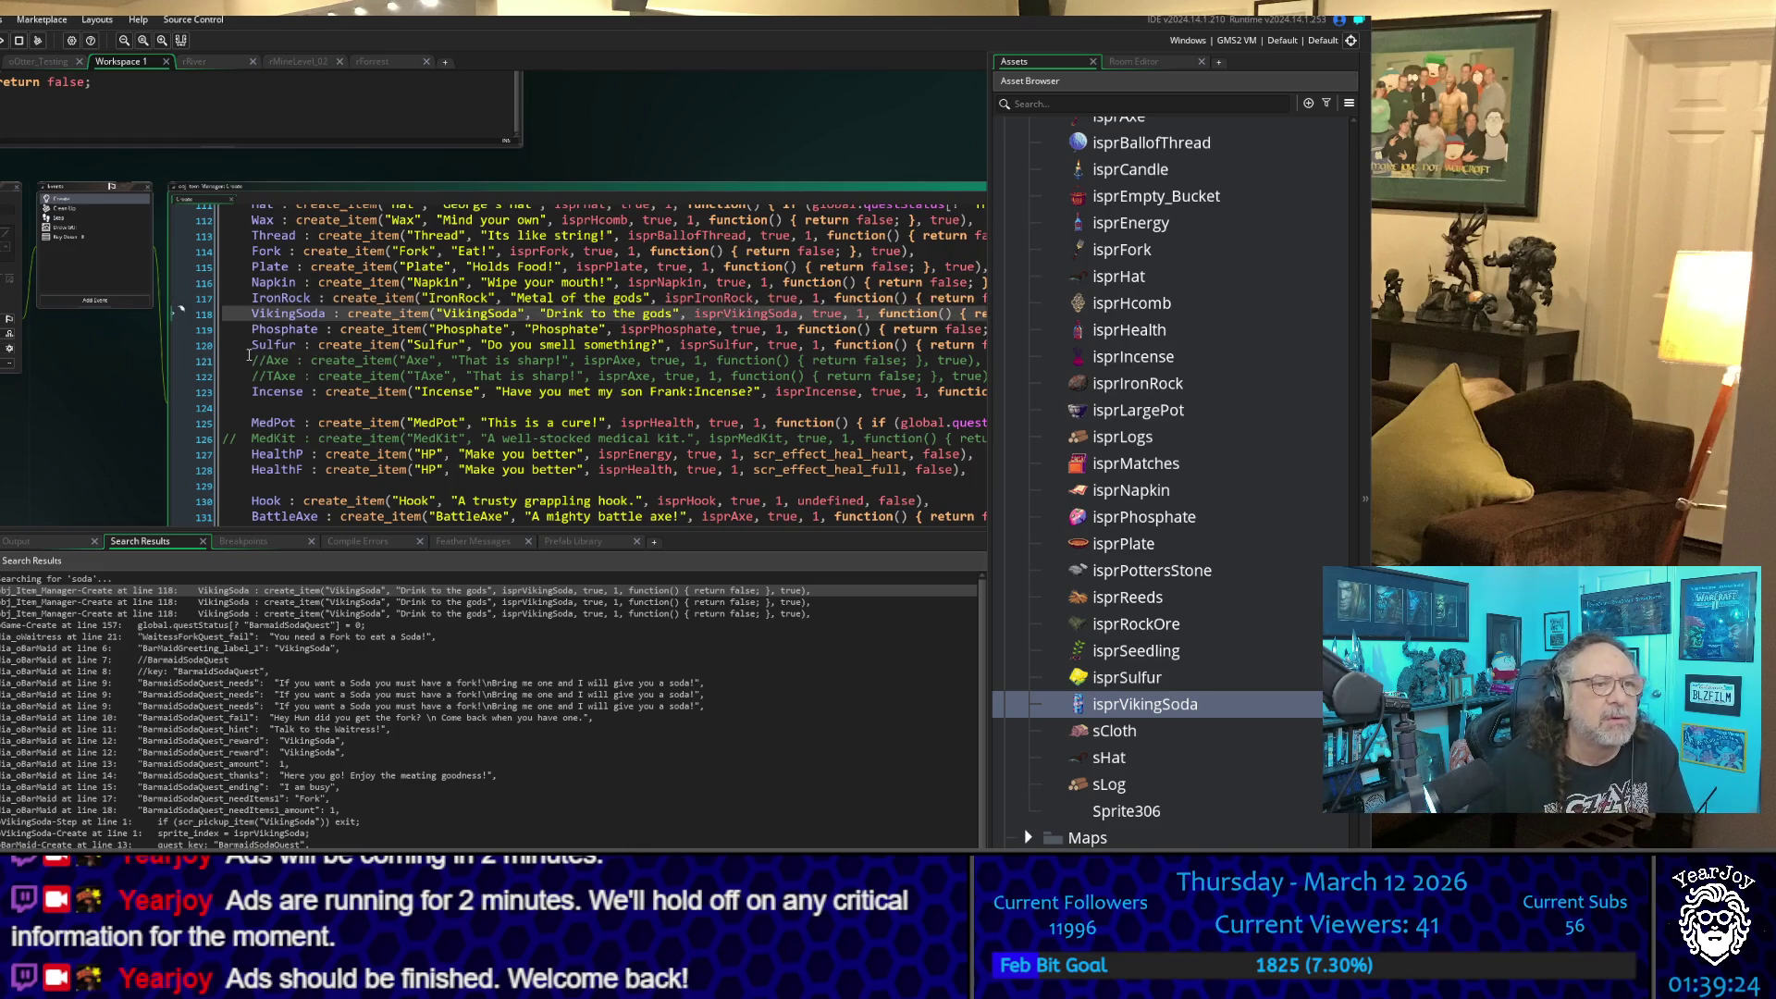
key(Down)
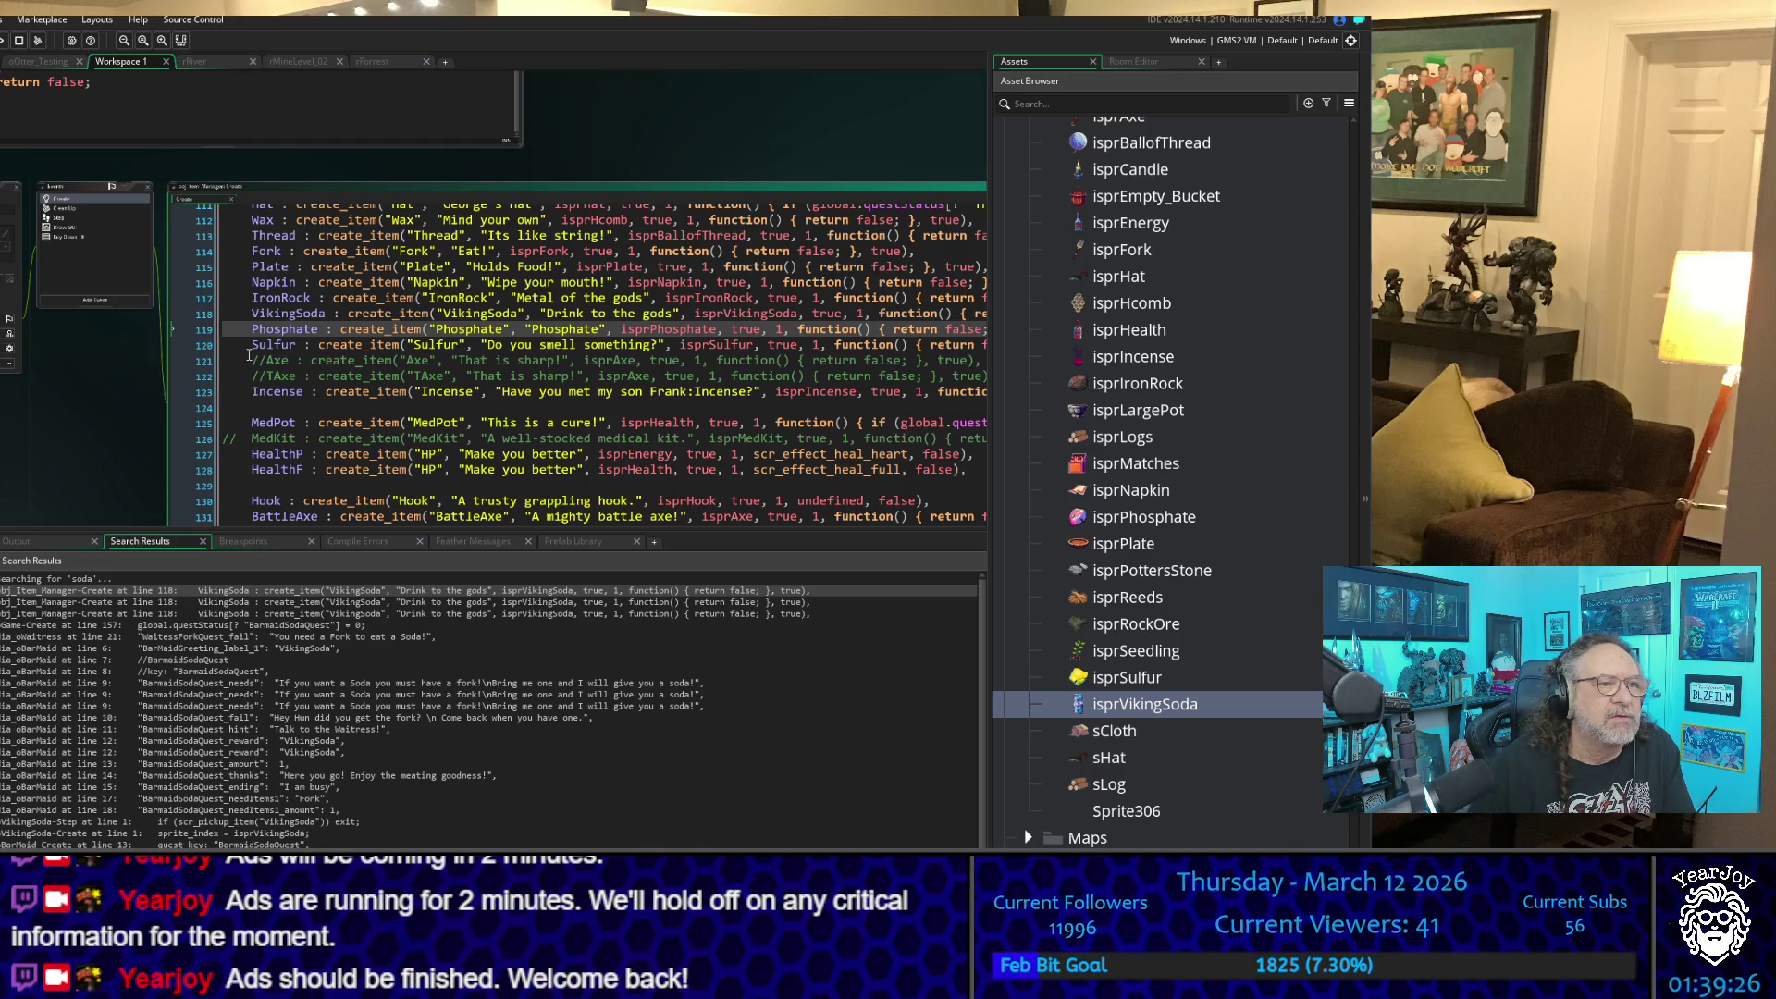
key(Return)
key(Return)
key(Up)
key(Up)
key(Up)
key(Return)
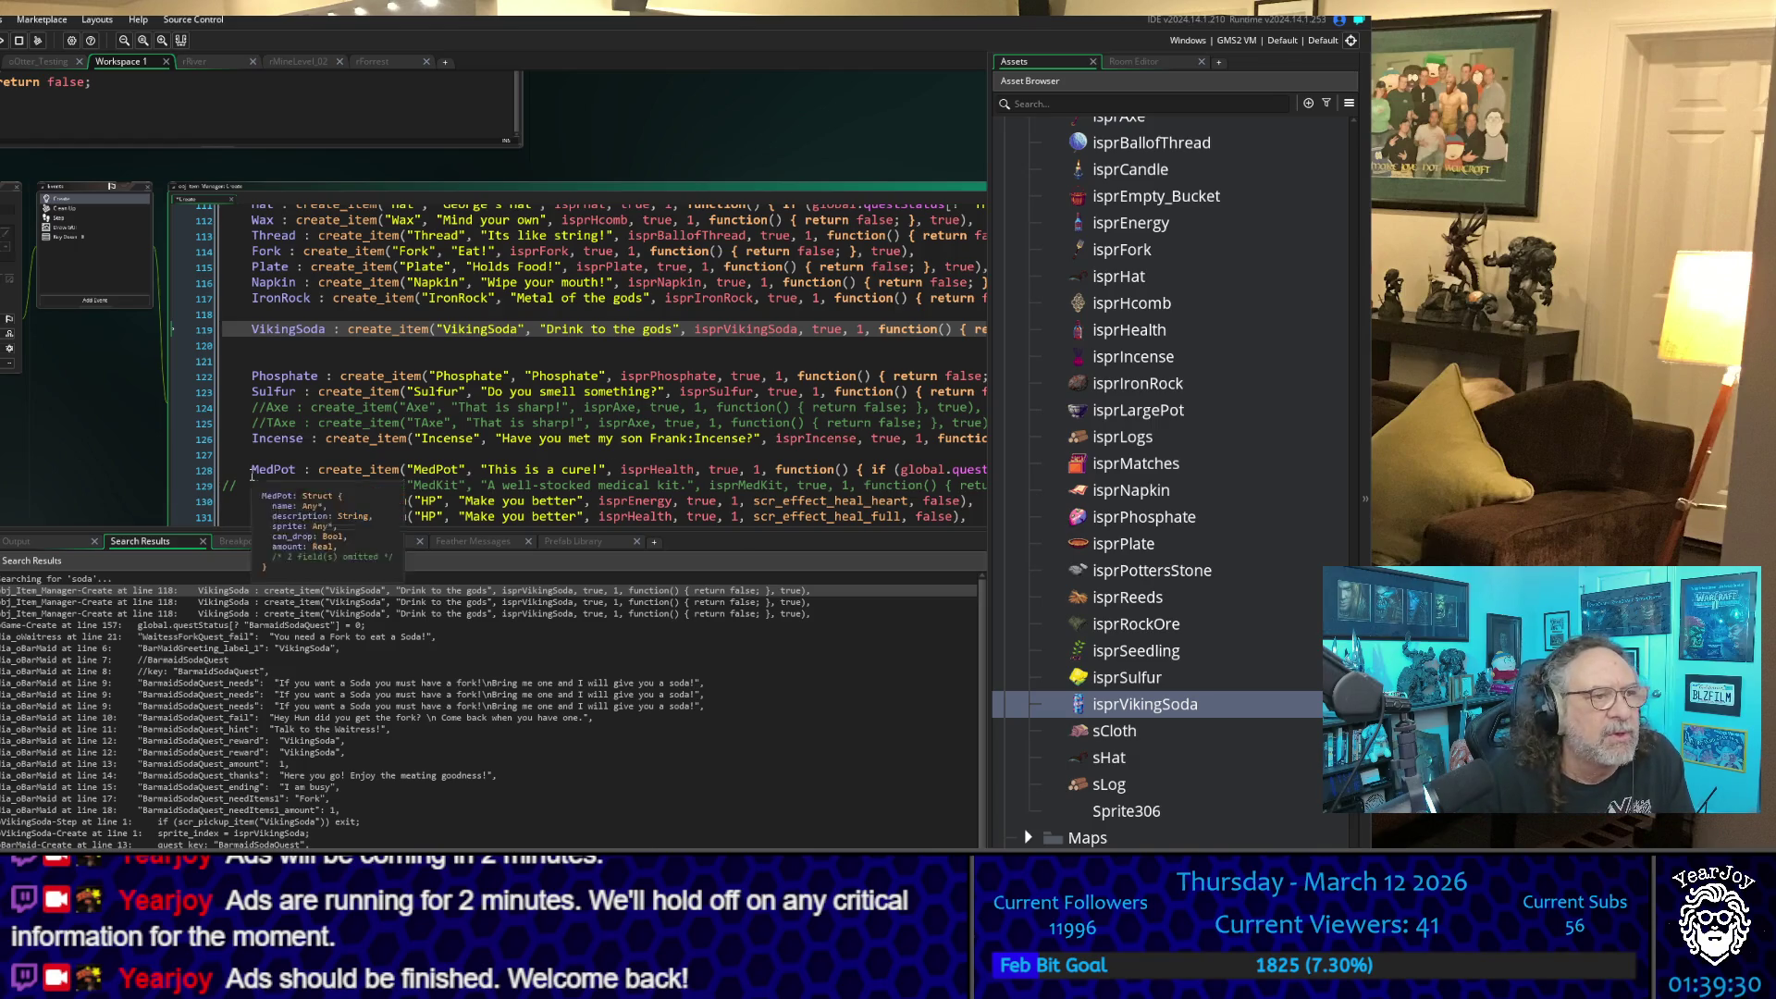
- Replace VikingSoda's inline function() with scr_effect_heal_full copied from the HealthF line
drag(118, 411, 1, 353)
scroll(569, 374, down, 4)
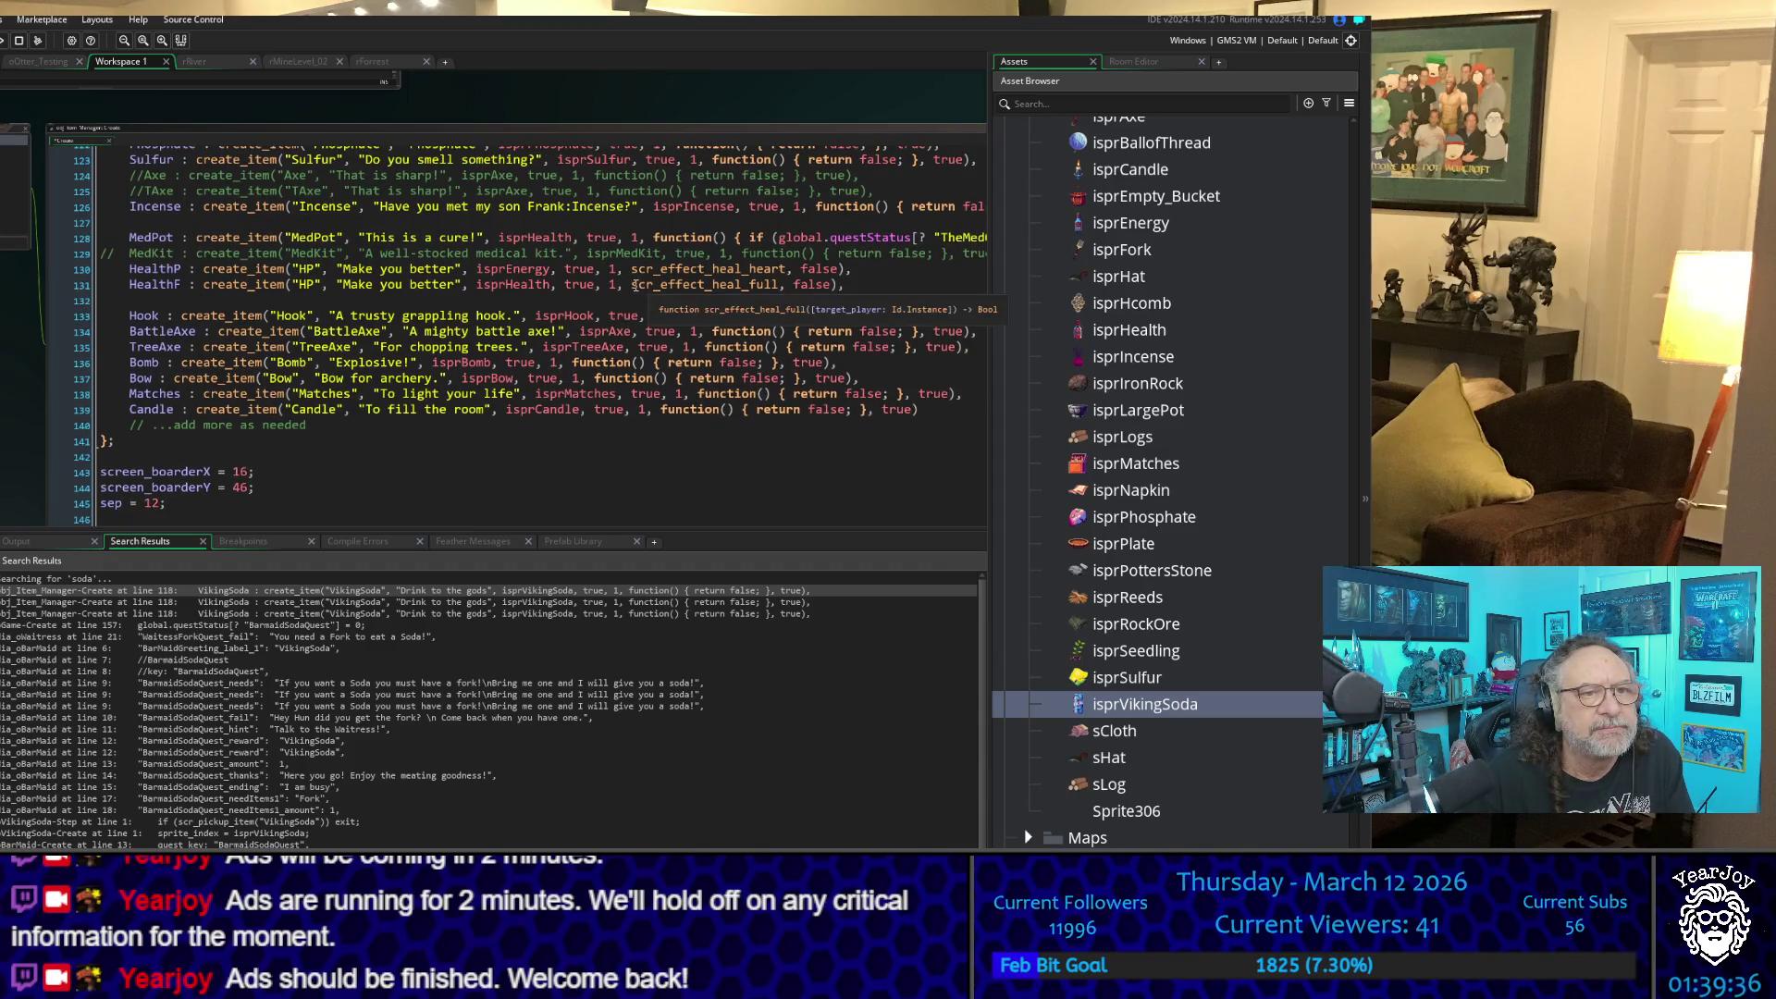
drag(632, 286, 779, 286)
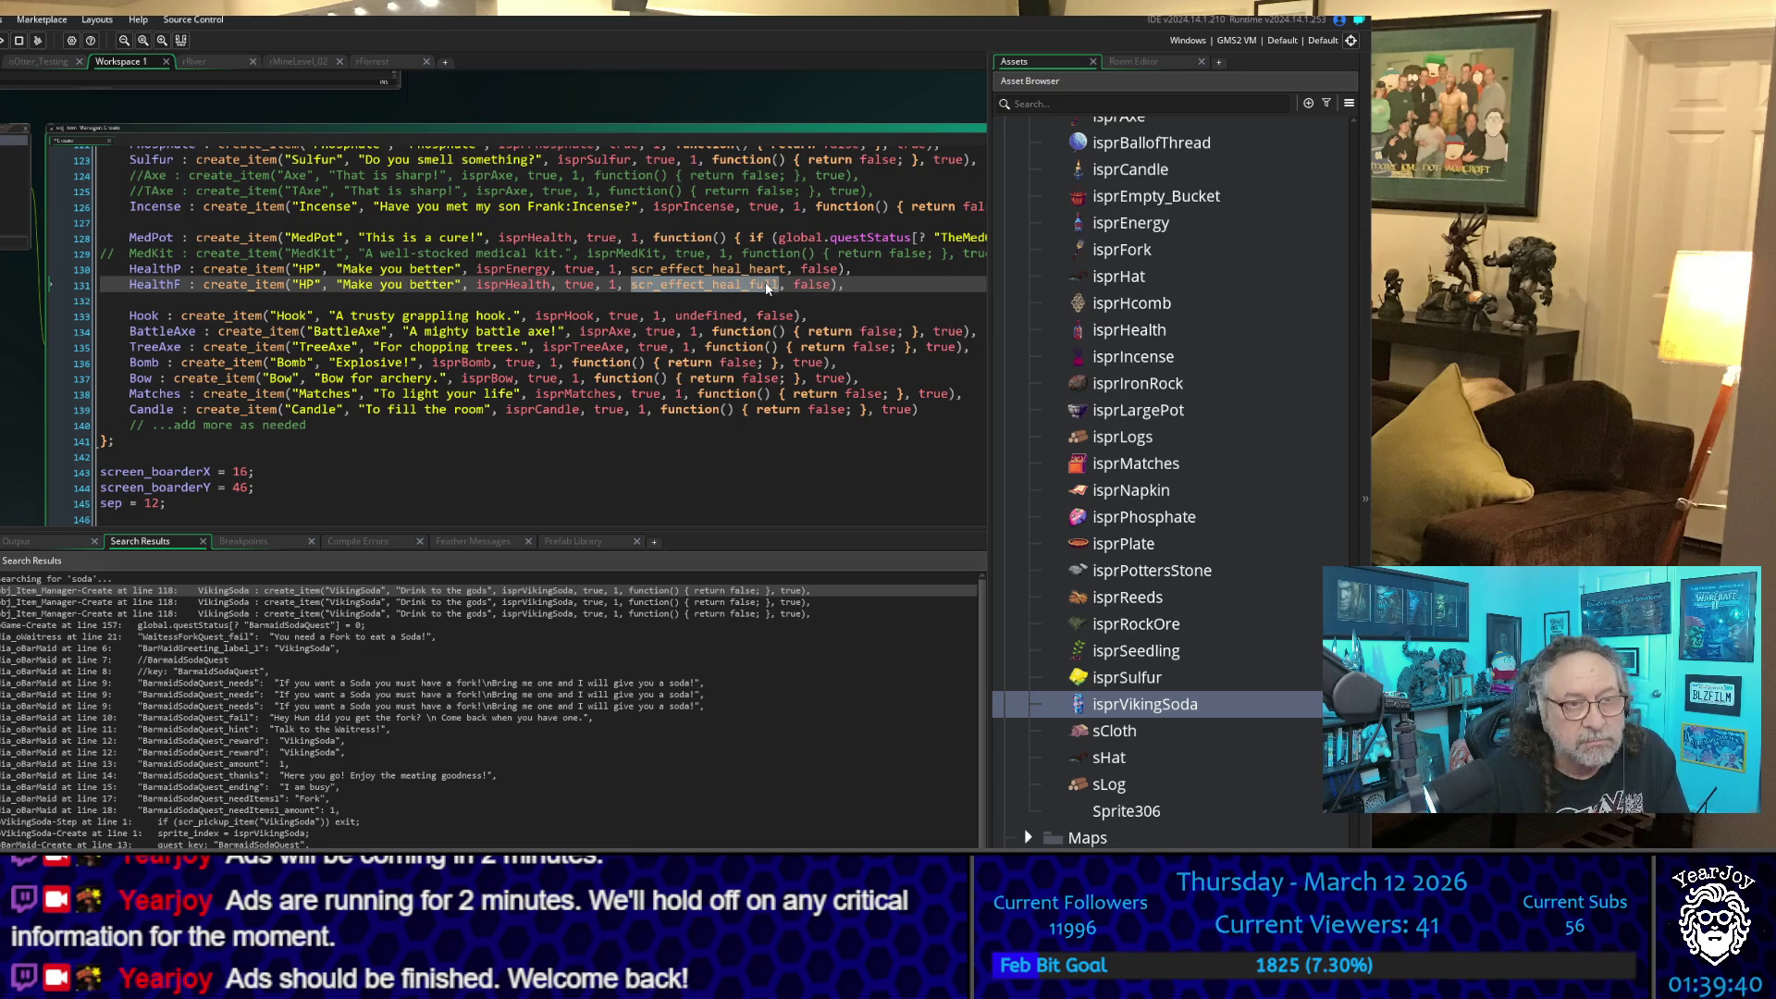
scroll(764, 281, up, 3)
scroll(764, 281, up, 2)
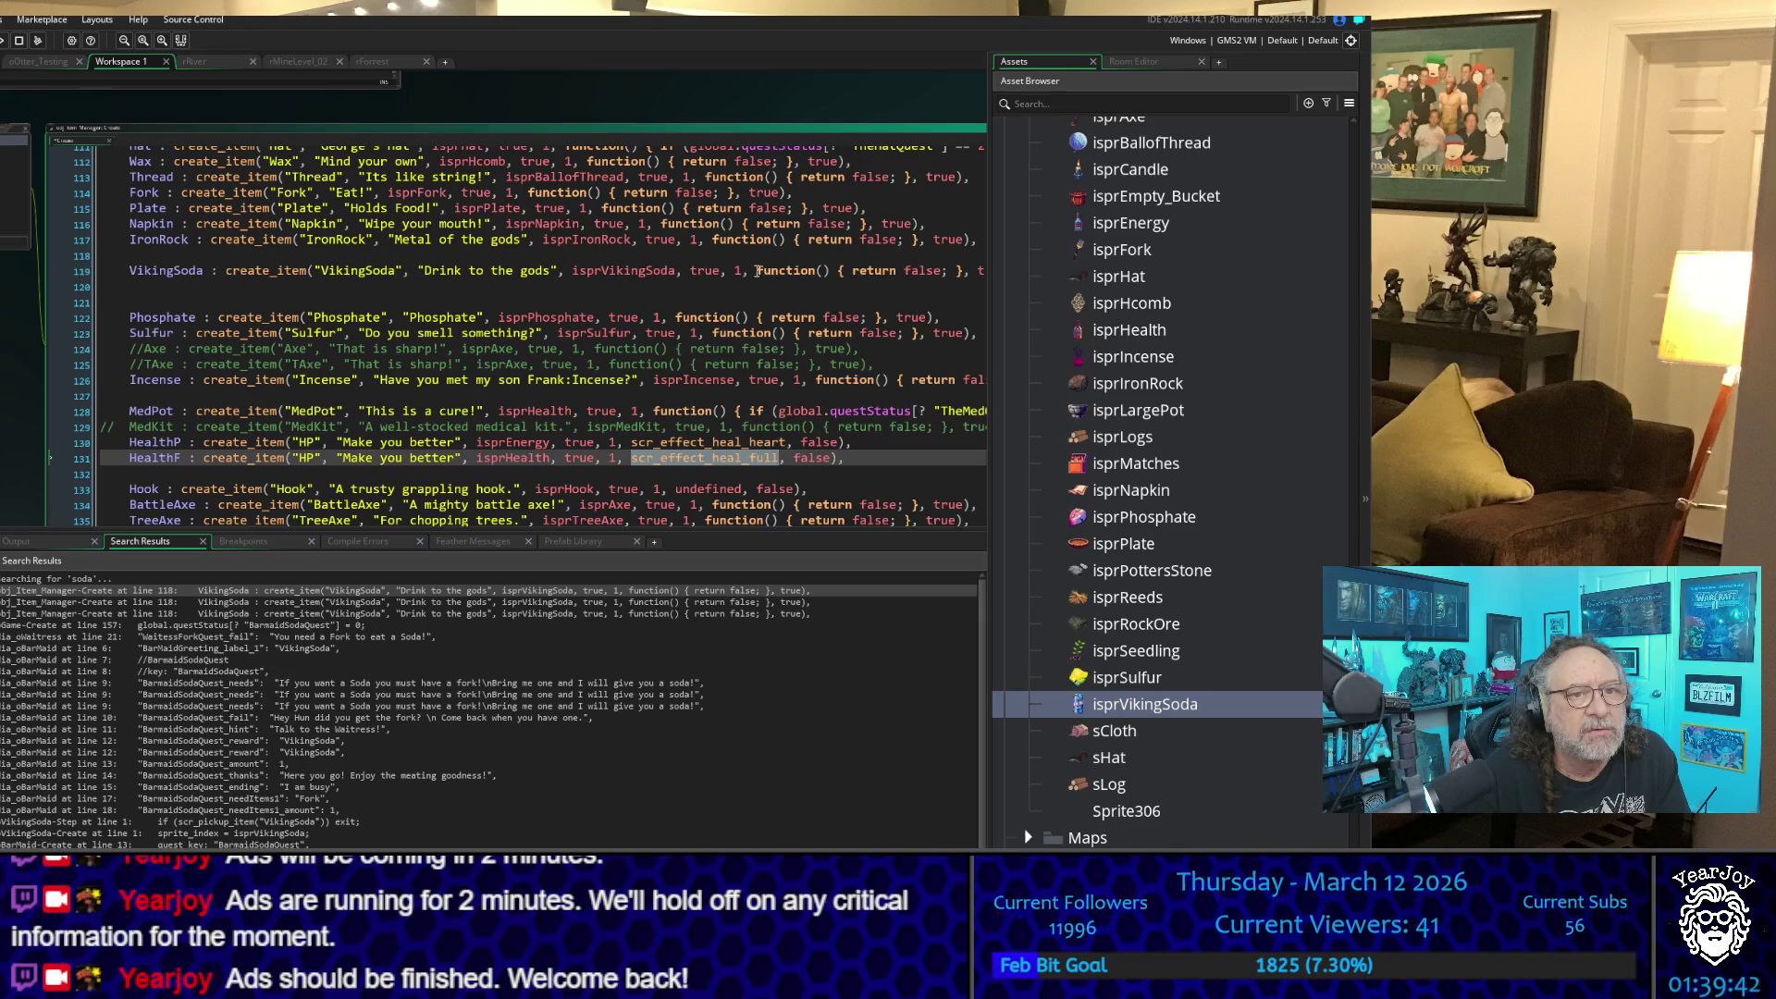
double_click(784, 270)
drag(794, 270, 825, 273)
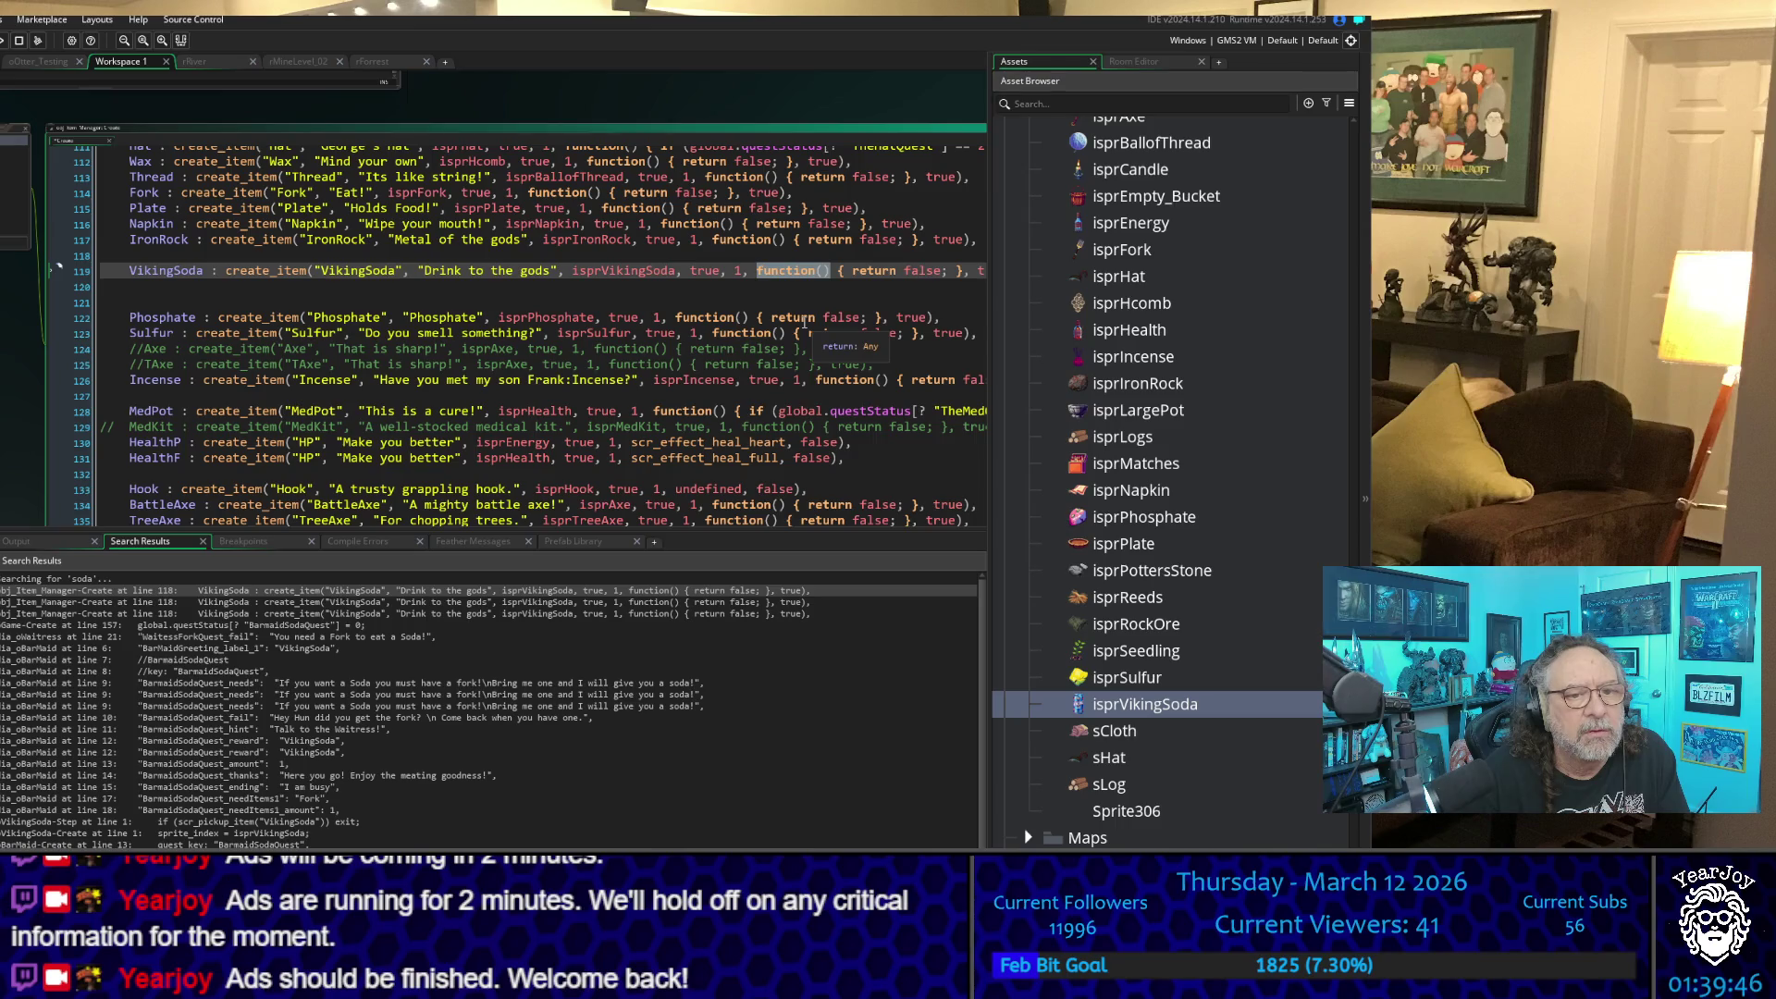
text(scr_effect_heal_full)
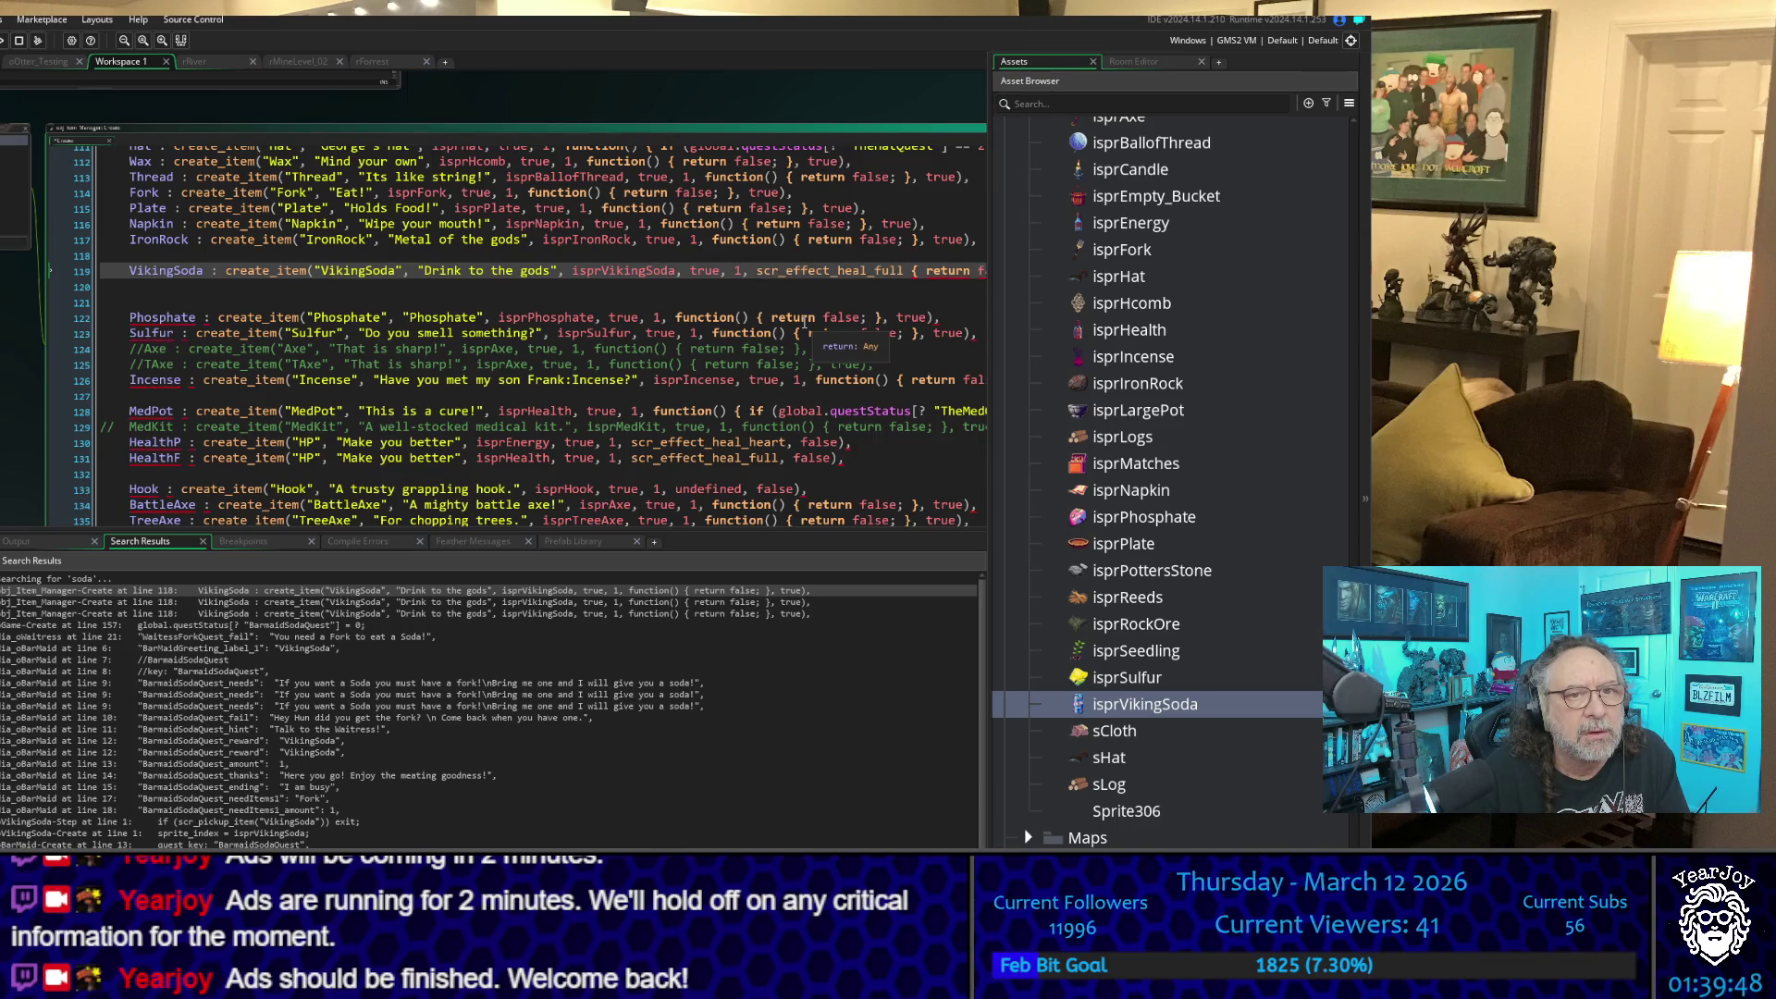
- Remove the brace after scr_effect_heal_full on the VikingSoda line and add a comma
click(783, 297)
scroll(818, 500, down, 2)
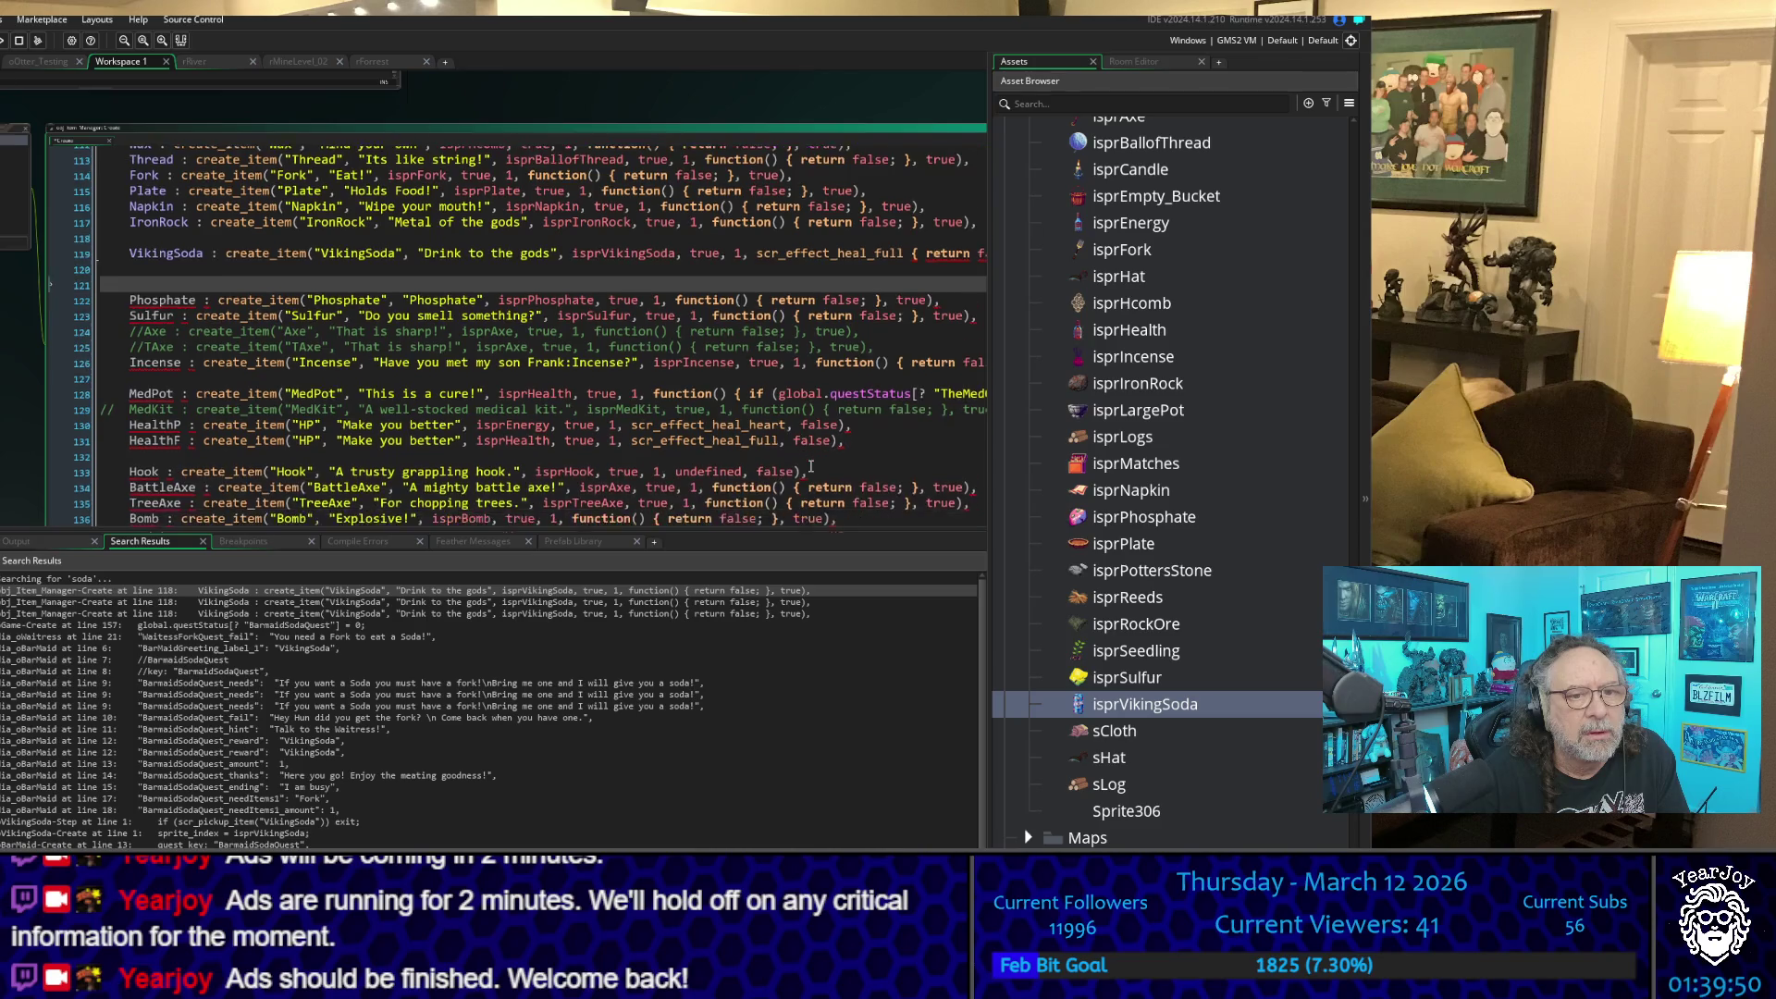
scroll(811, 457, down, 2)
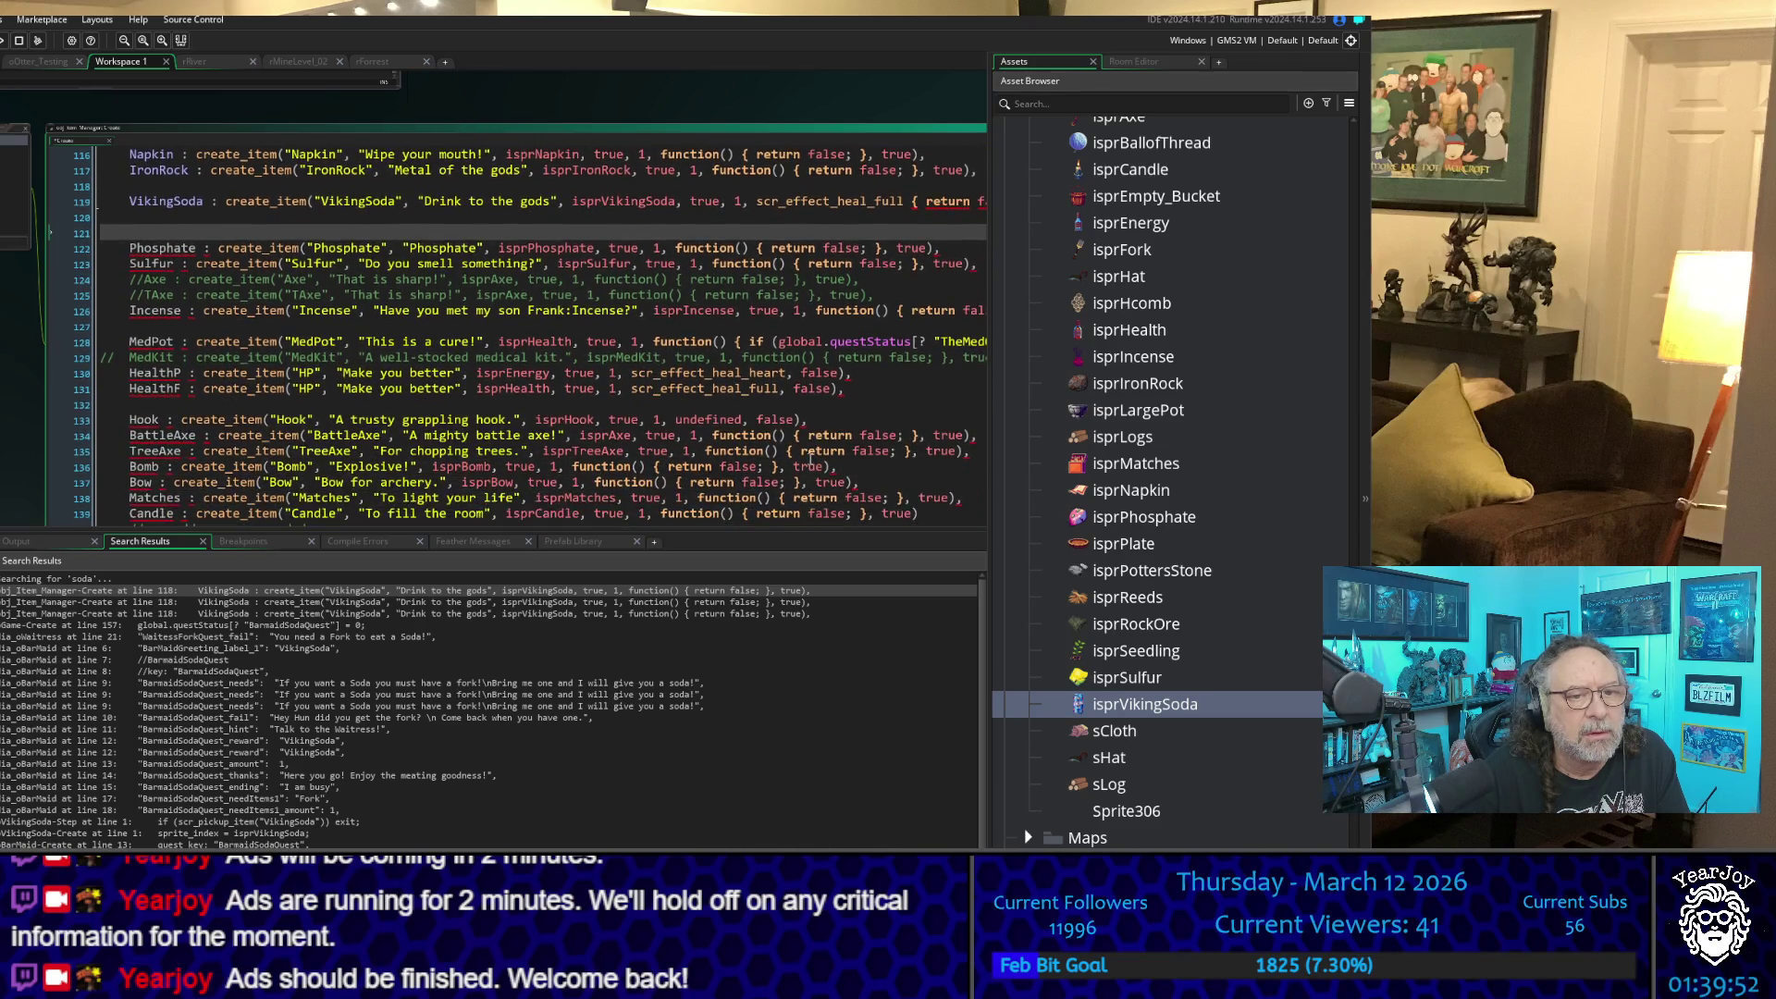
scroll(810, 457, up, 3)
scroll(810, 454, down, 4)
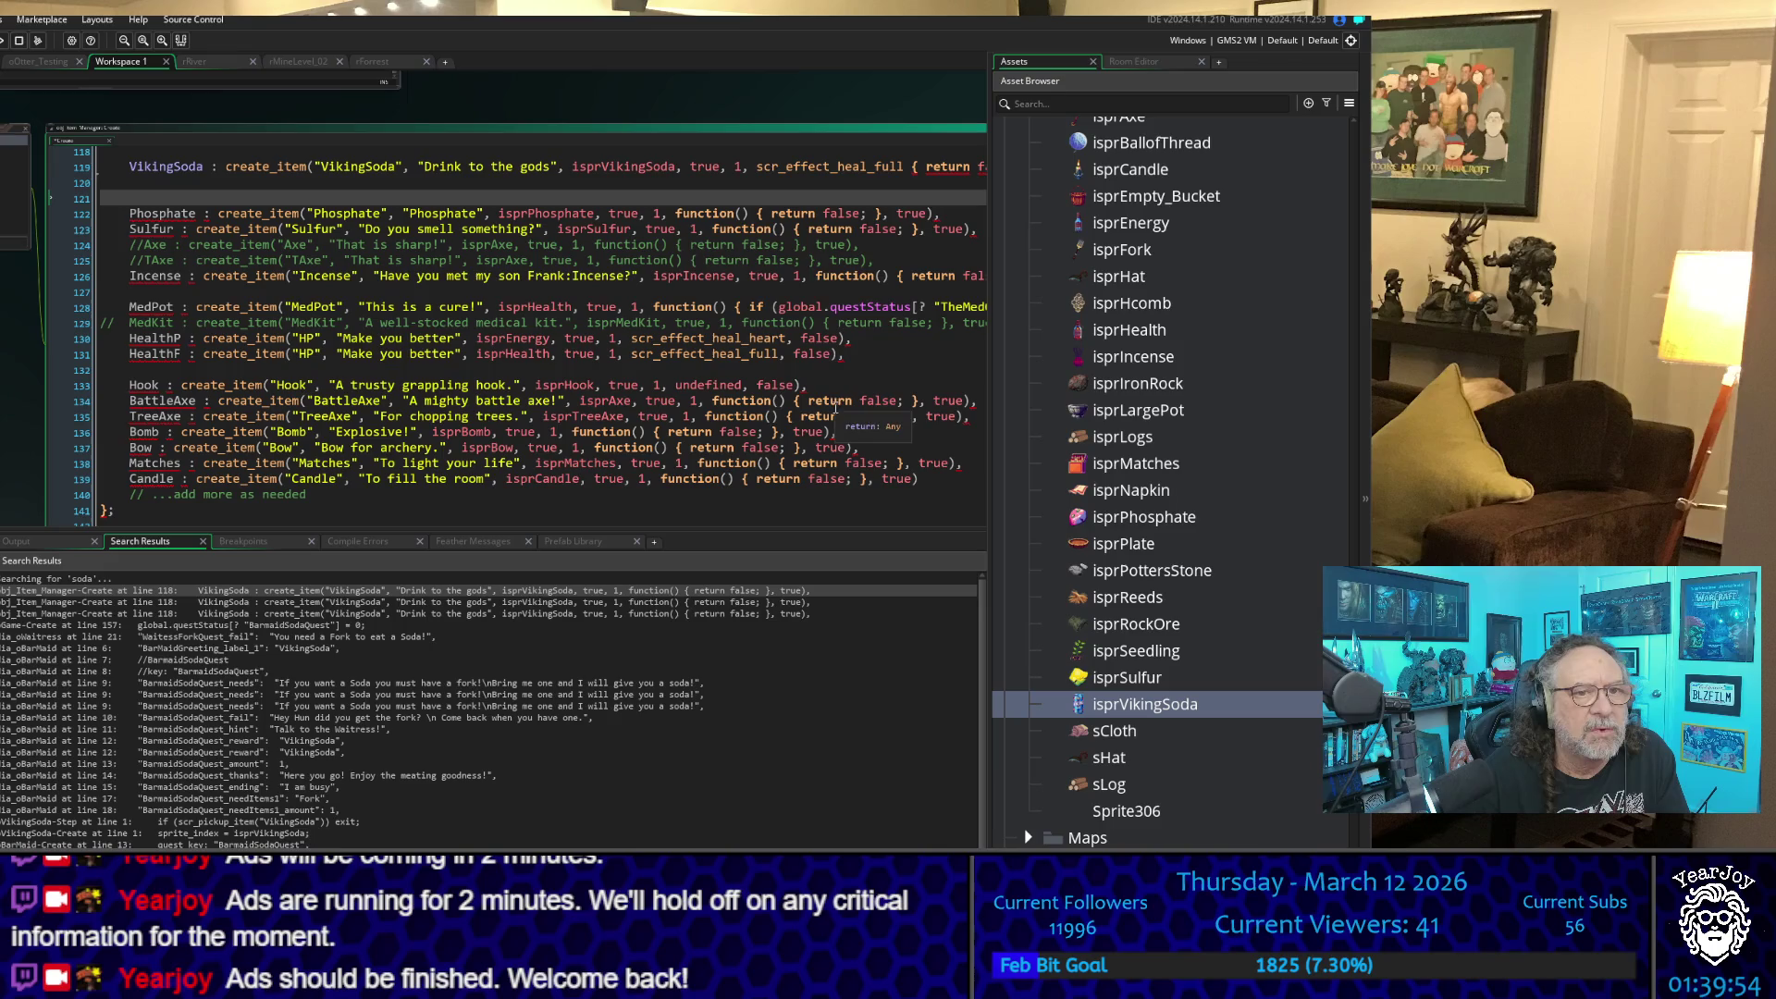
scroll(852, 298, up, 3)
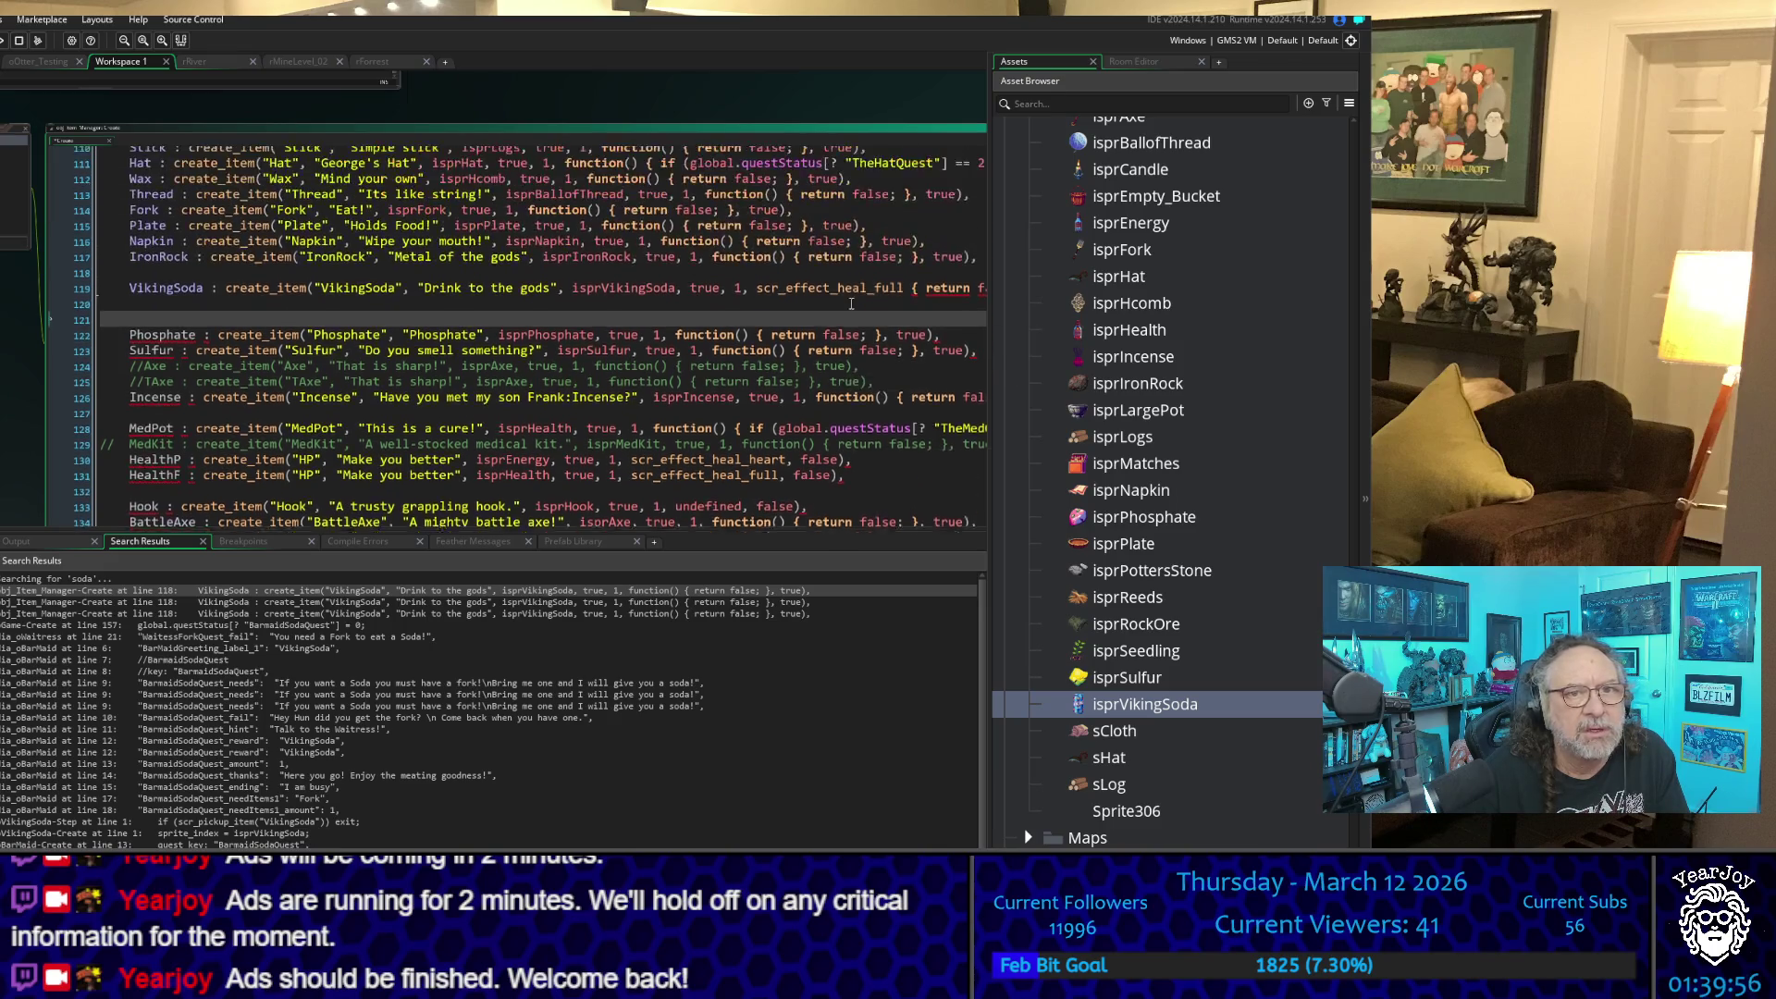
click(899, 305)
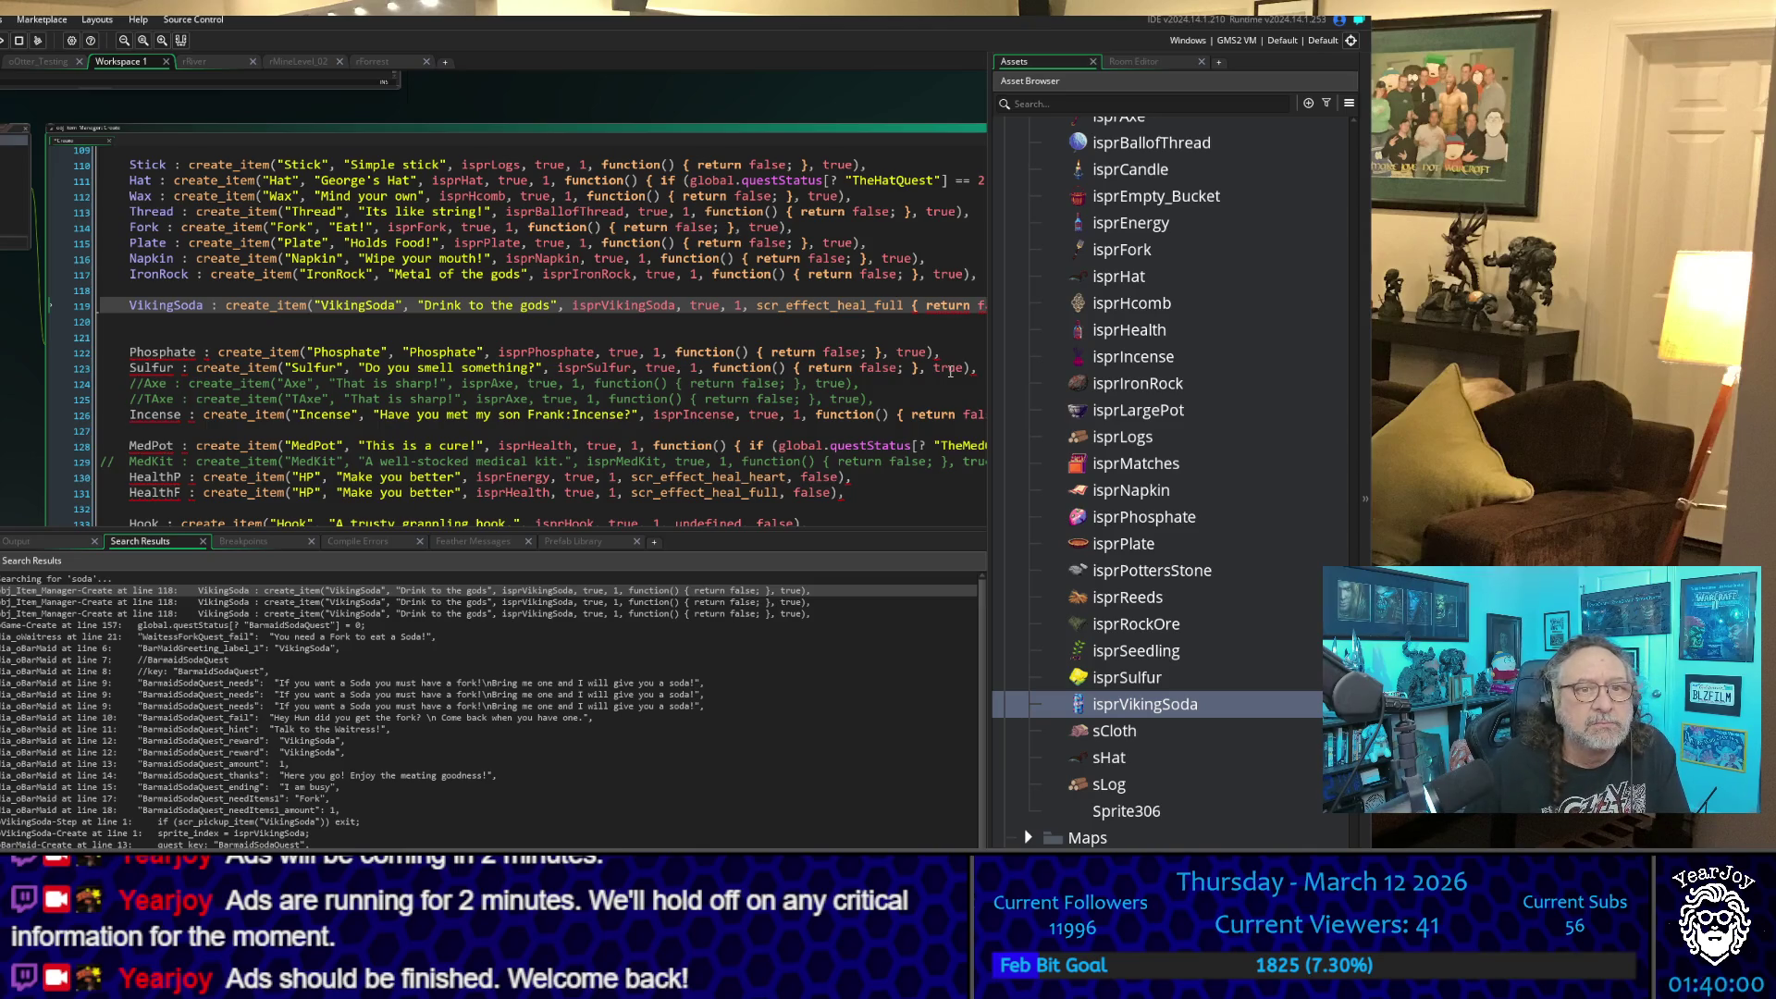
key(BackSpace)
key(BackSpace)
text(,)
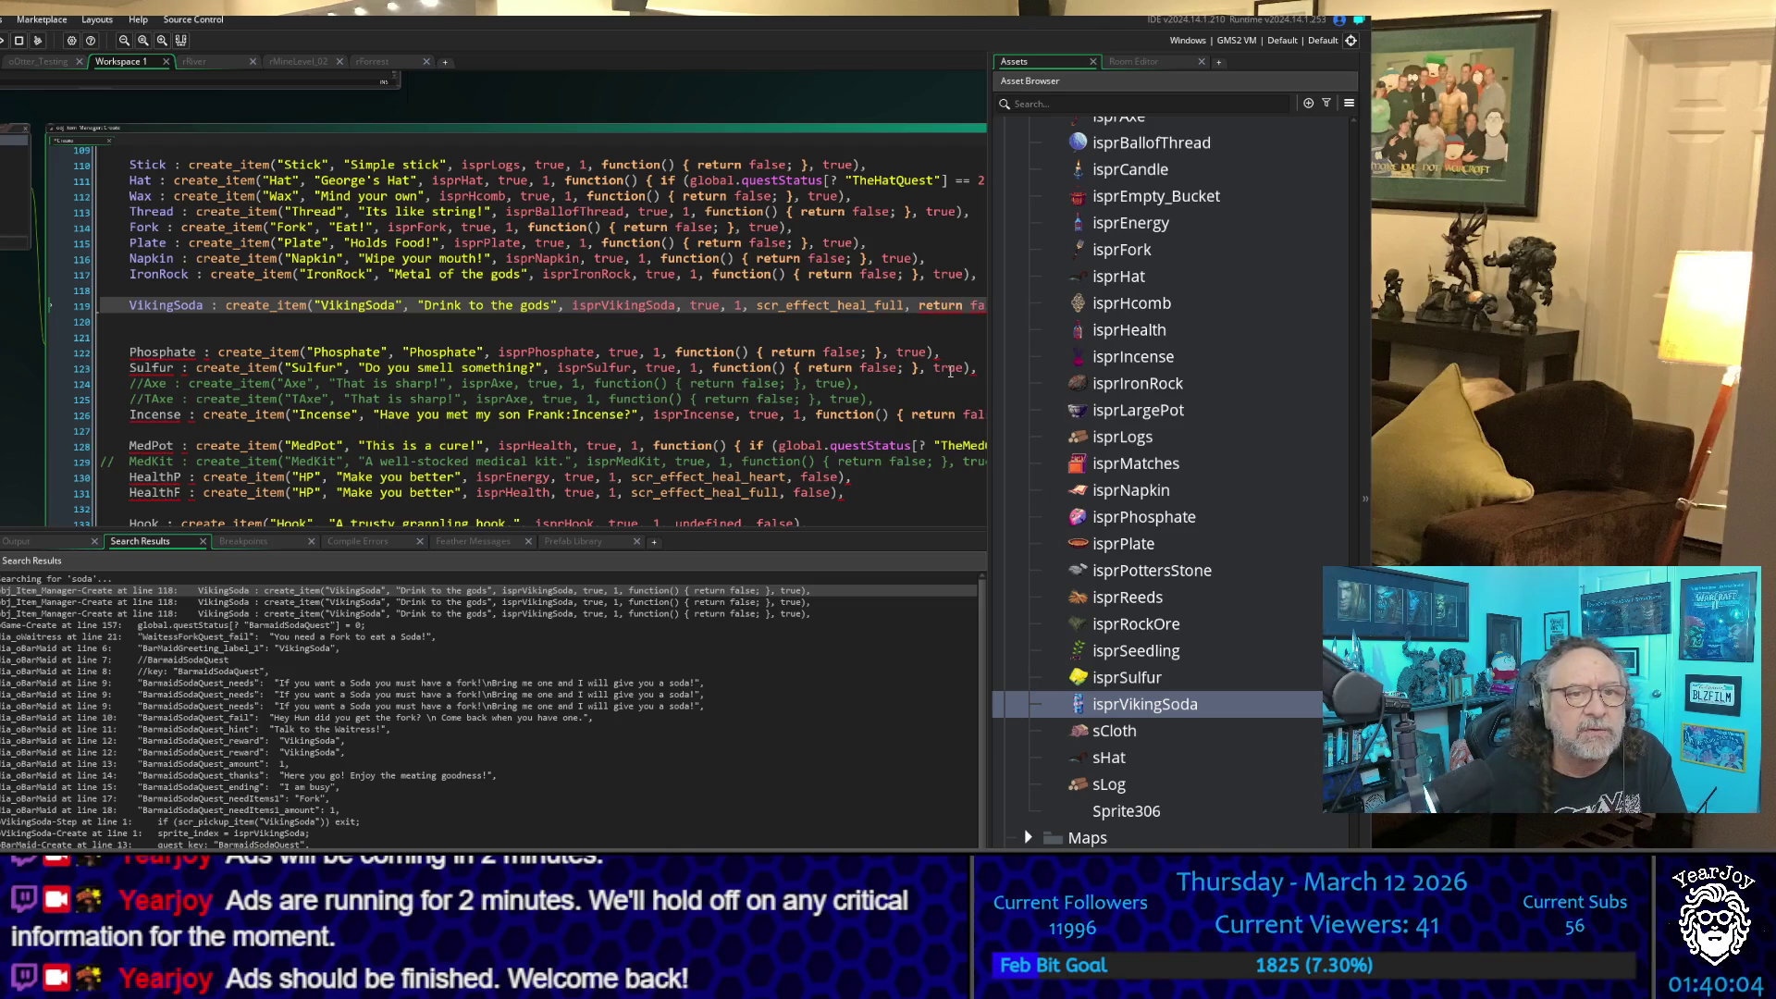
- Delete the leftover return keyword, closing brace and extra true, leaving false as the final flag
key(End)
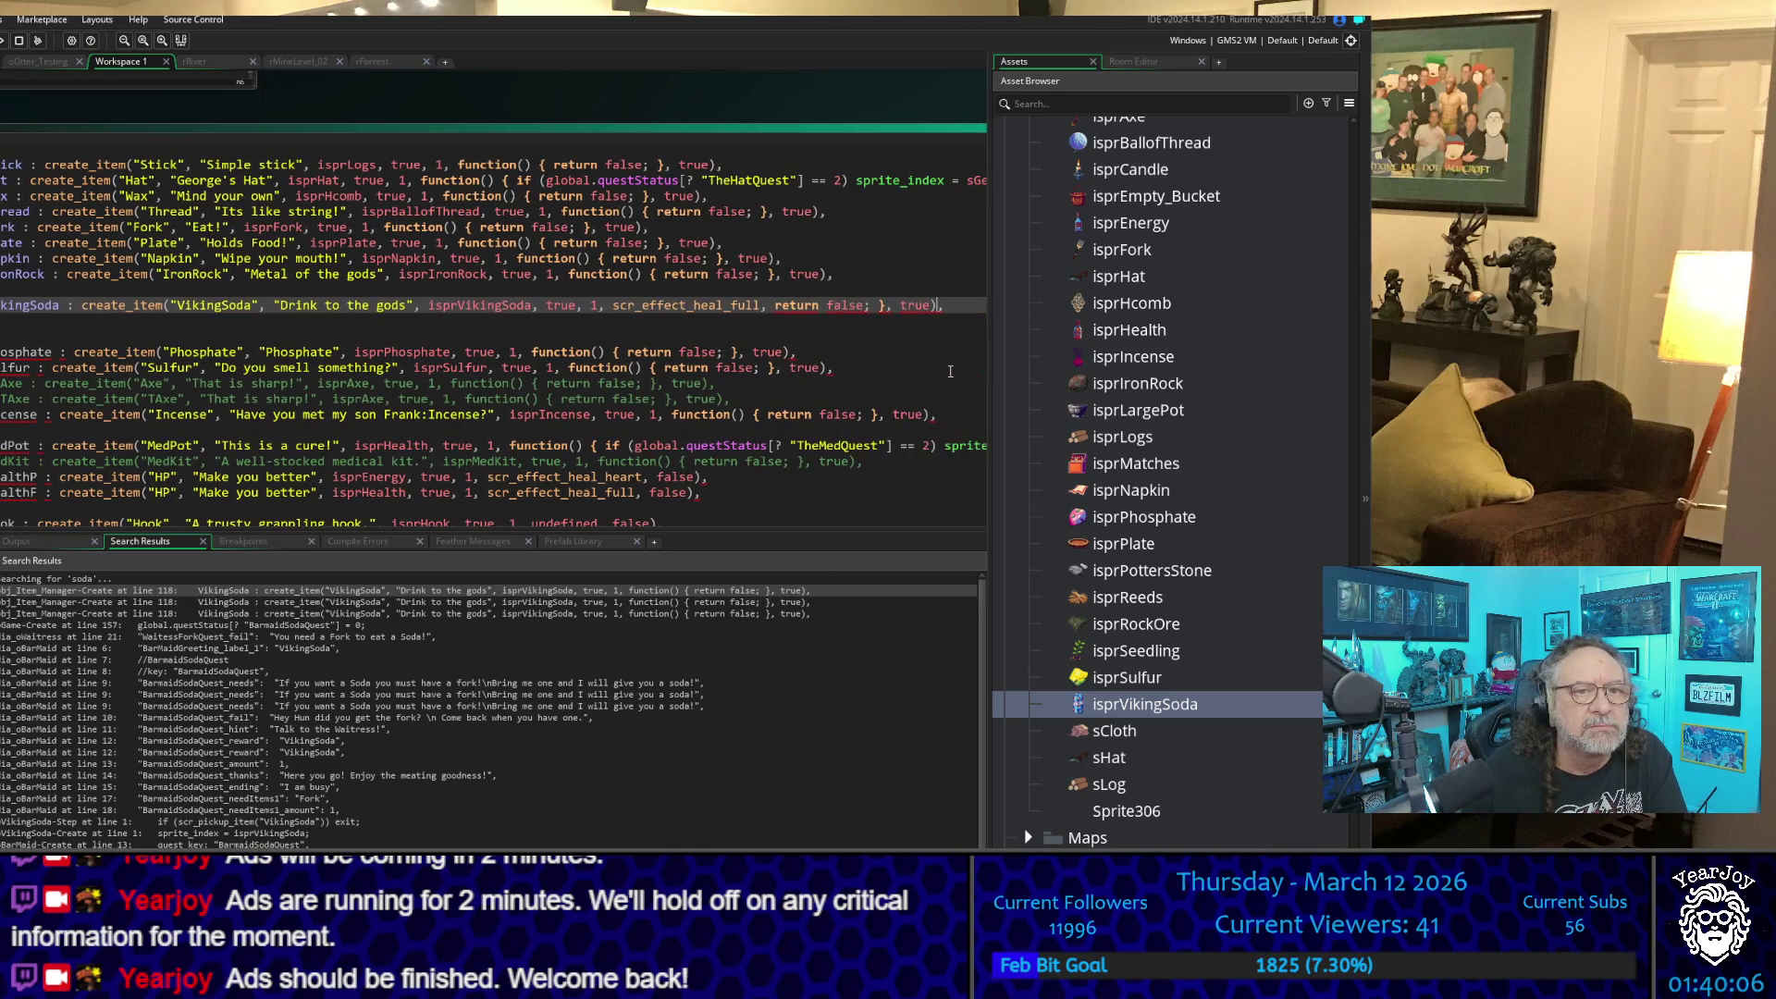
key(ctrl+Left)
key(ctrl+Left)
key(ctrl+Left)
key(BackSpace)
key(BackSpace)
key(BackSpace)
key(BackSpace)
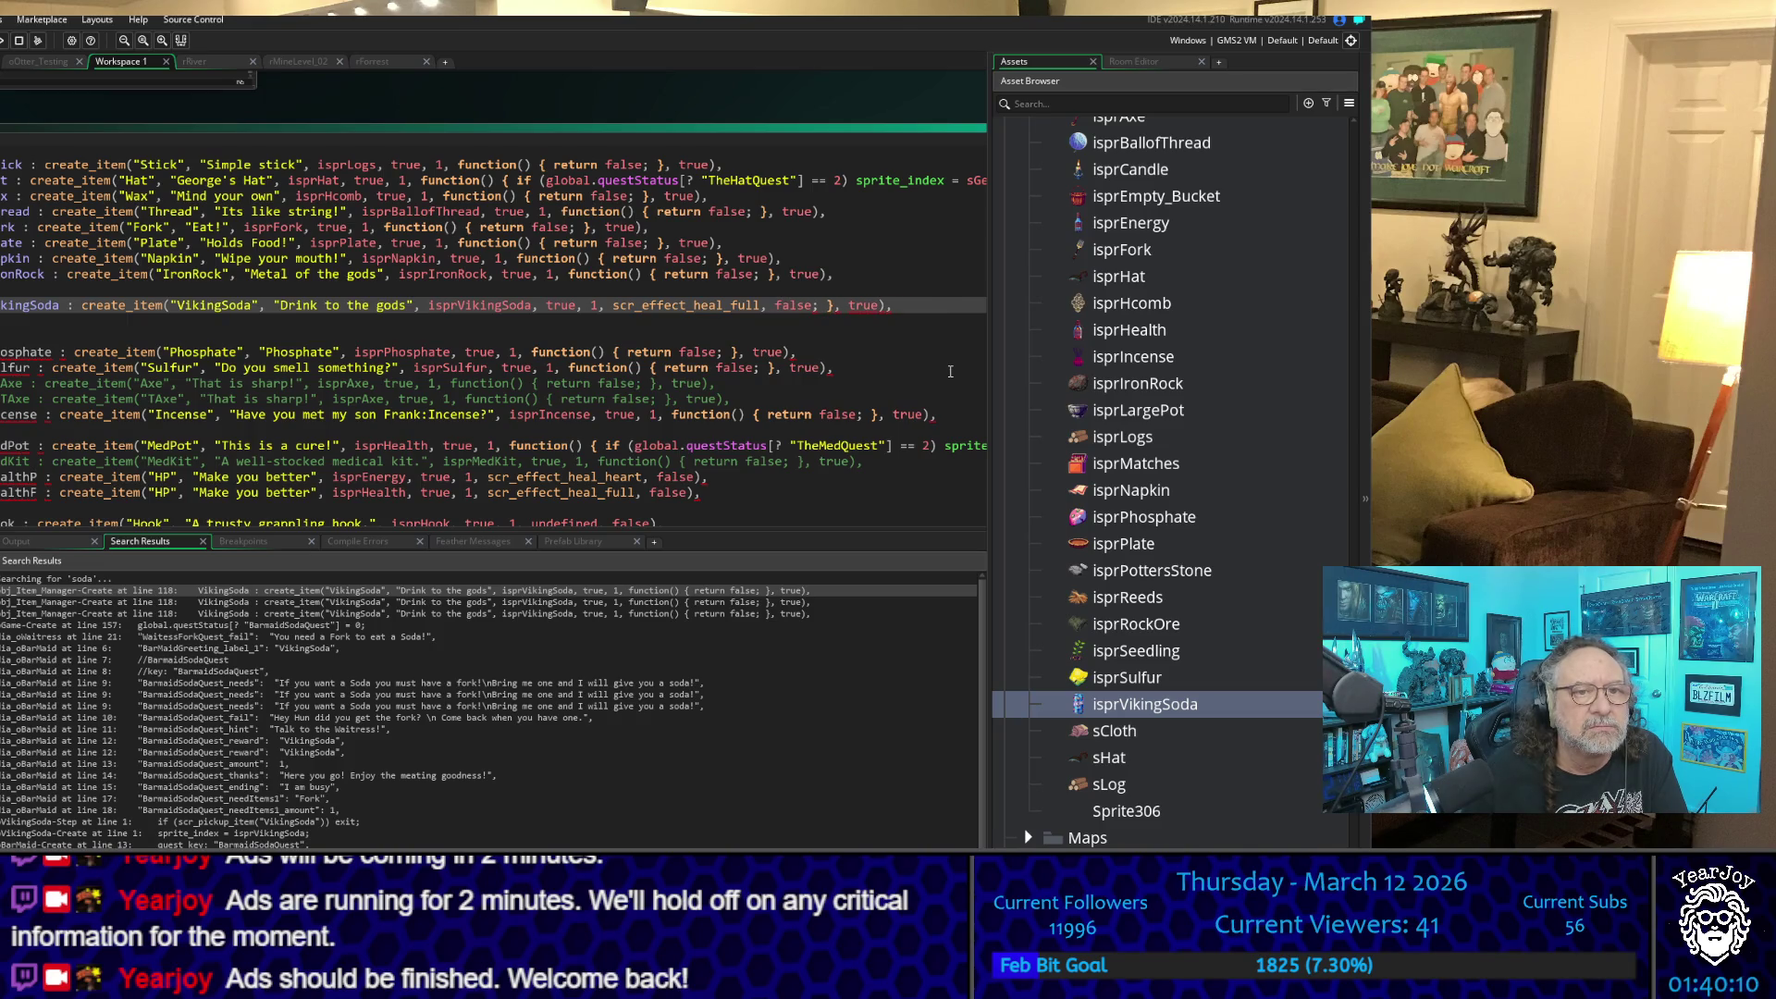
key(BackSpace)
key(Delete)
key(Delete)
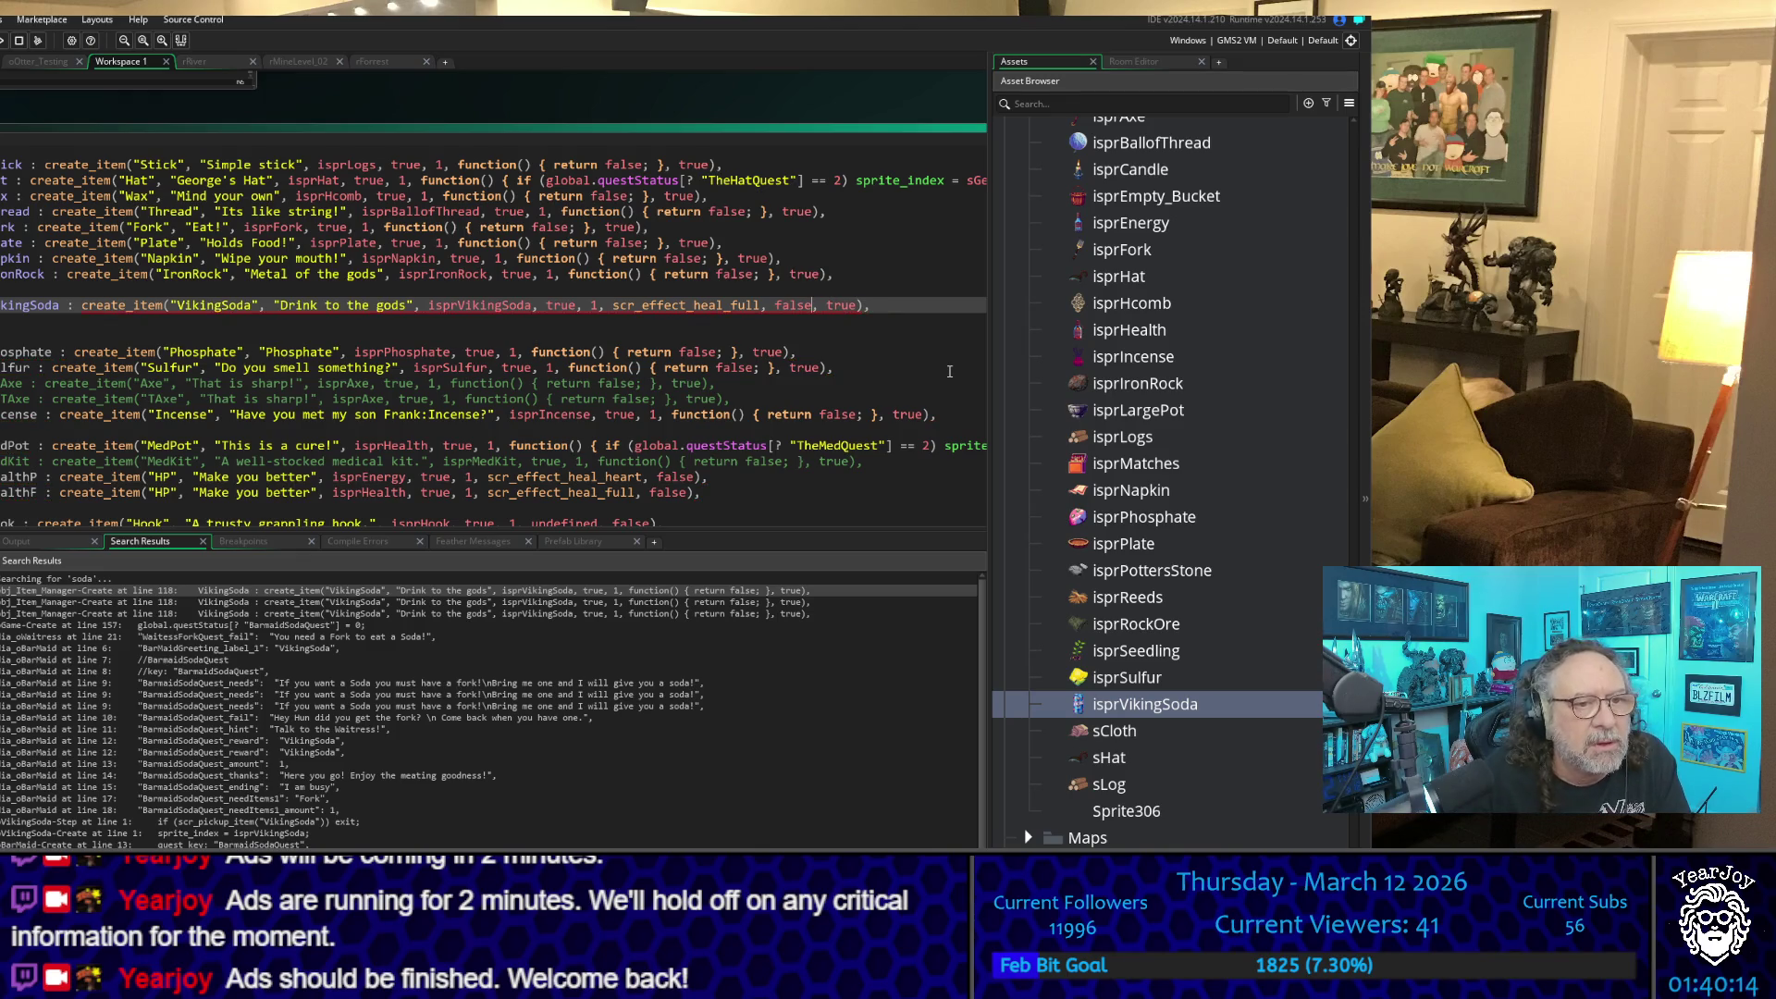
key(Delete)
key(Delete)
key(Delete)
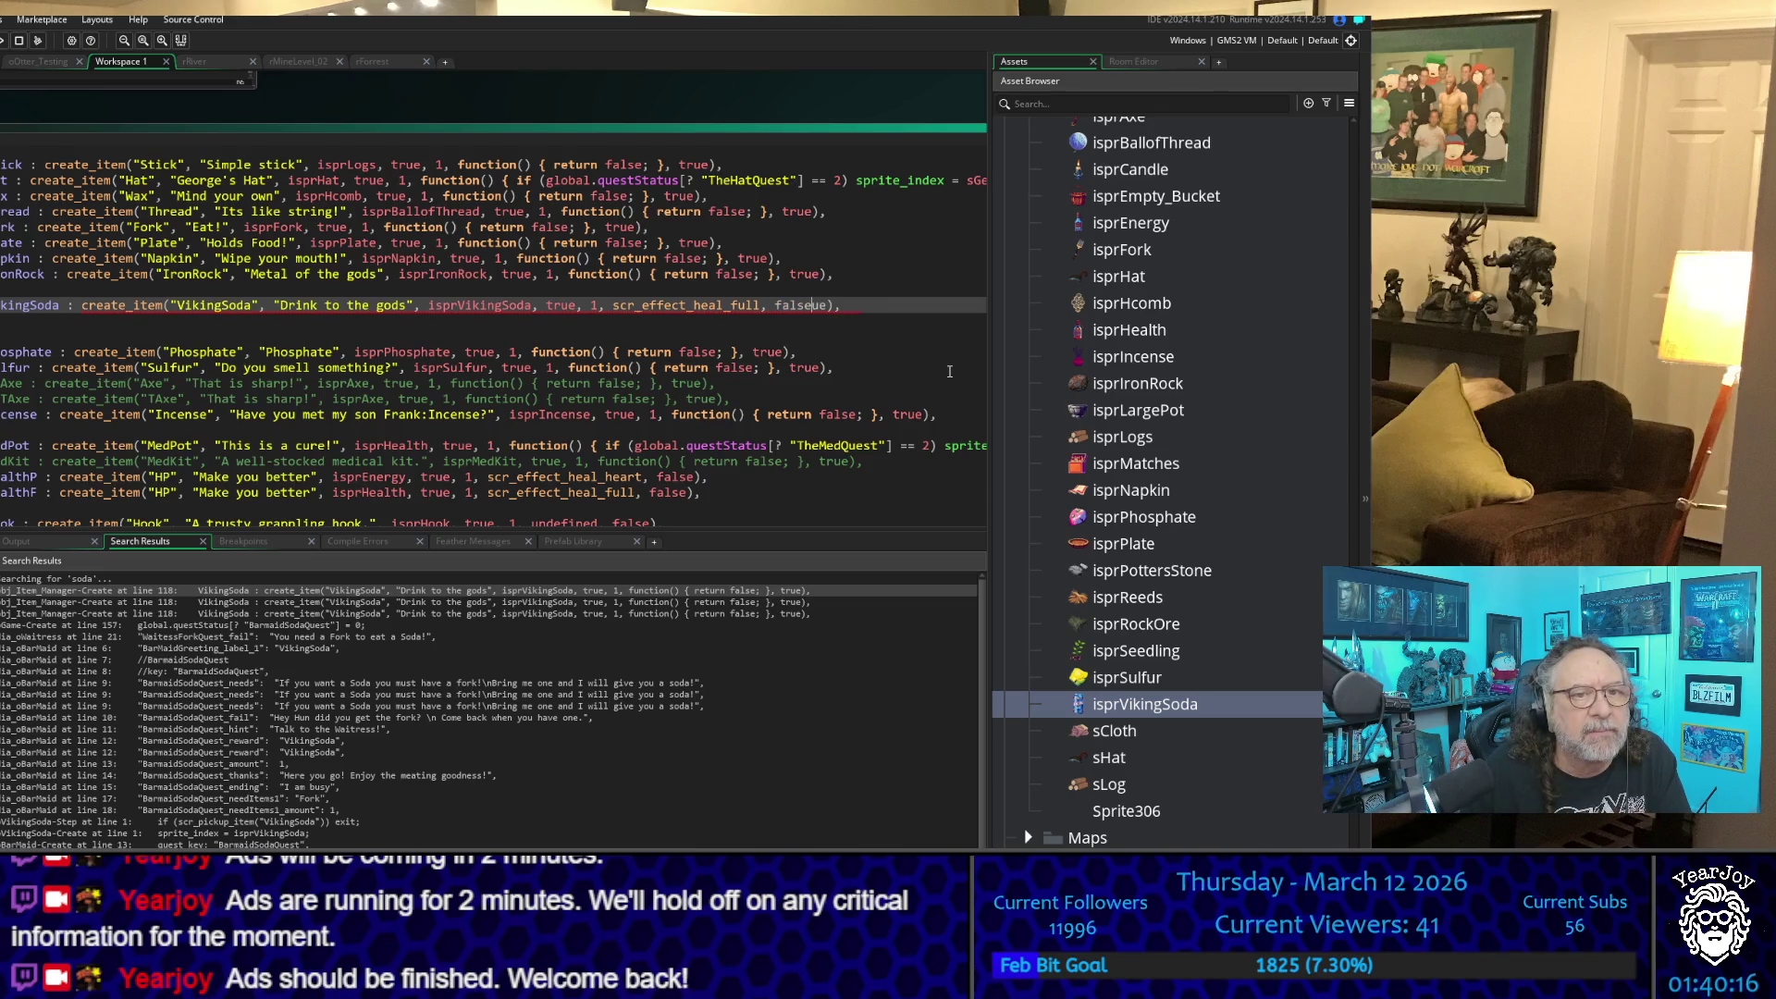
key(Delete)
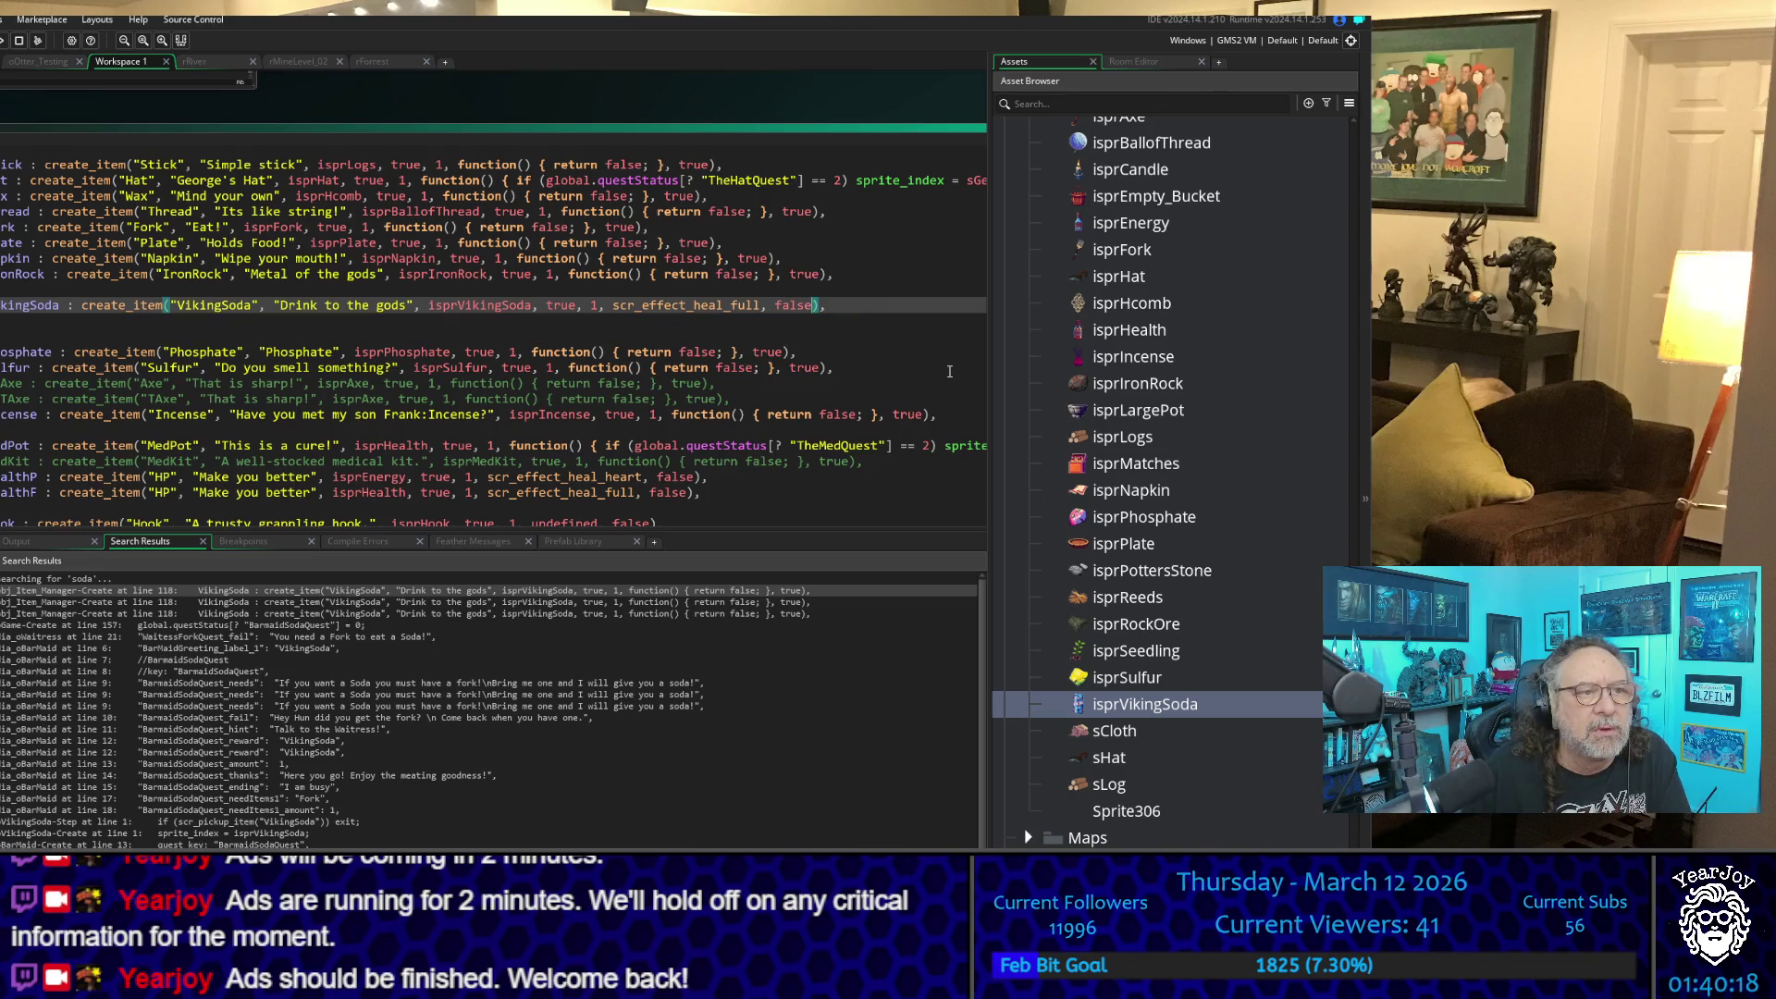
key(Home)
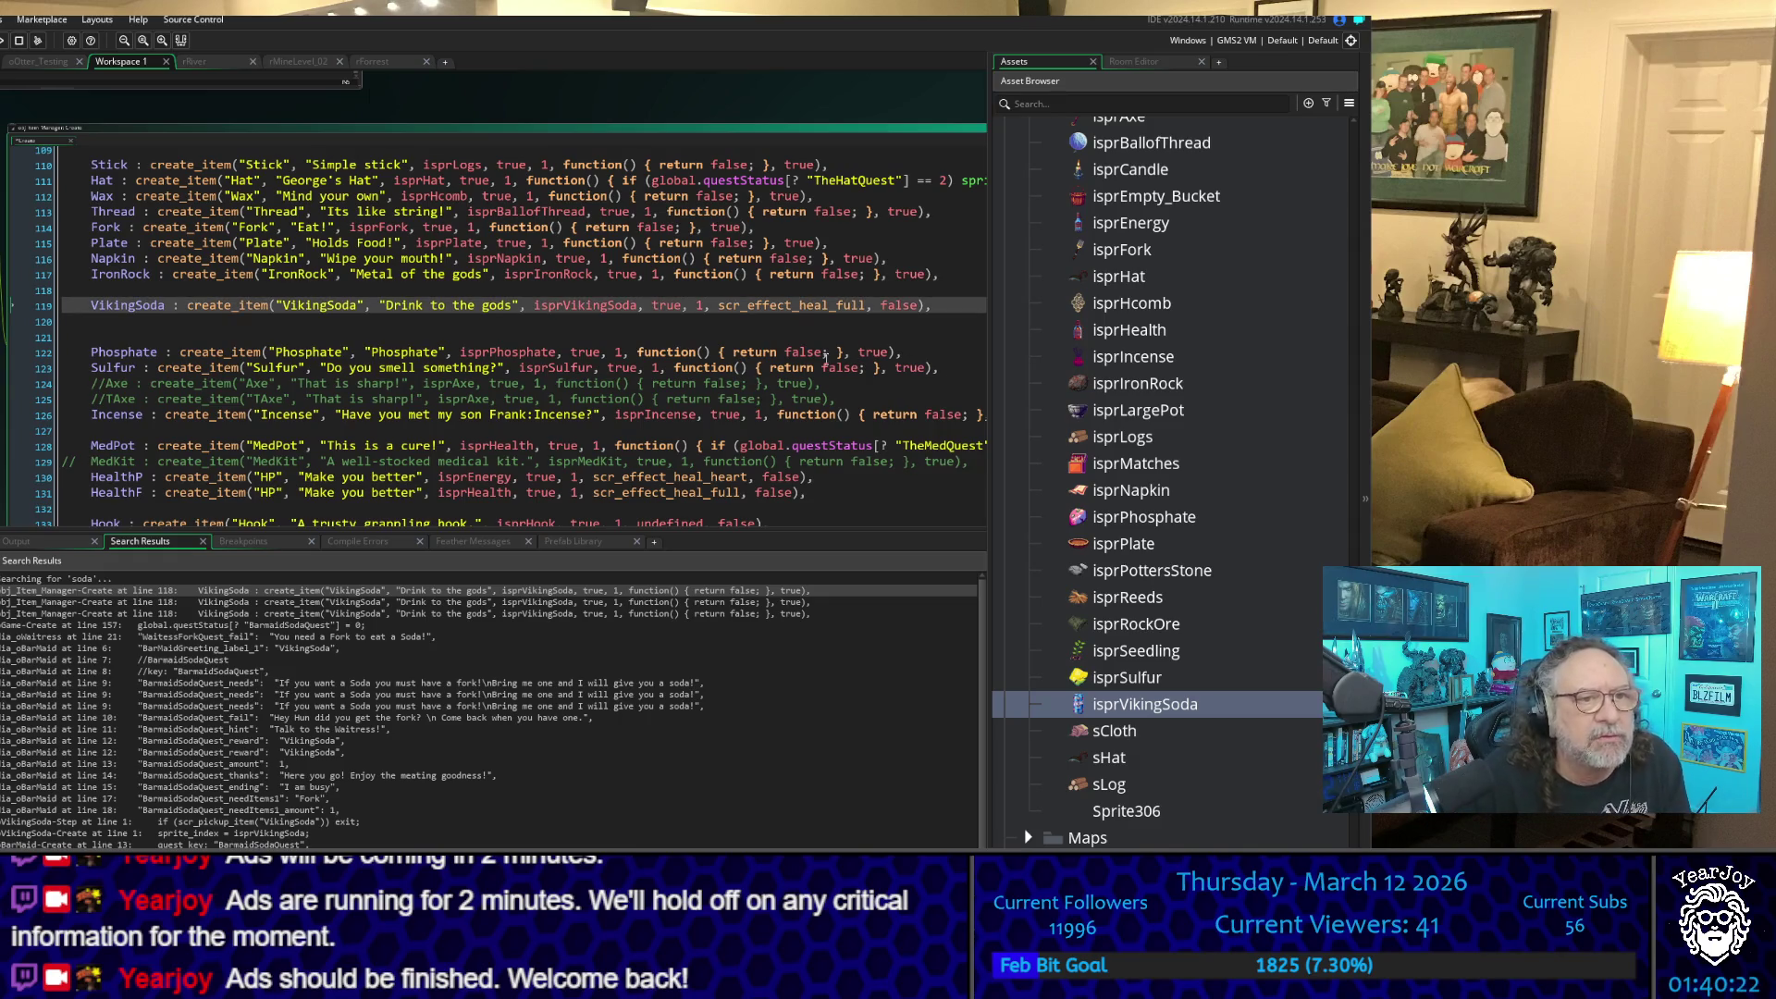
click(723, 338)
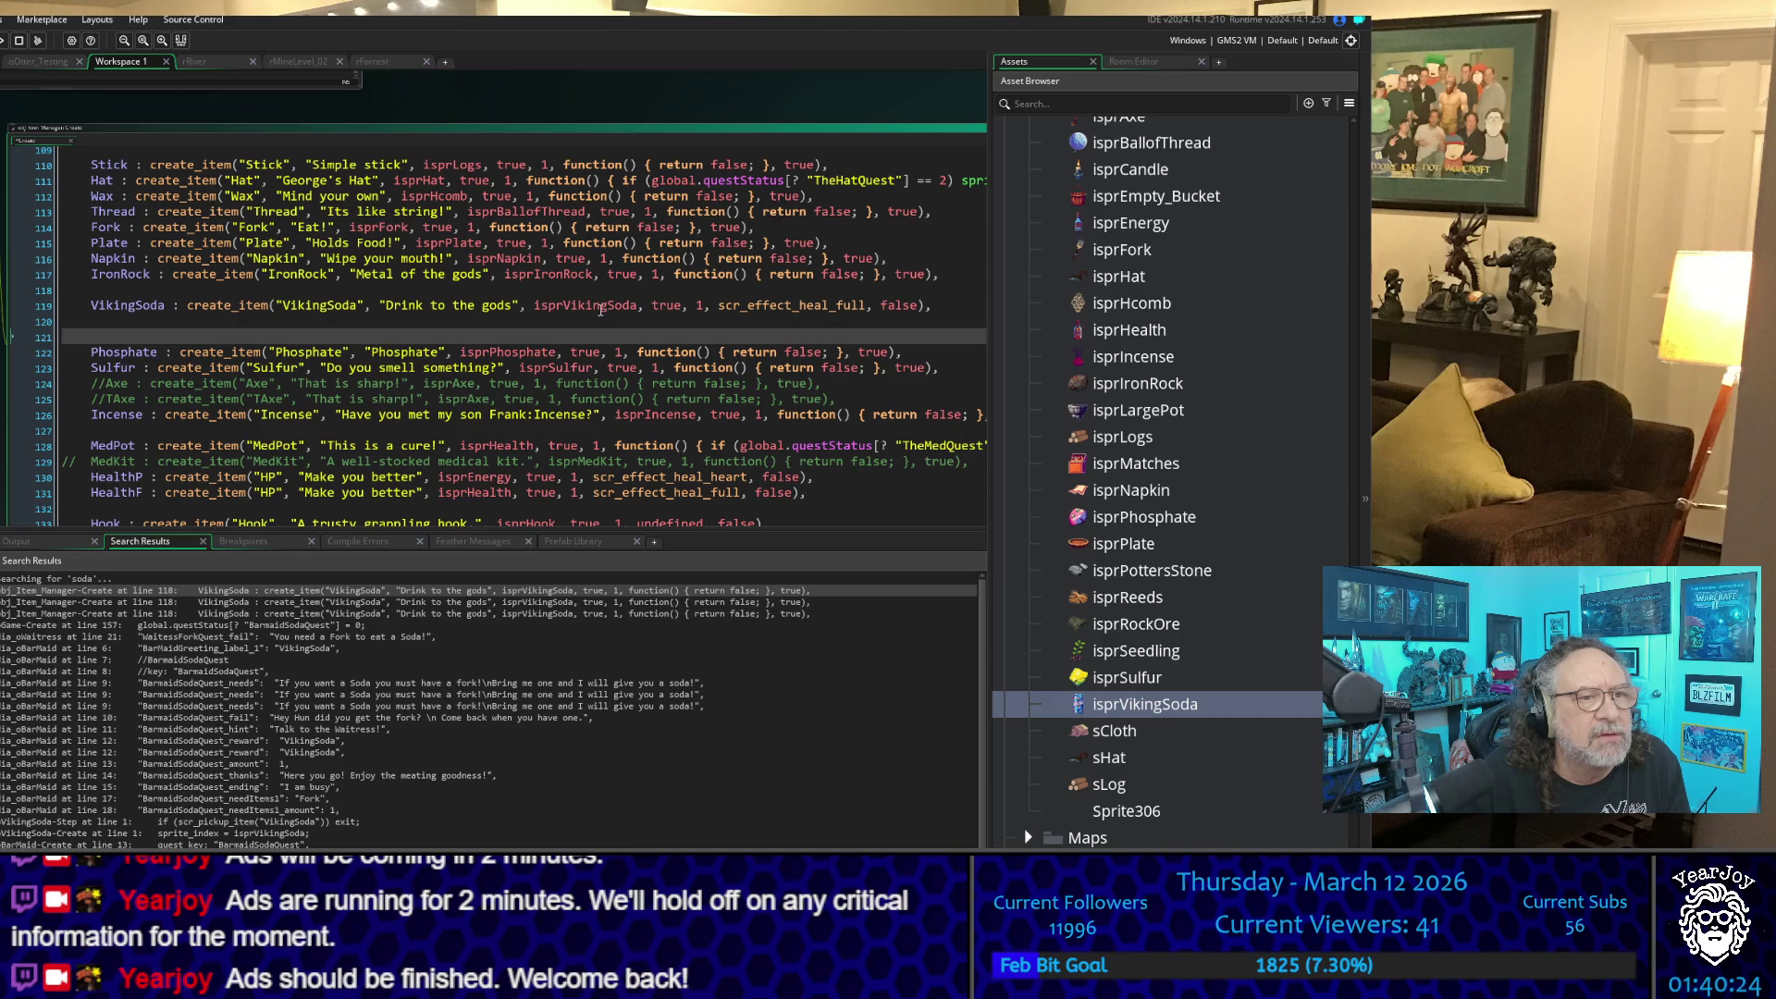
click(185, 321)
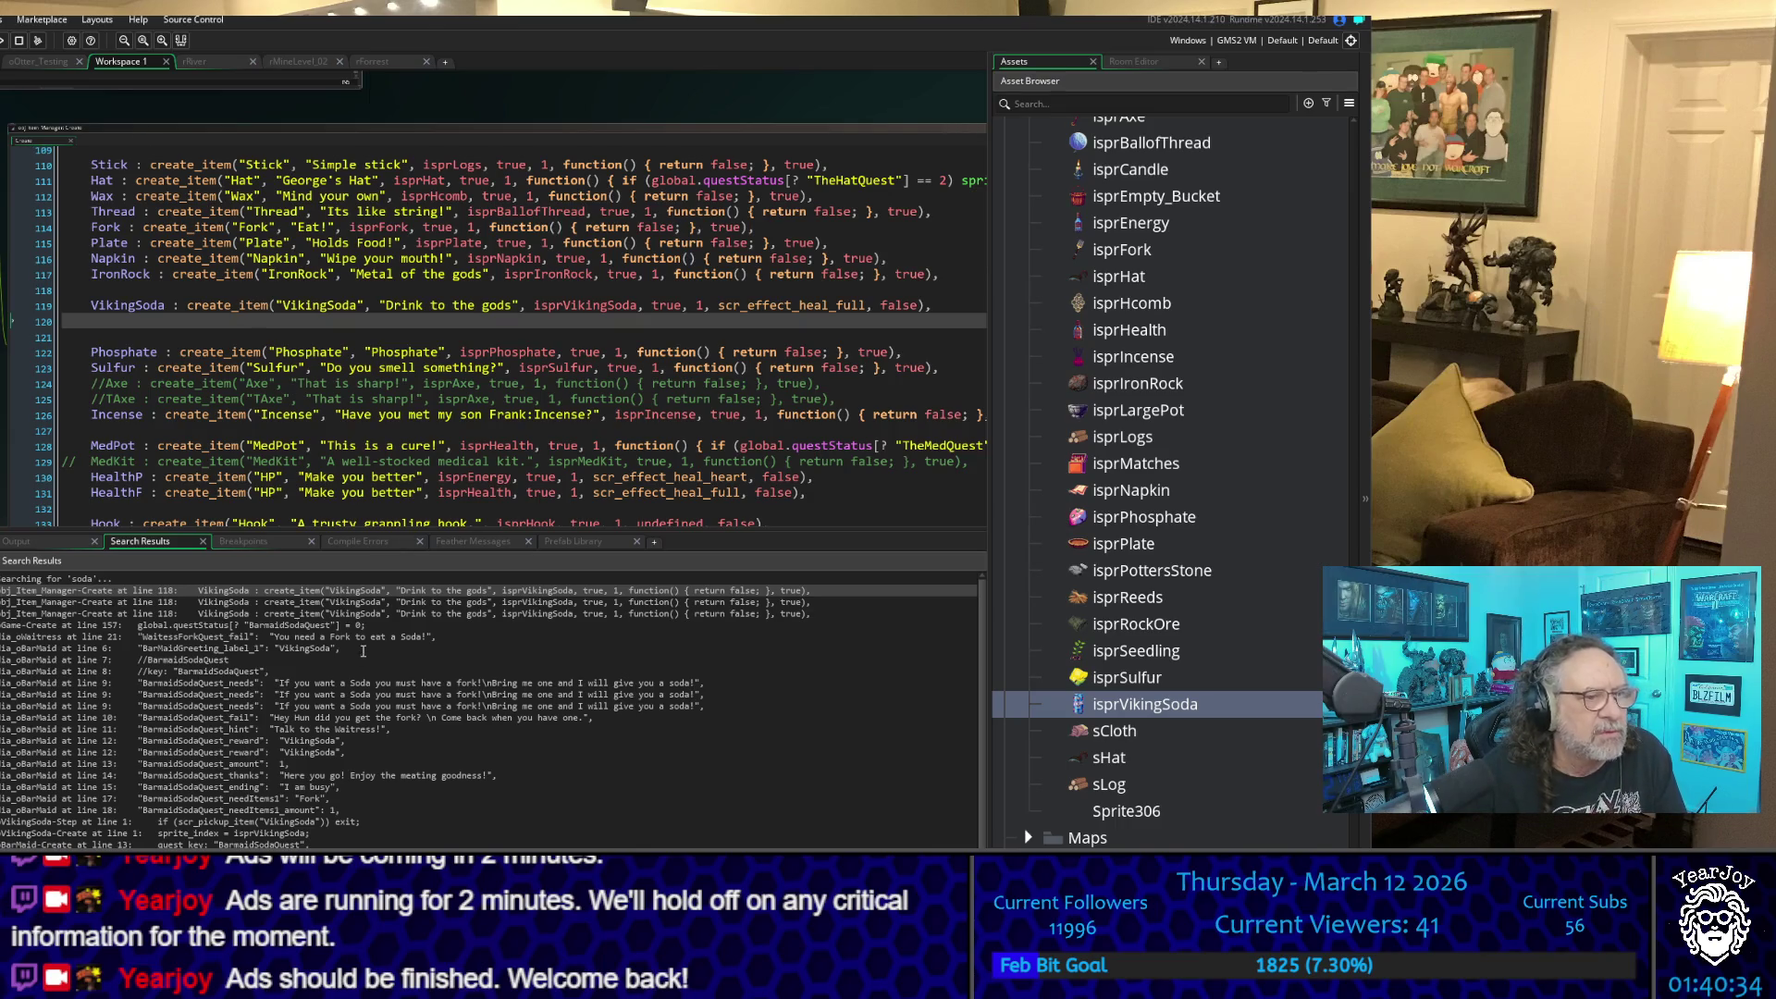
- Compile and launch the game with F5, with the build log in the Output tab
scroll(294, 605, down, 1)
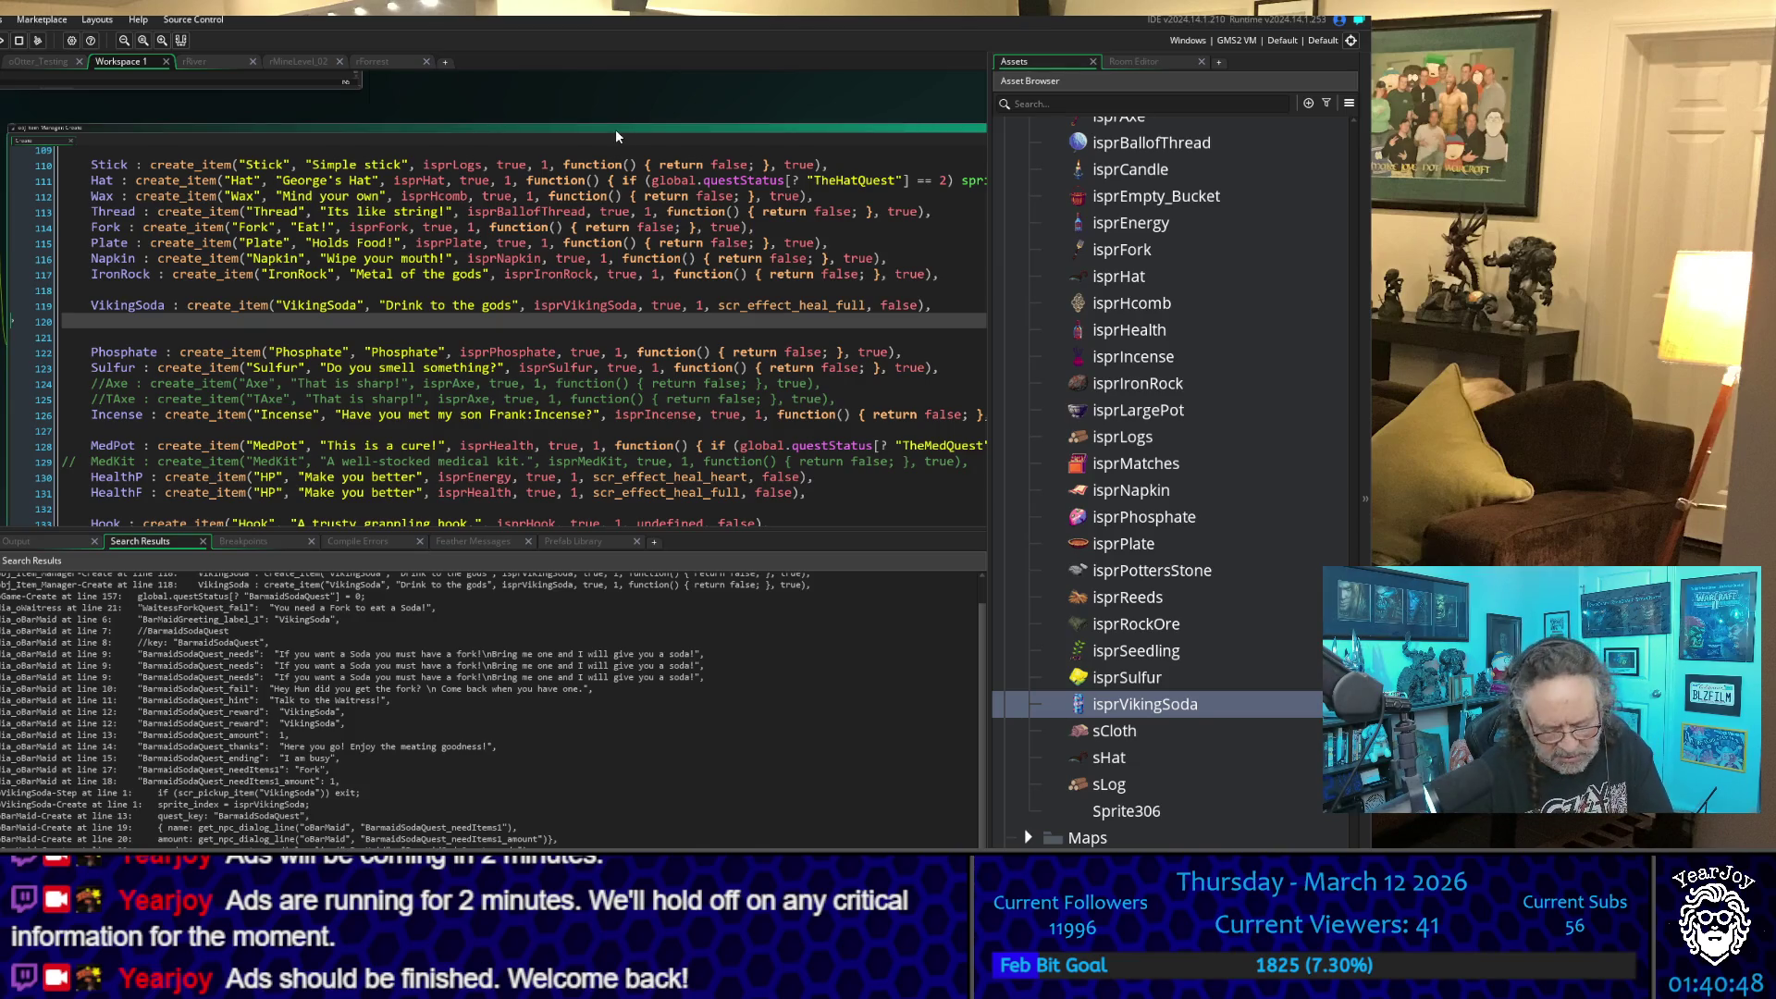
key(F5)
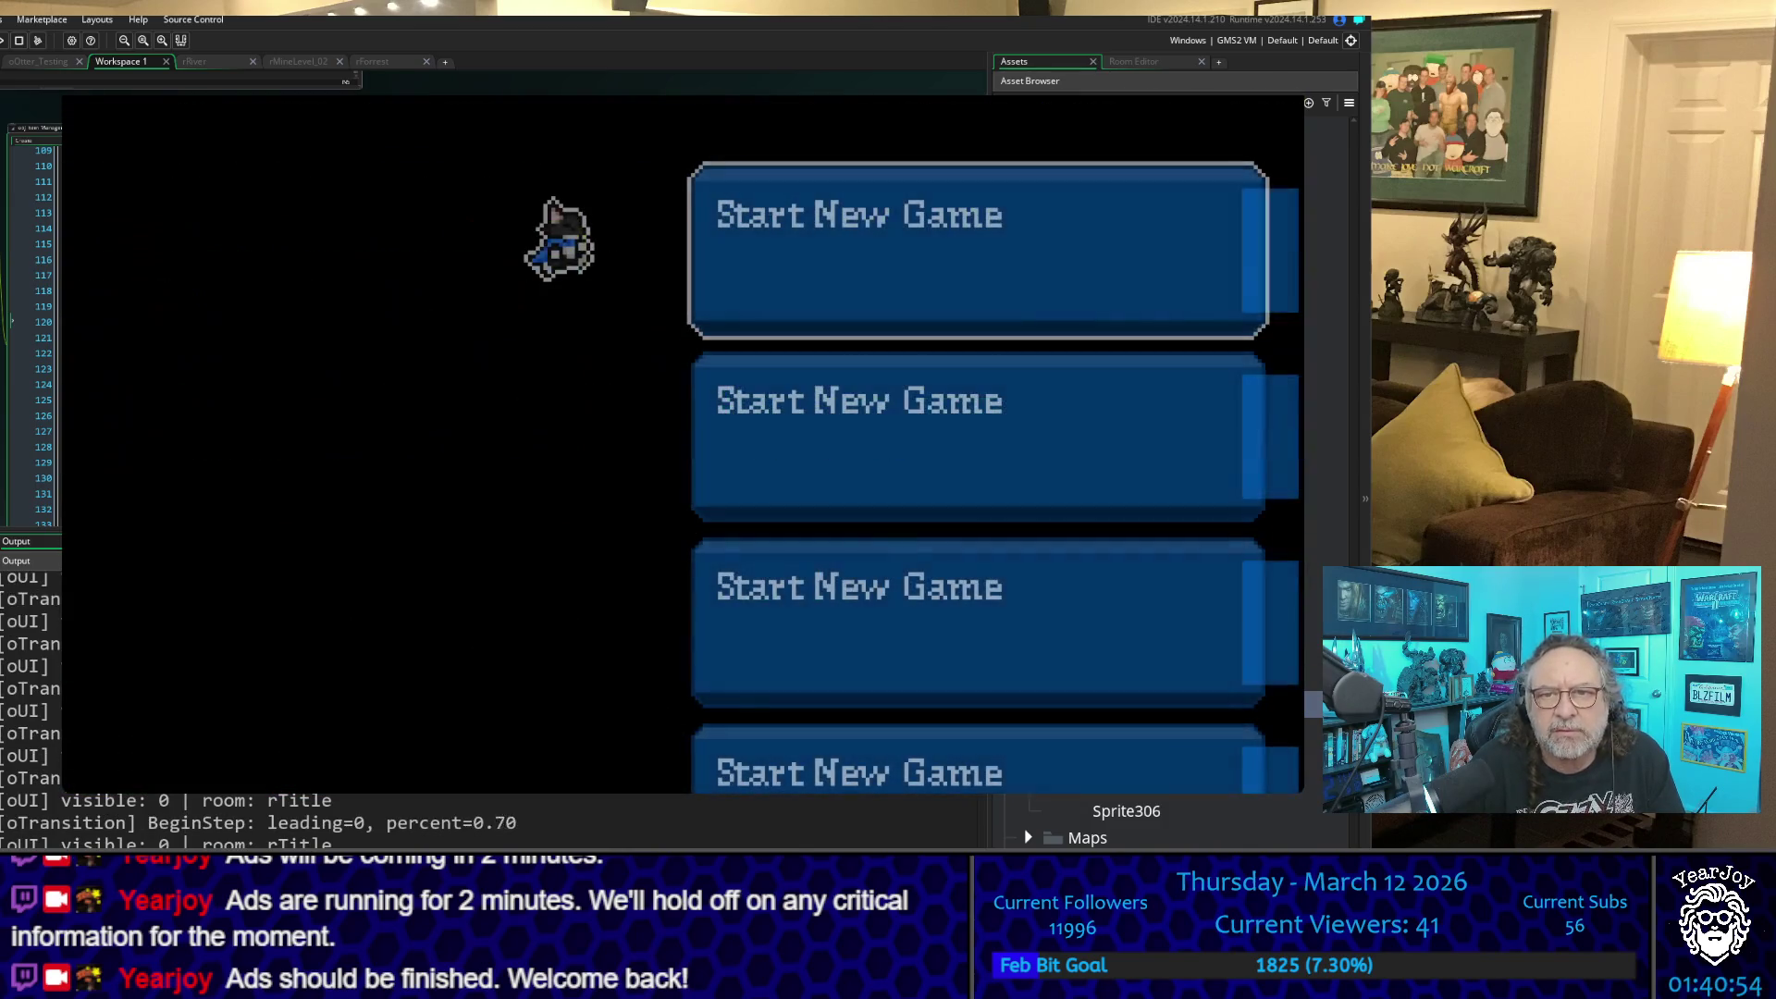
- Start a new game and walk the player down the river path
key(Return)
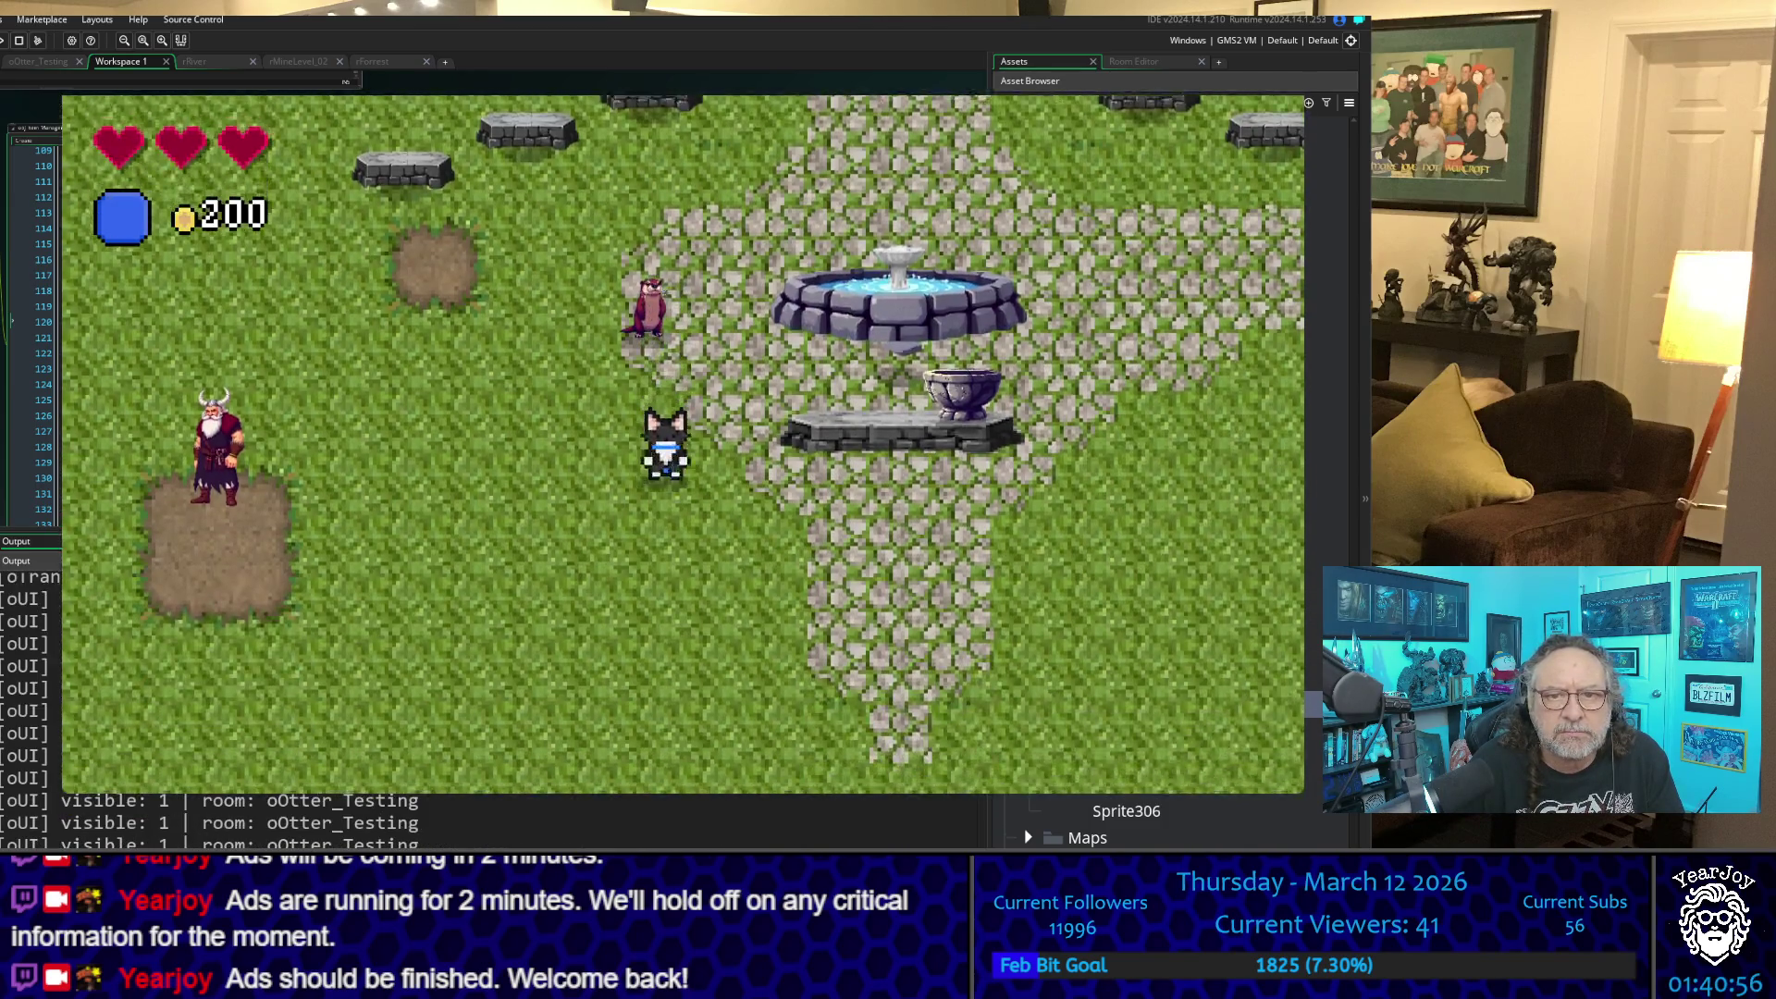
key(Down)
key(Left)
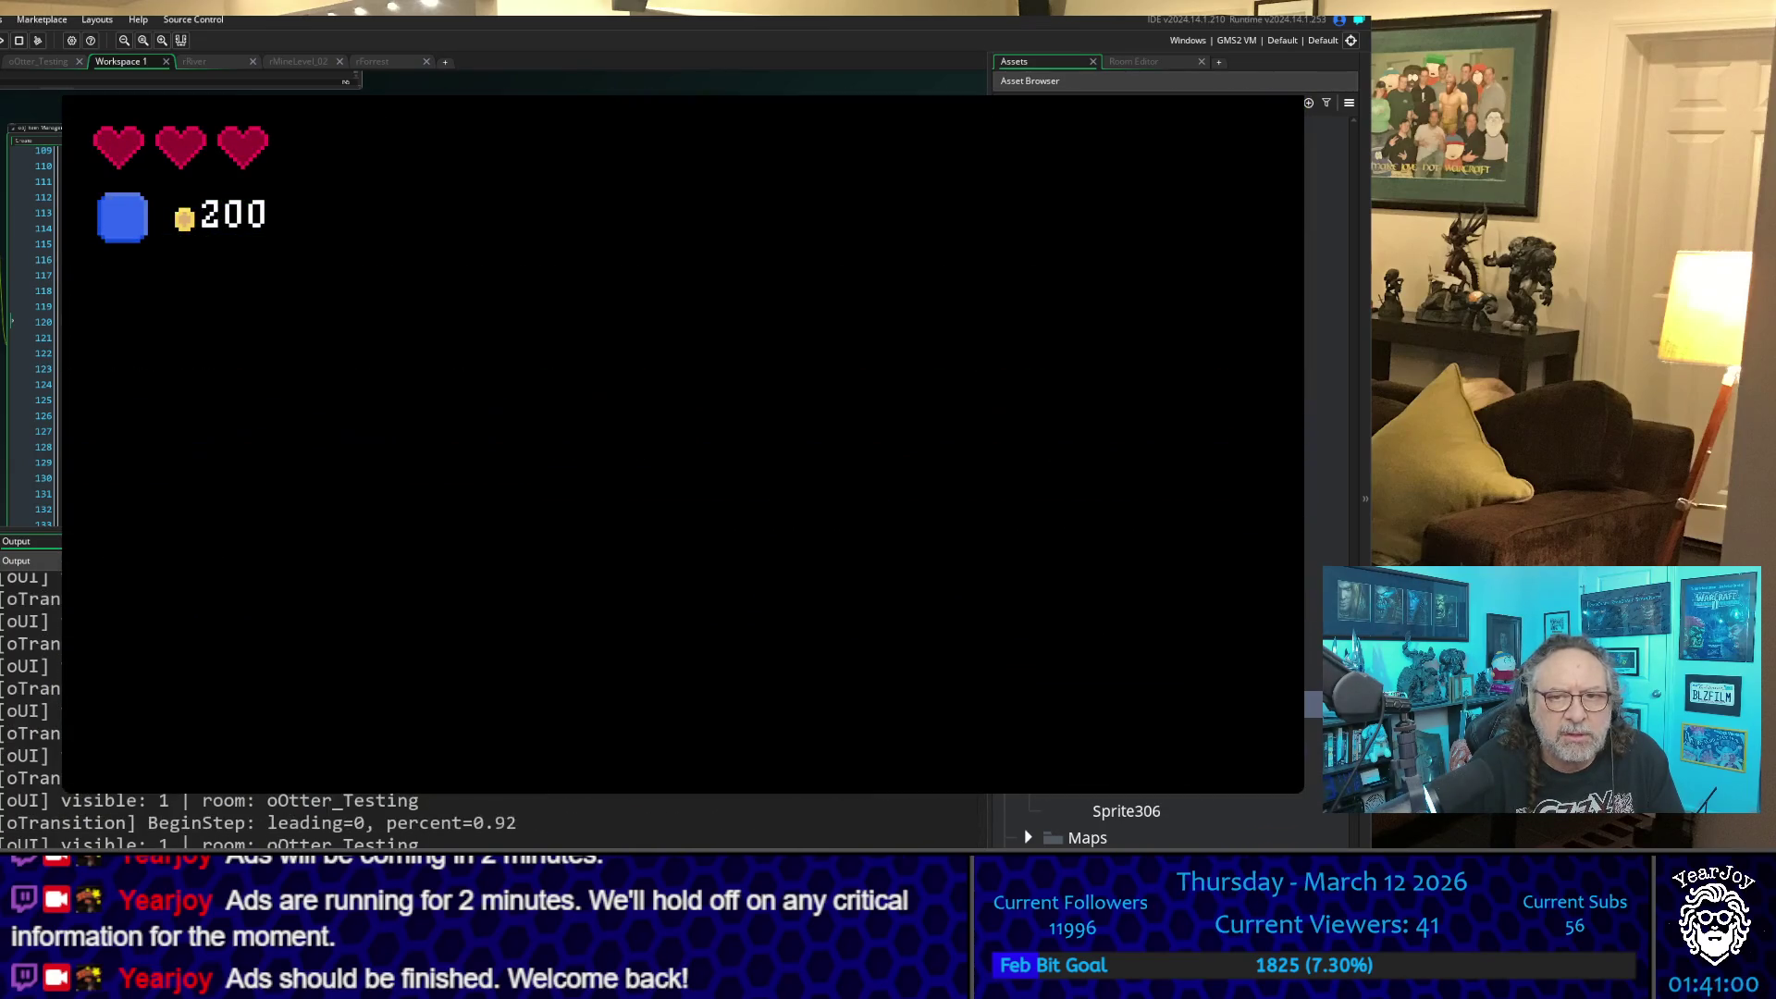
key(Left)
key(Down)
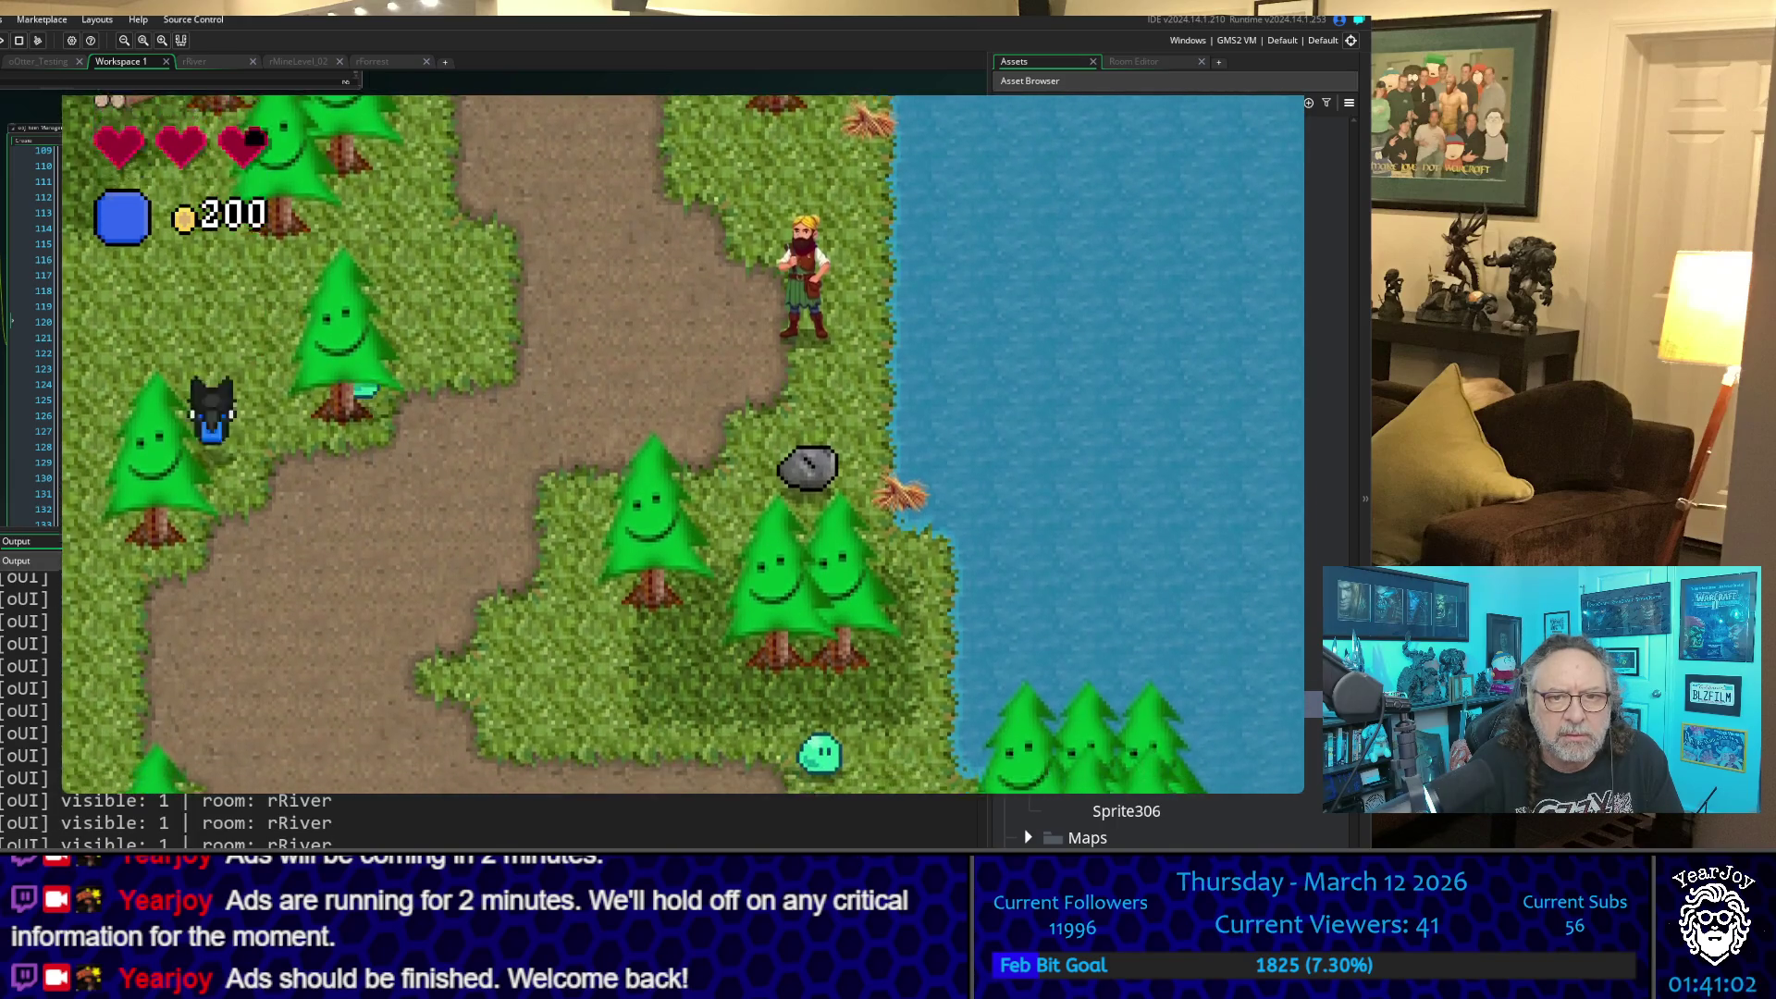
key(Down)
key(Down)
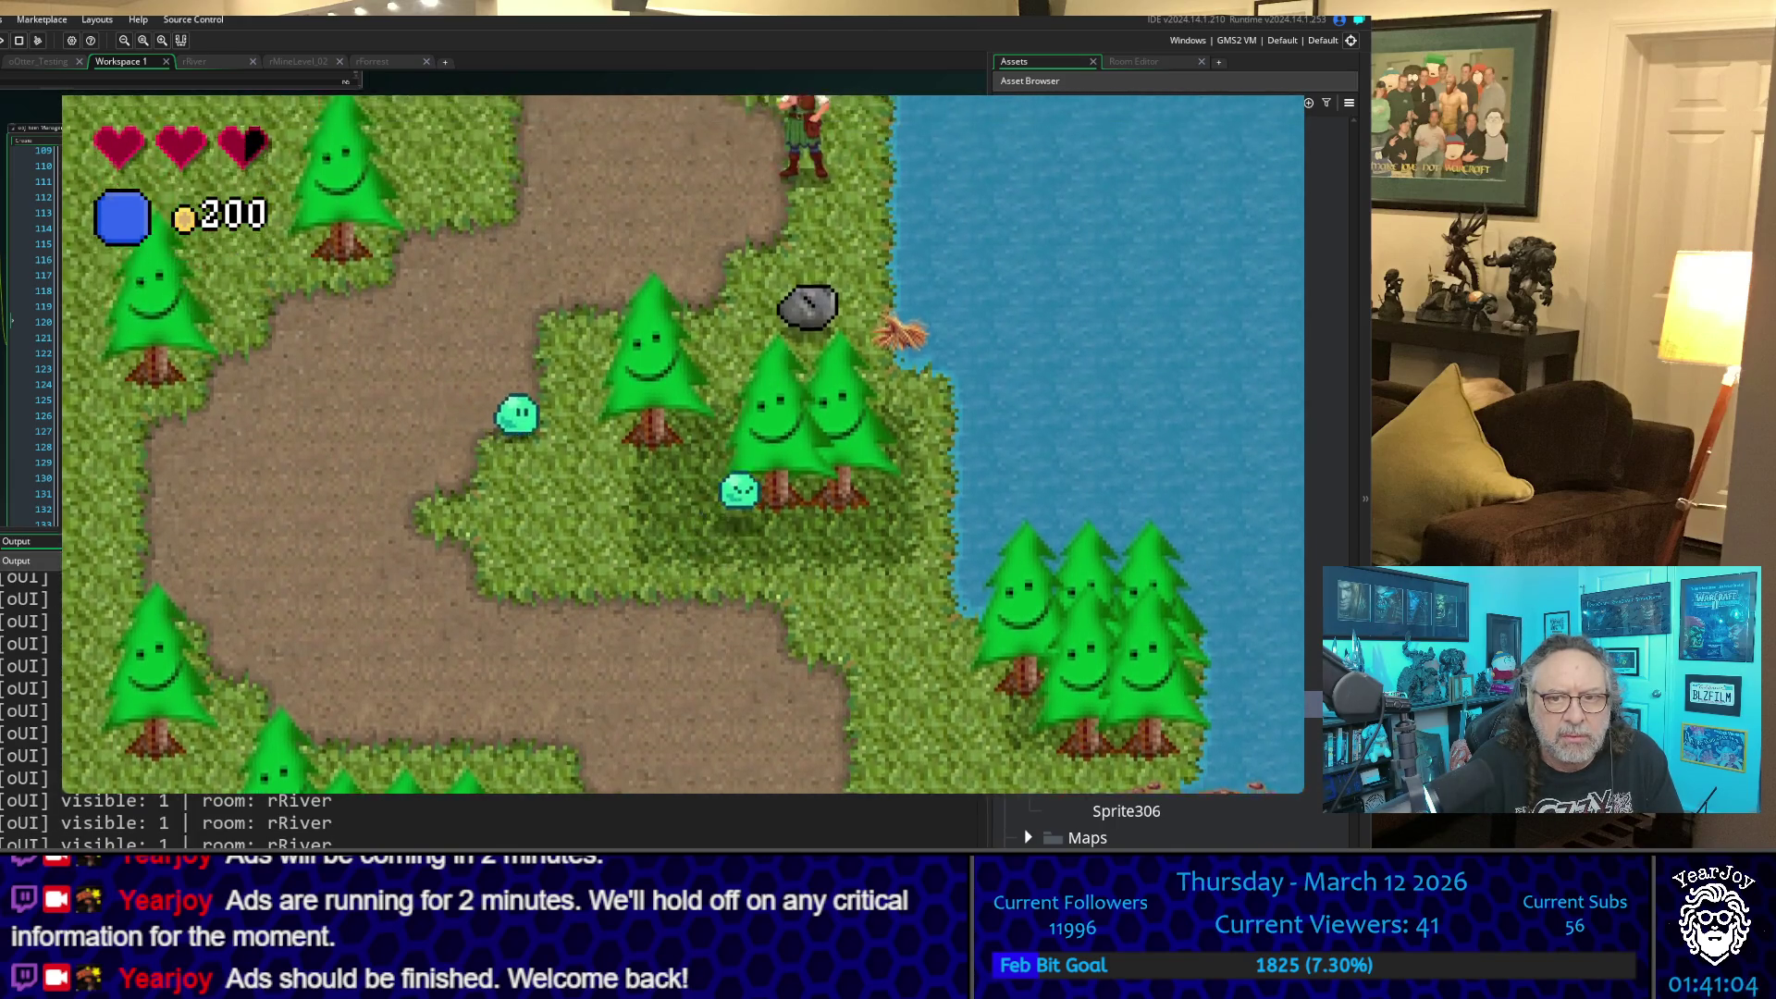
key(Down)
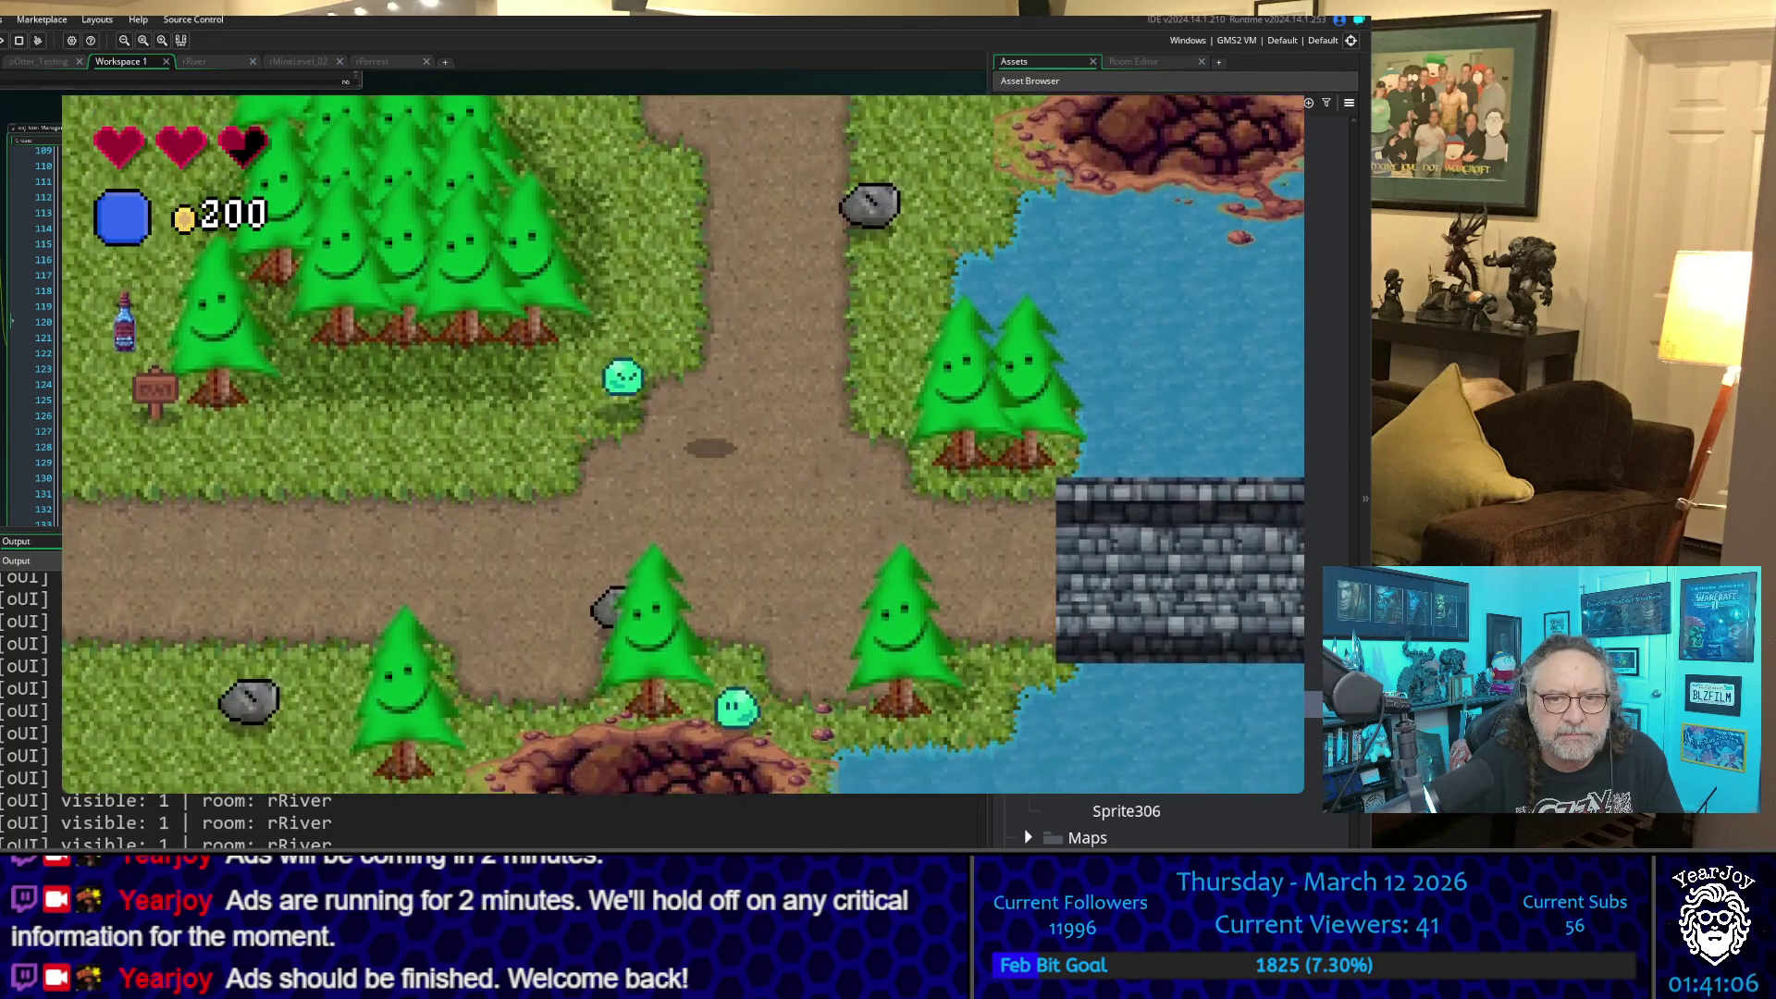
key(Down)
key(Up)
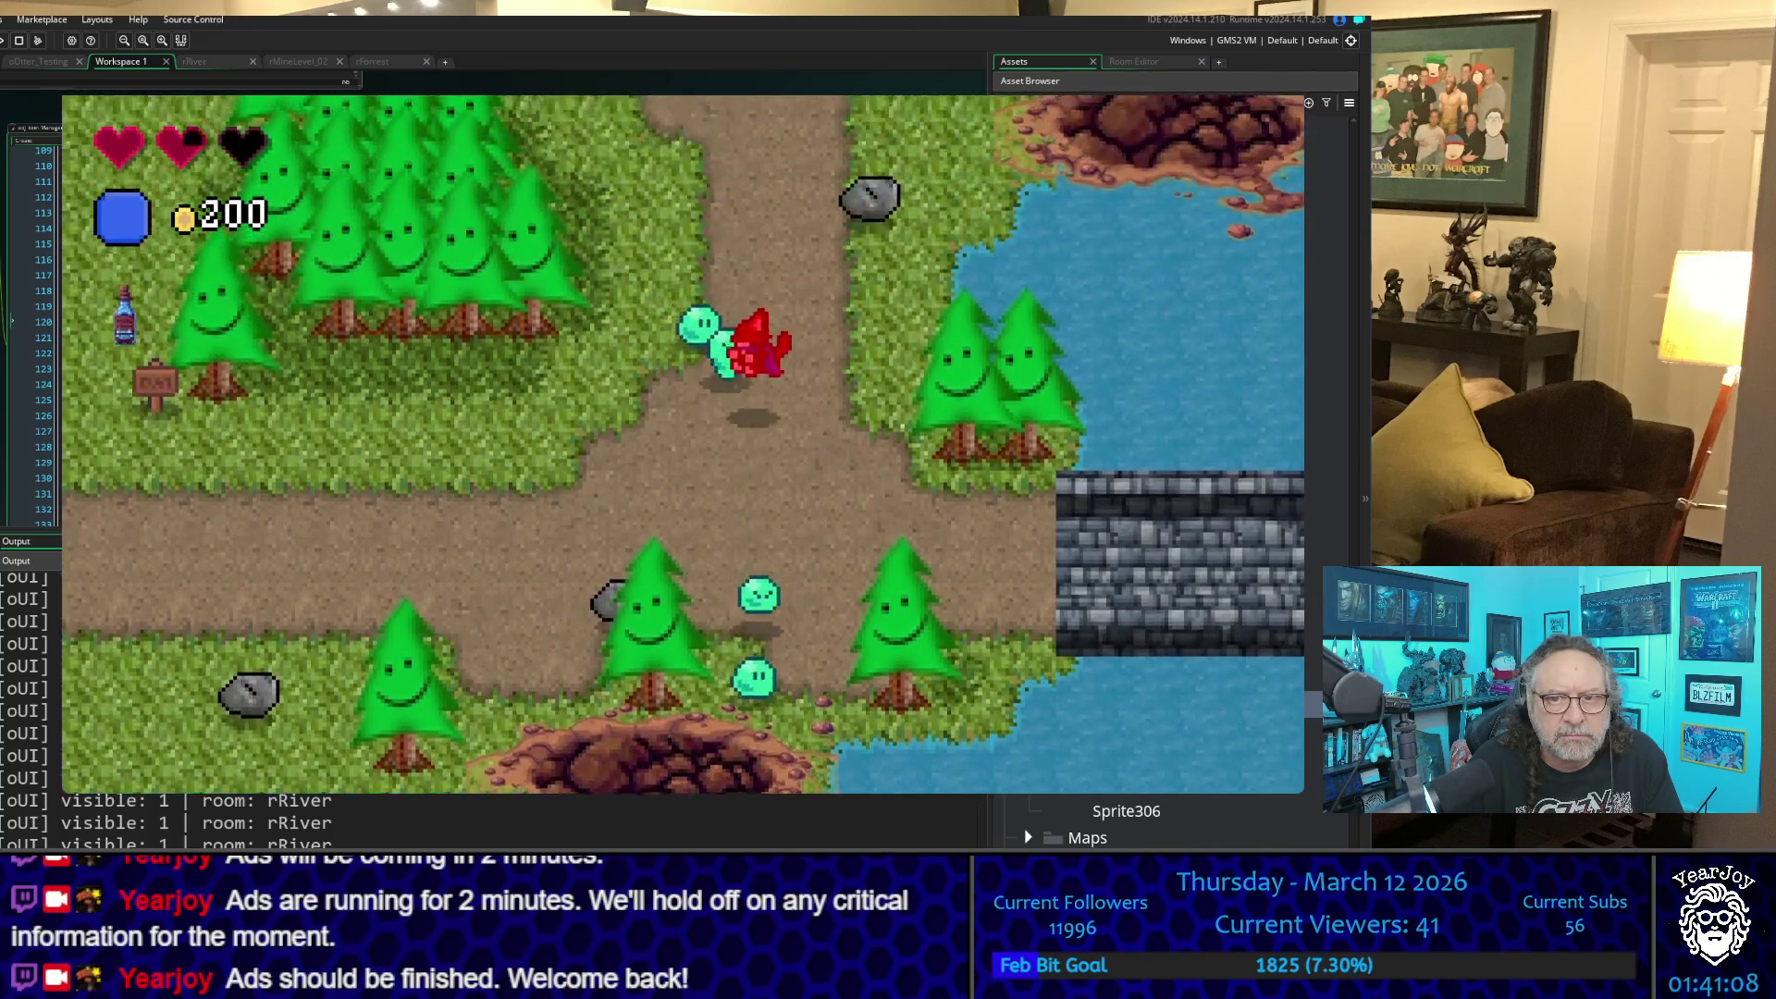
key(Down)
- Walk up-left past the signpost, then right toward the stone bridge
key(Up)
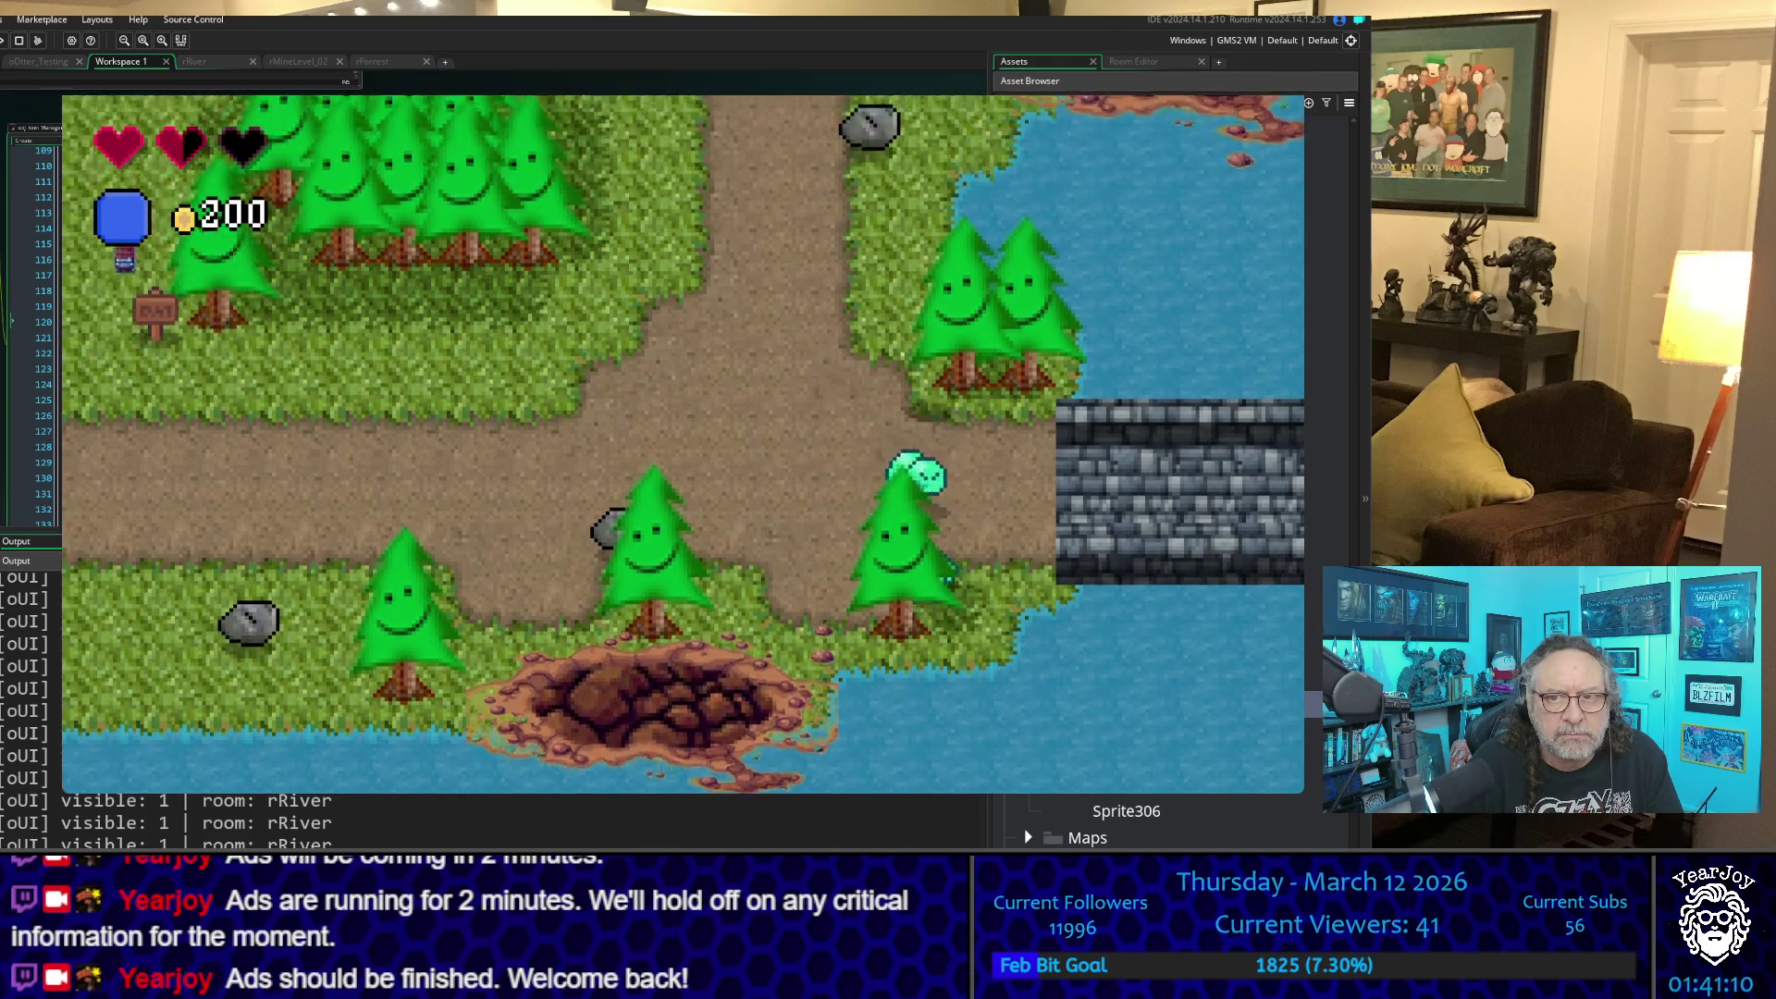
key(Left)
key(Up)
key(Left)
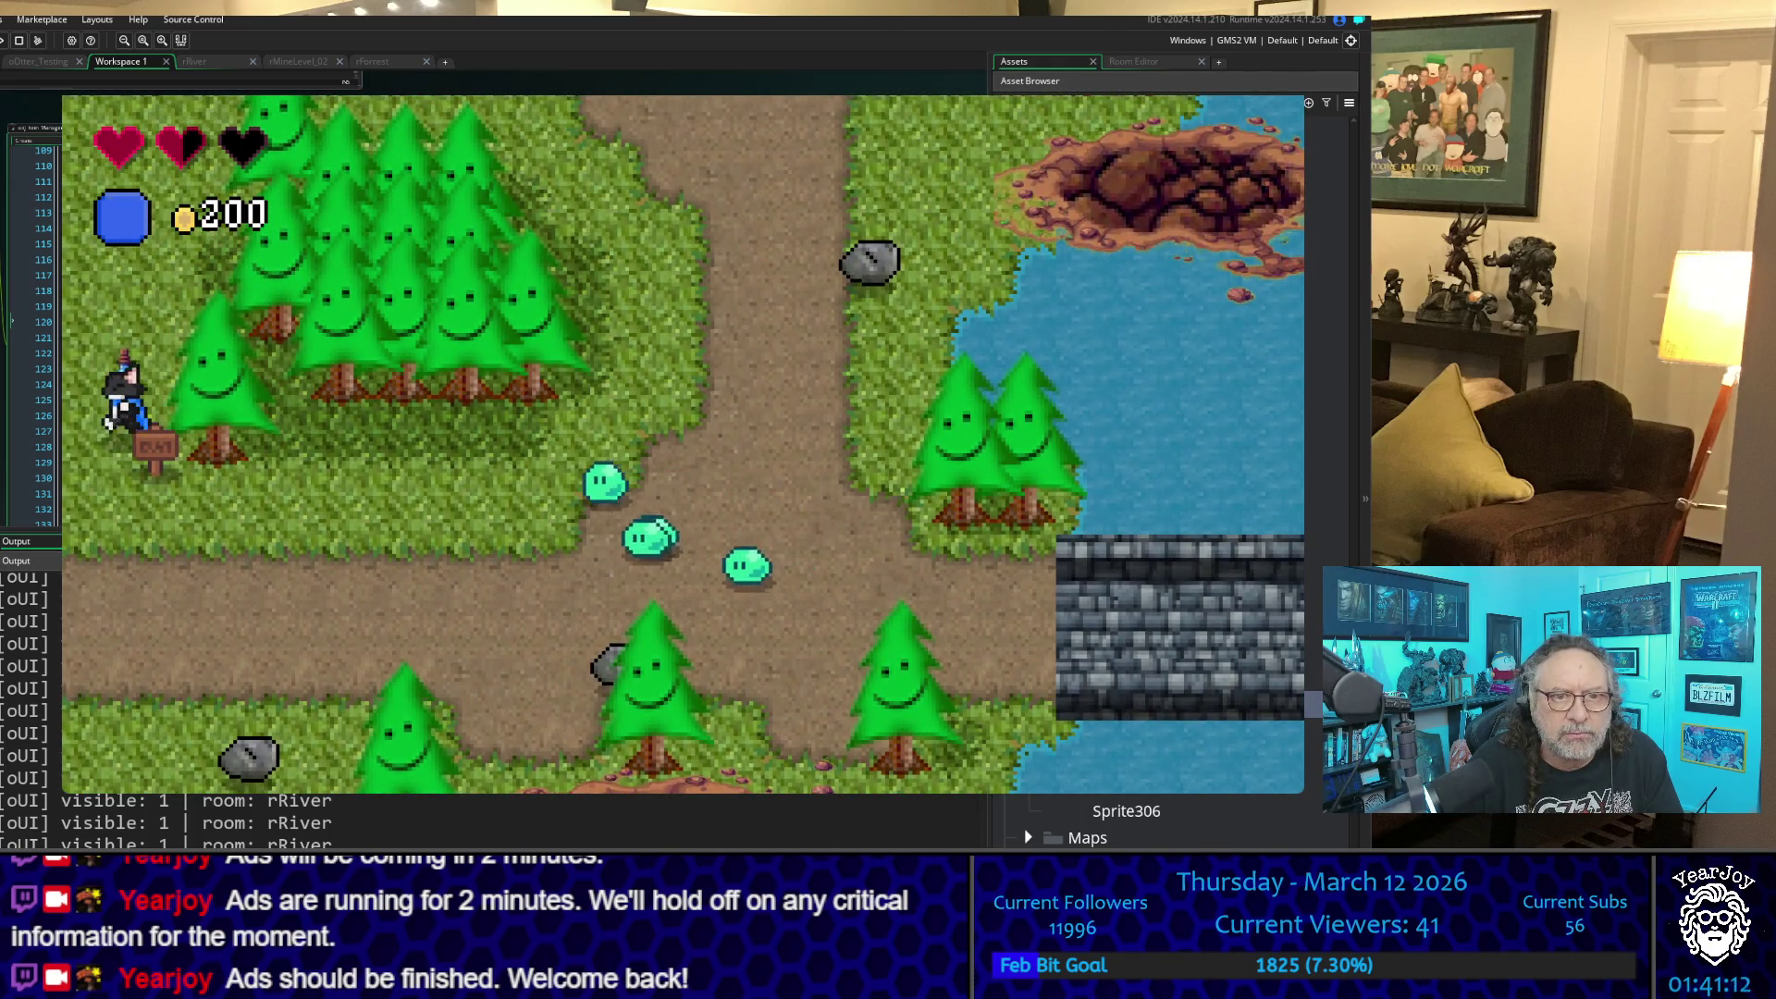
key(Up)
key(Right)
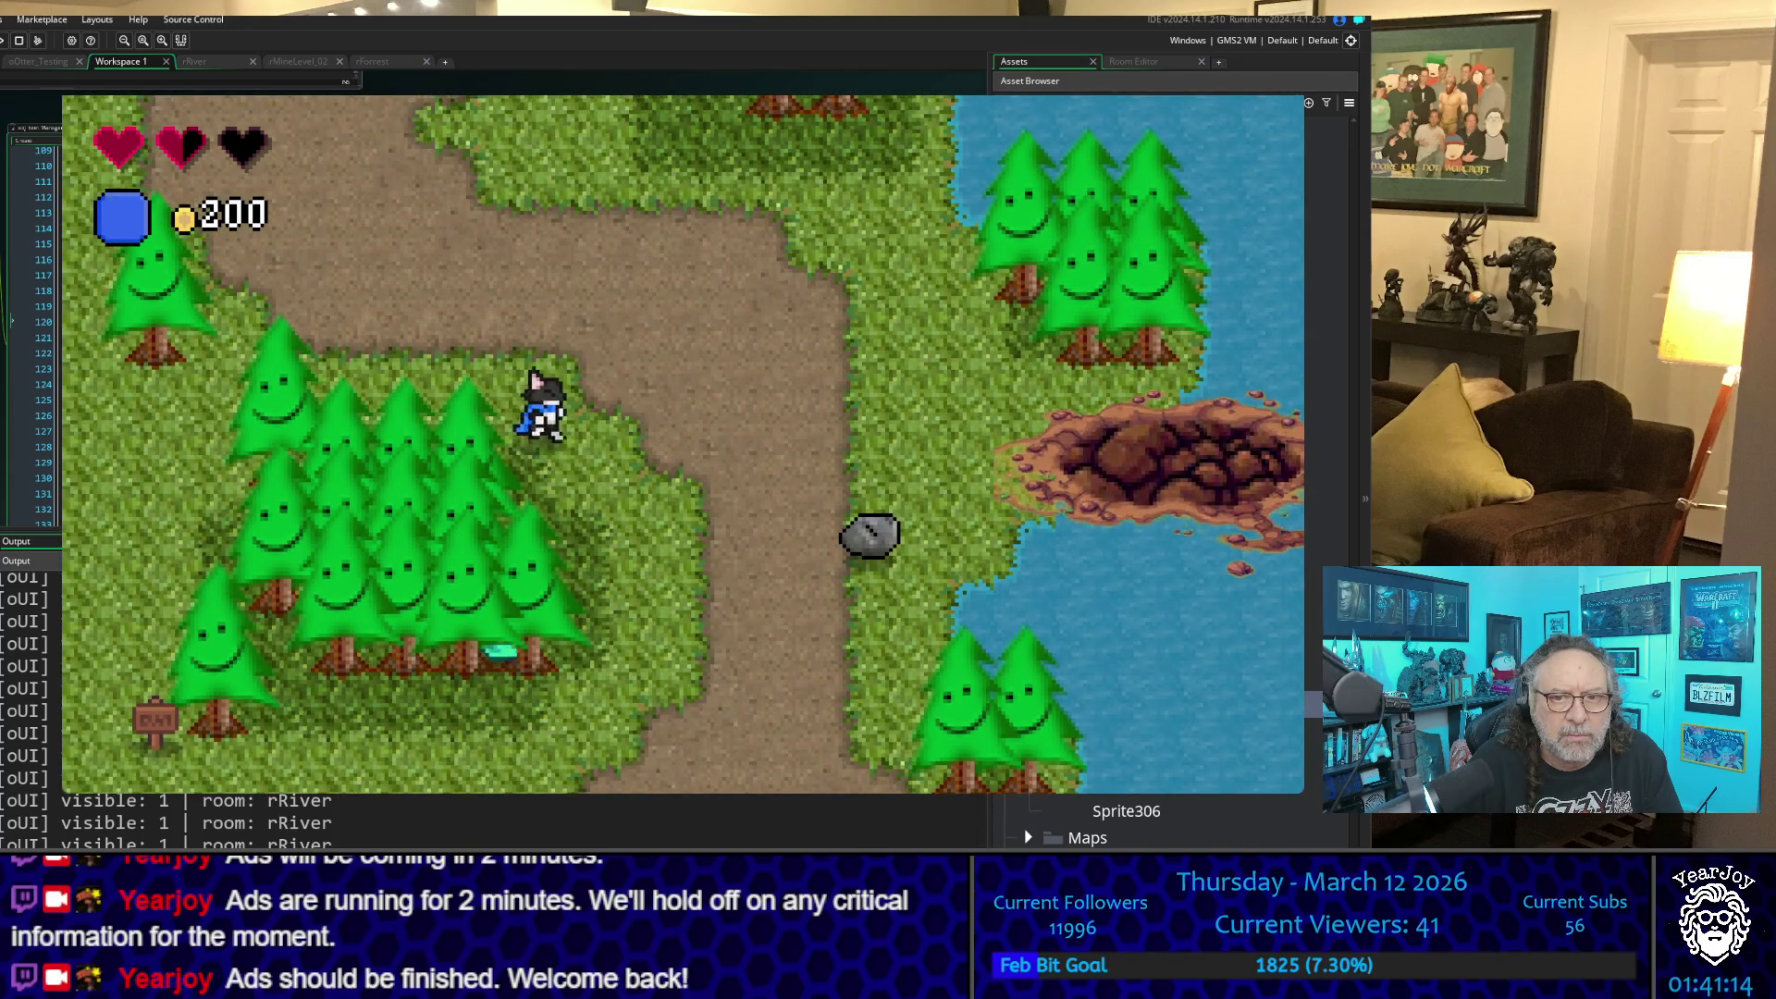
key(Down)
key(Down)
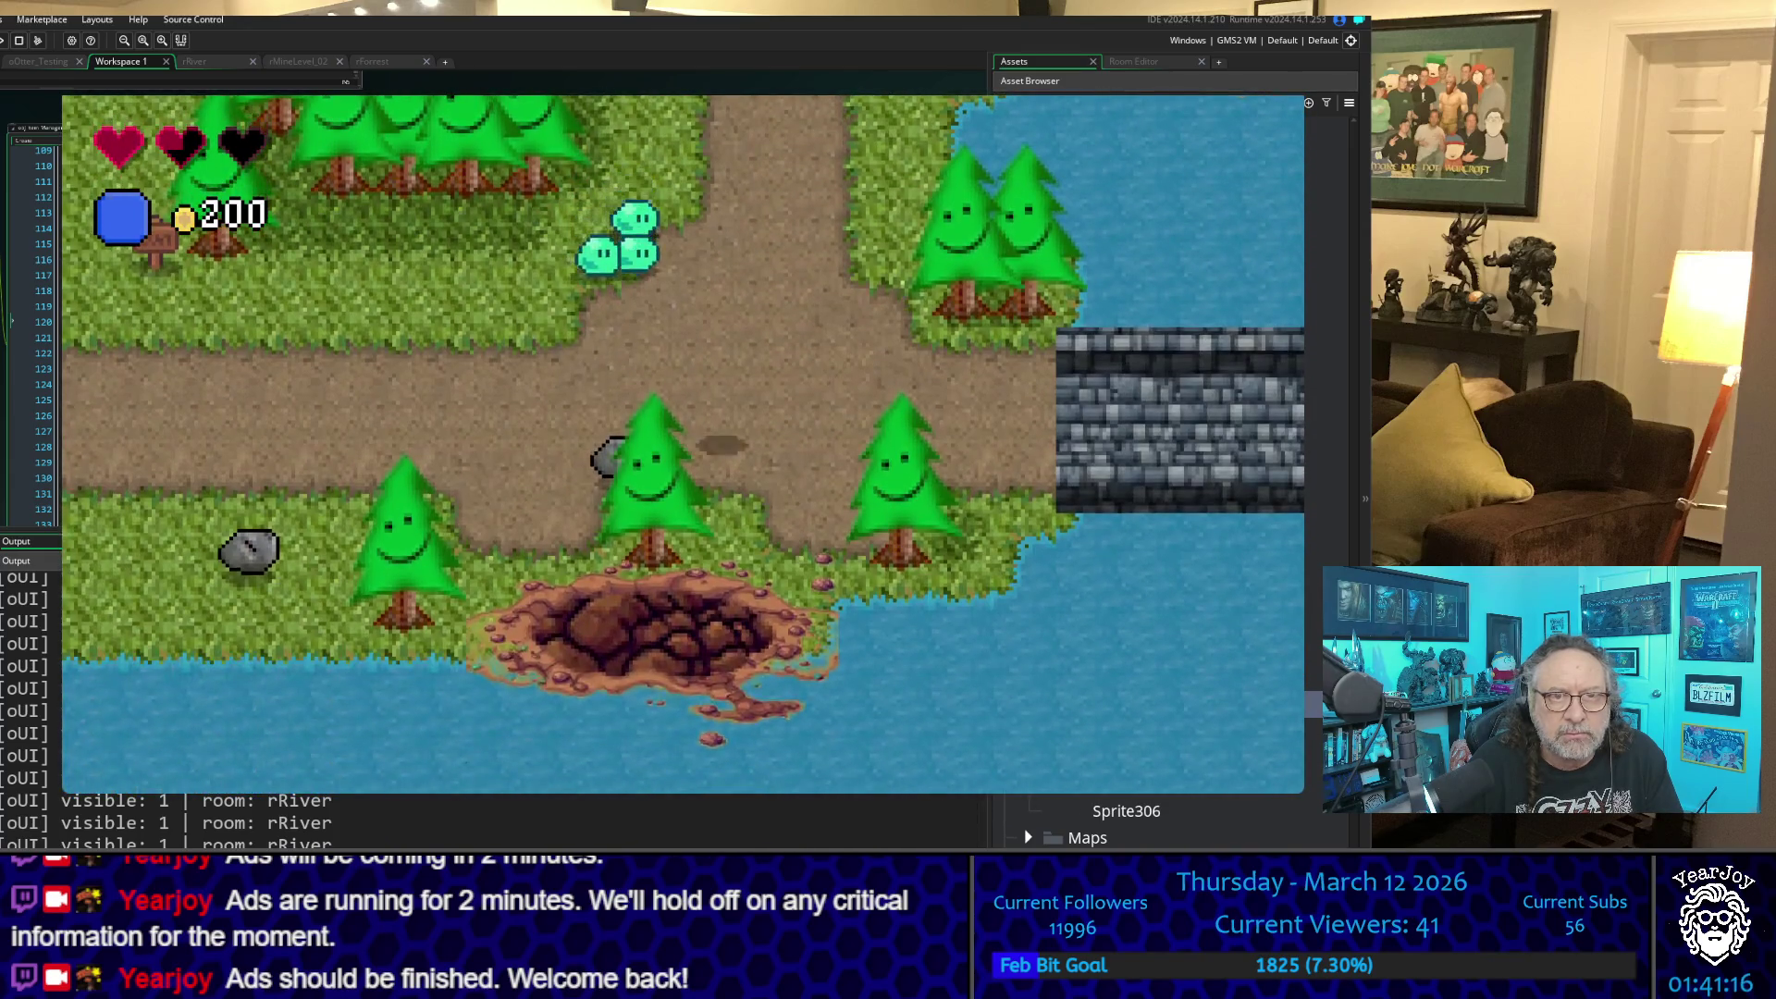
key(Right)
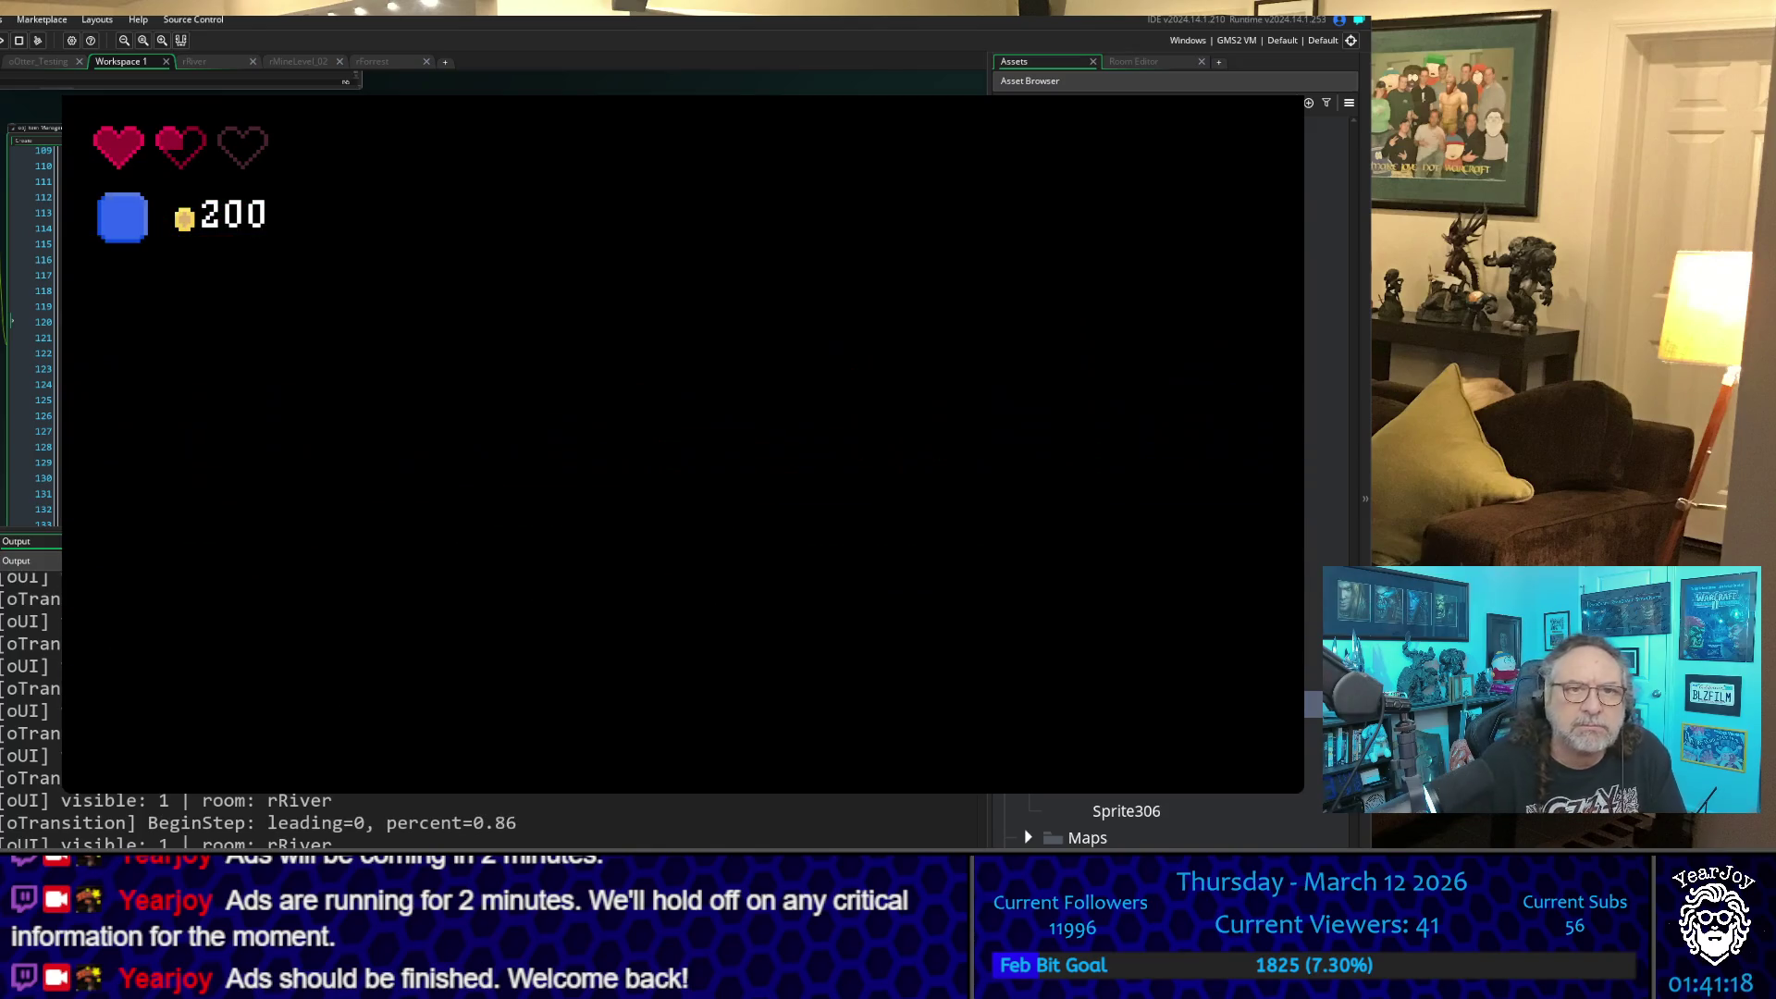
- Walk down-right through rVillage between the houses into the exit to oOtter_Testing
key(Right)
key(Down)
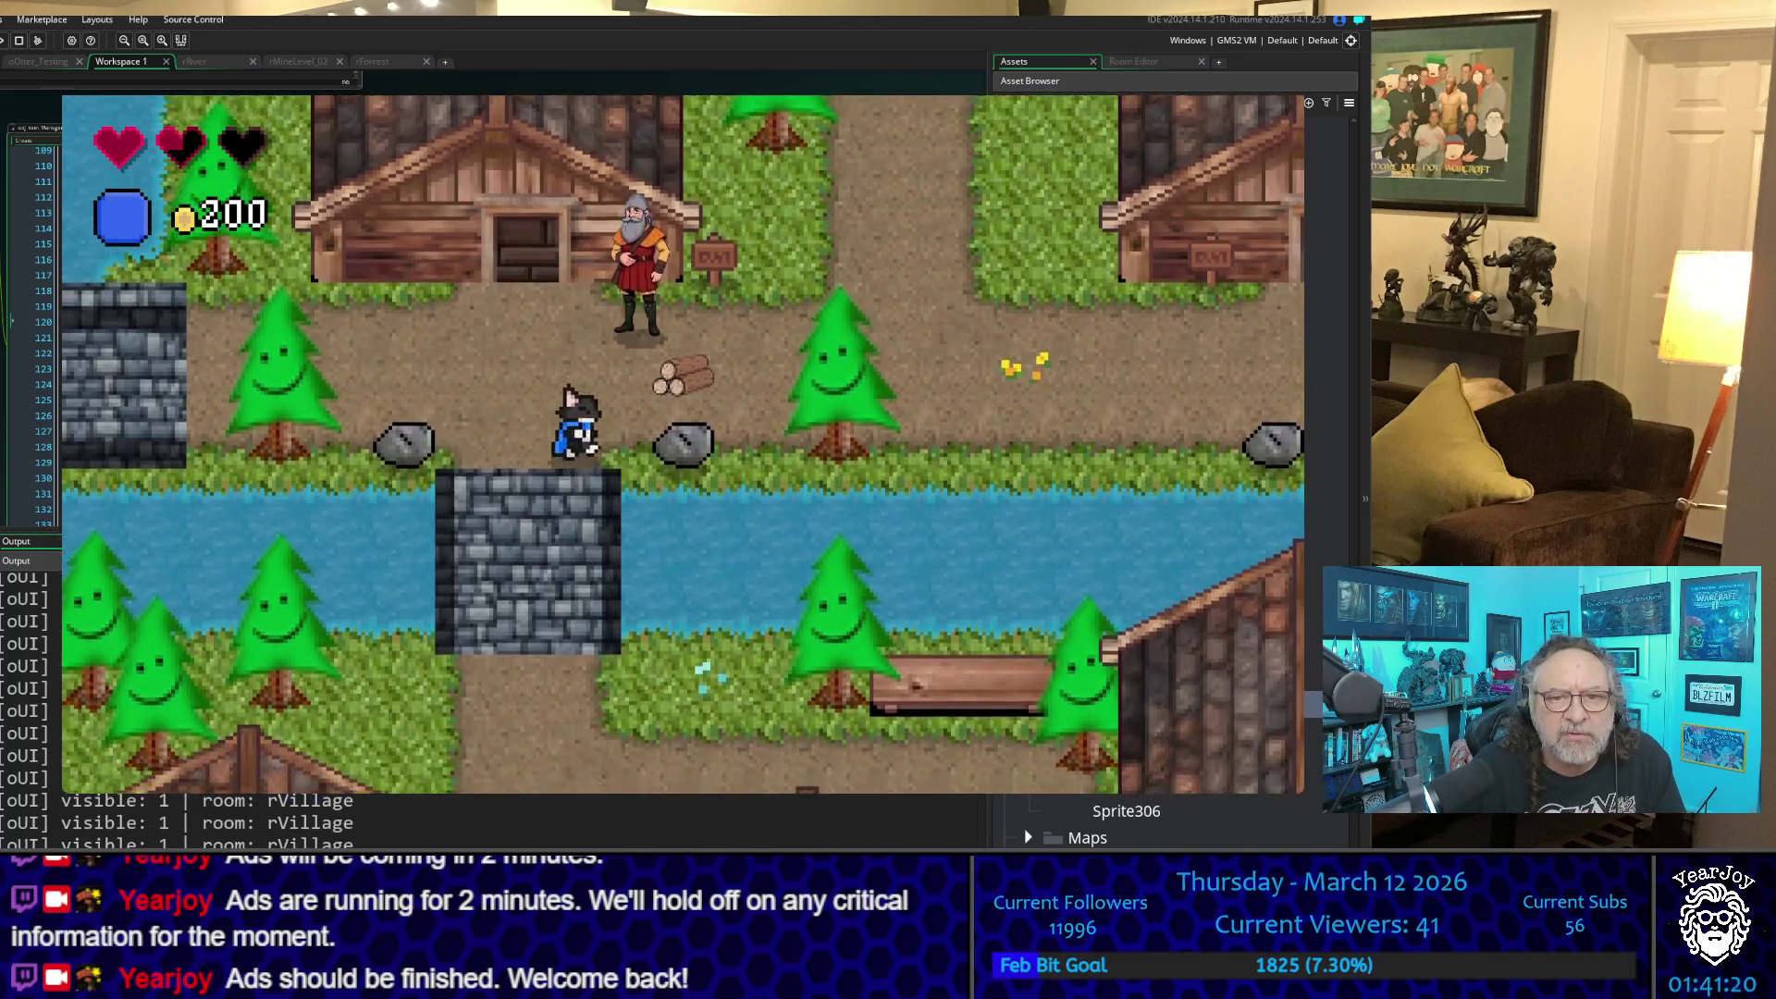
key(Down)
key(Right)
key(Down)
key(Right)
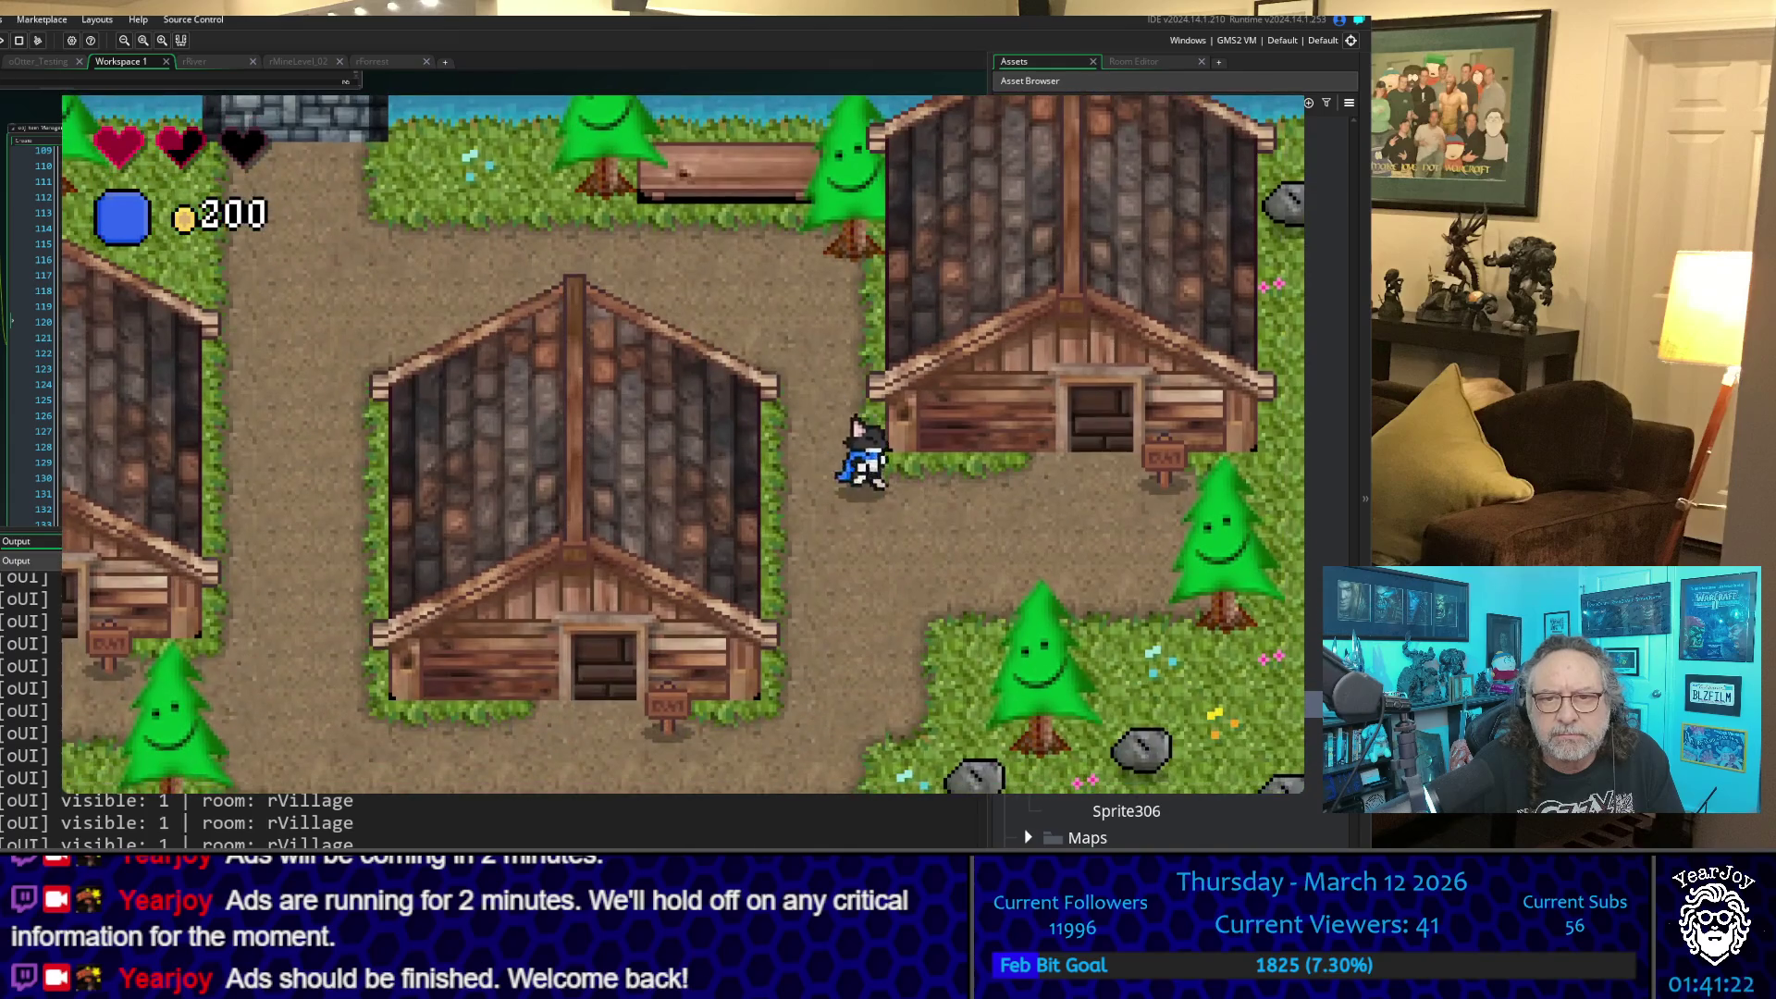
key(Down)
key(Right)
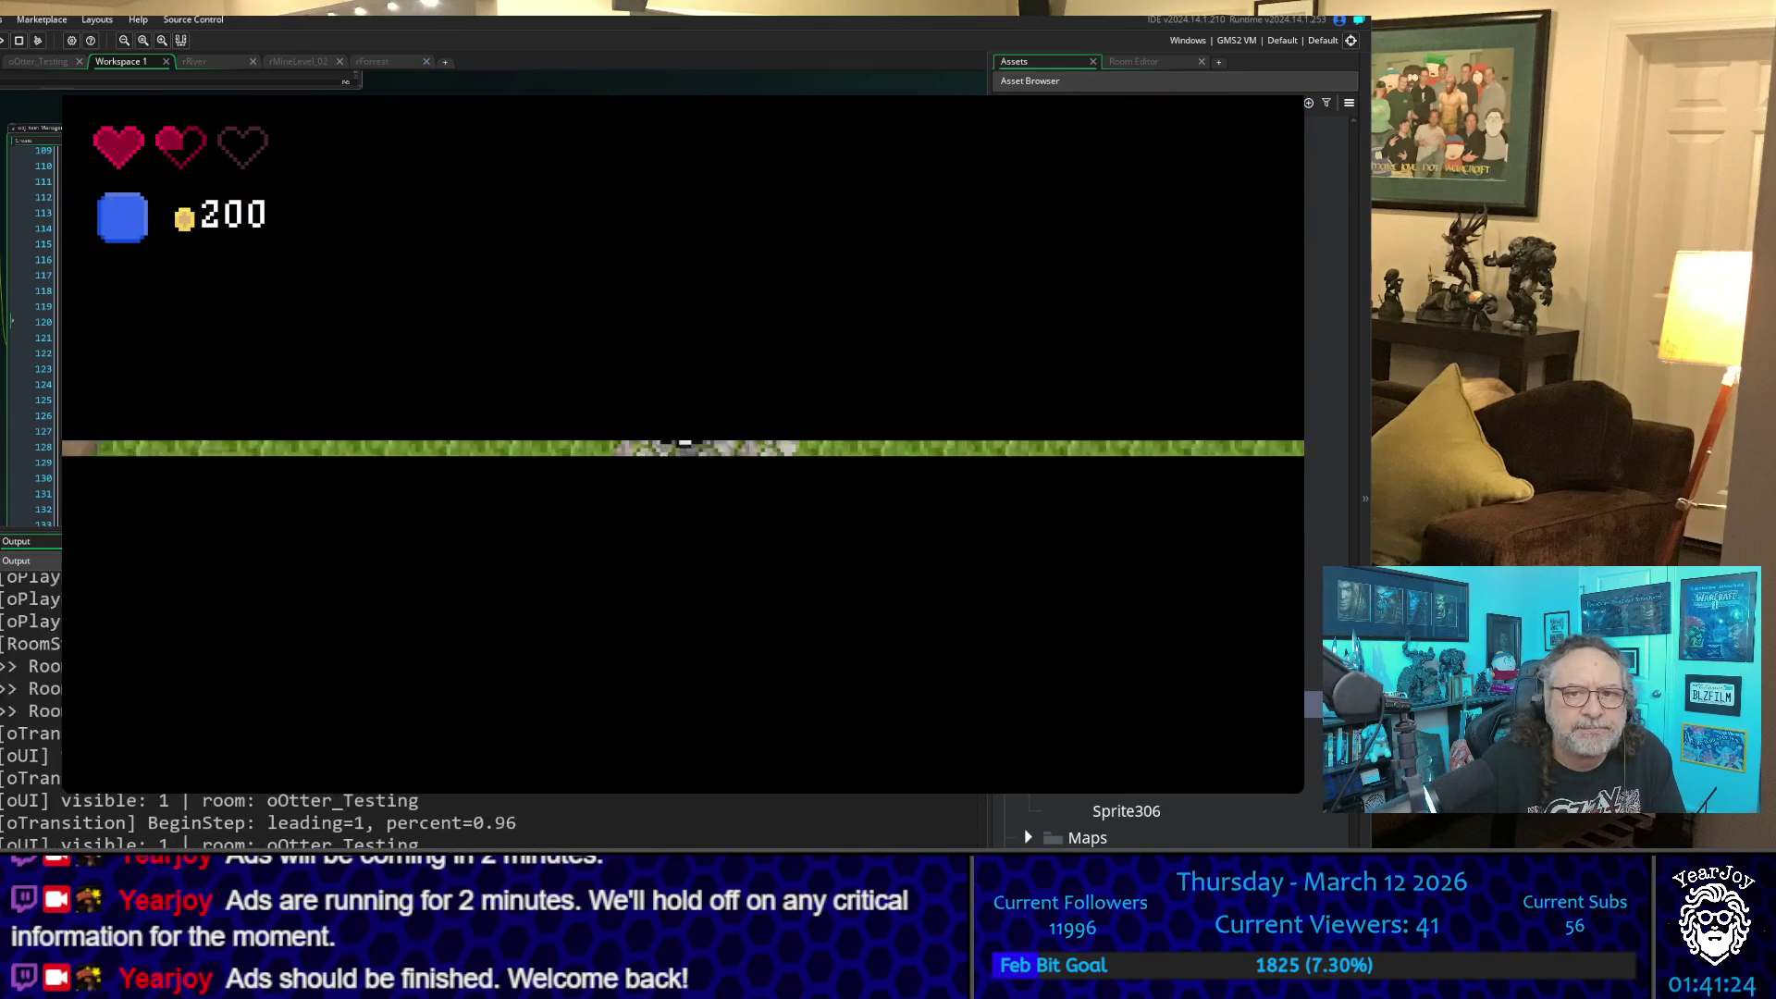
- Walk the player around the testing room, past the villager row and the item rows
key(Down)
key(Right)
key(Down)
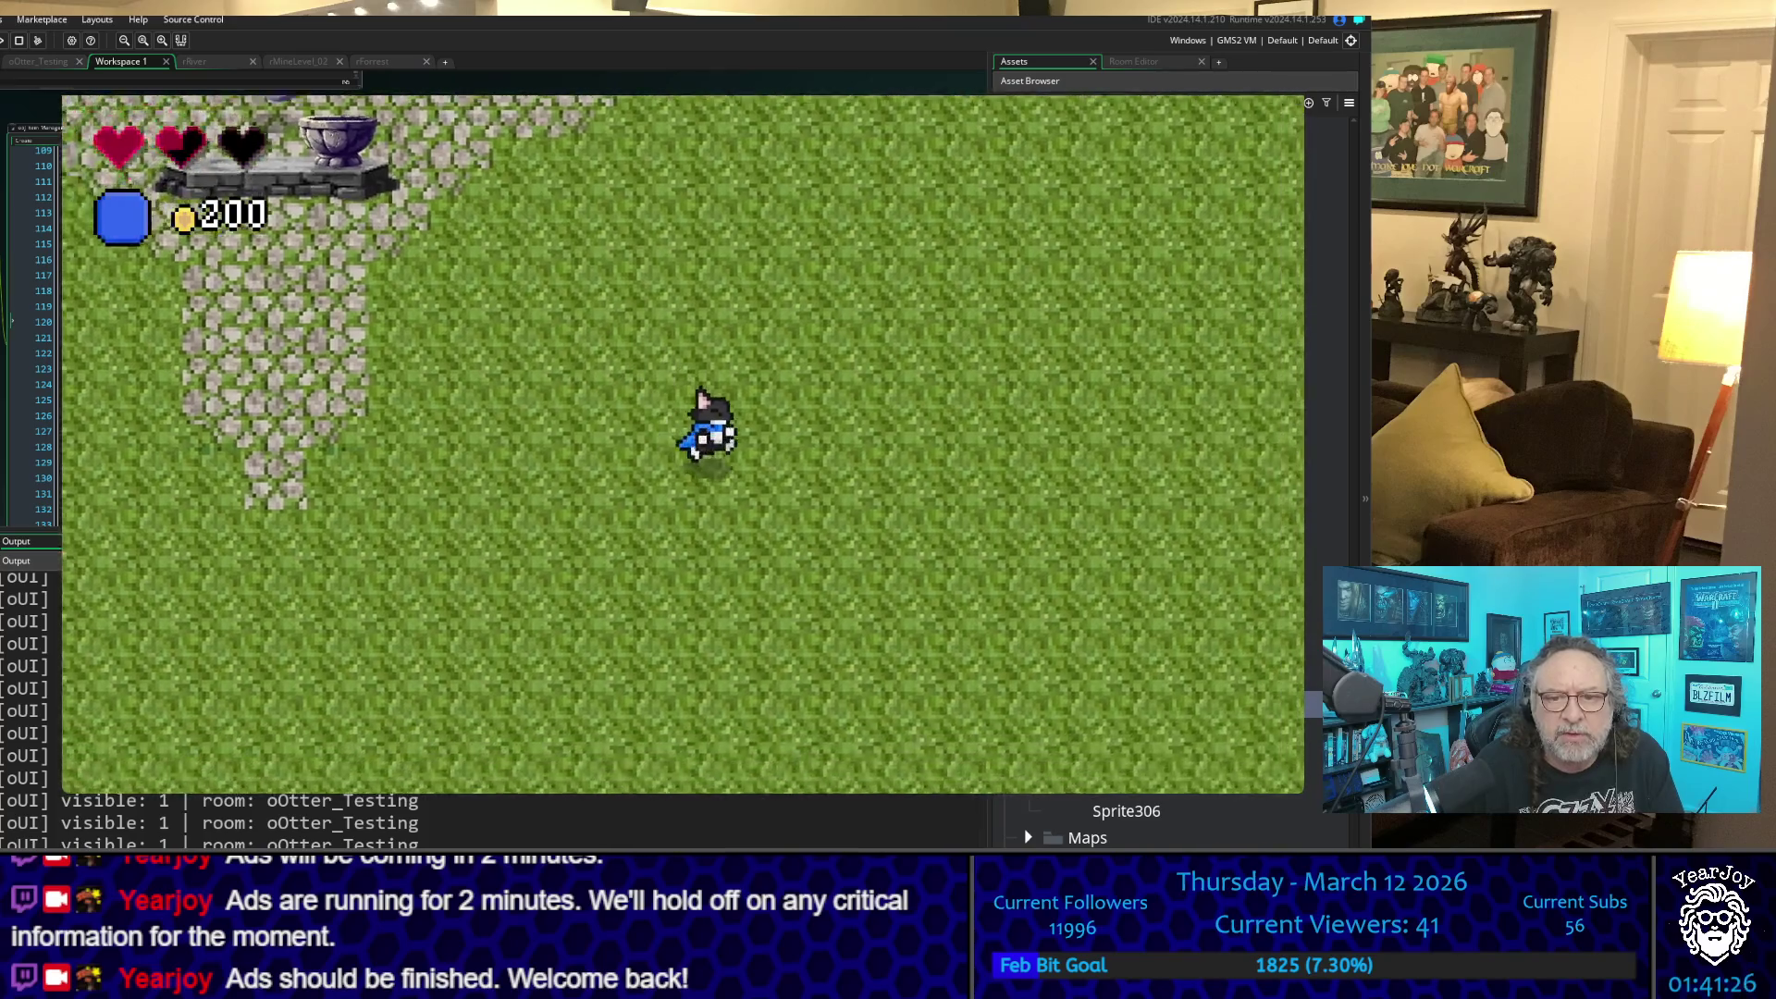
key(Down)
key(Down)
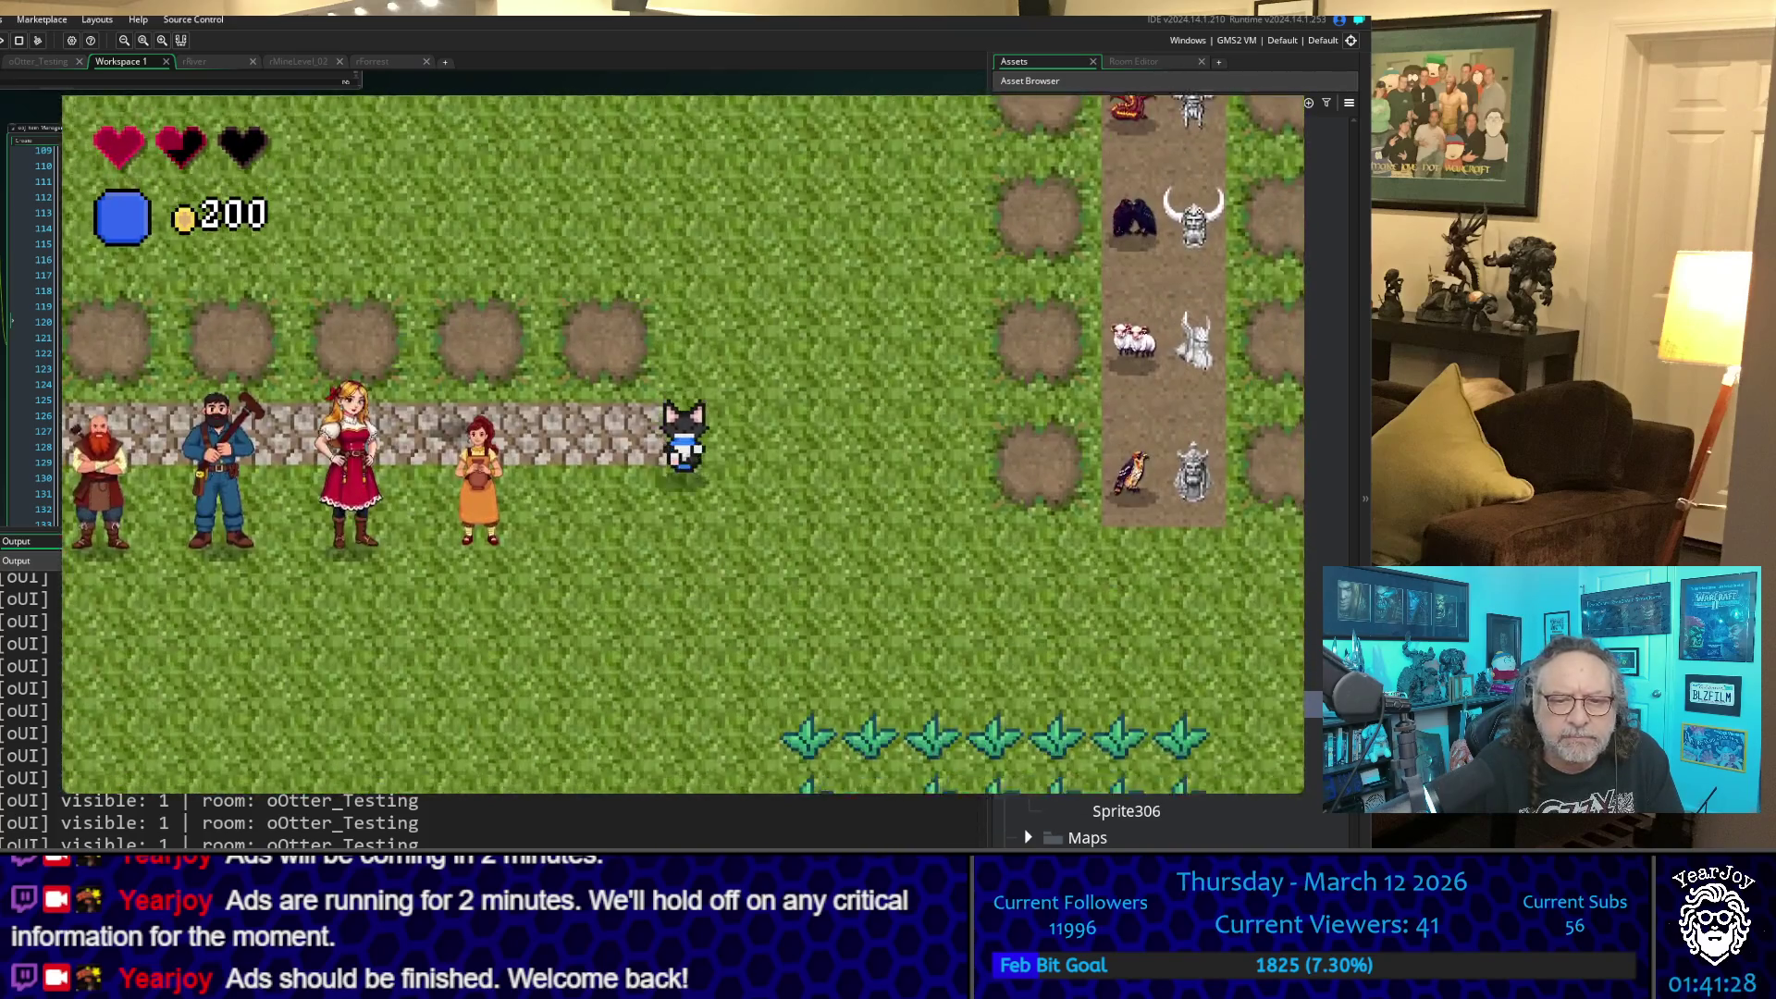
key(Down)
key(Left)
key(Down)
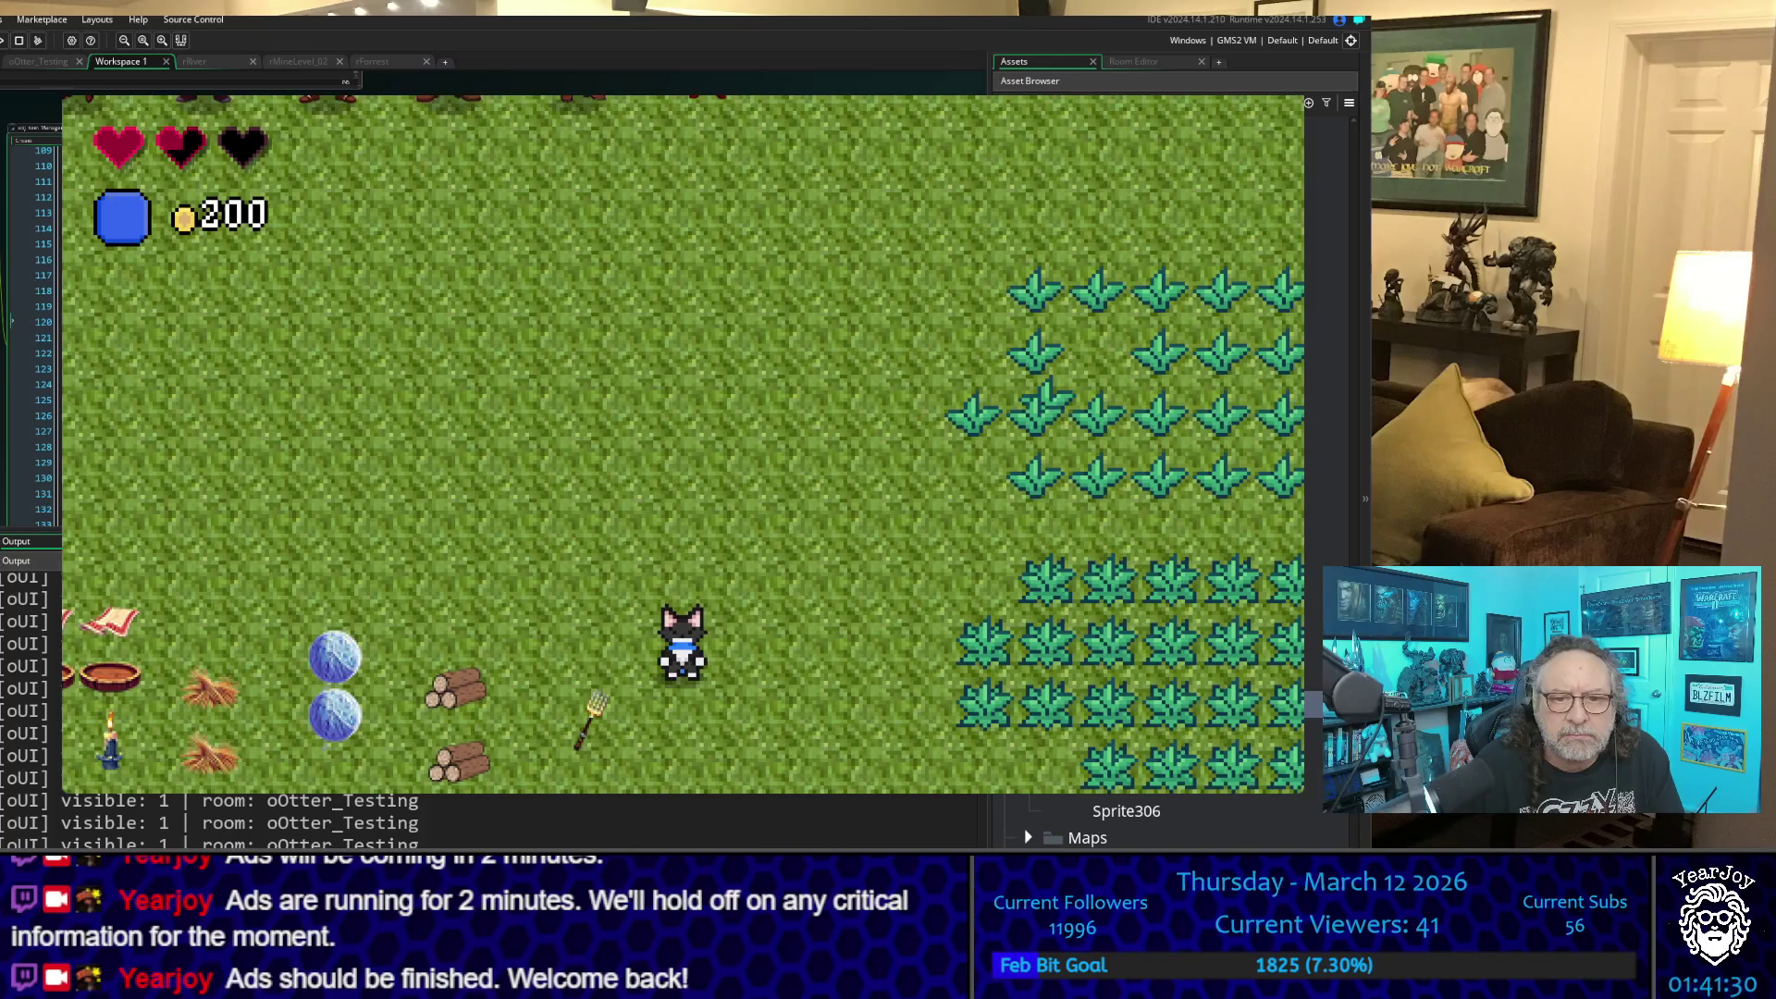
key(Up)
key(Left)
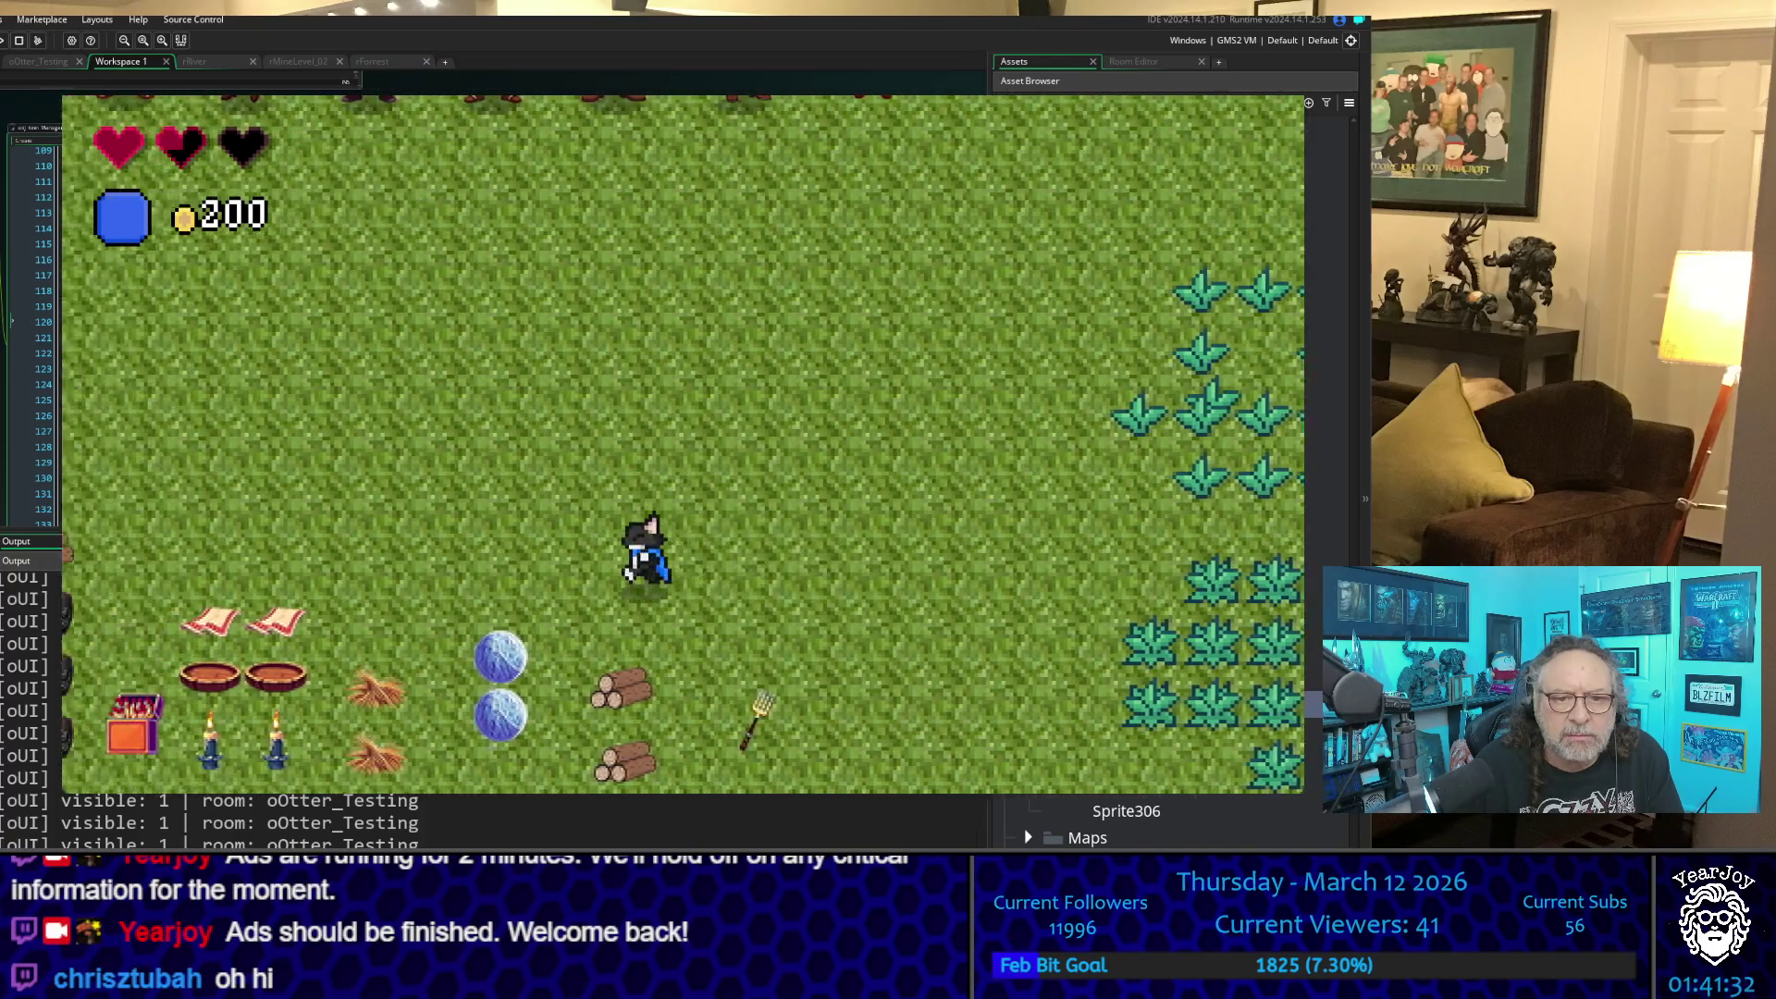
key(Right)
key(Up)
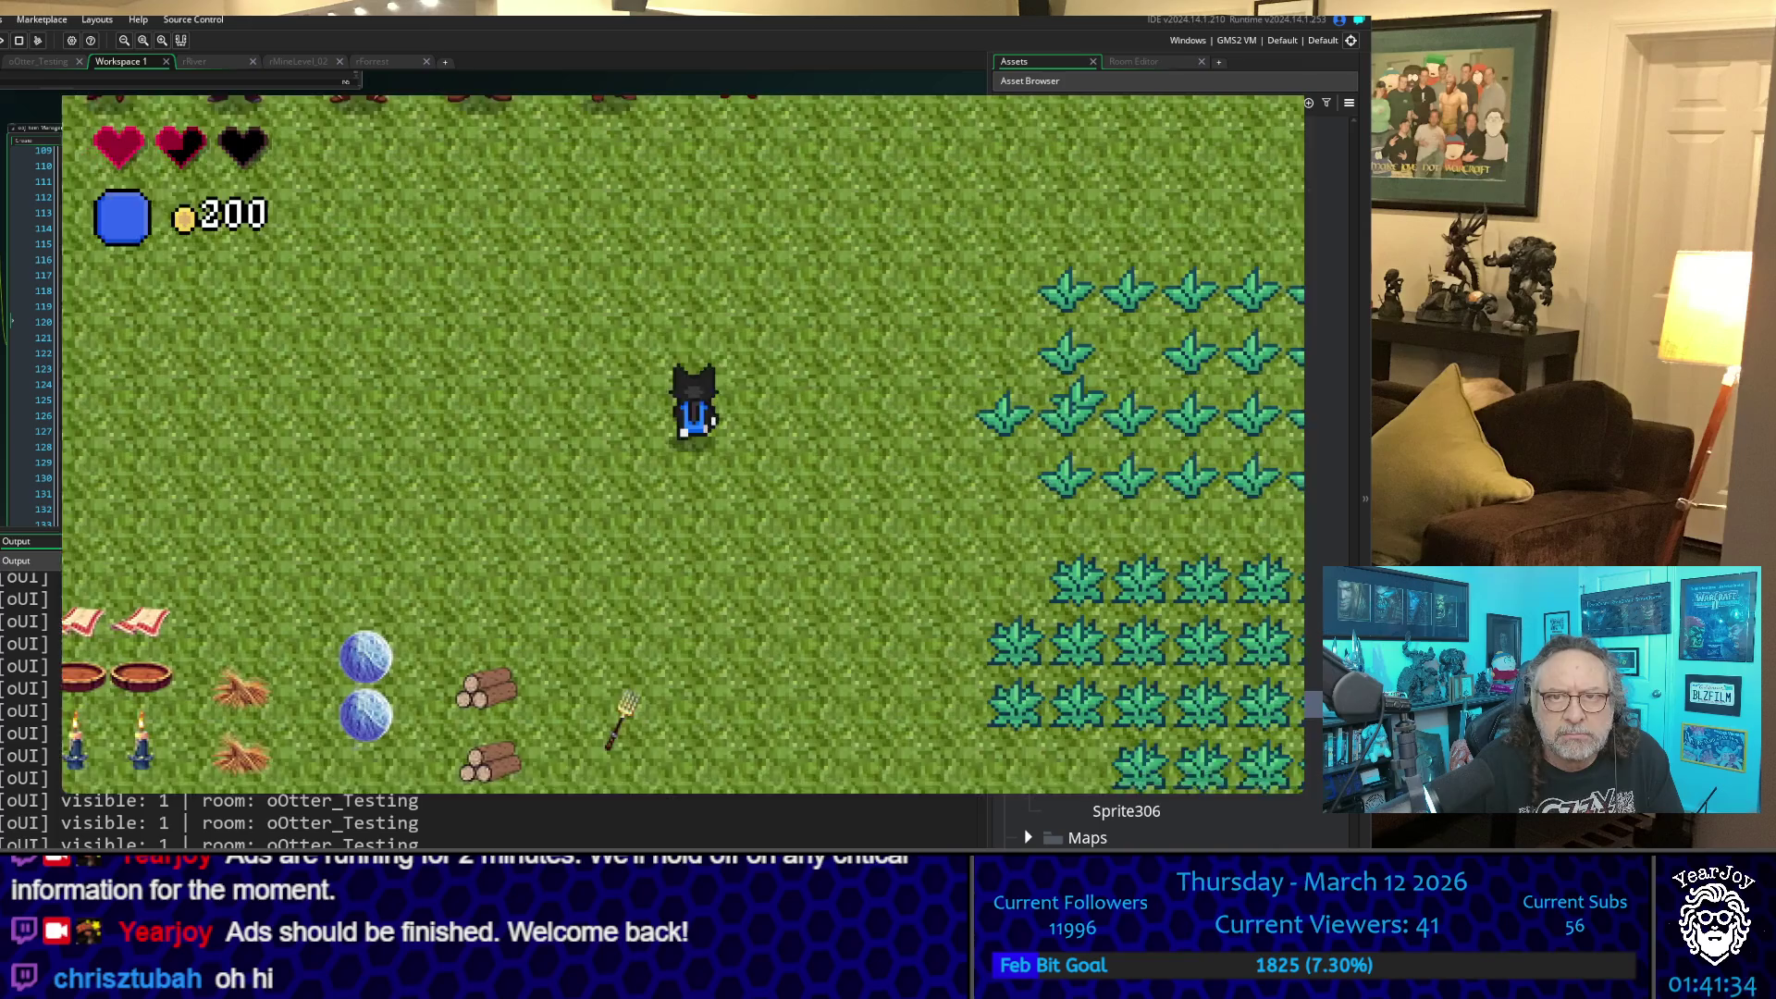
key(Up)
key(Left)
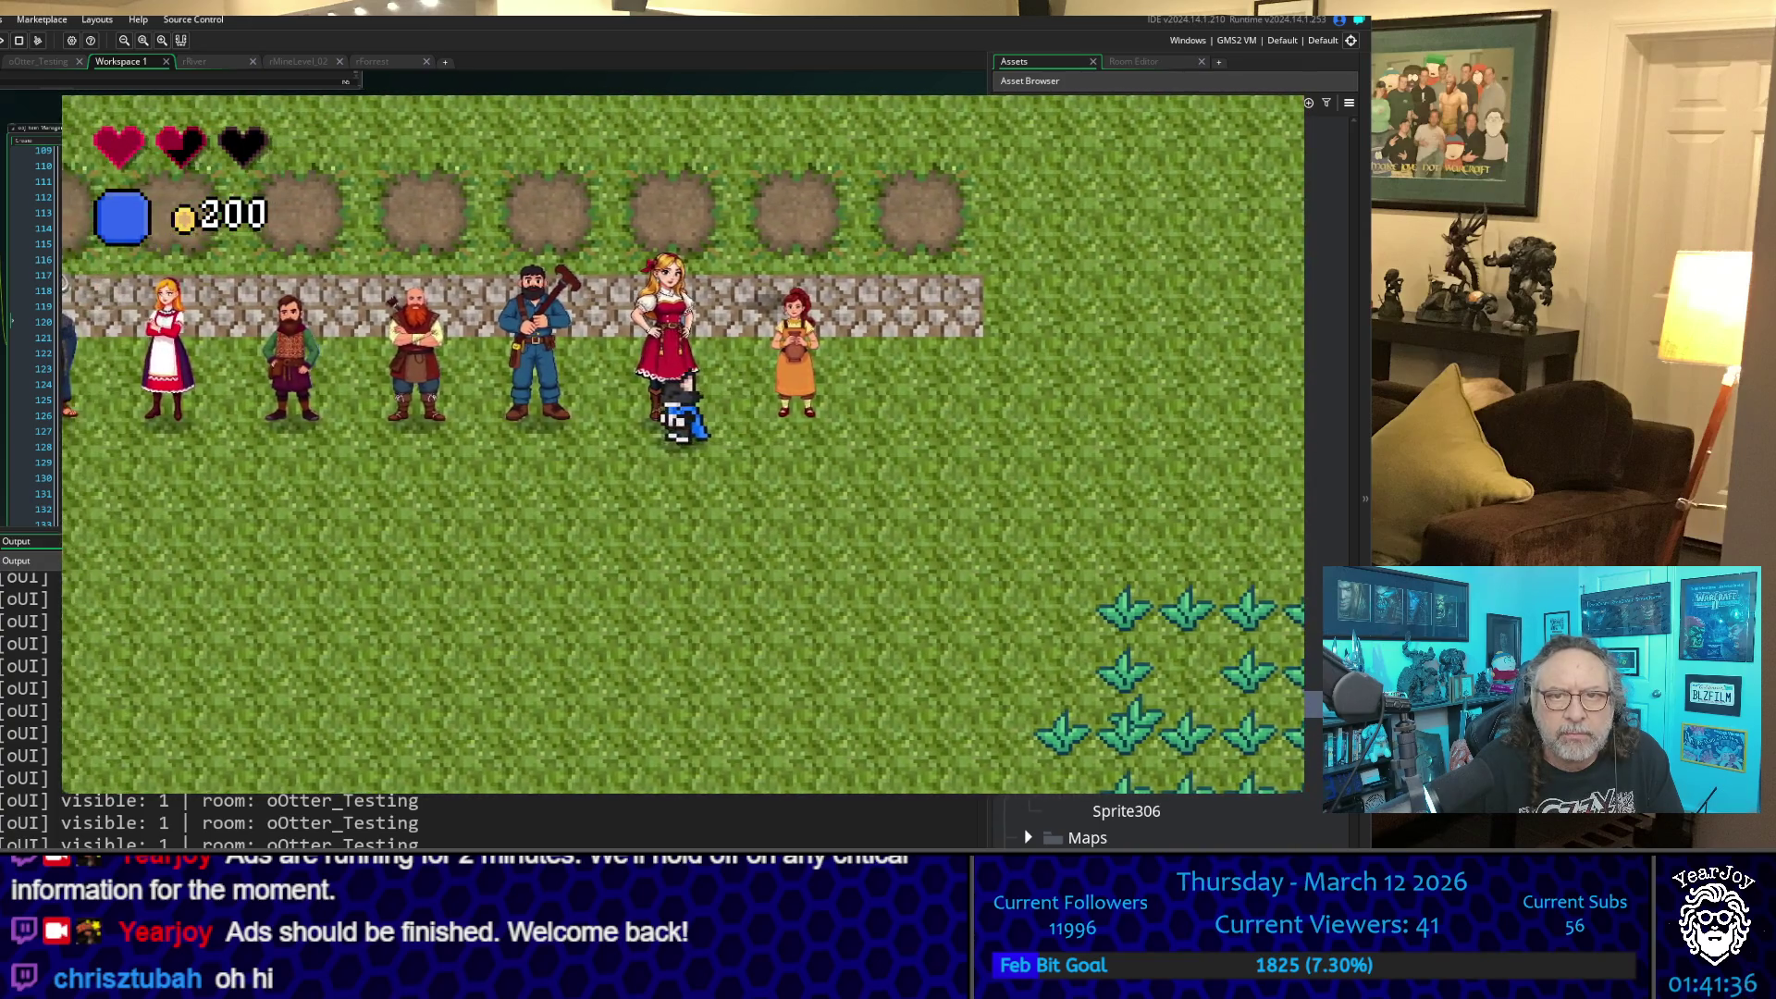
key(Down)
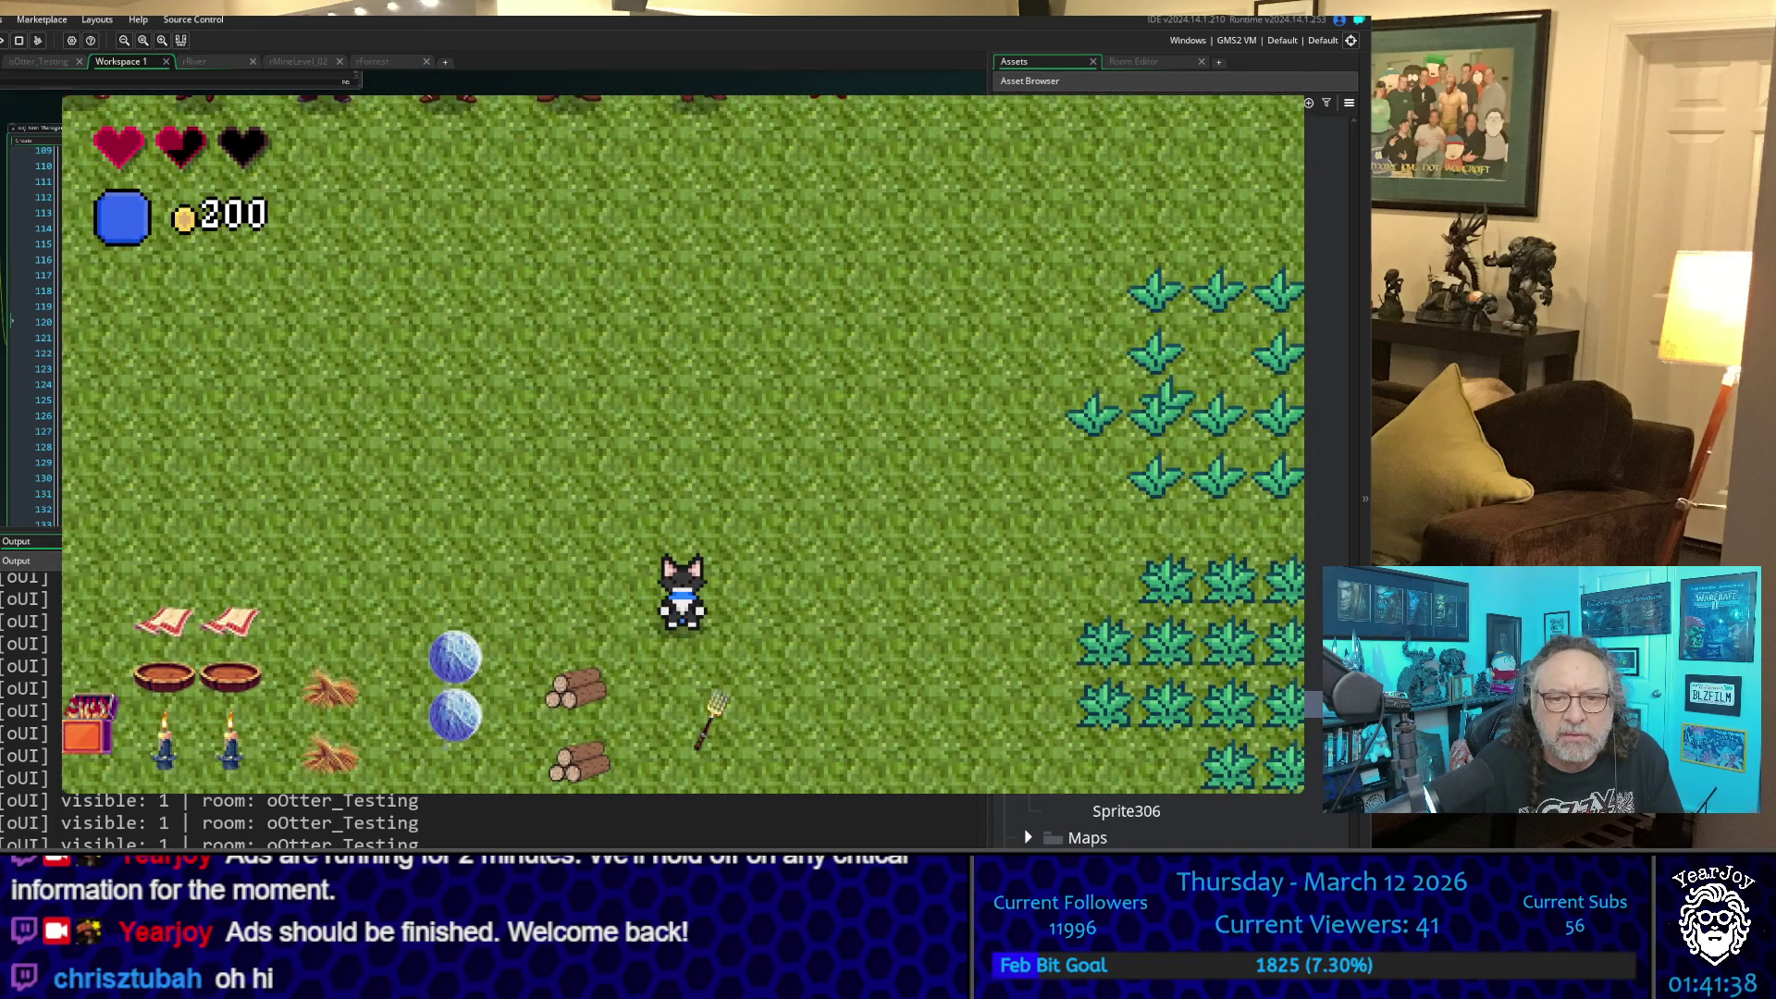
key(Left)
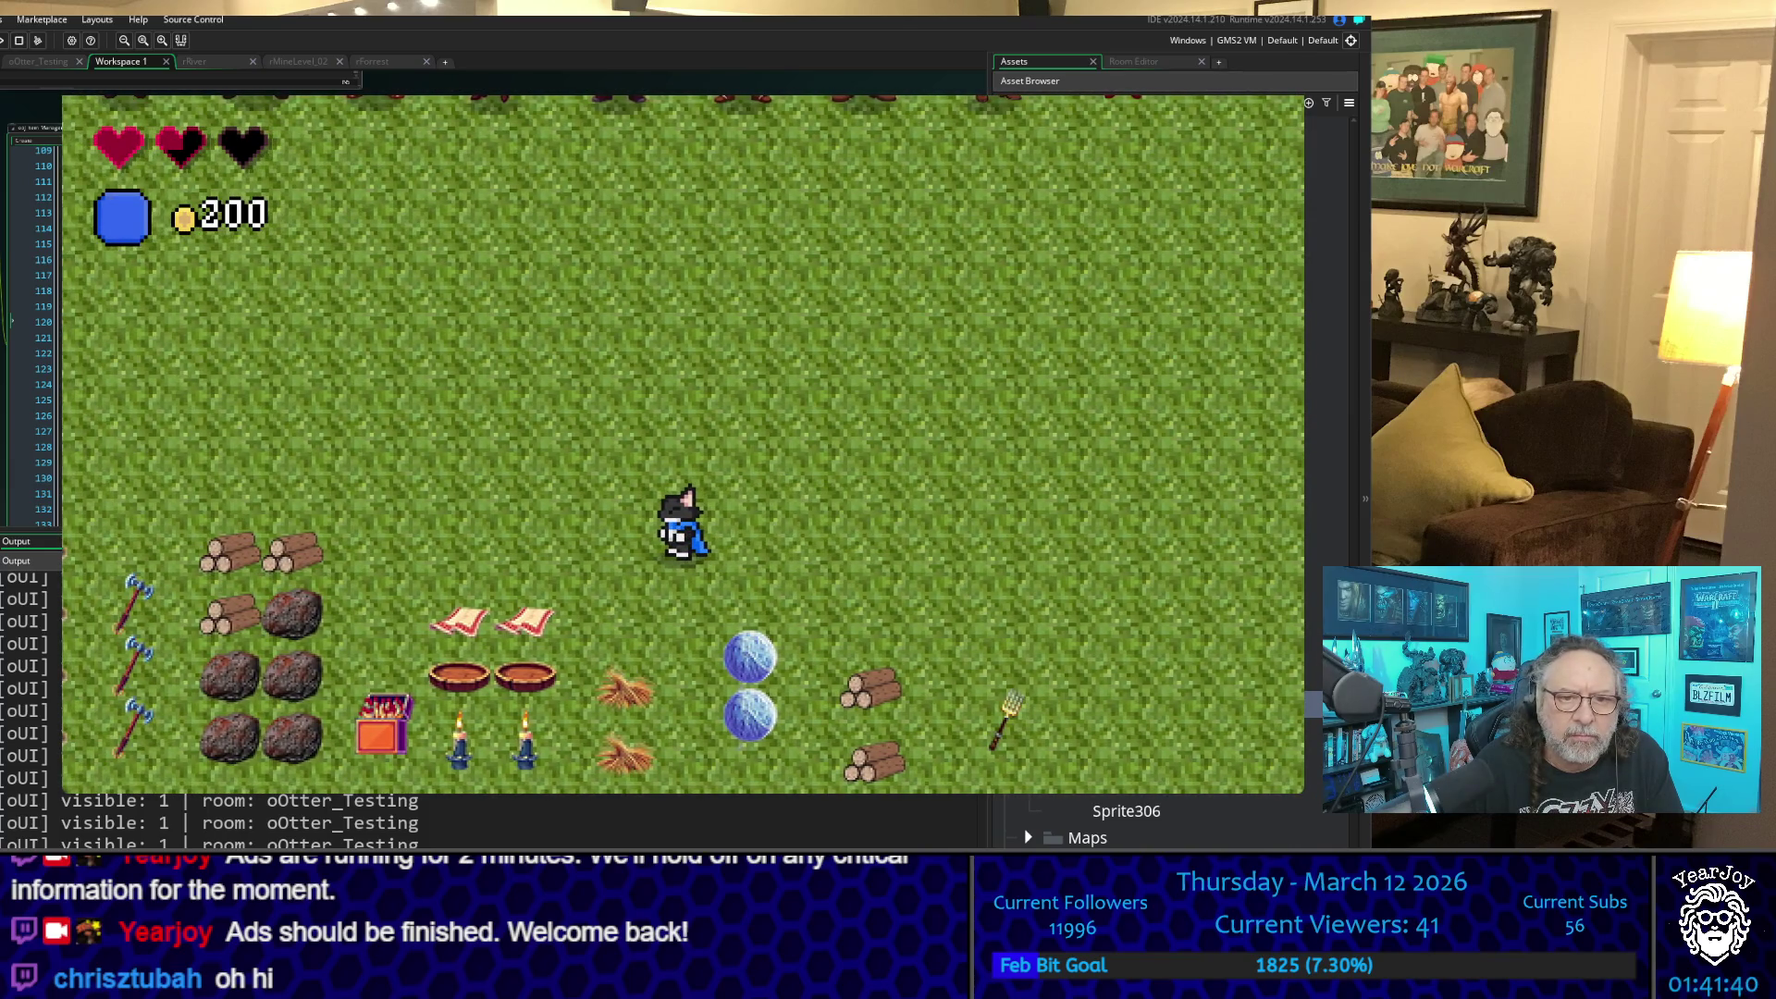
key(Up)
key(Left)
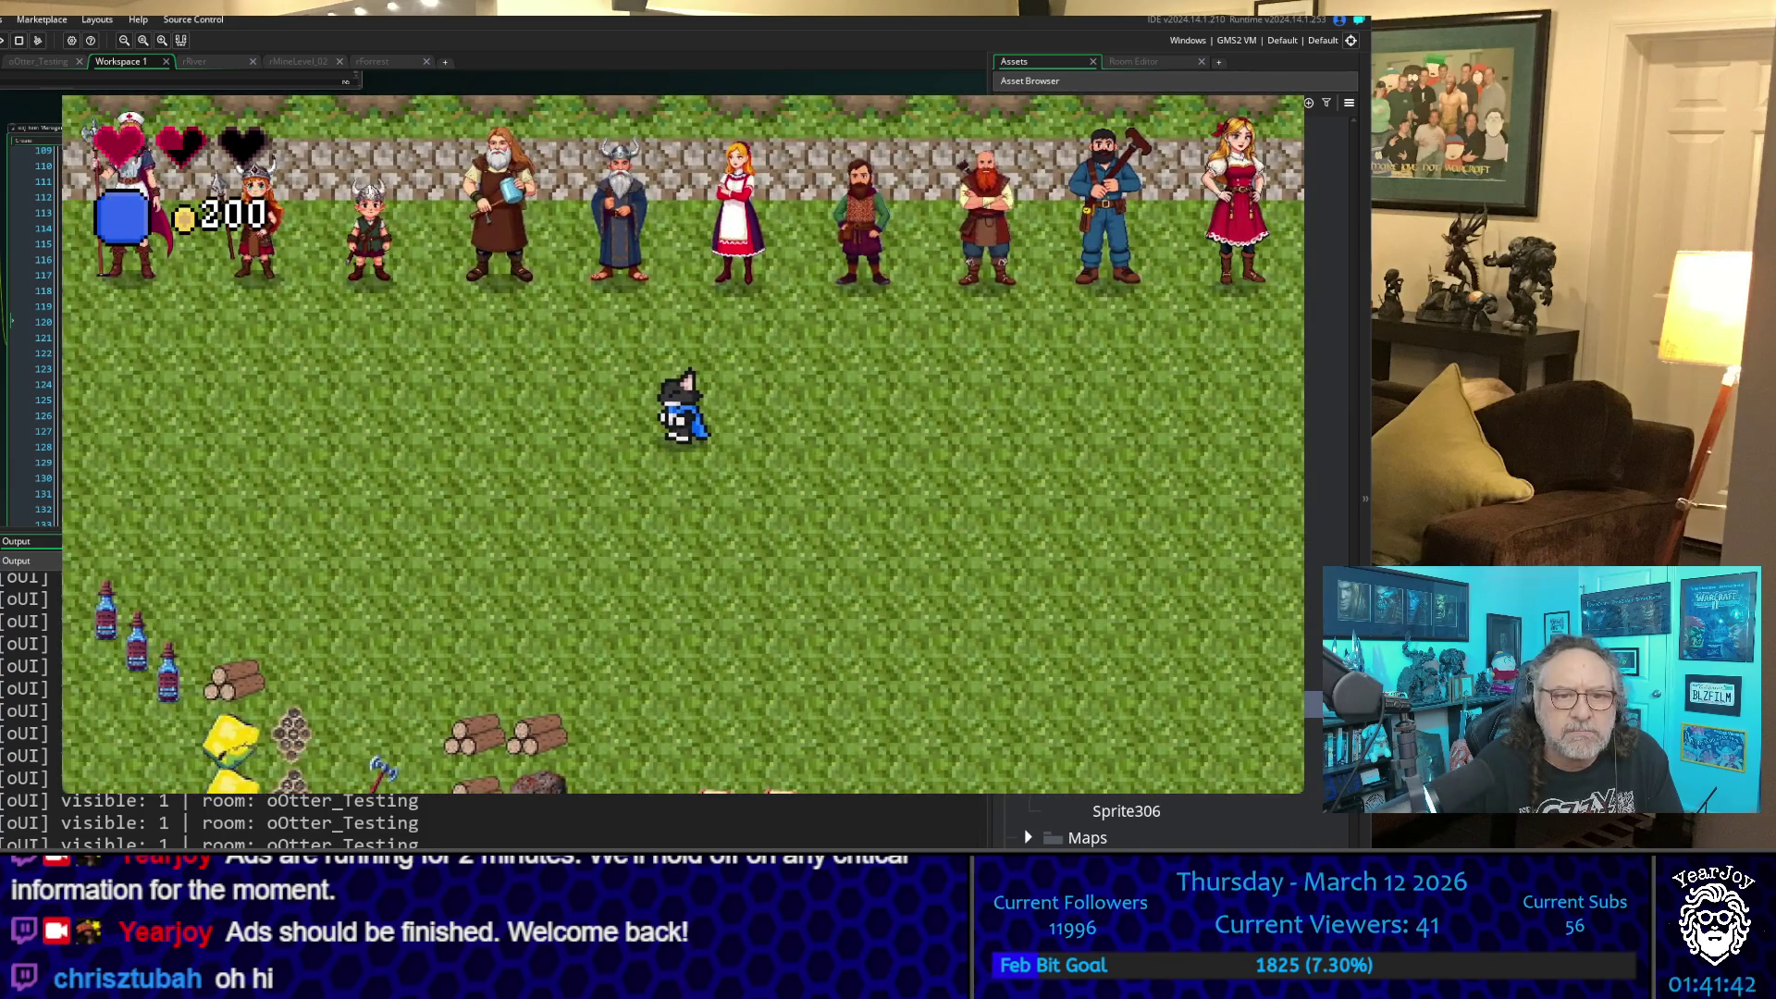
key(Right)
key(Down)
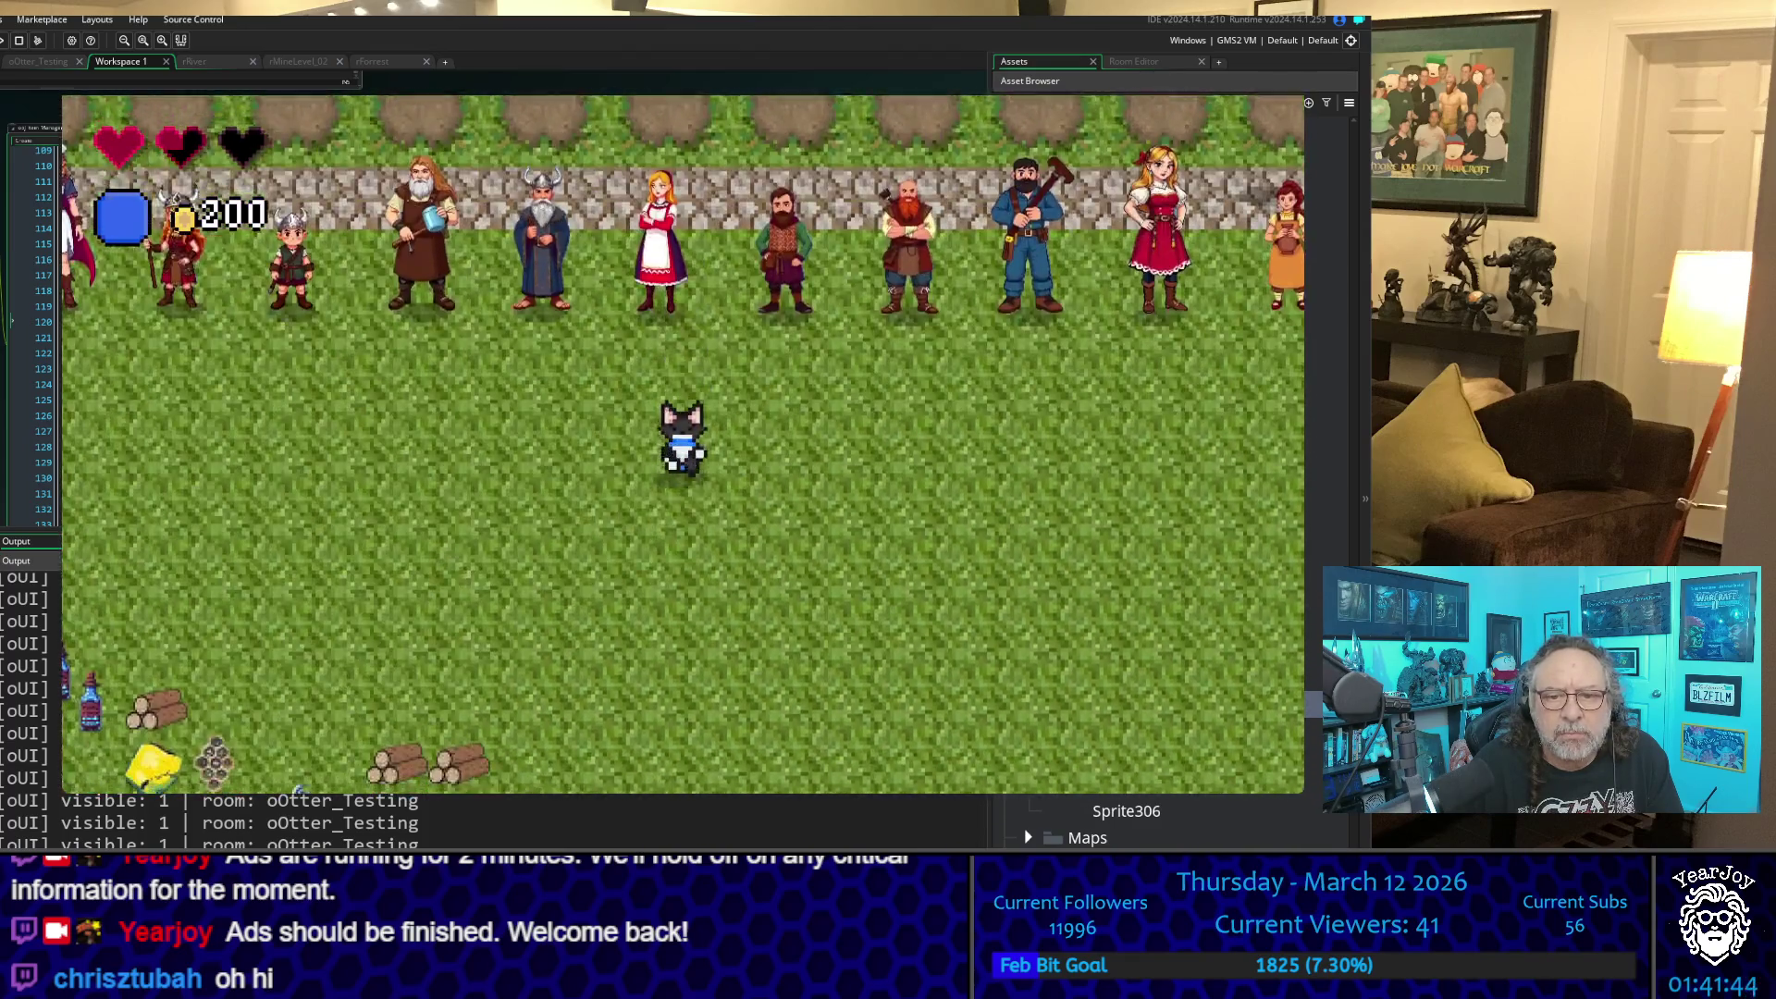
key(Down)
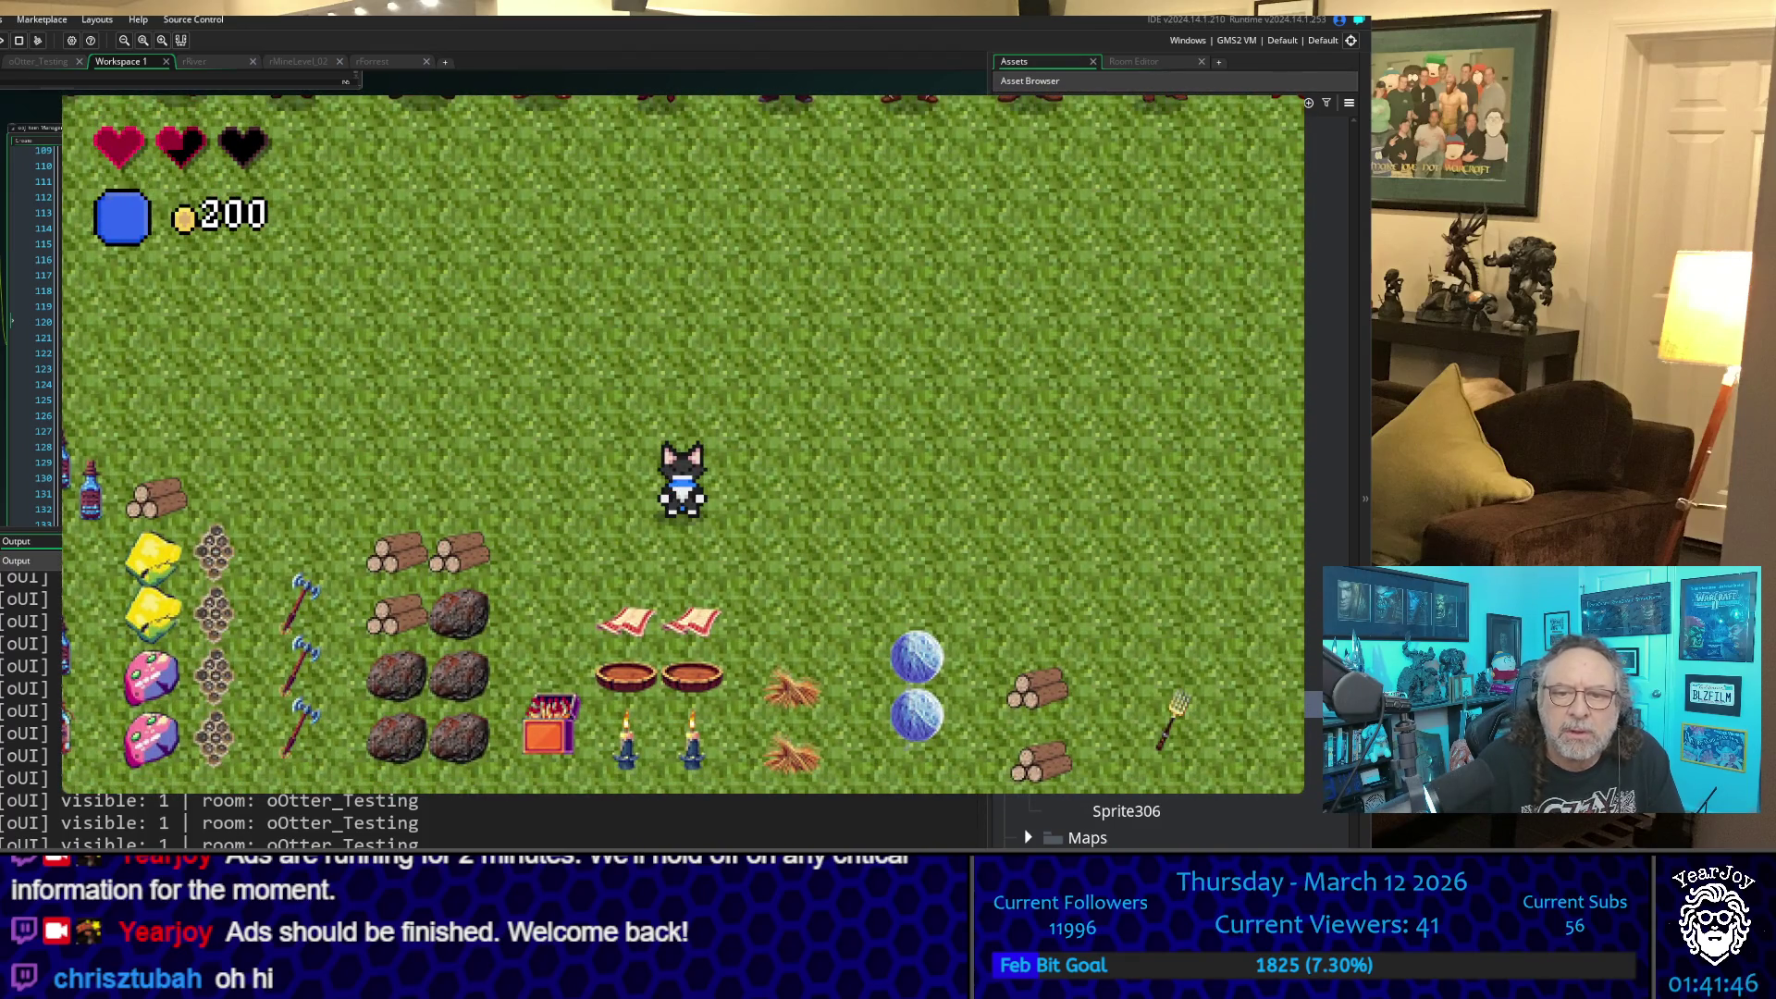
key(Left)
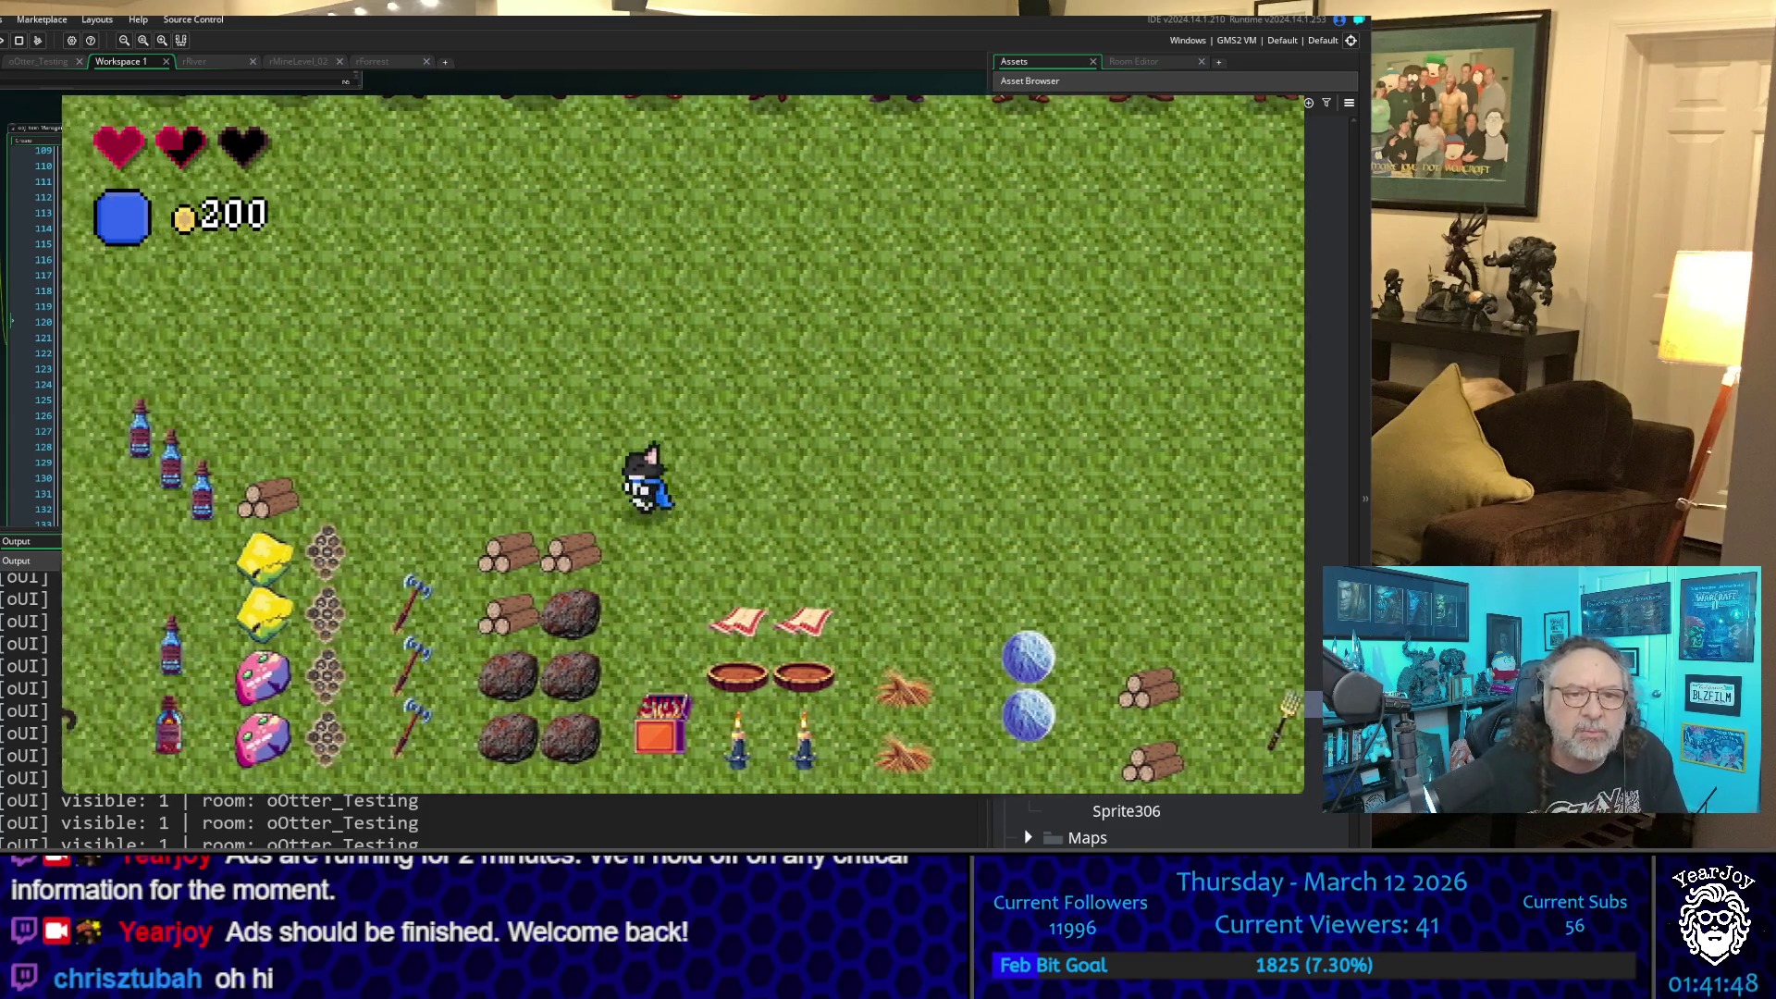
key(Right)
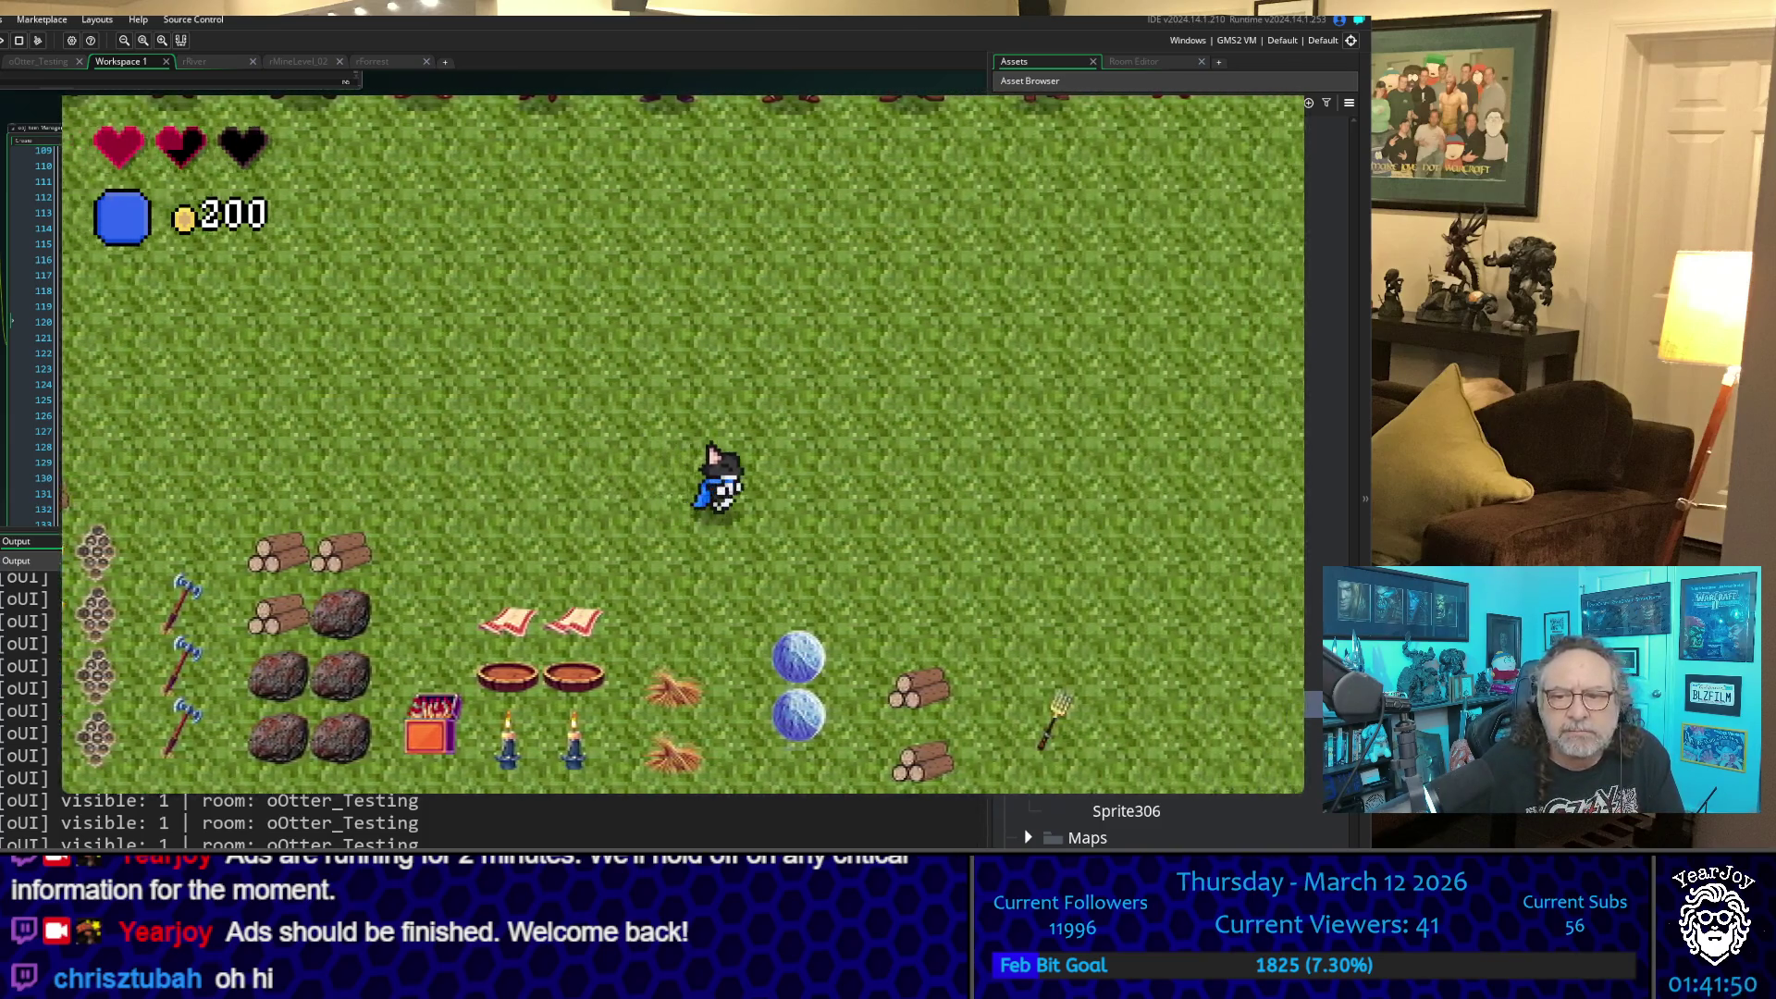
key(Down)
key(Up)
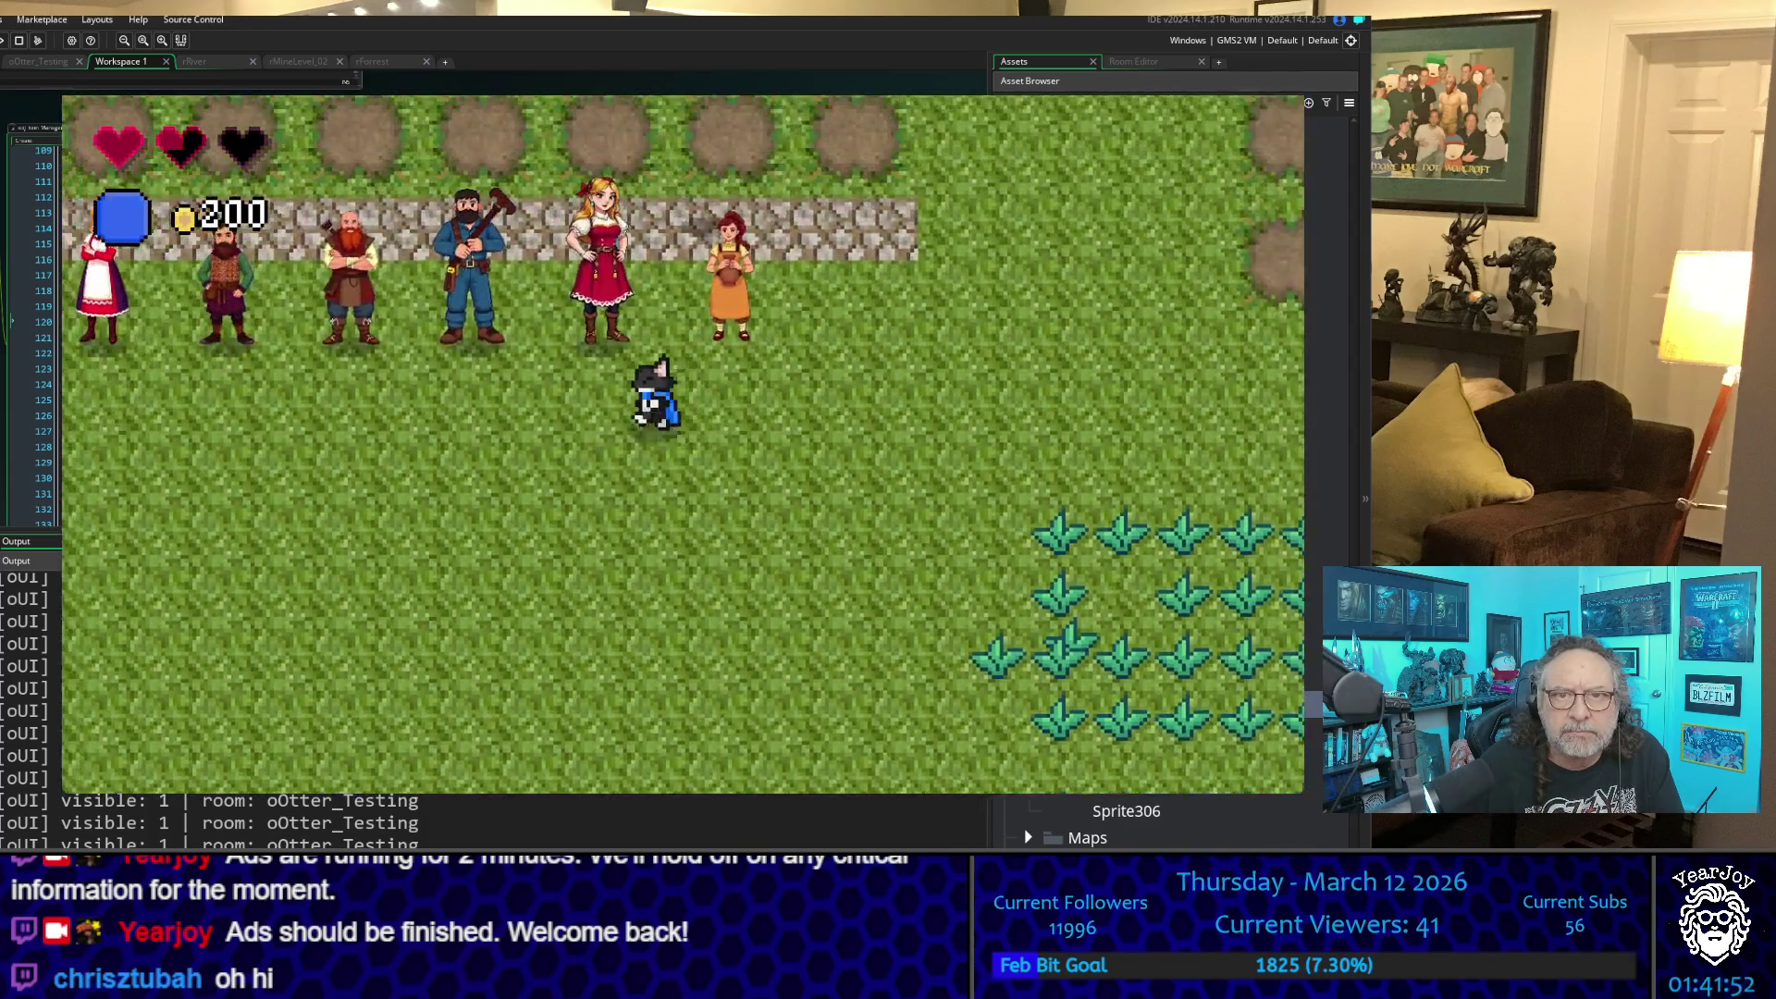
key(Left)
key(Left)
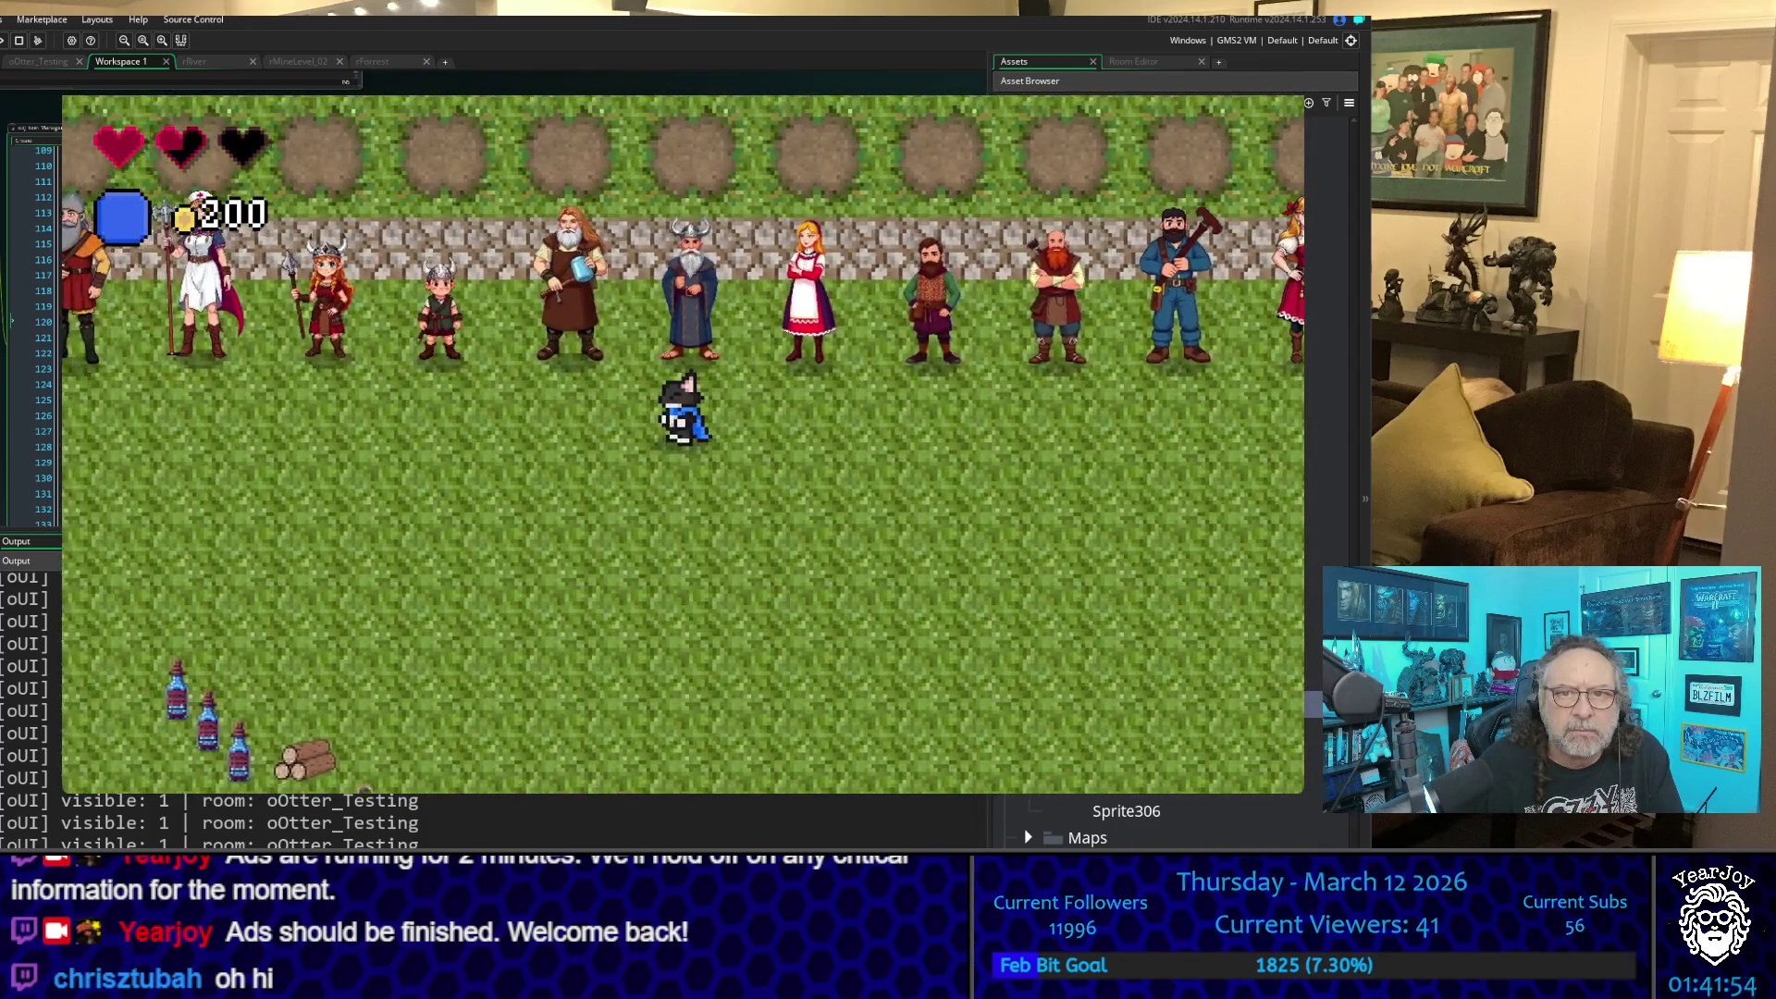
key(Left)
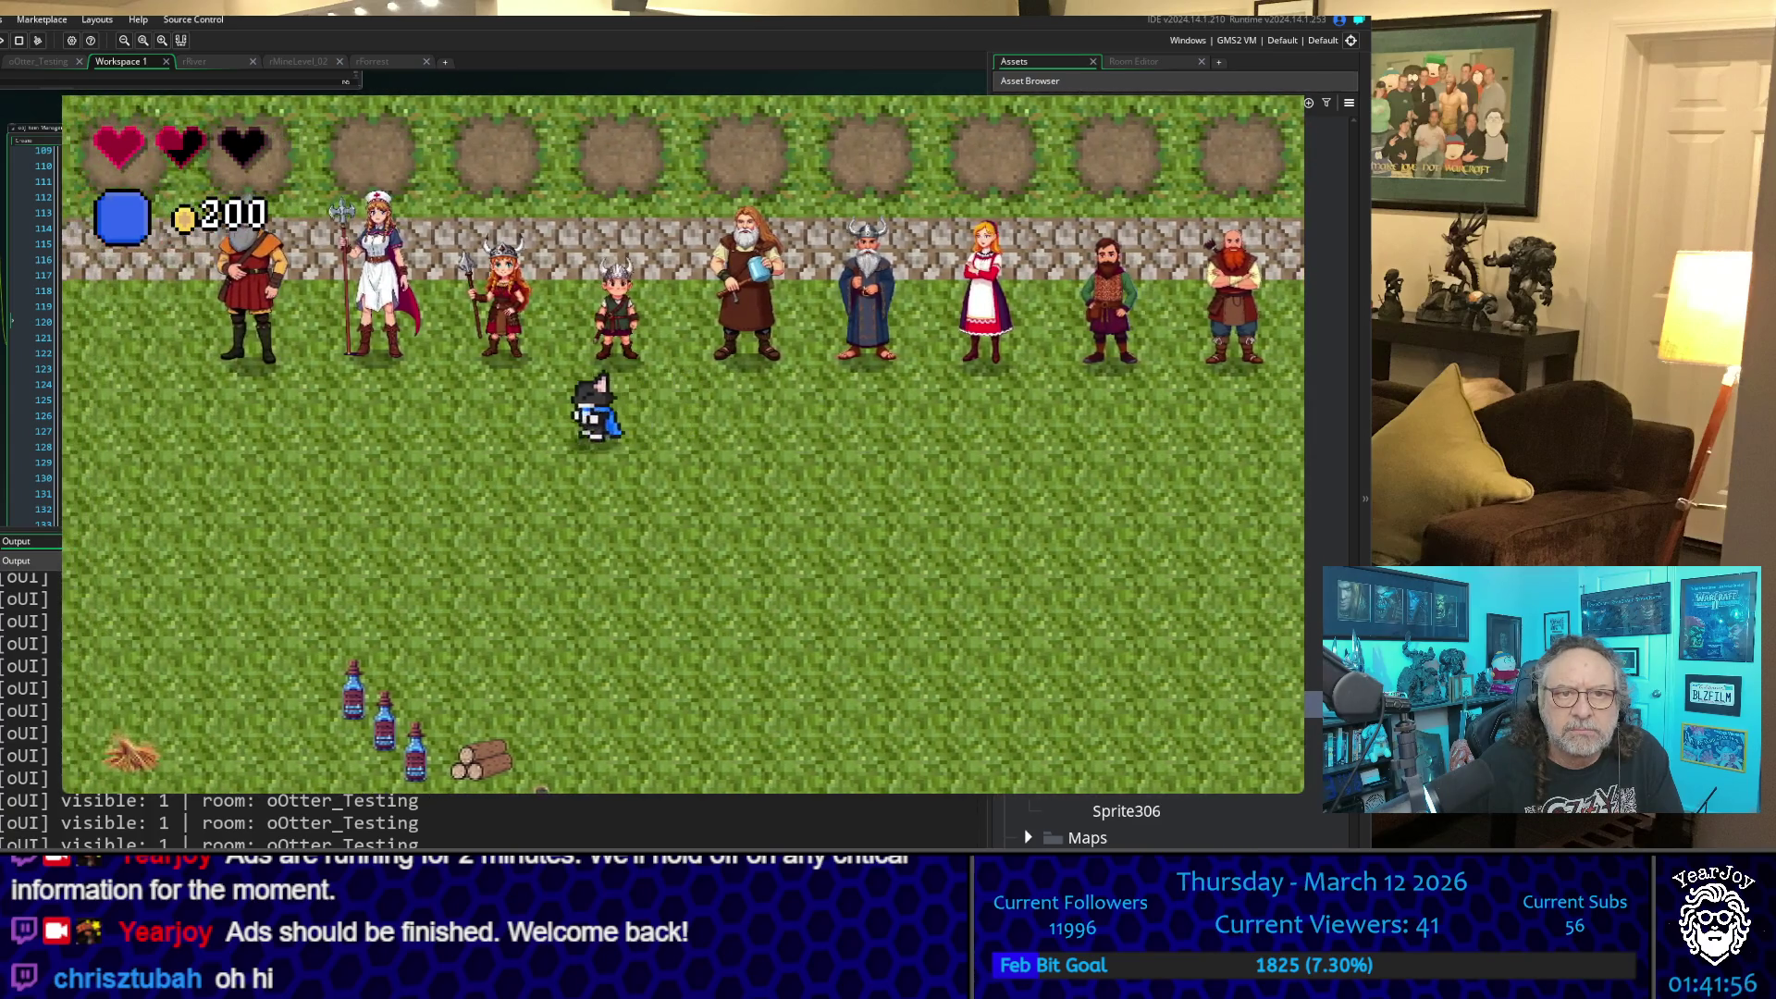
key(Left)
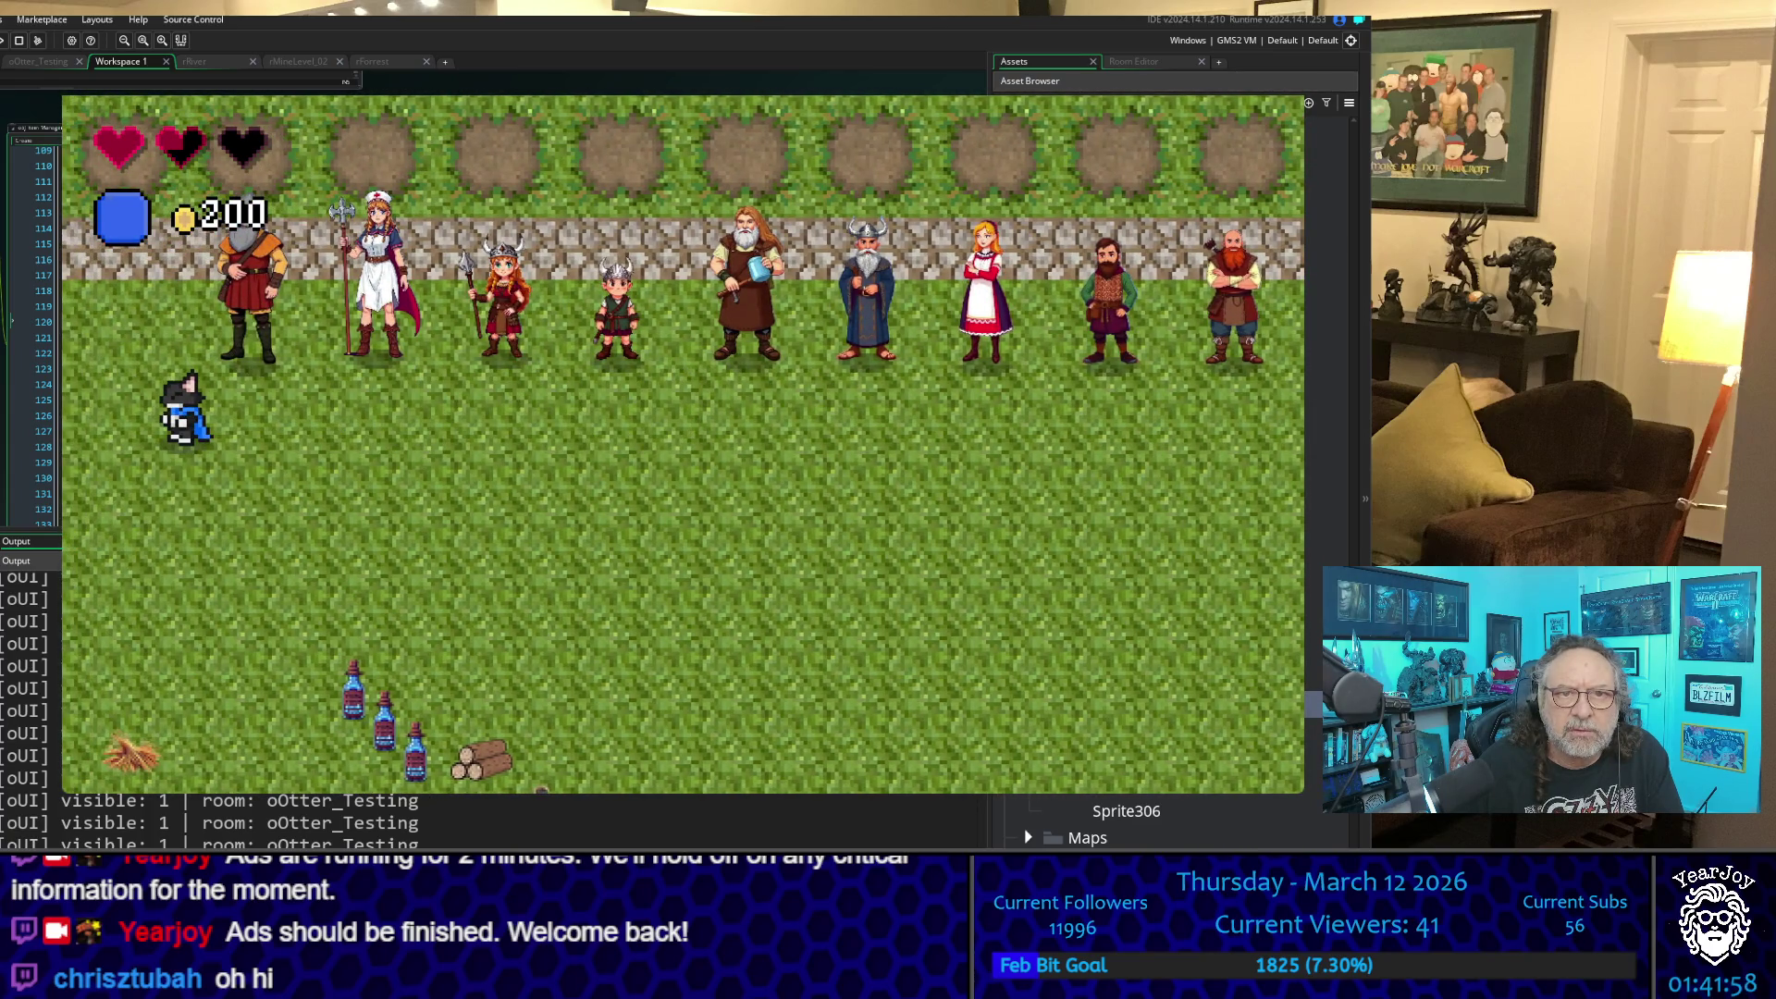
- Walk north to the gate, through the forest, and back down through the village
key(Up)
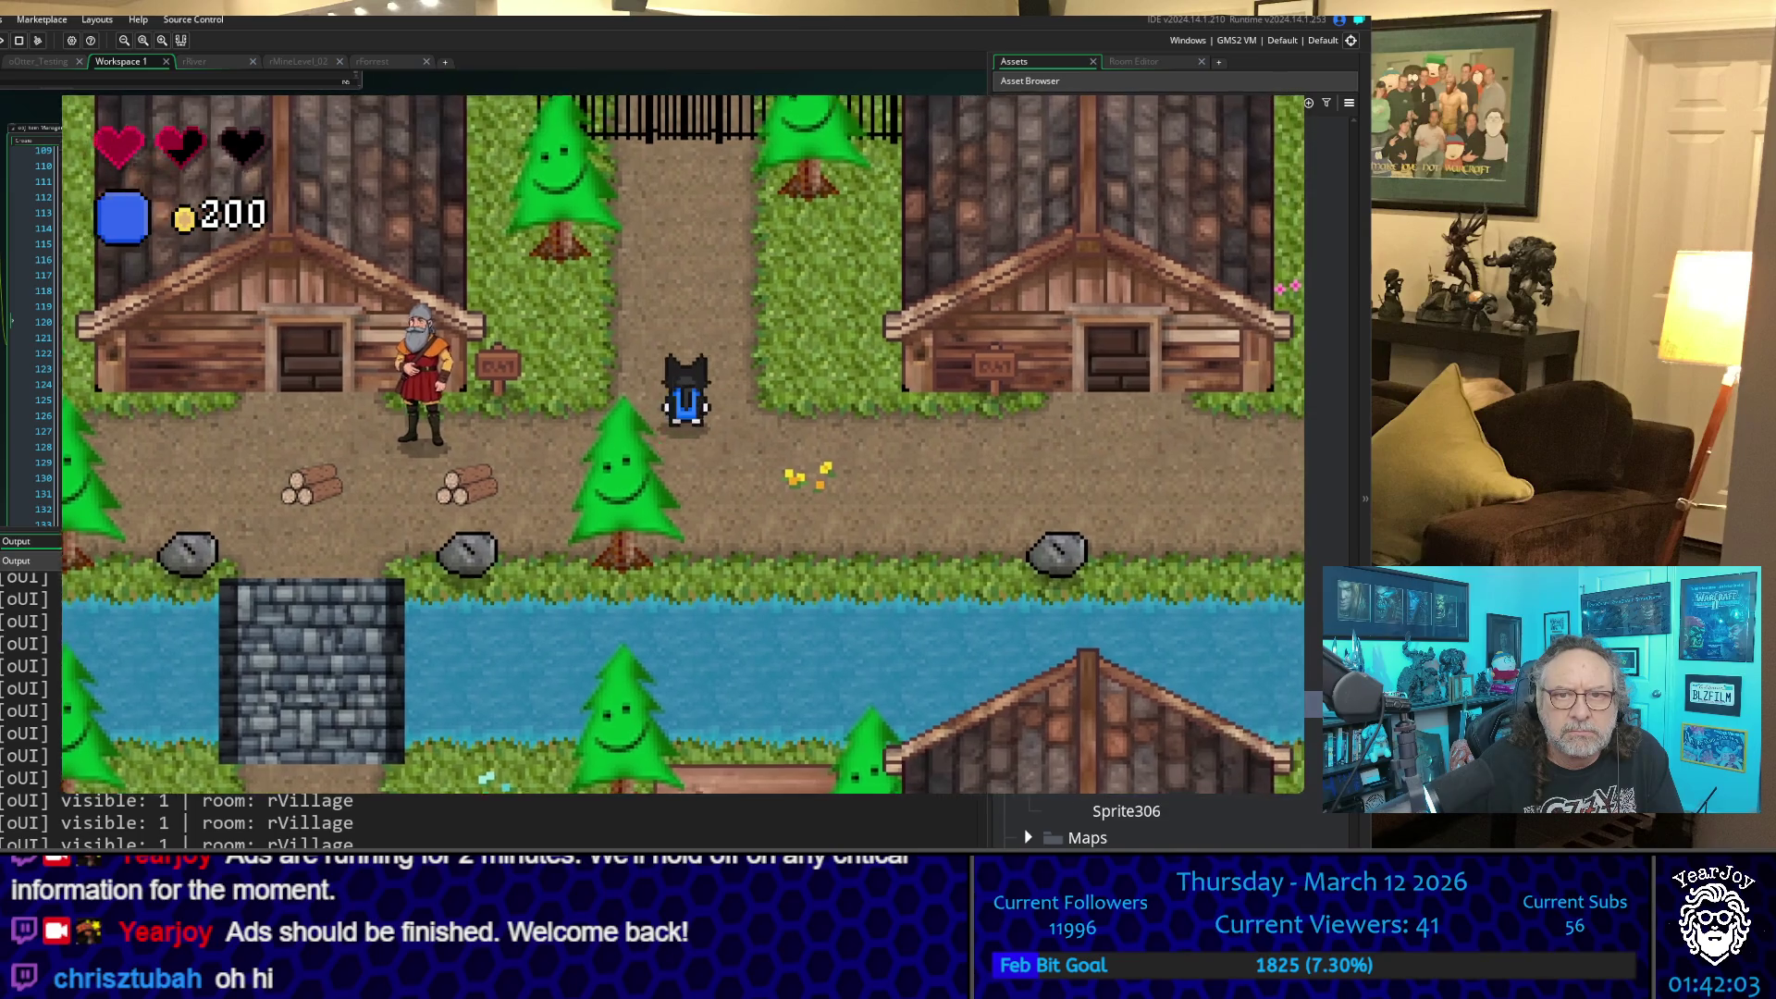
key(Up)
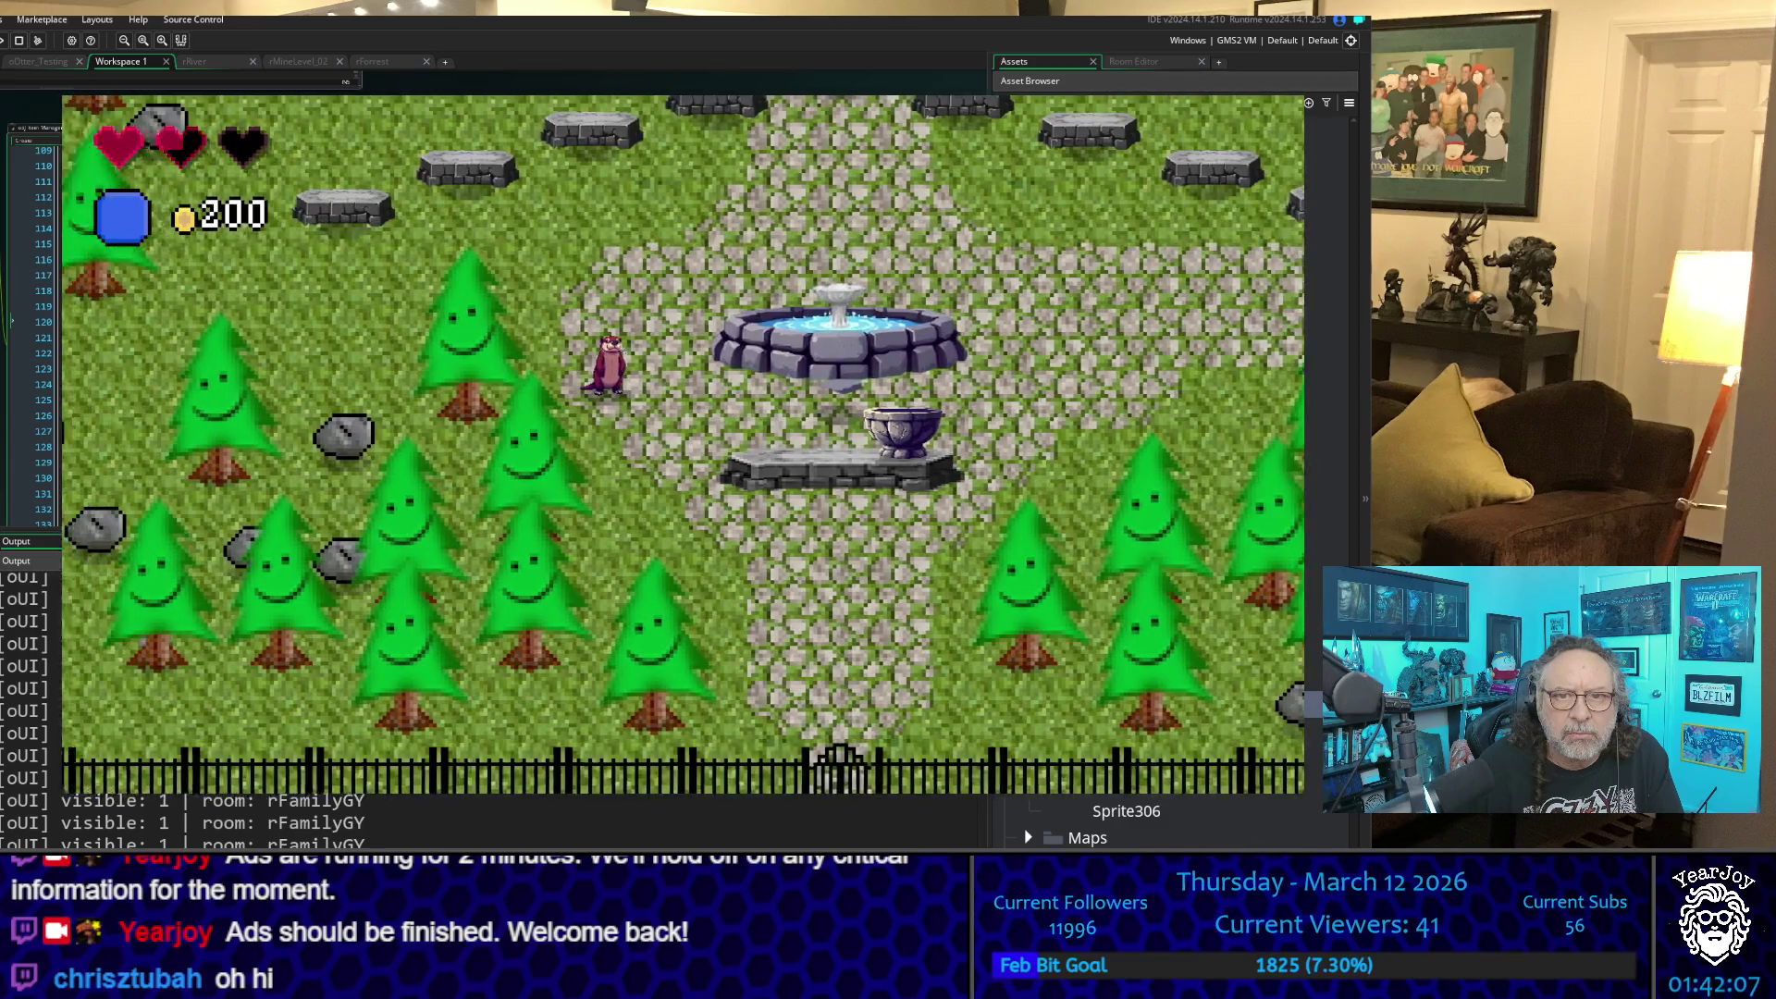
key(Left)
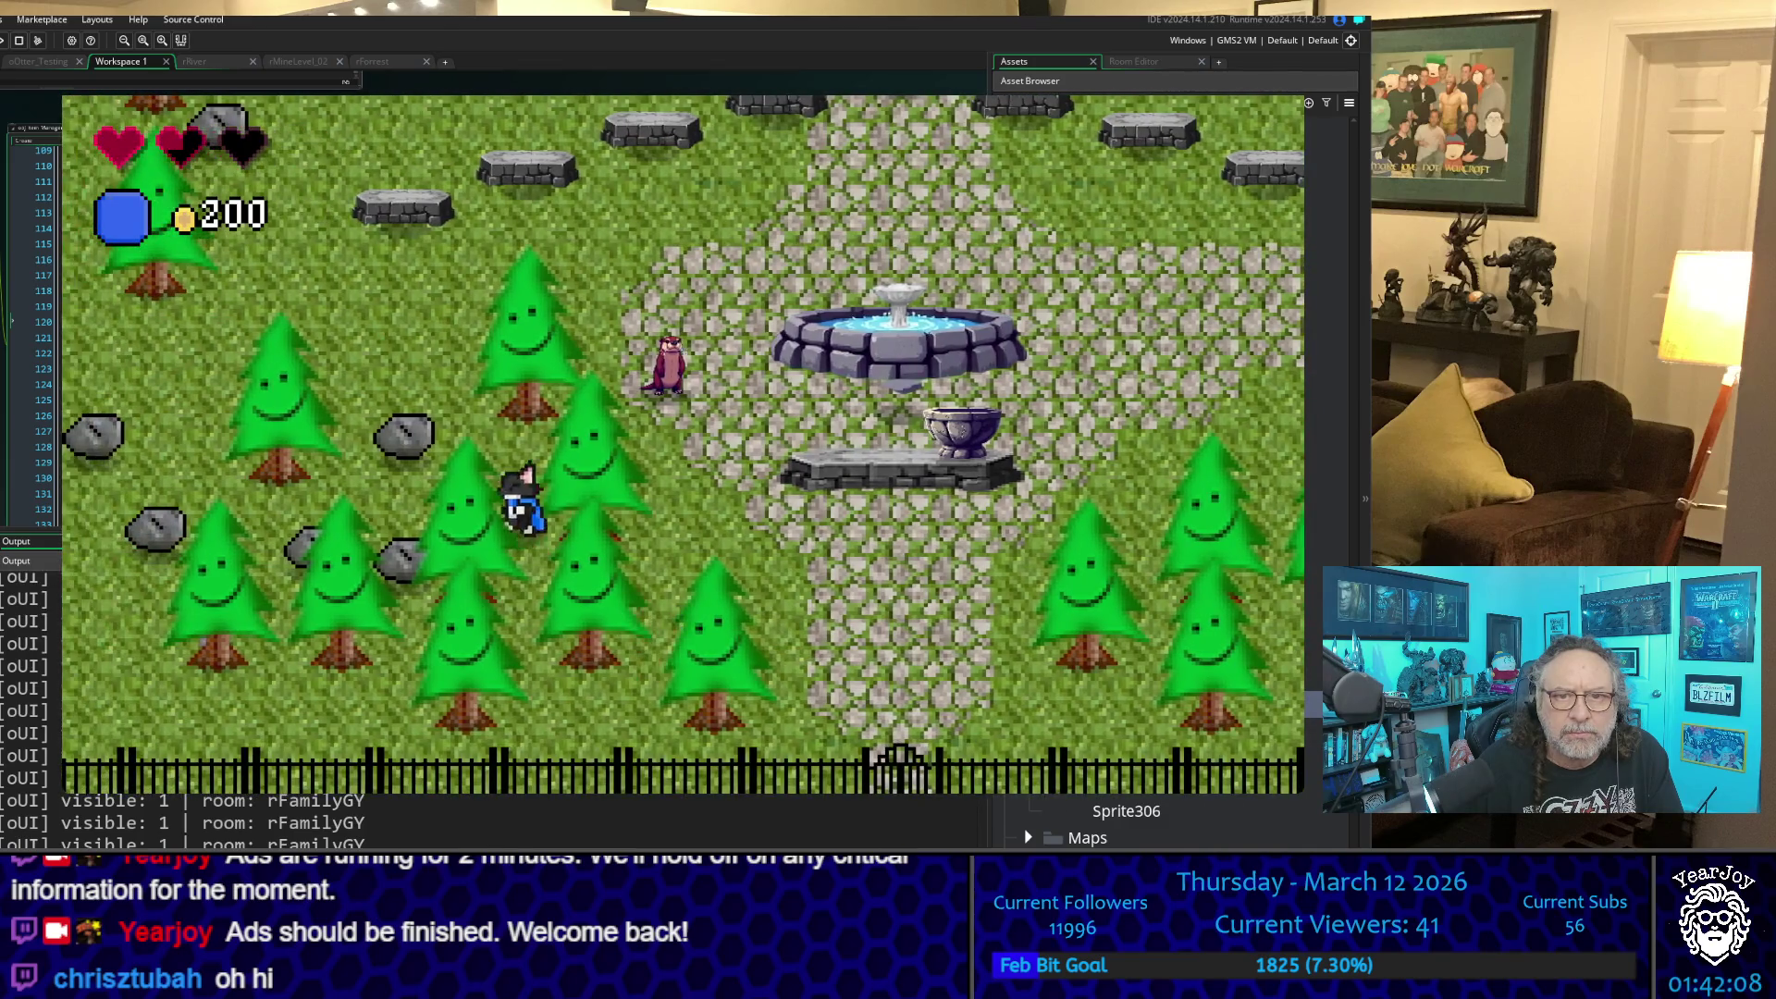
key(Up)
key(Down)
key(Right)
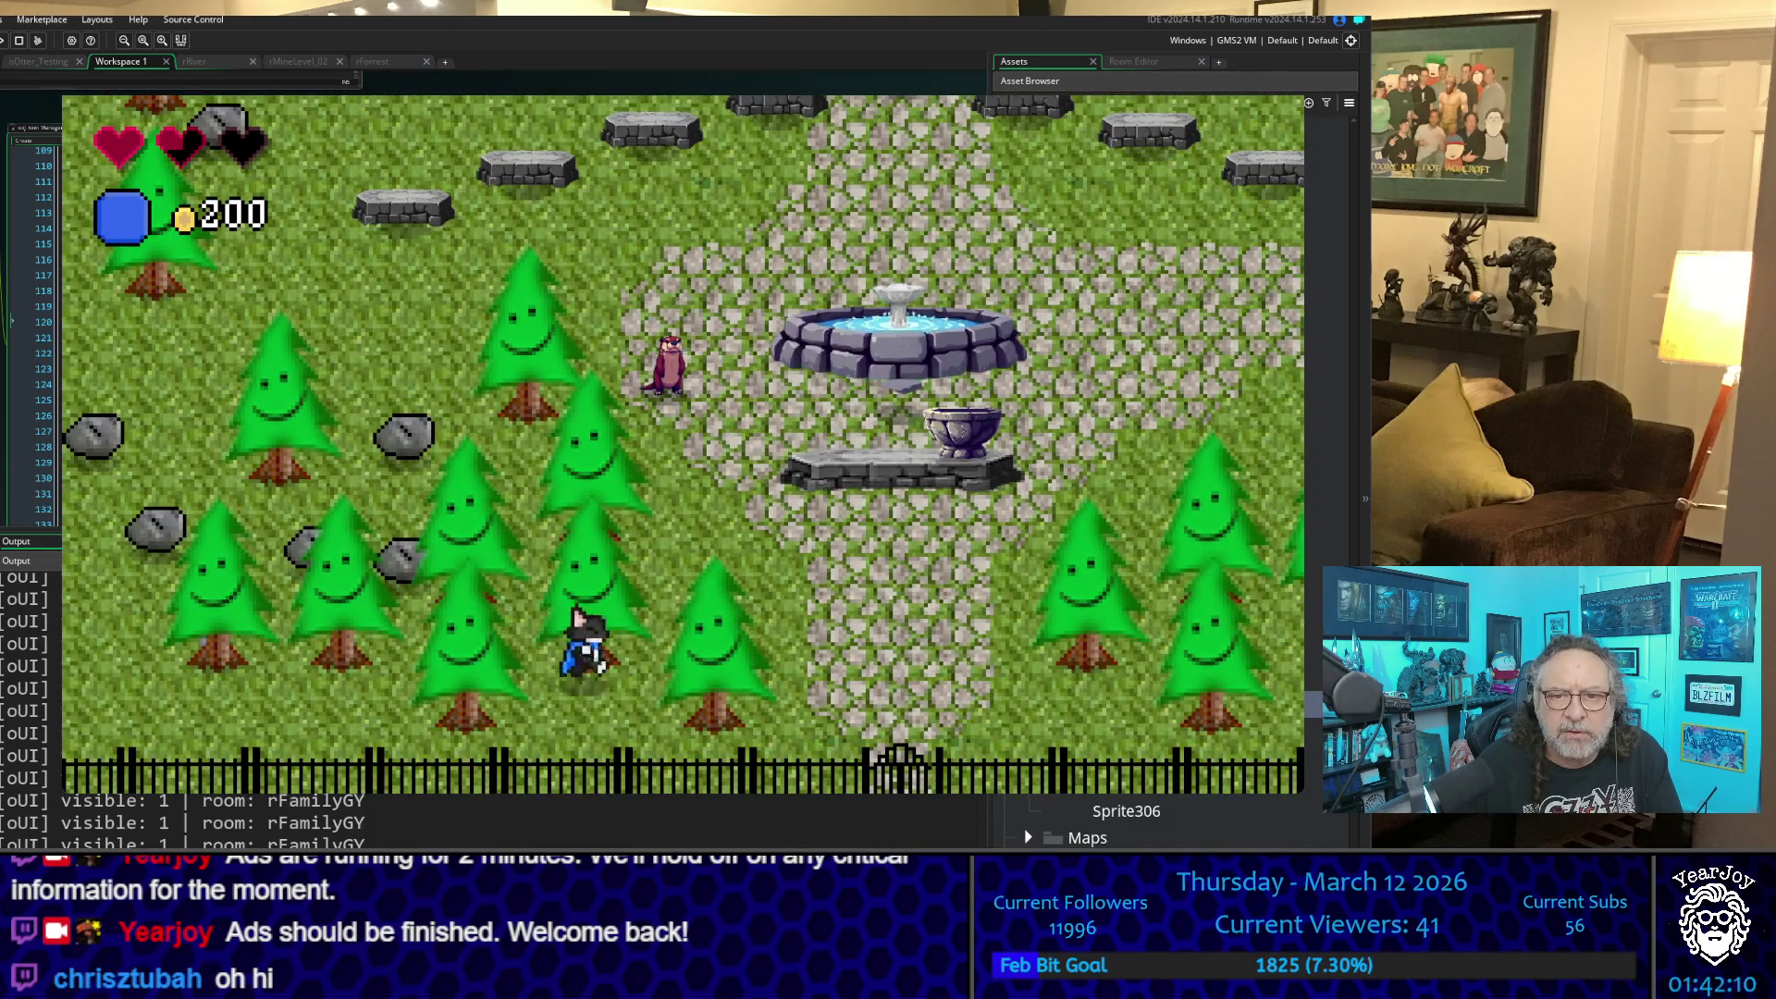
key(Right)
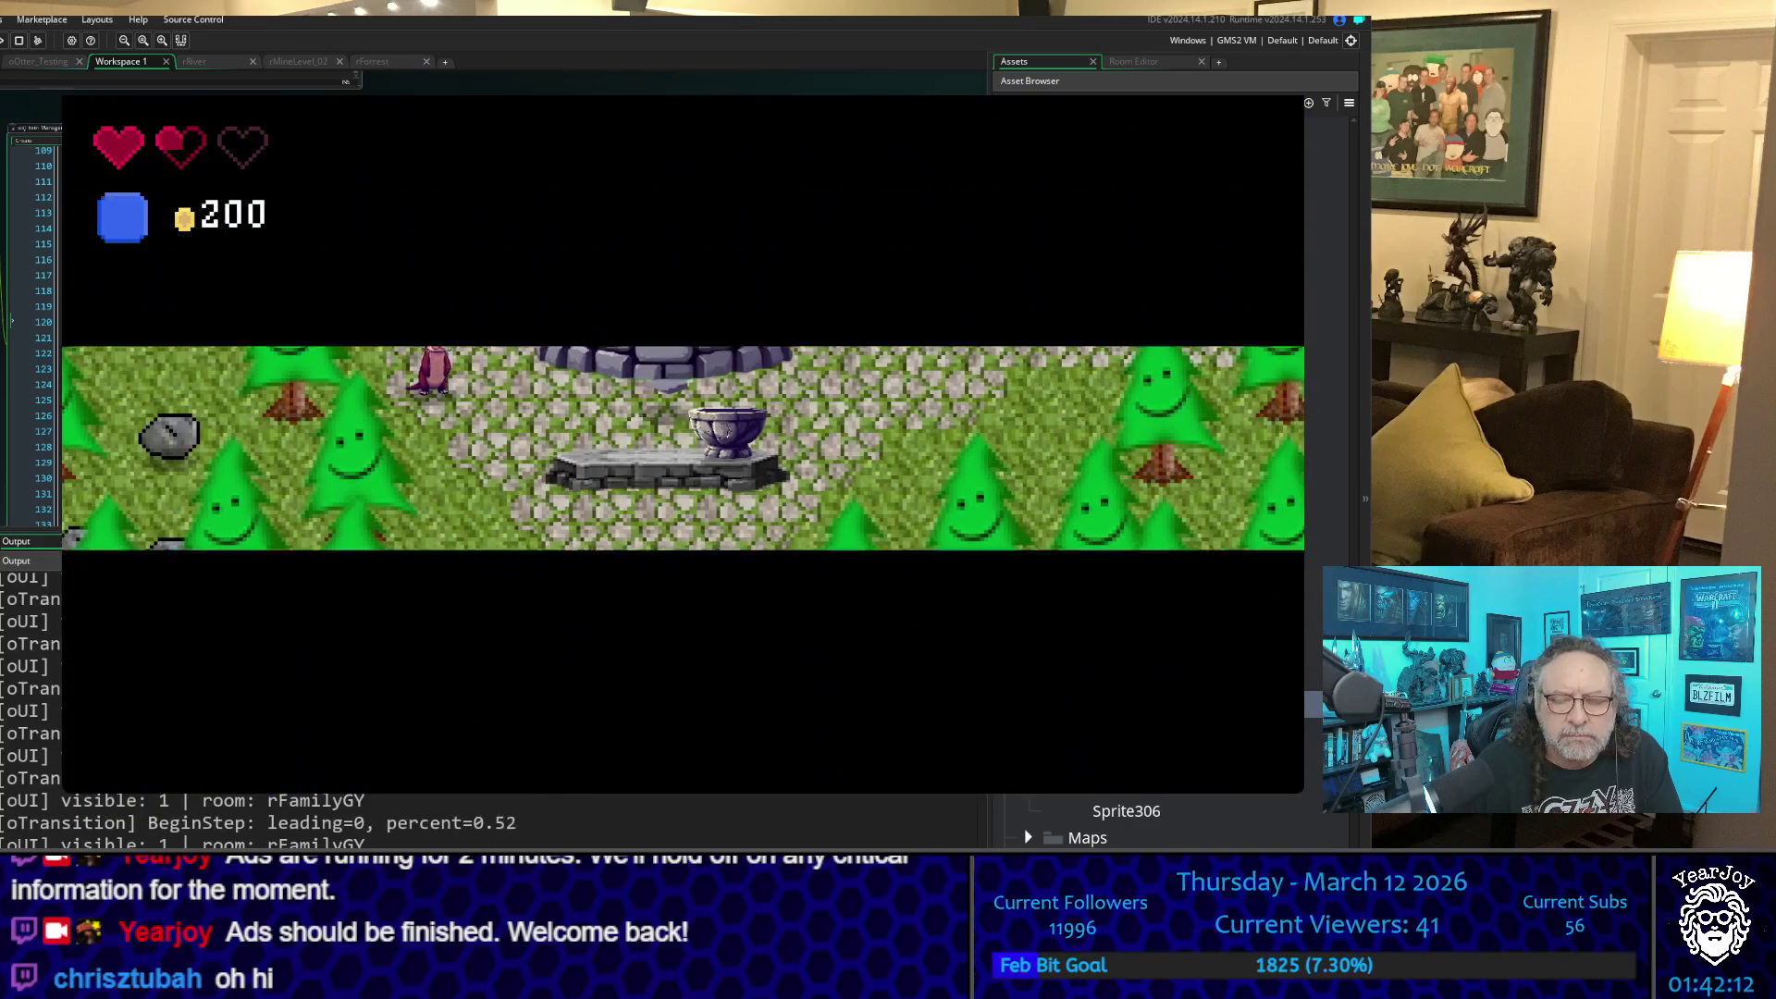
key(Down)
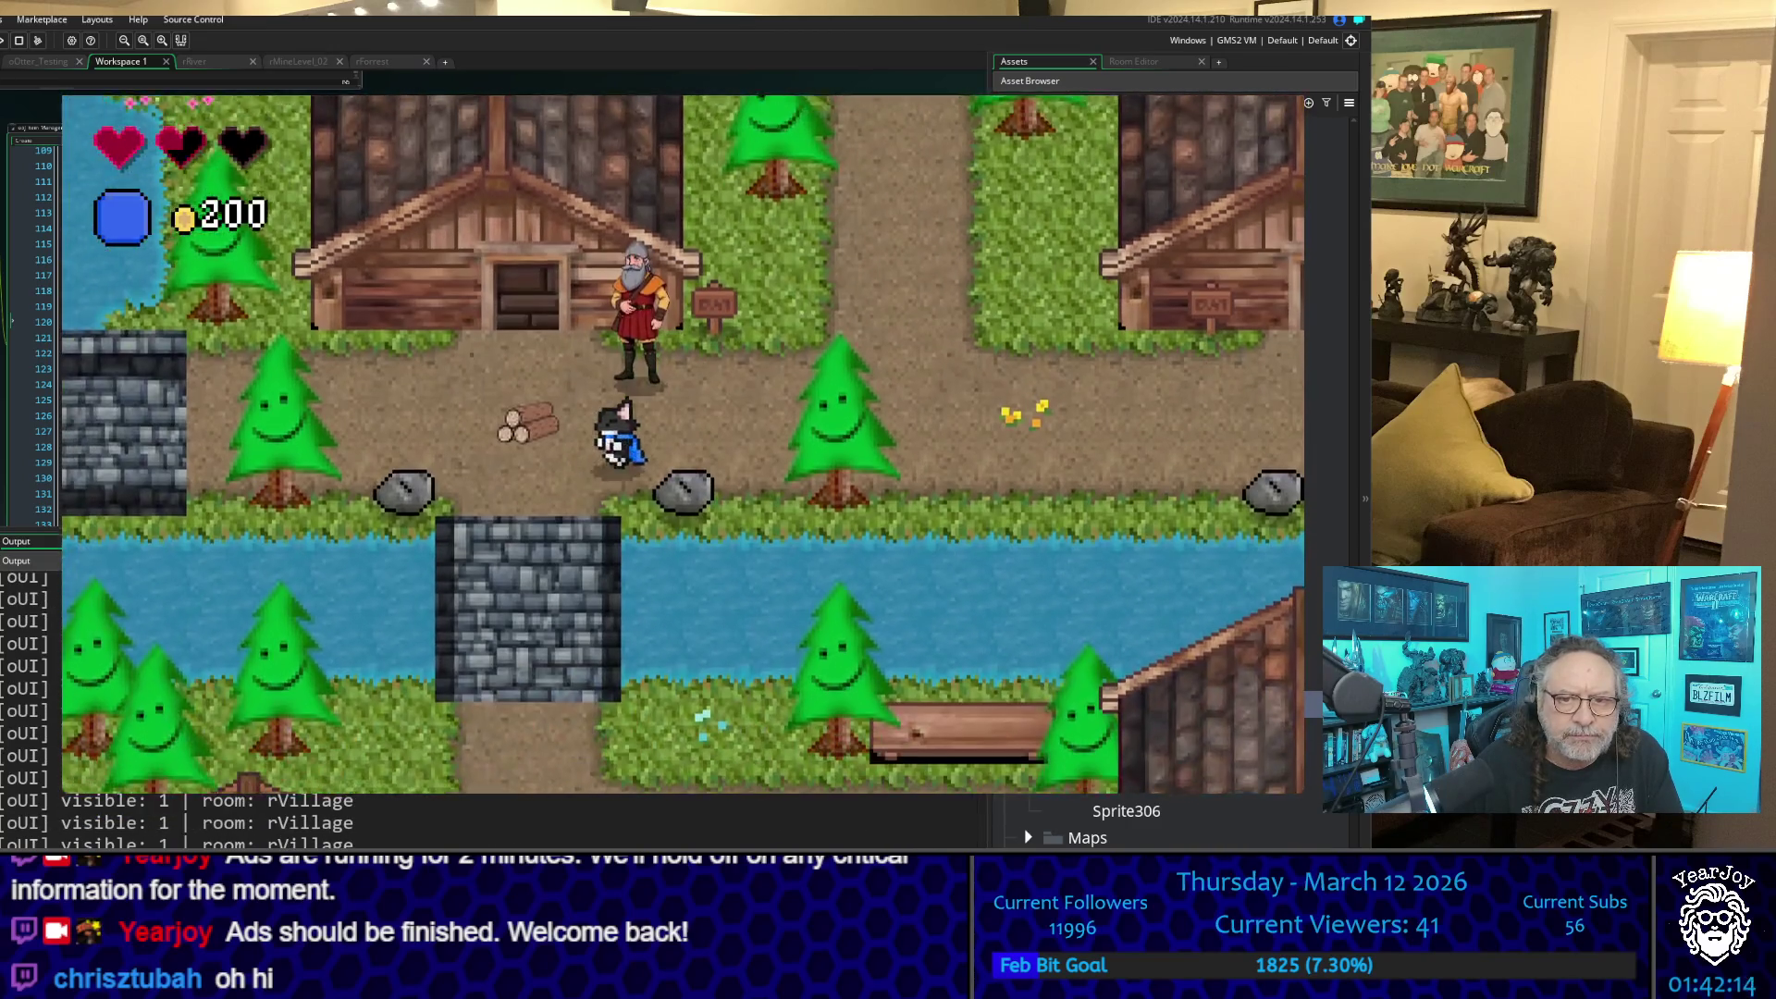
- Enter RztESTING through the house door, collect the soda can, and bring up the inventory
key(Left)
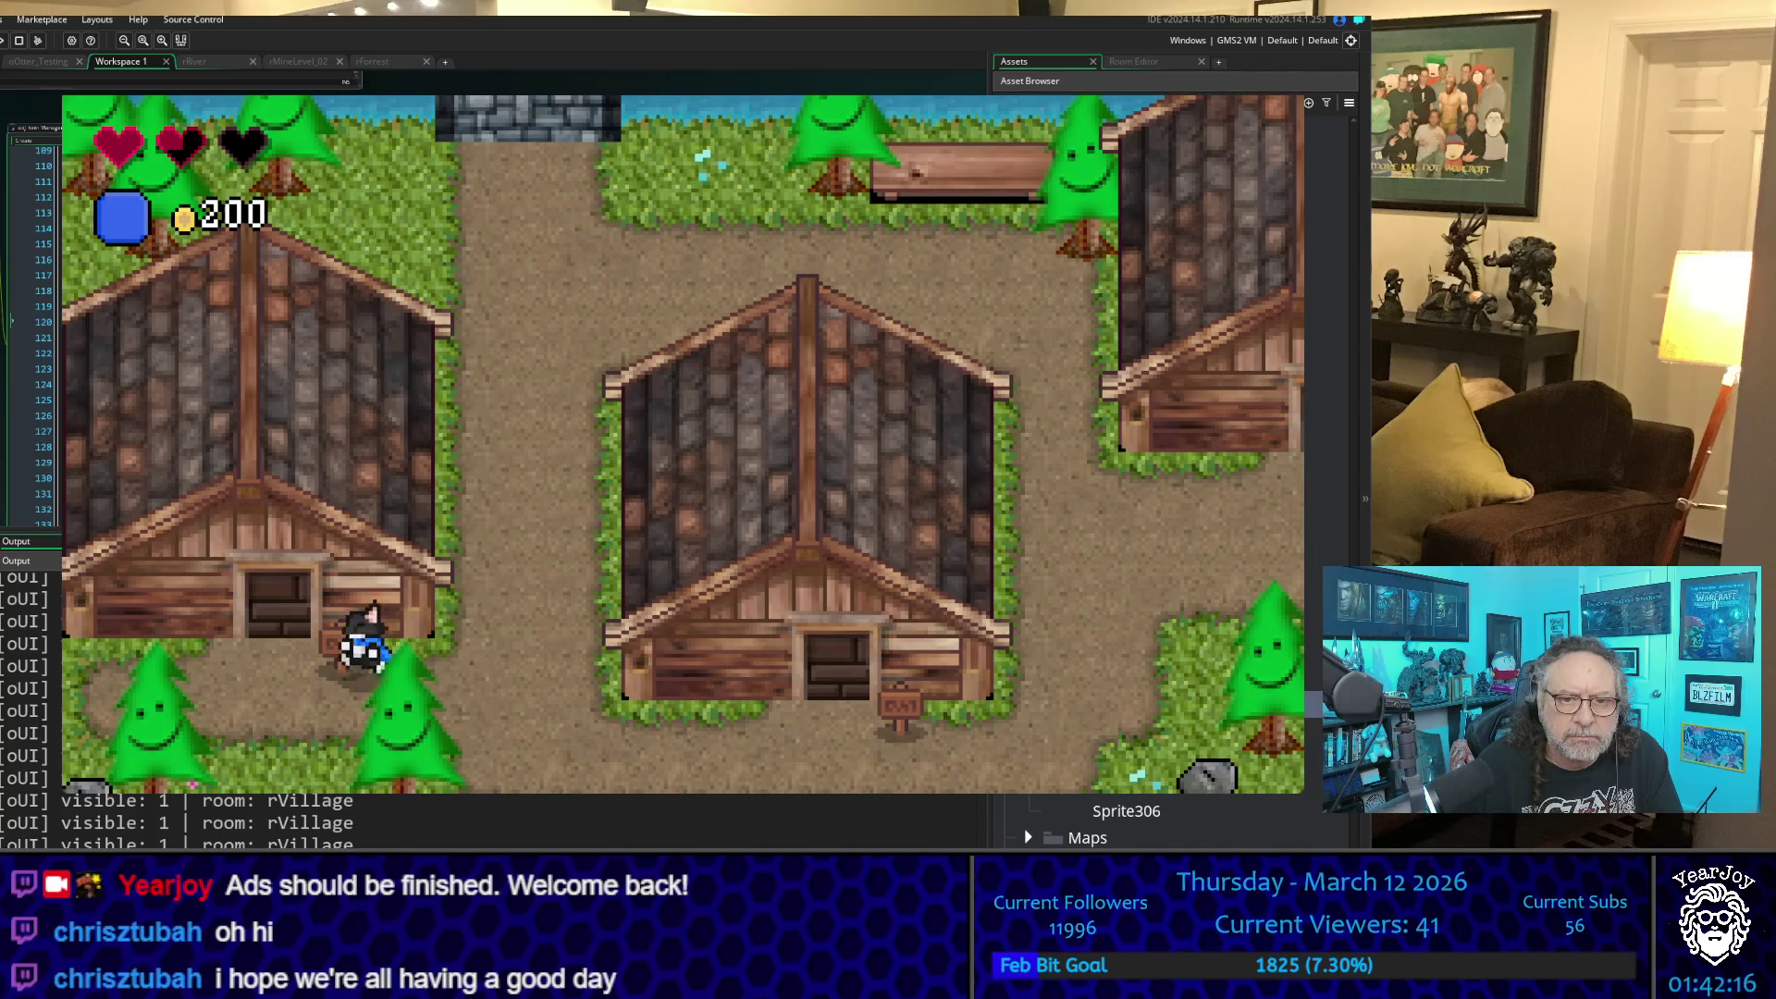
key(Down)
key(Down)
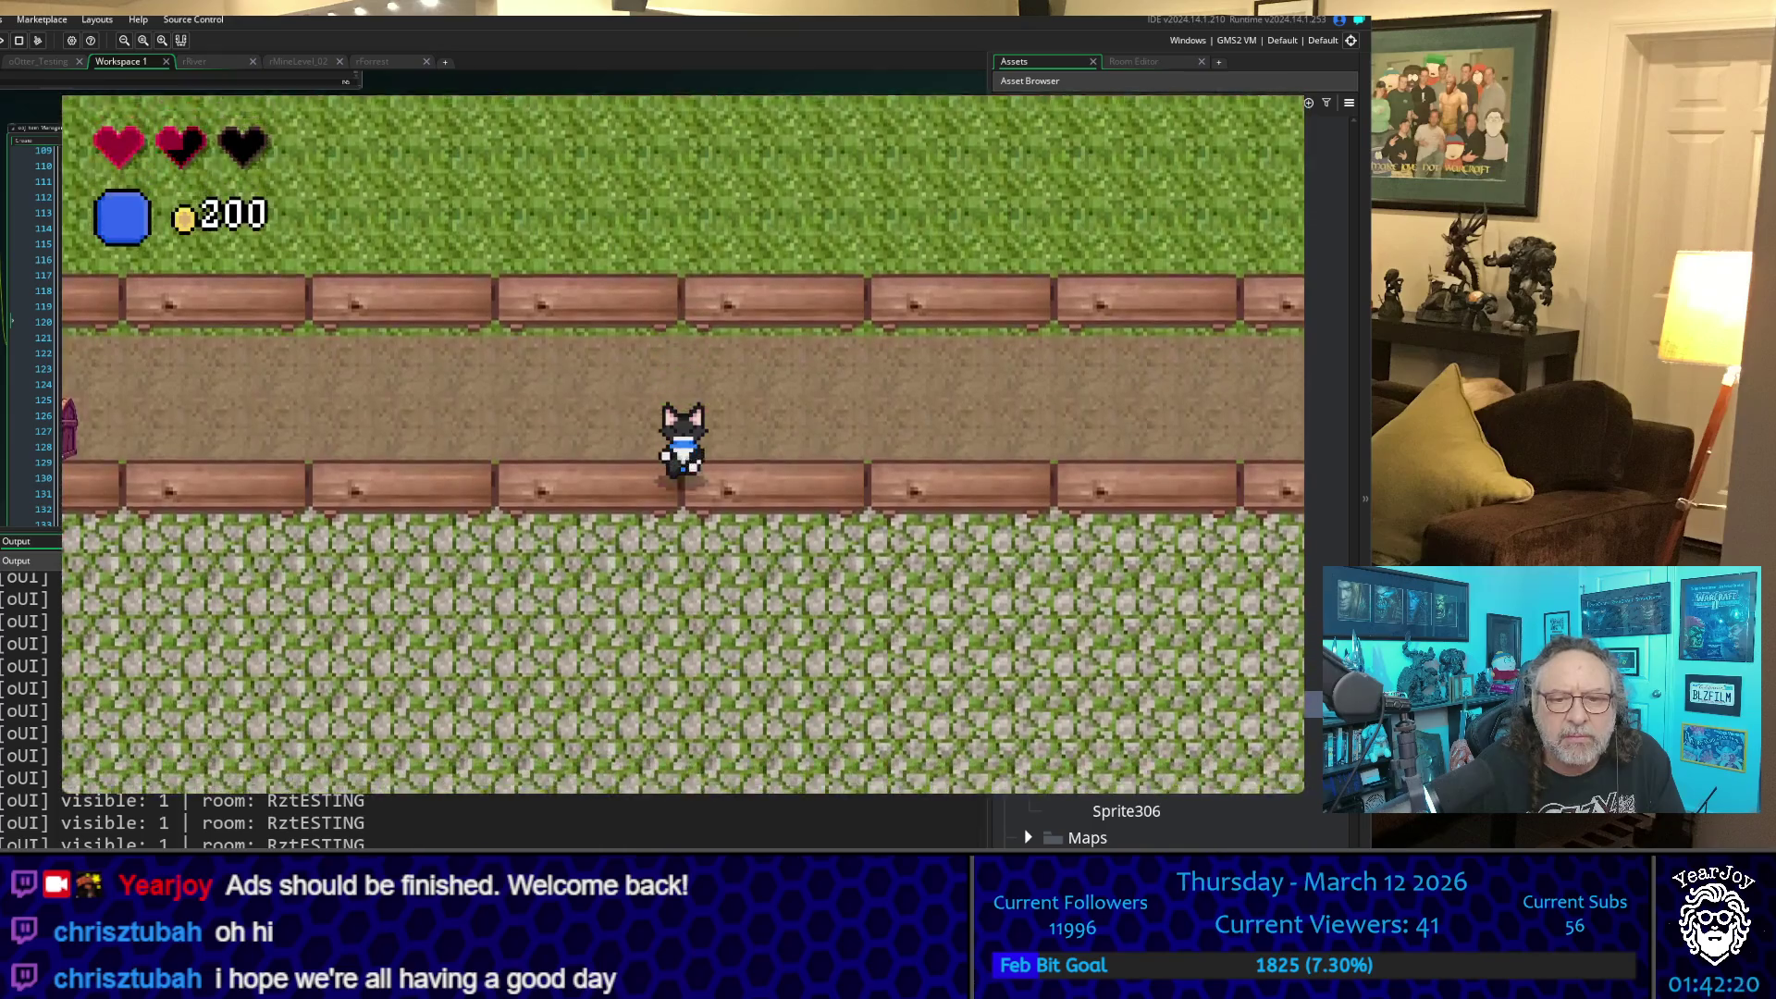
key(Up)
key(Left)
key(Up)
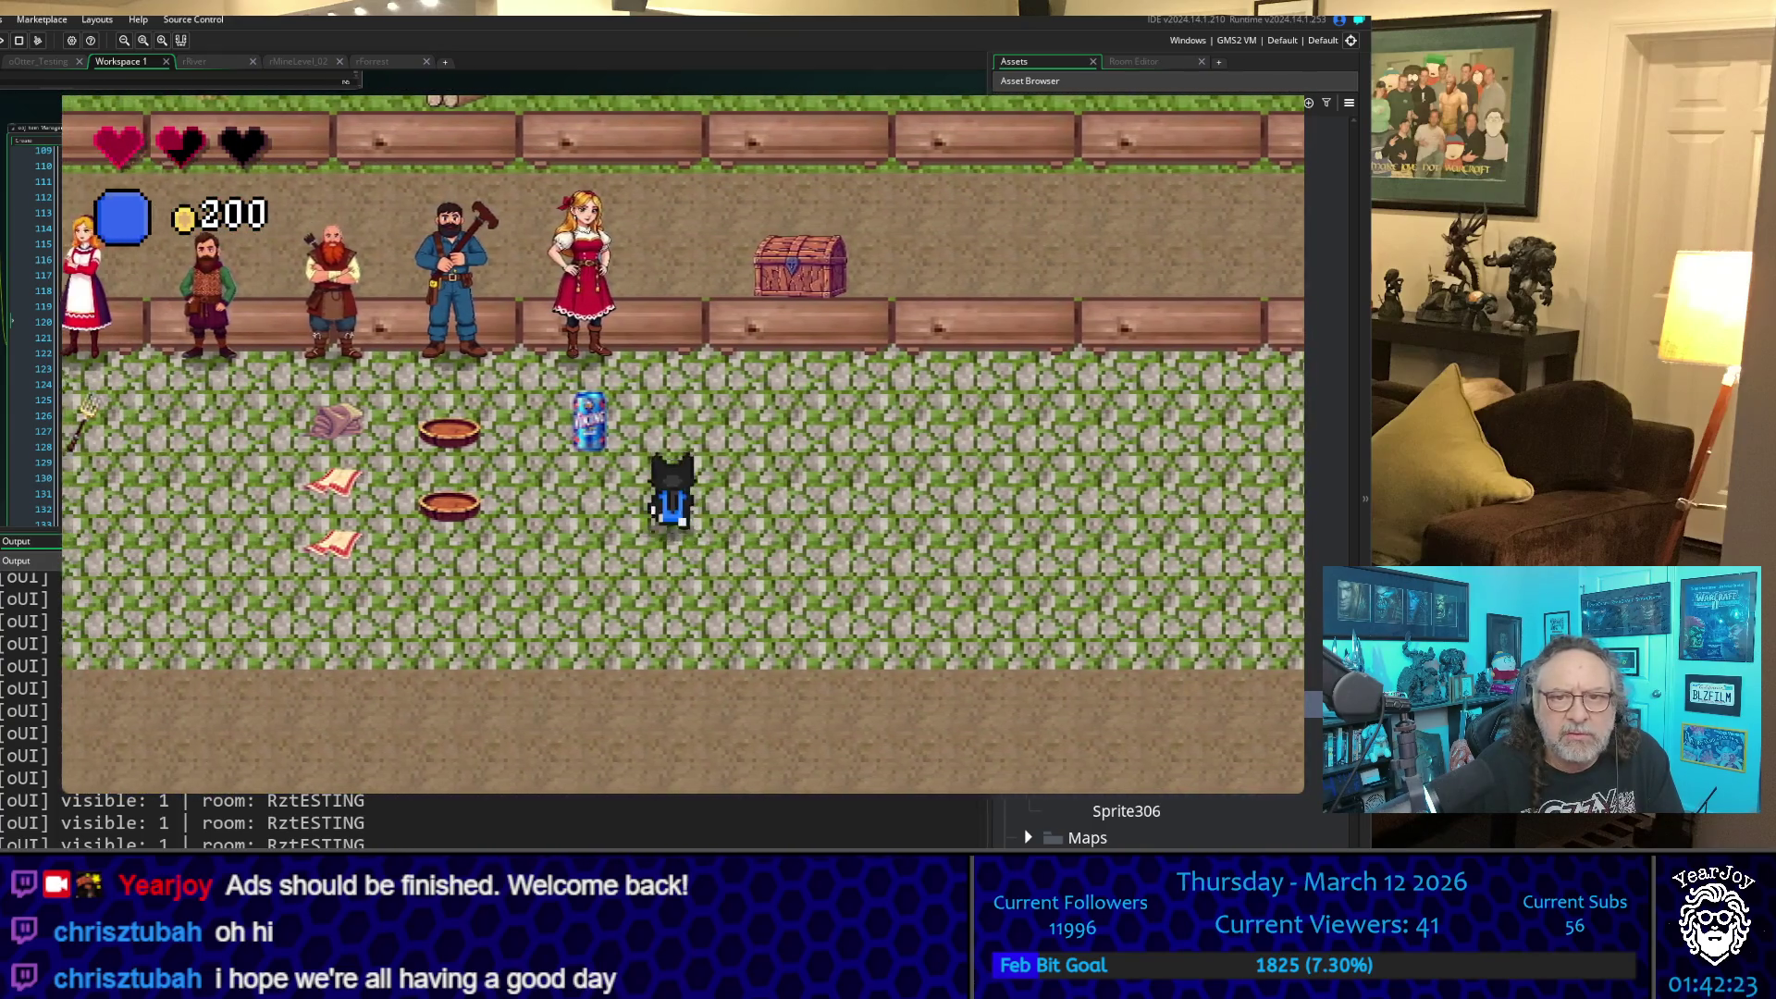
key(Up)
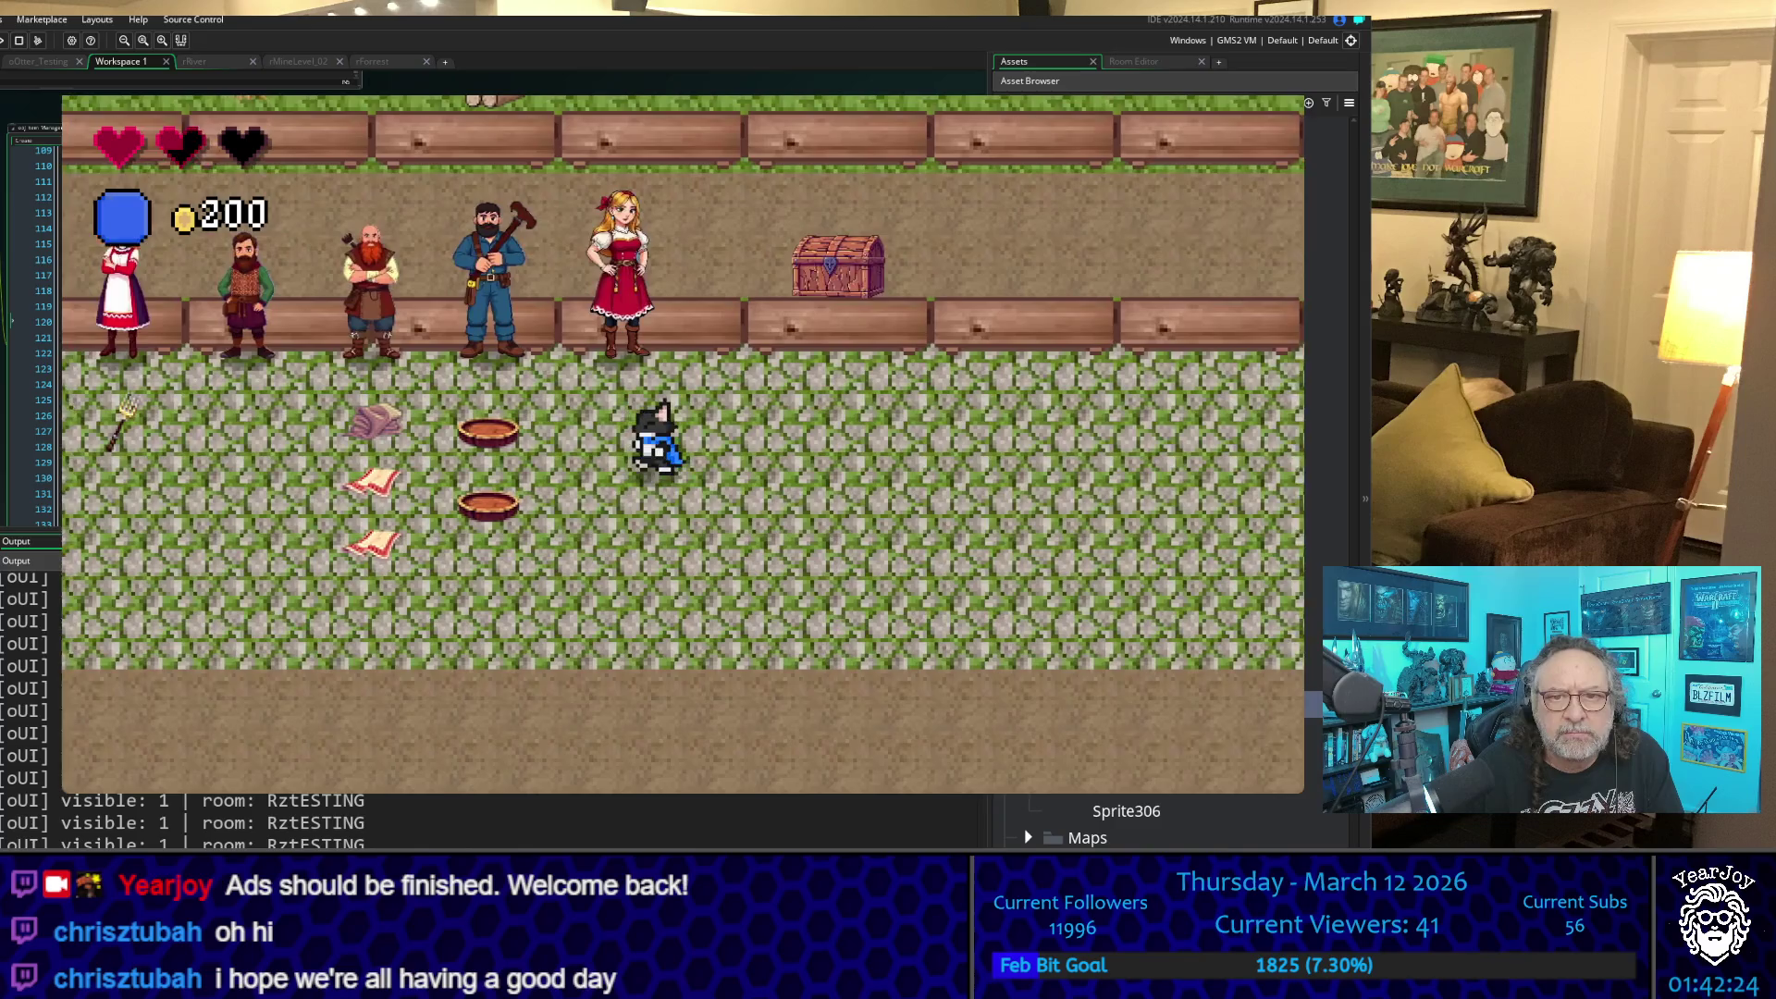
key(Right)
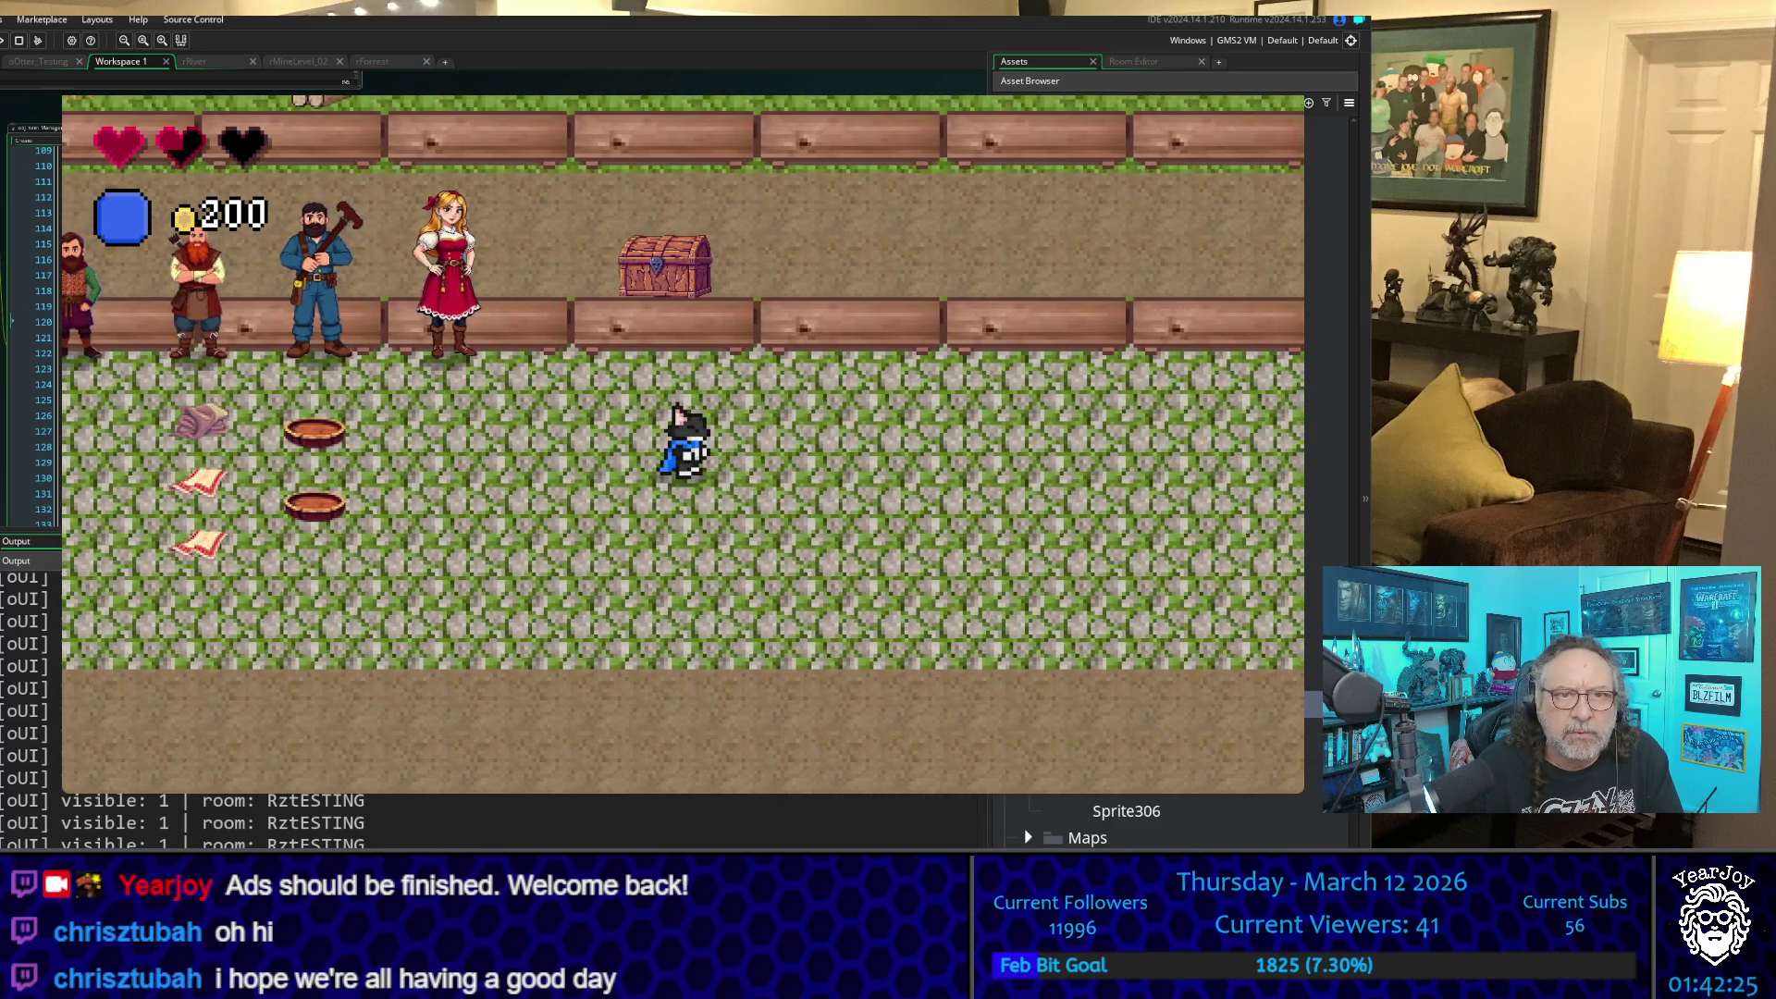
key(Right)
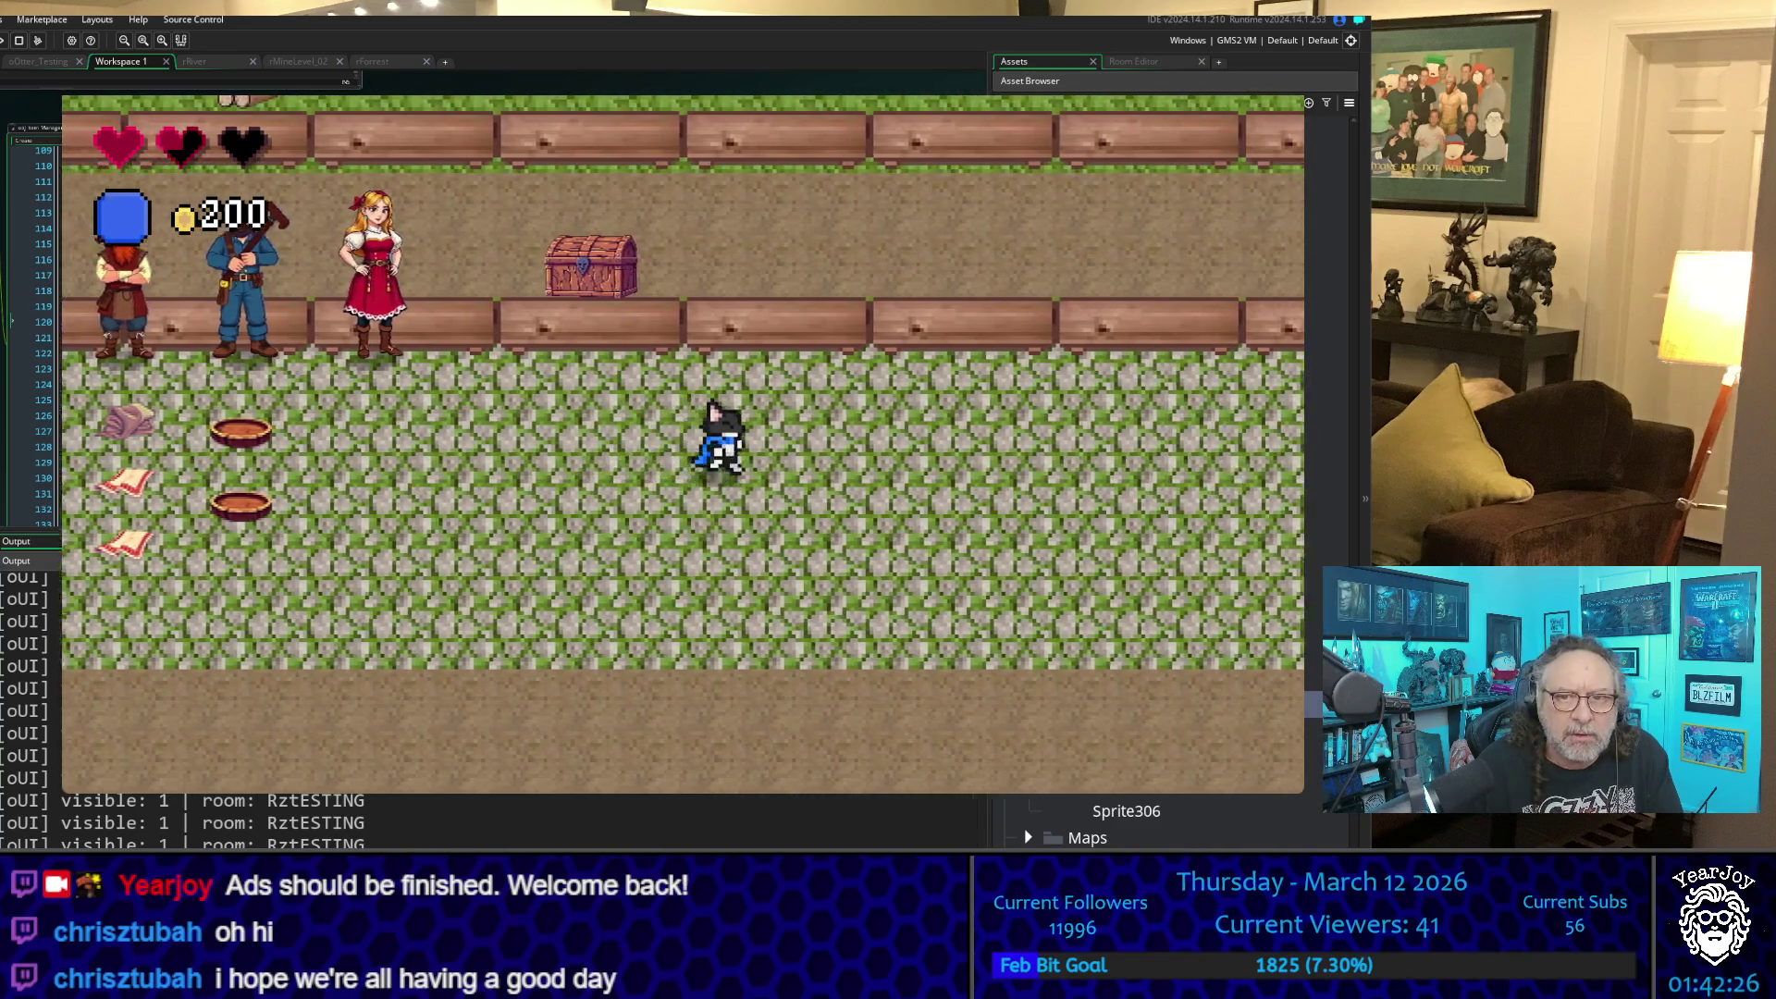
key(Down)
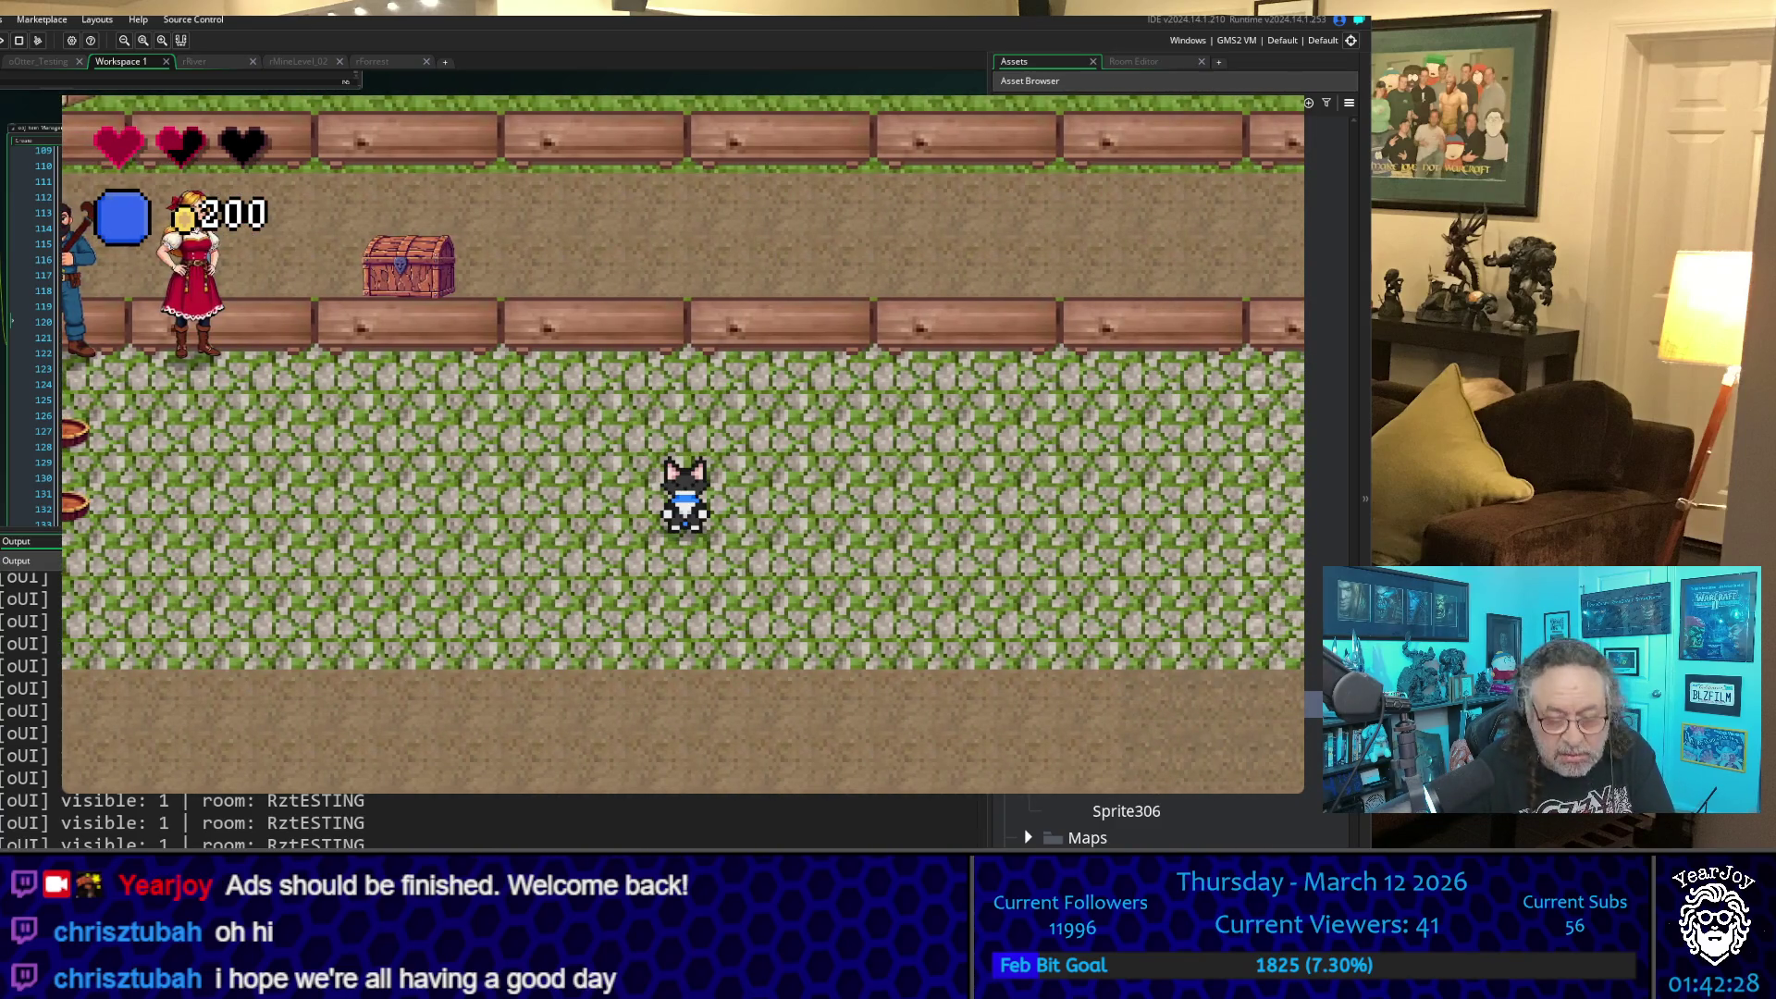
key(i)
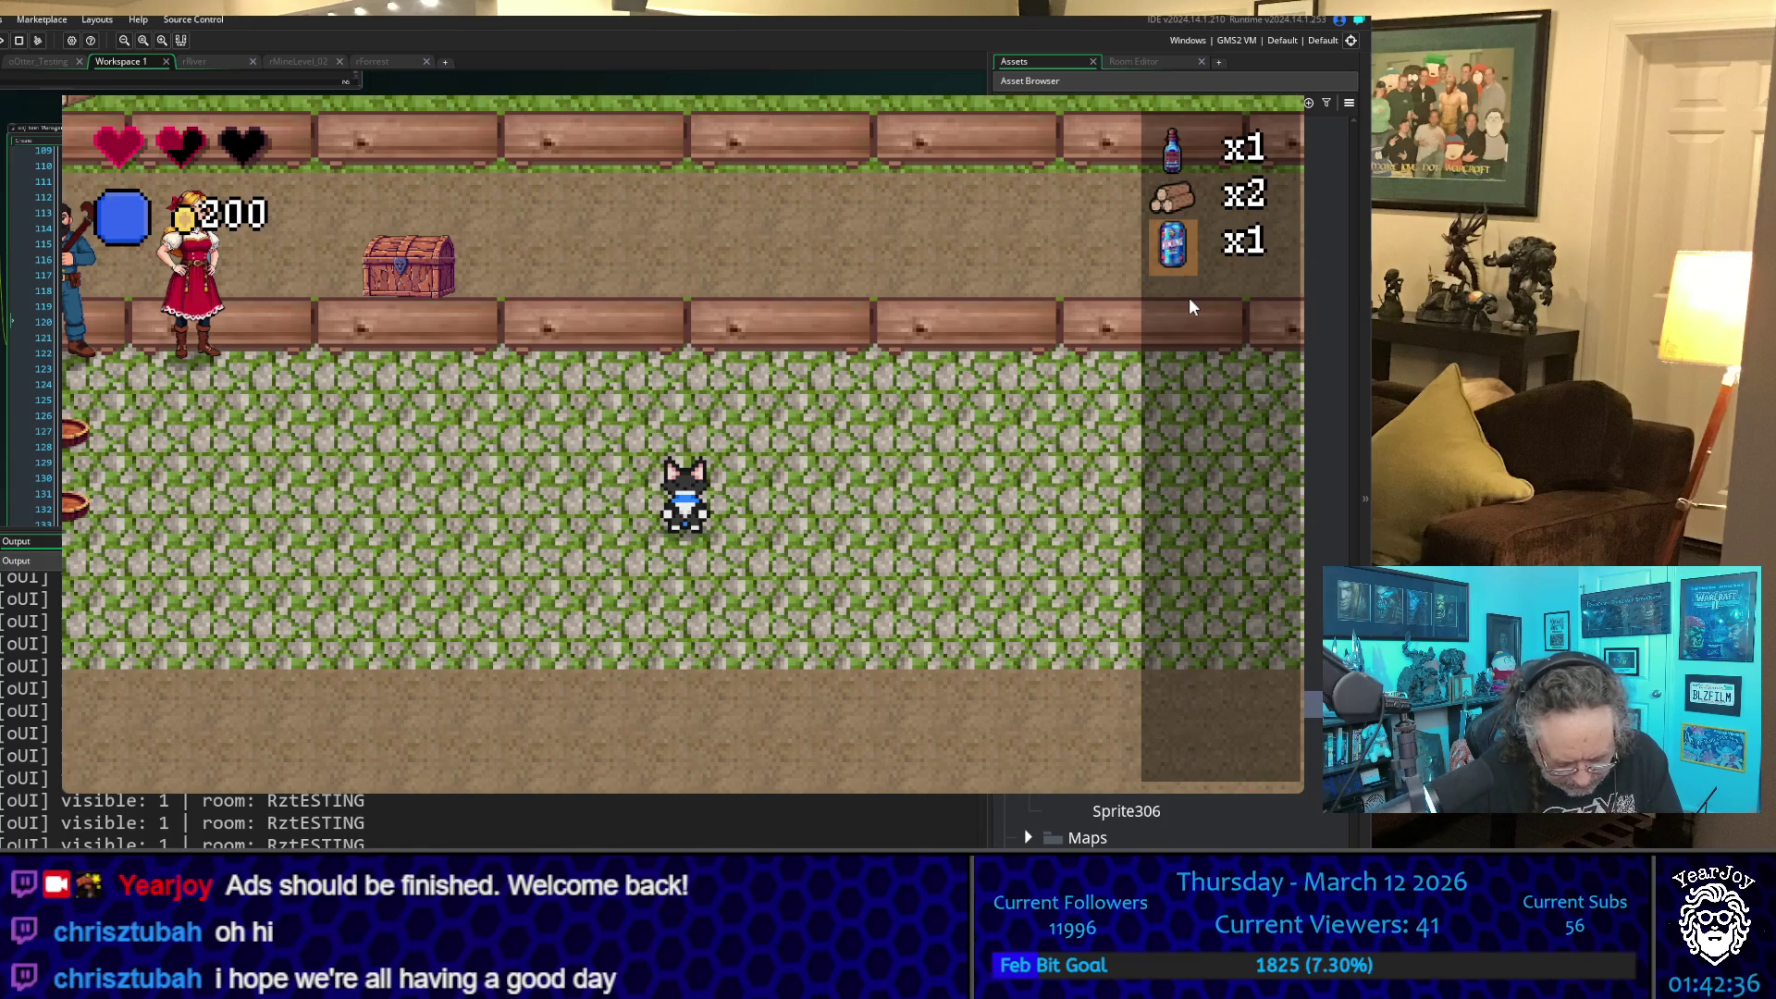
- Use and confirm the VikingSoda so all three hearts refill, then walk up the path
key(e)
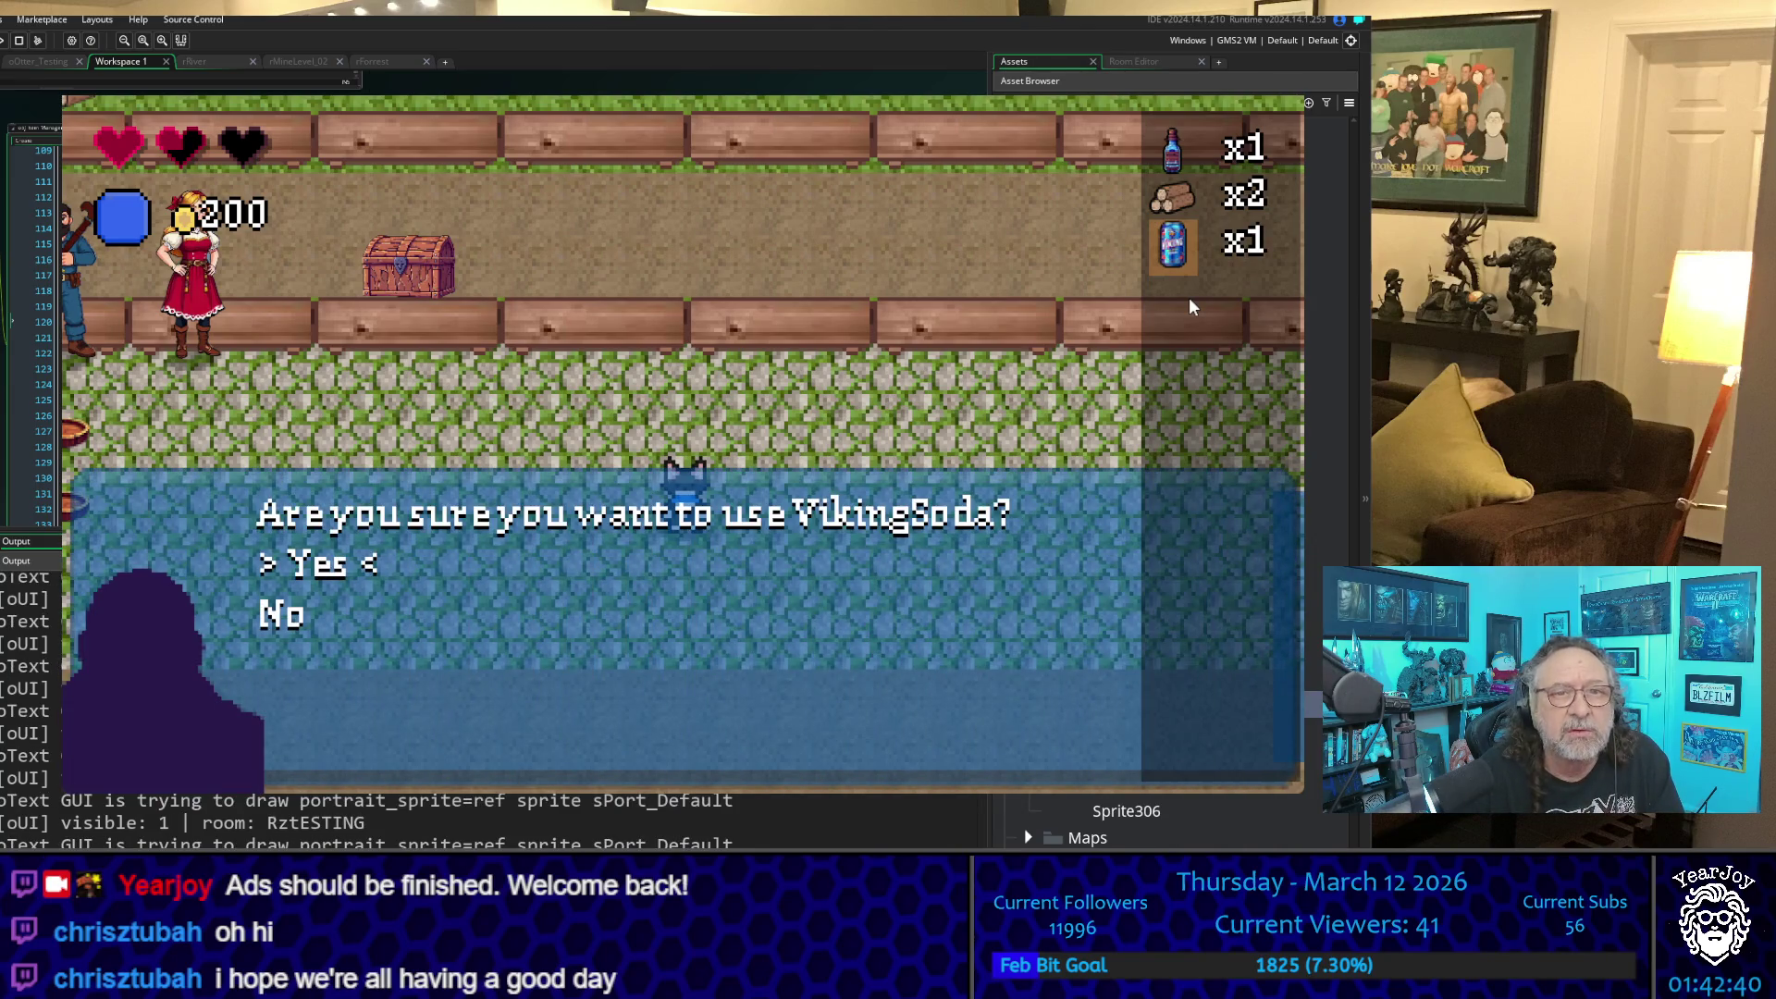
key(e)
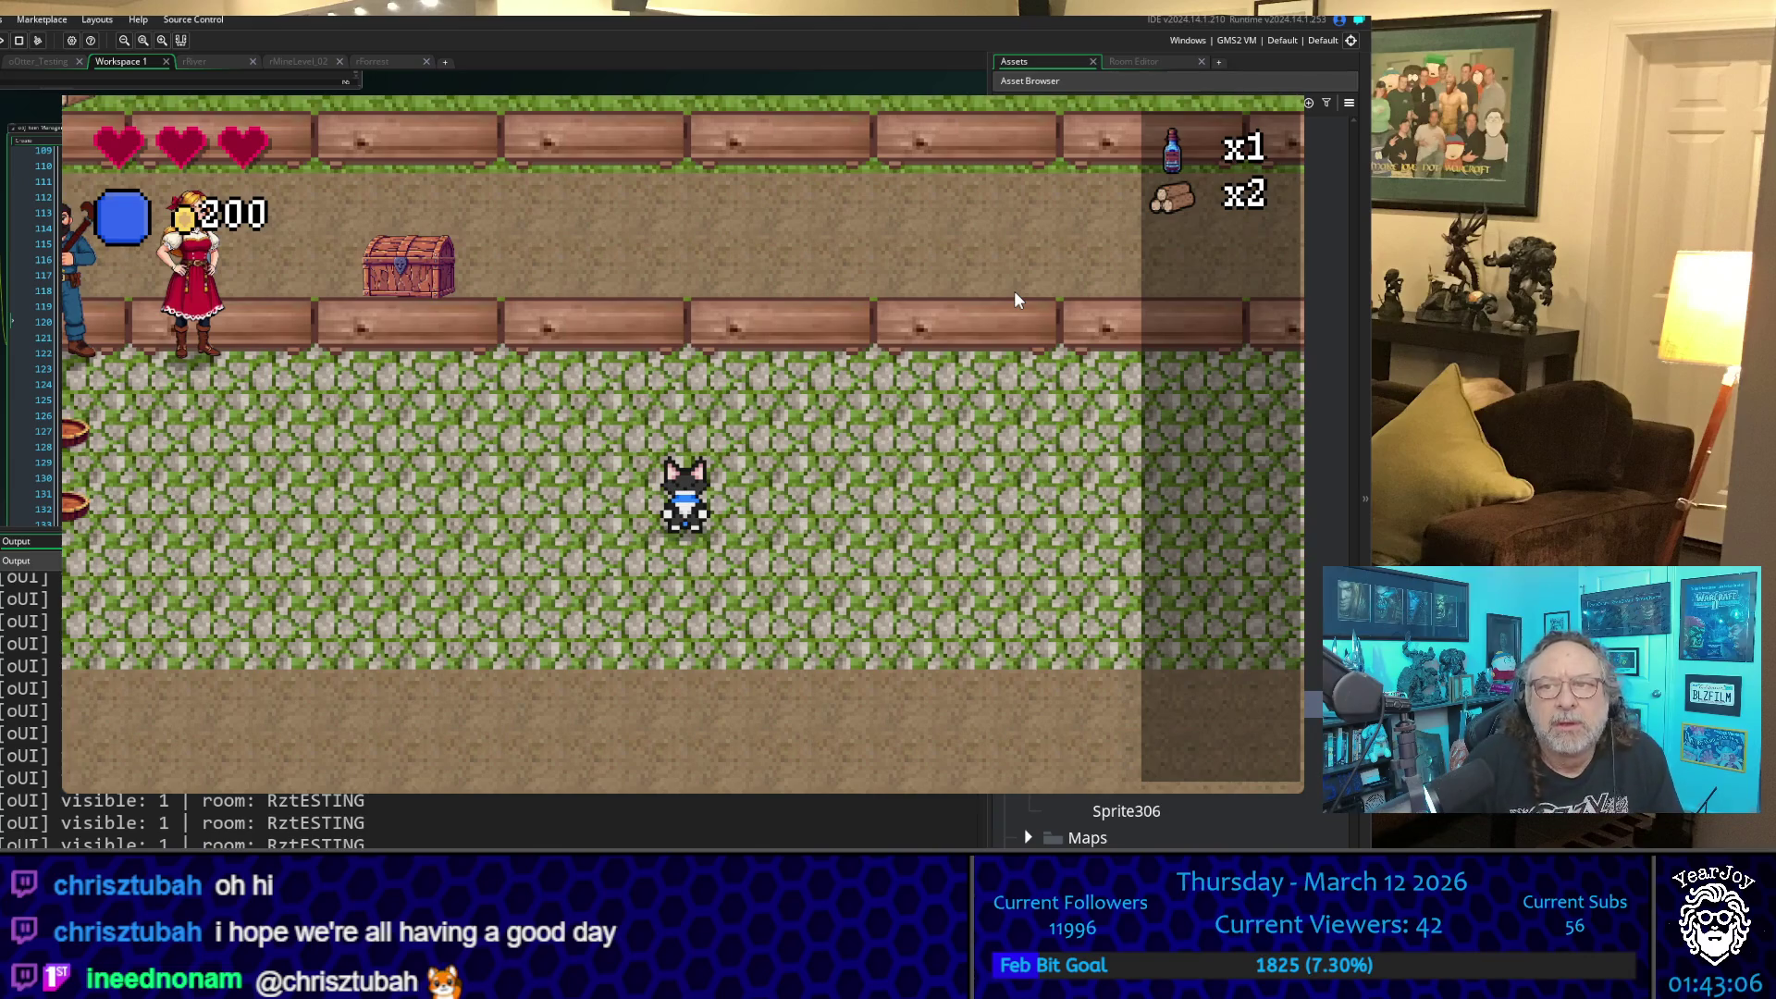
key(Up)
key(Up)
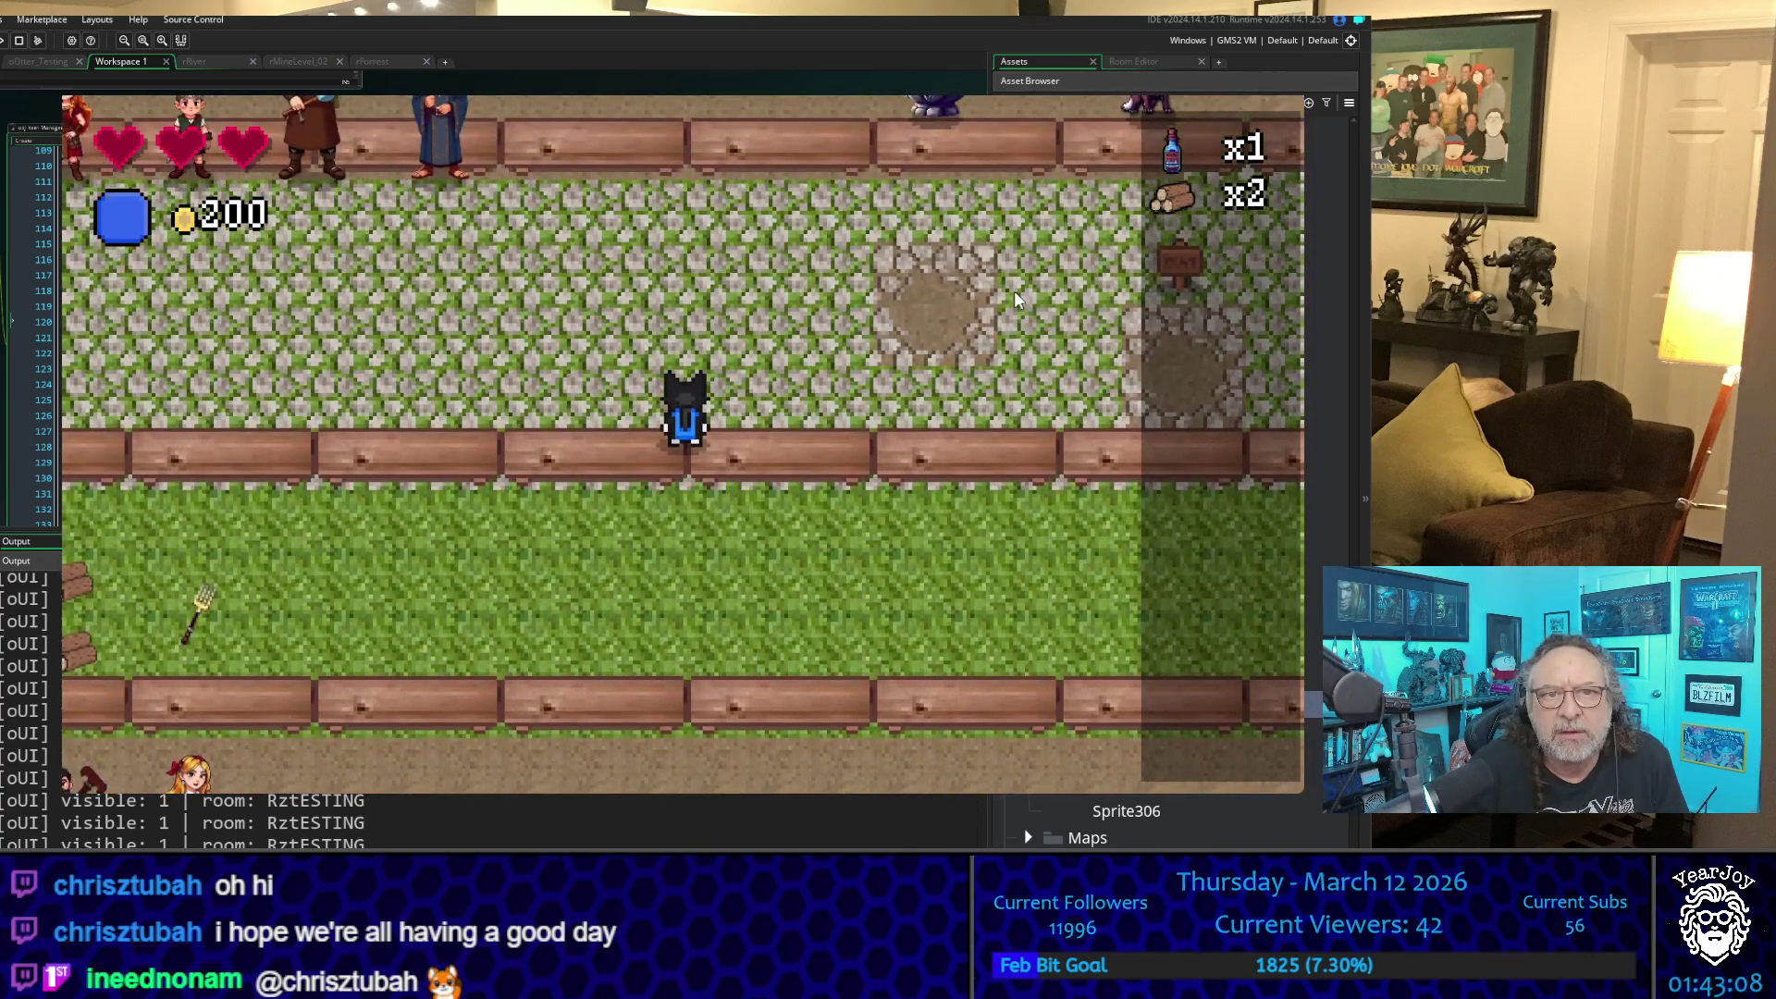
- Walk the player across the village cobblestones toward the creatures and the exit
key(Down)
key(Up)
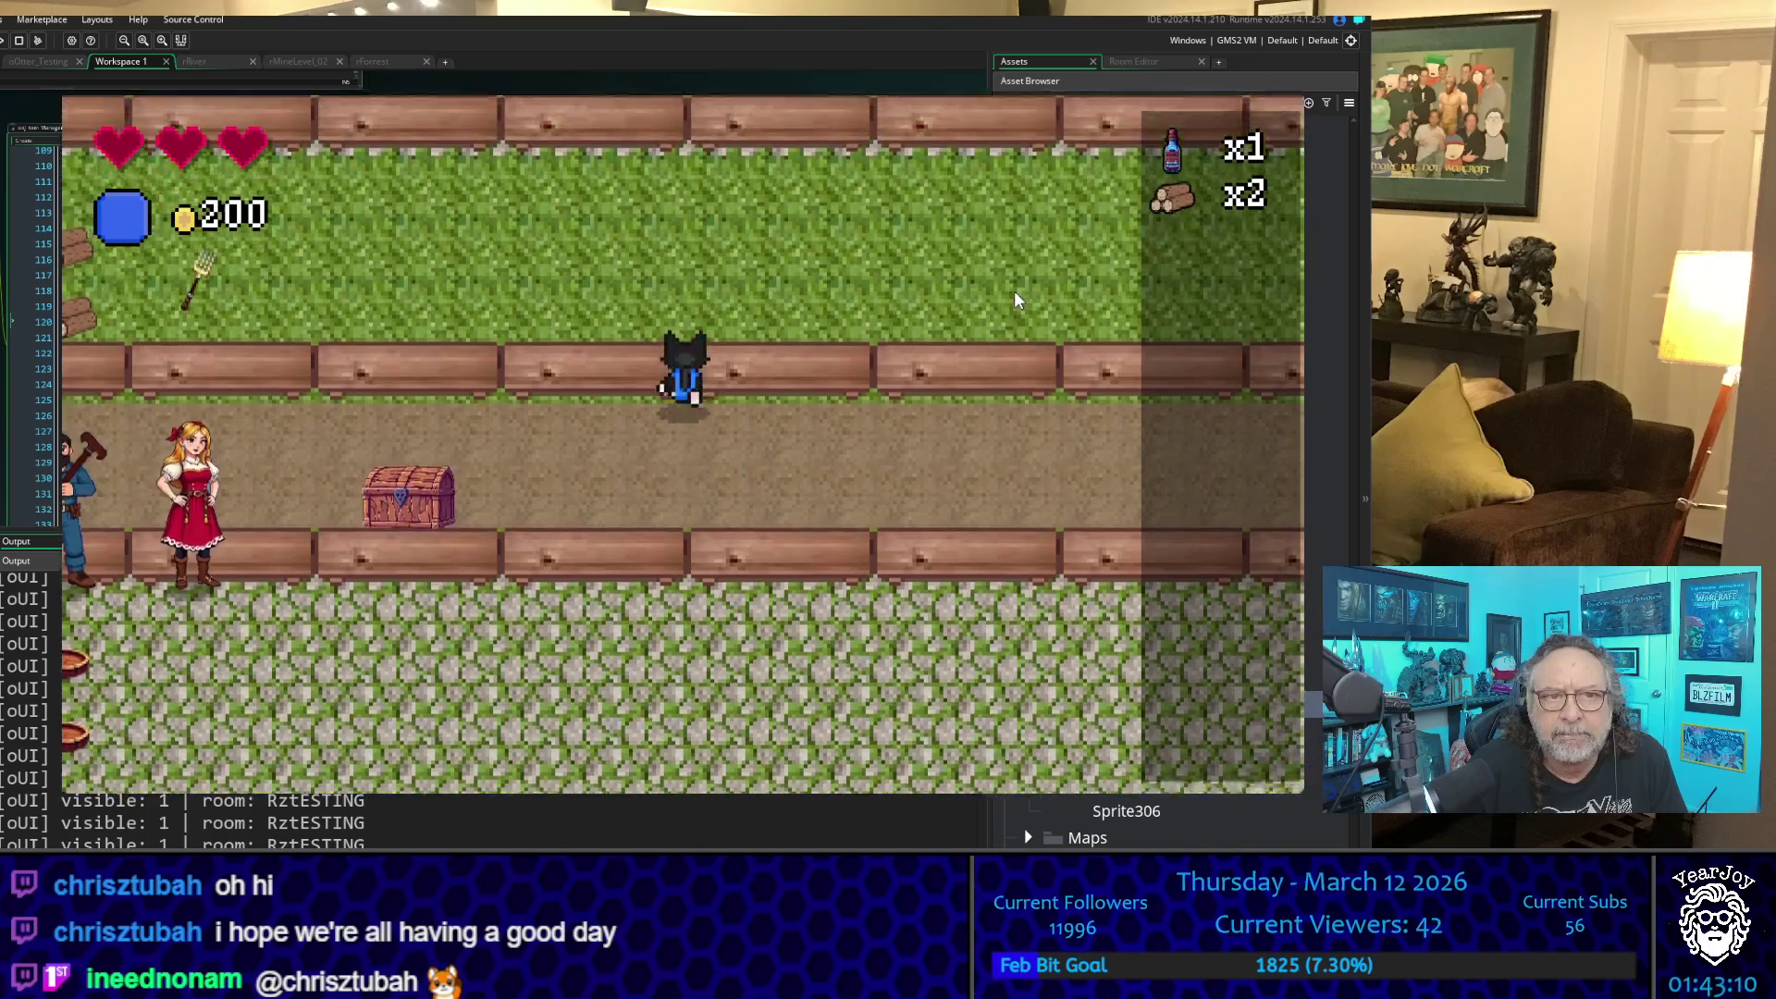
key(Up)
key(Left)
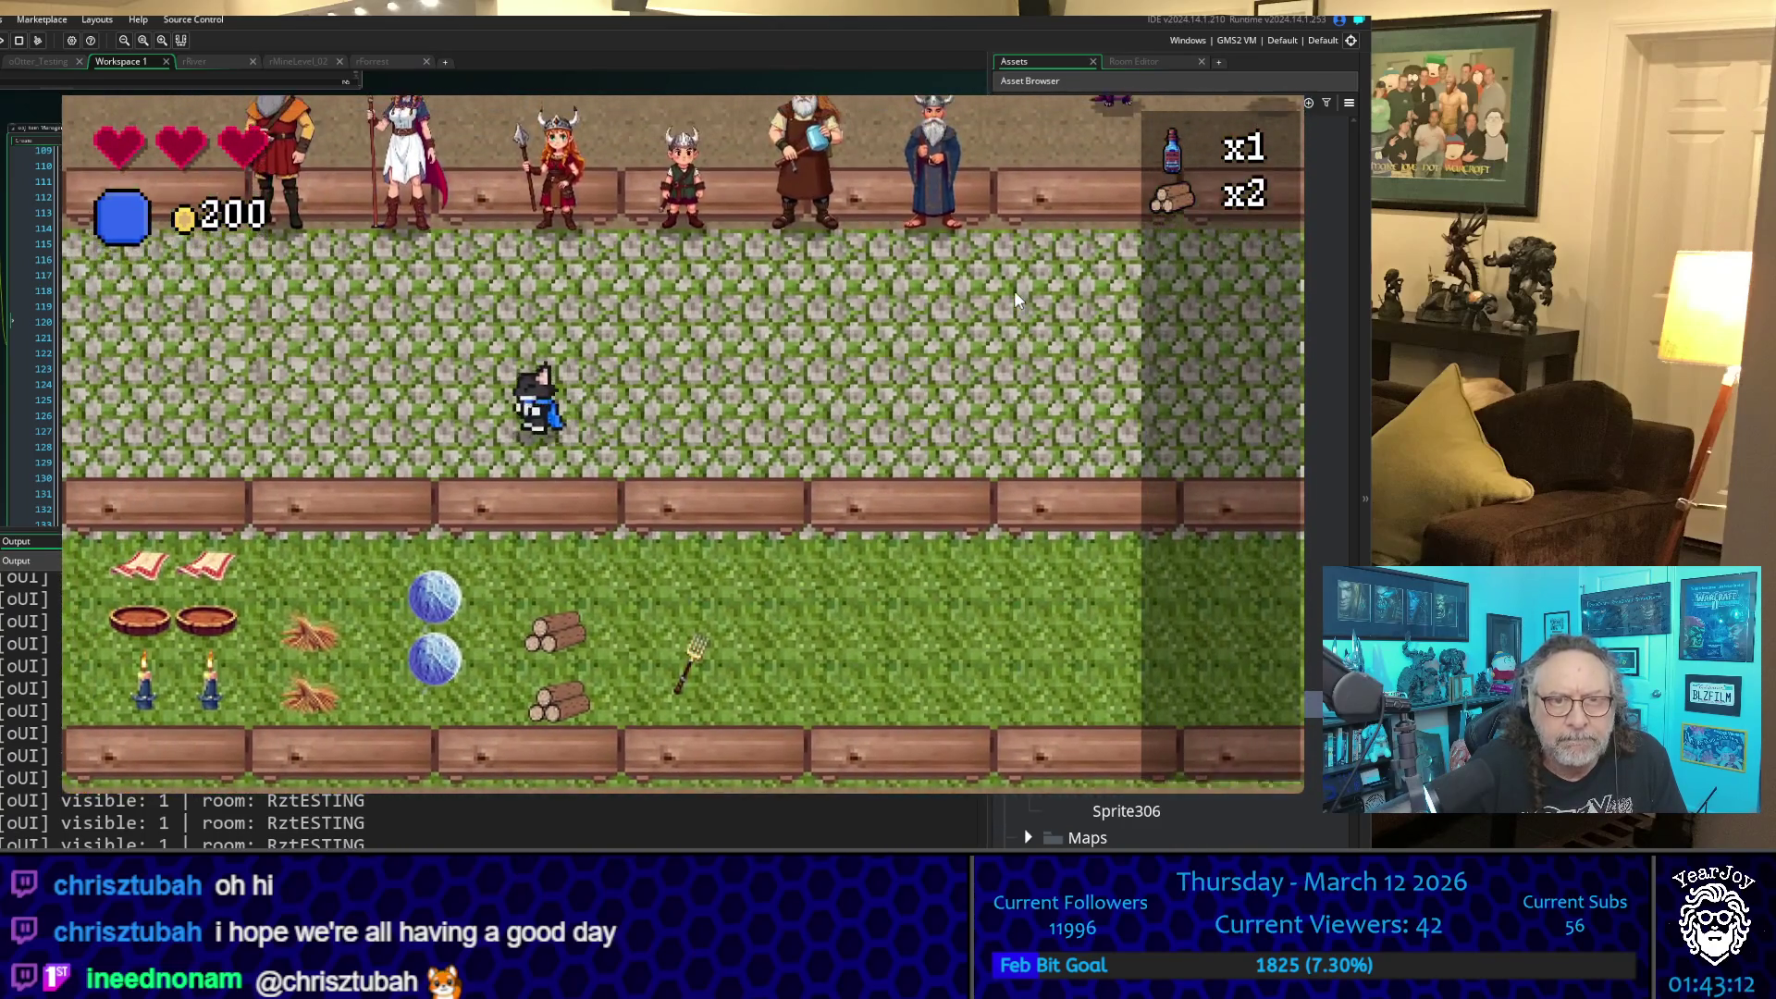
key(Up)
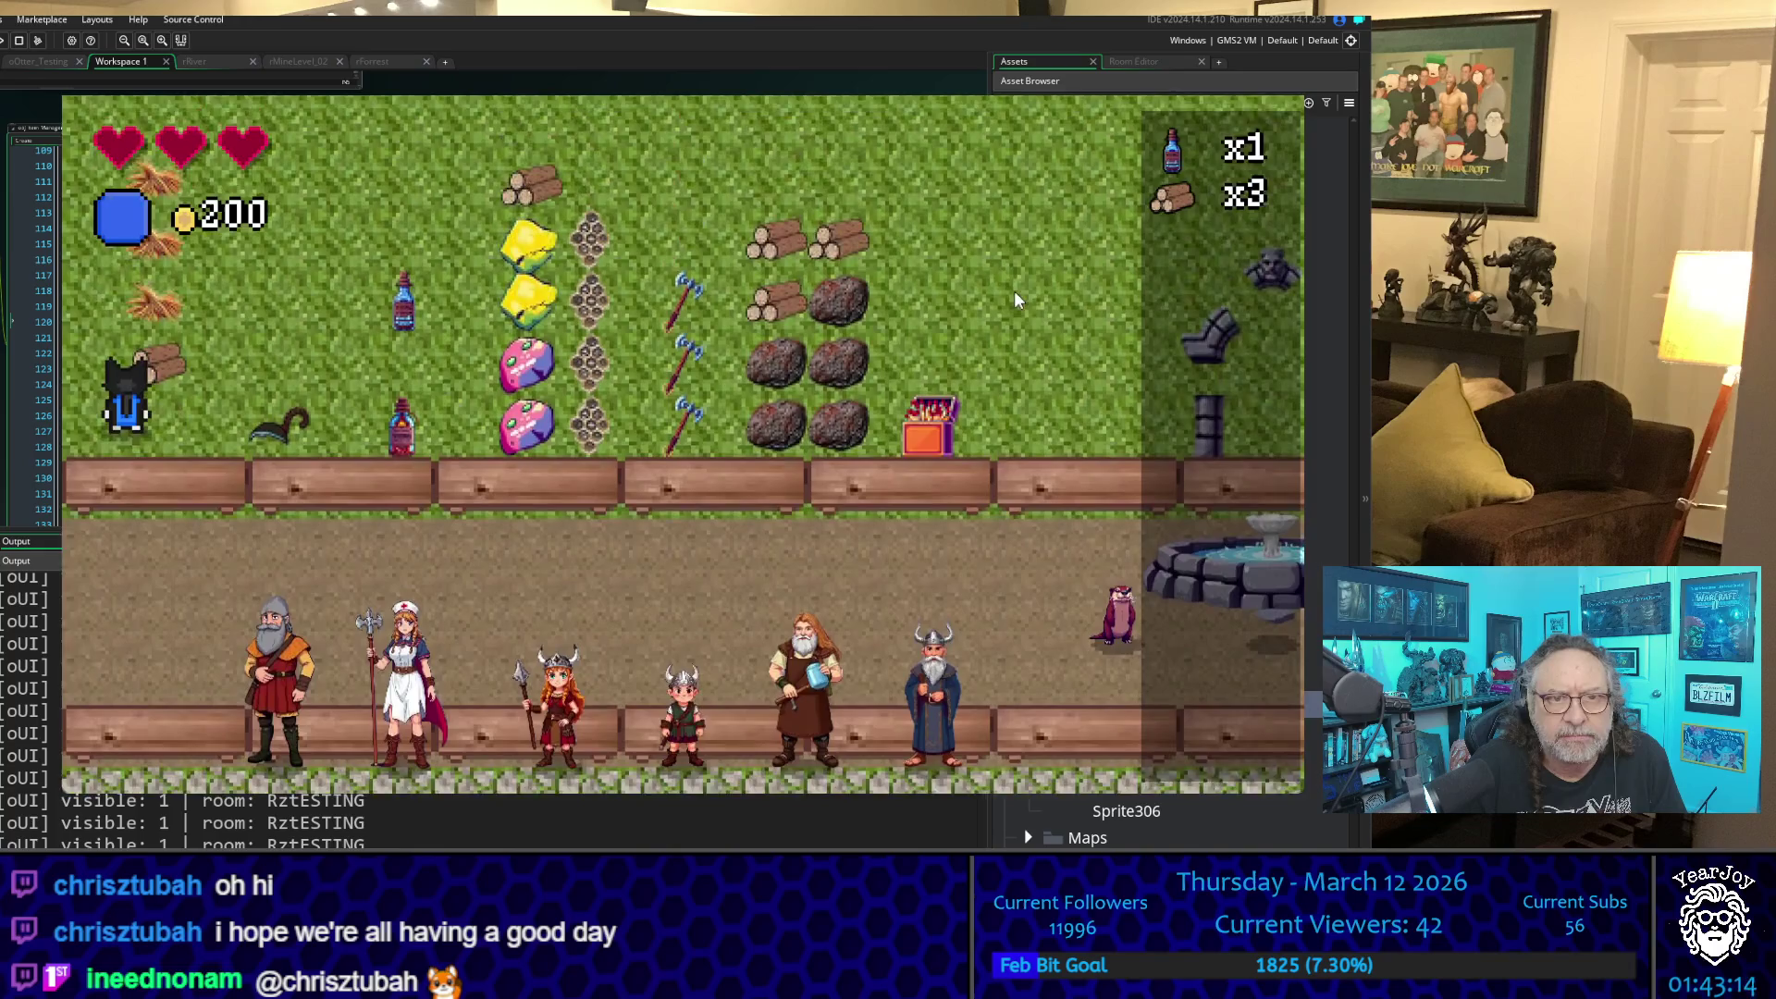
key(Down)
key(Right)
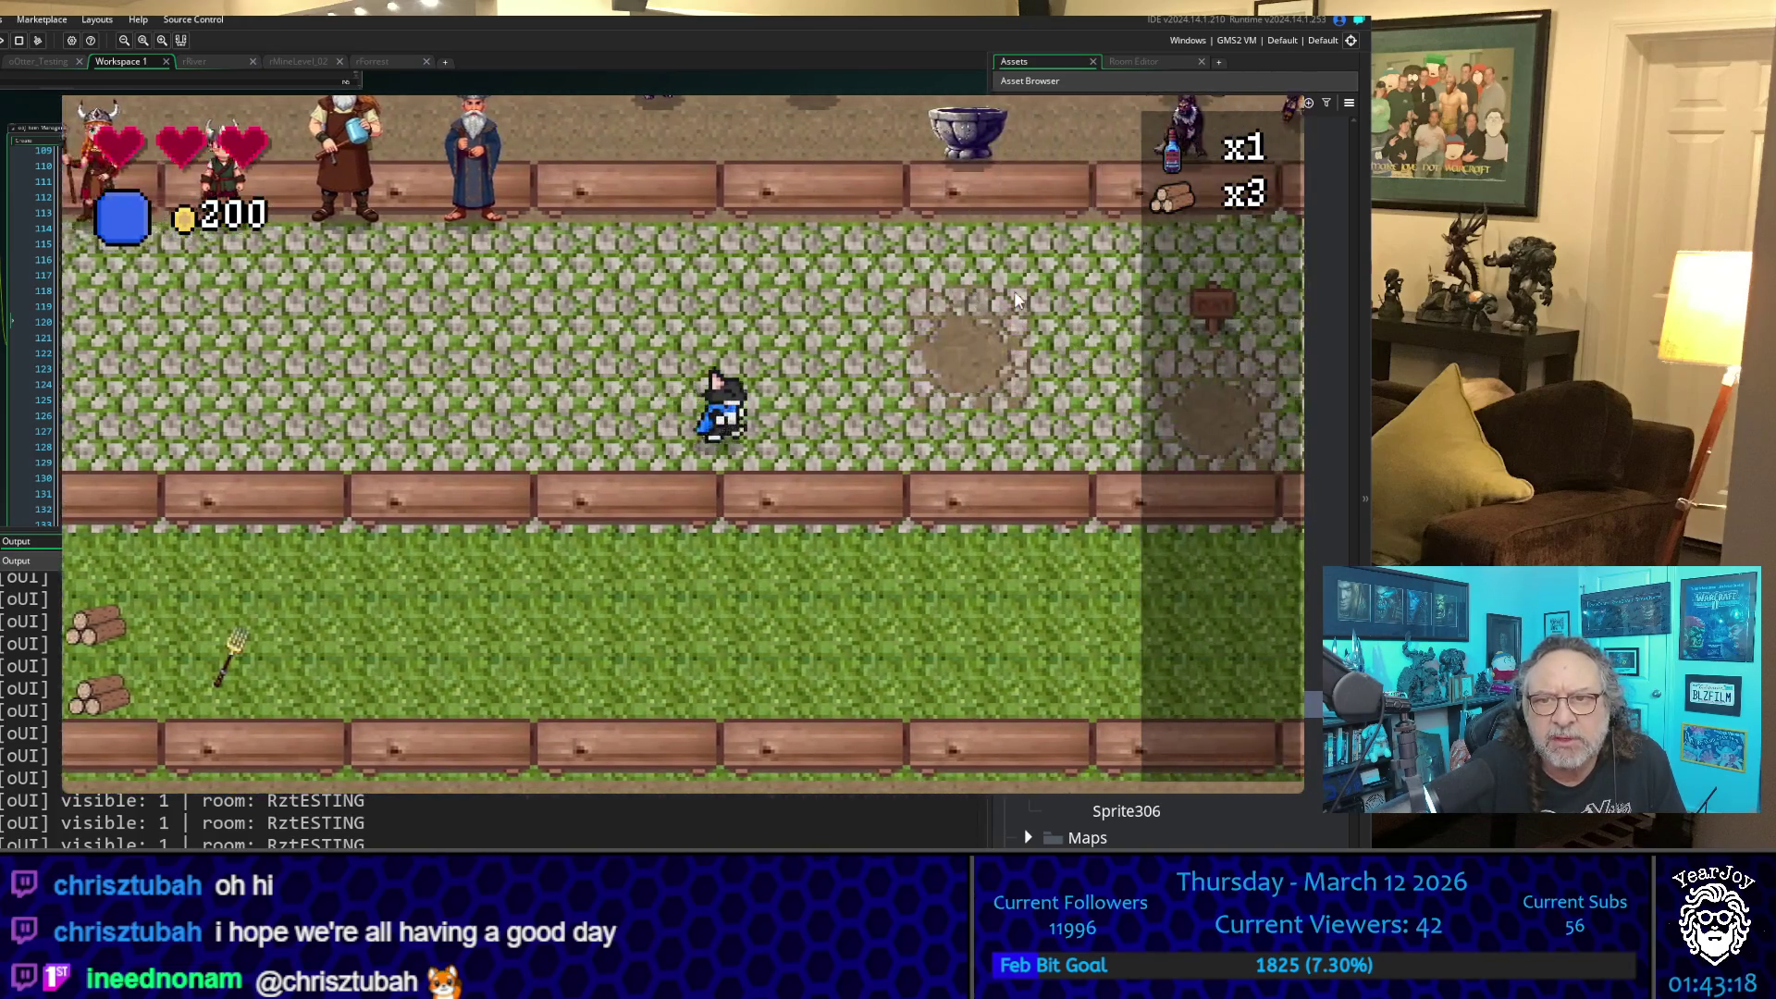
key(Up)
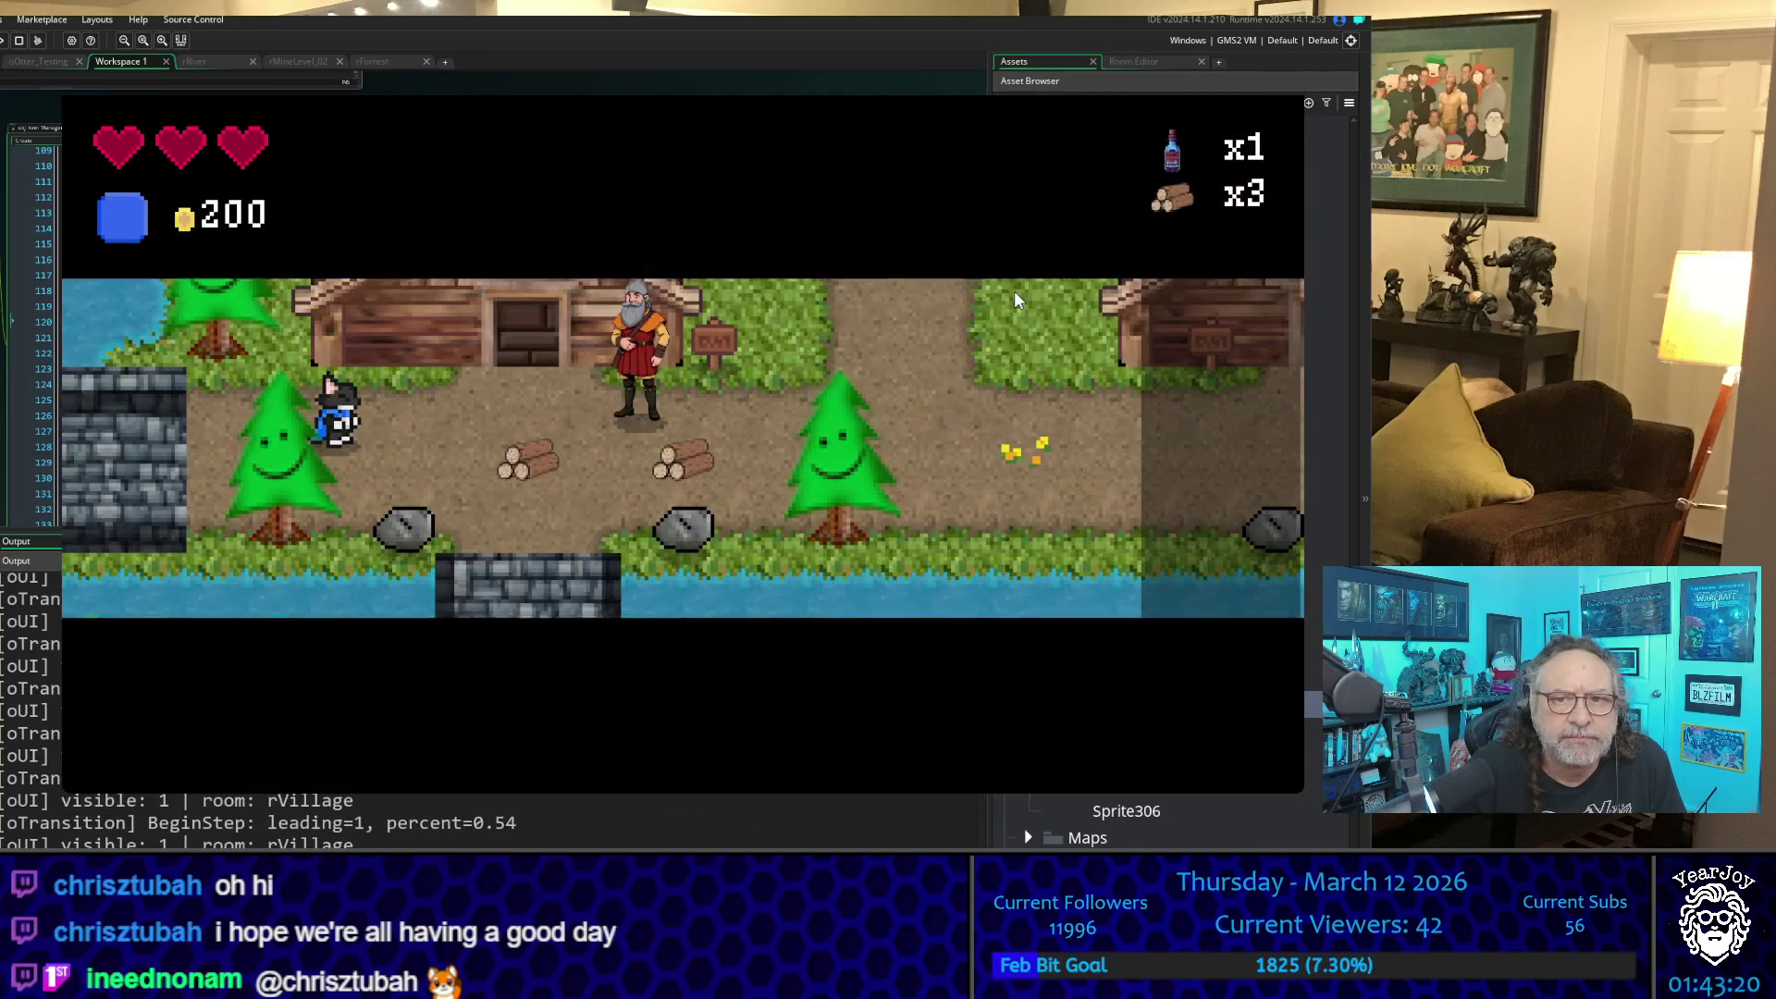
- Enter rRiver, take a slime hit, and walk back into RztESTING
key(Left)
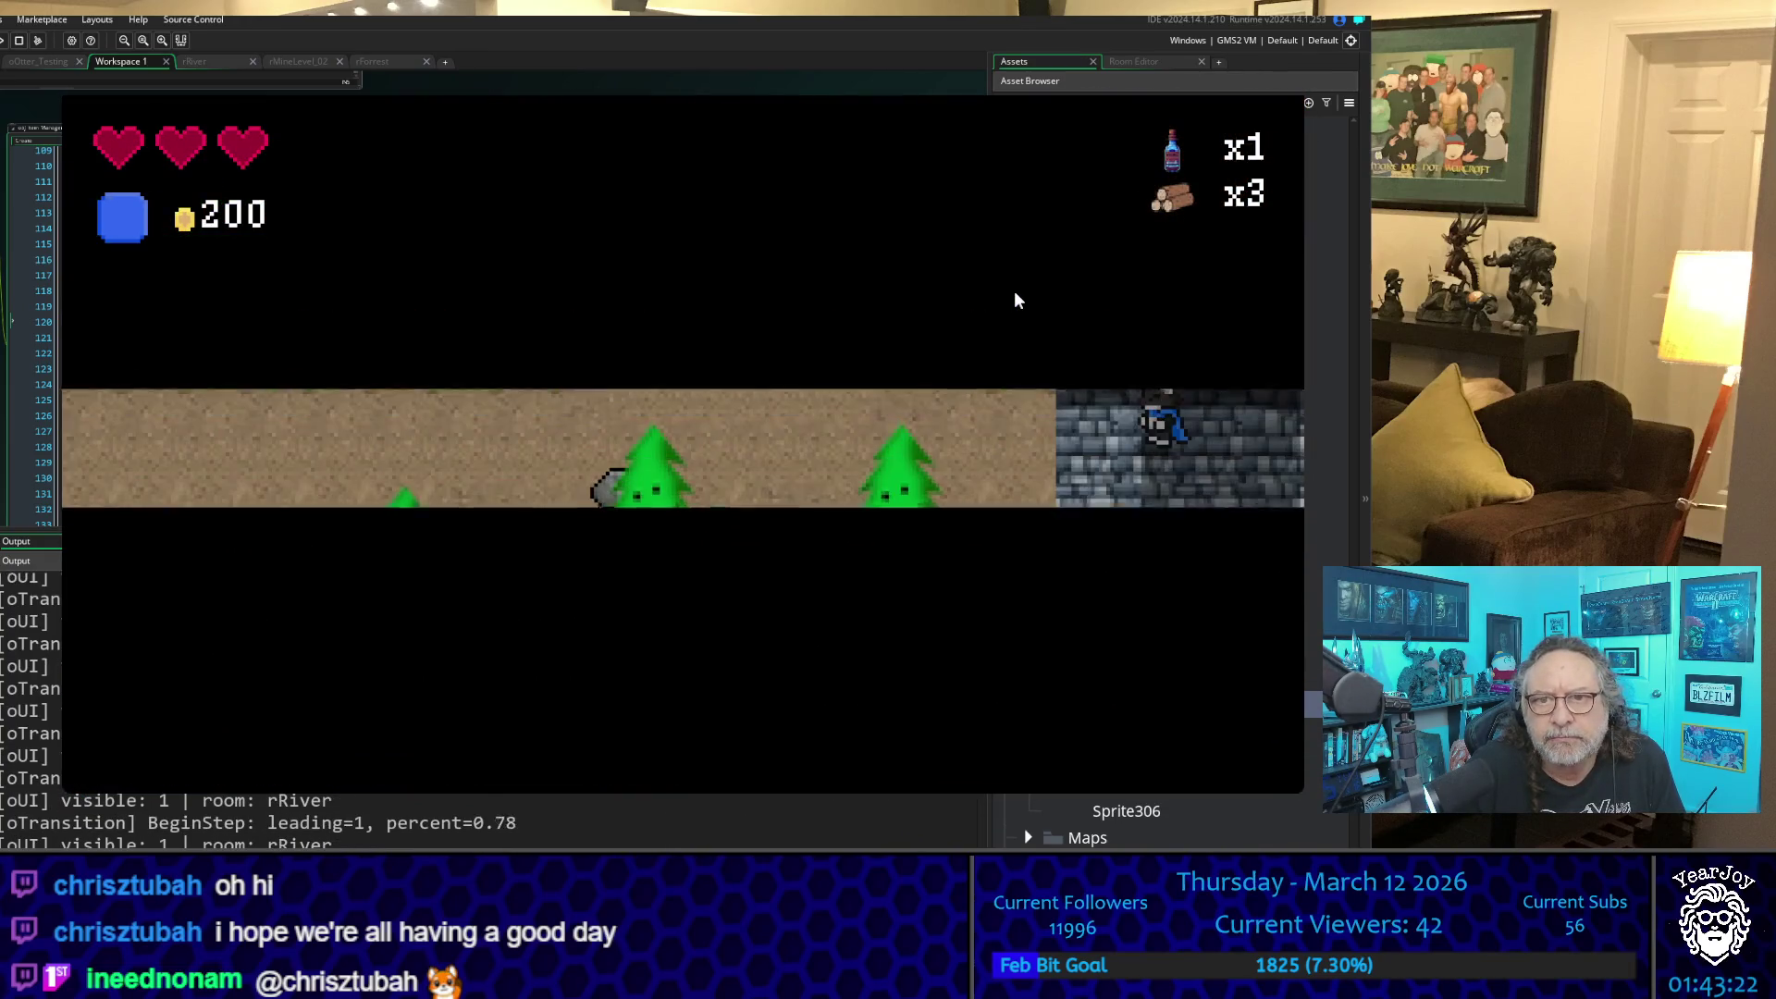
key(Left)
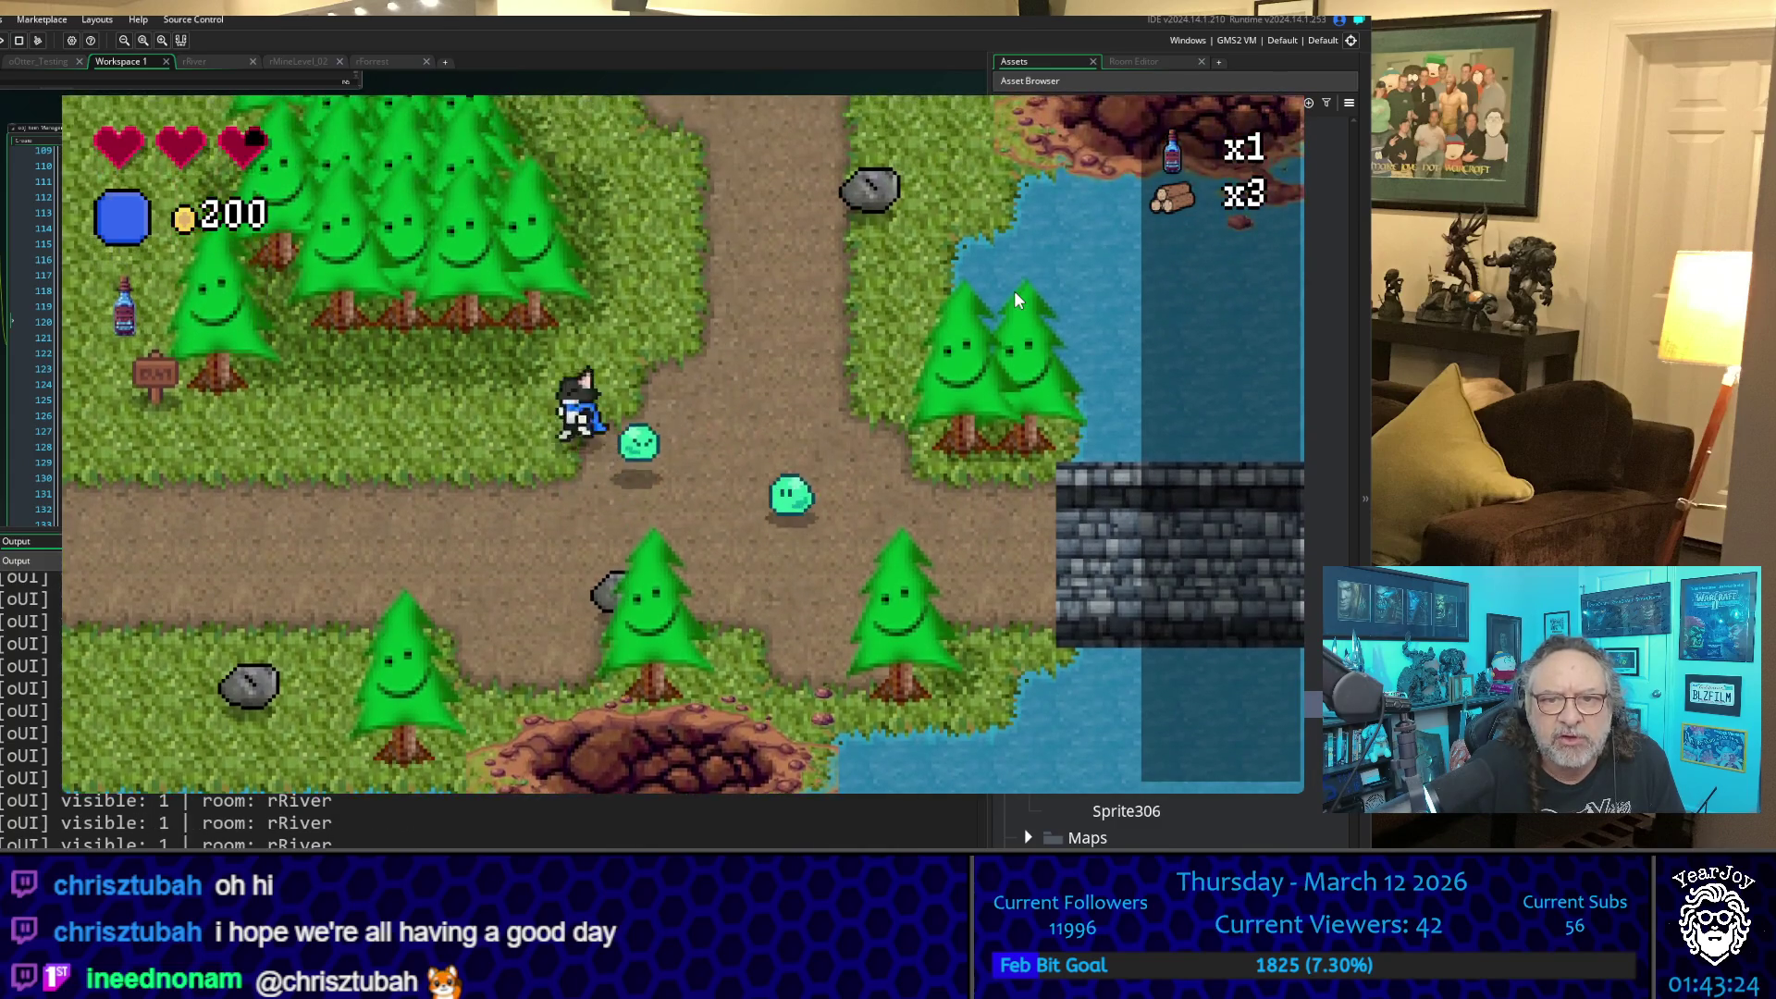
key(Down)
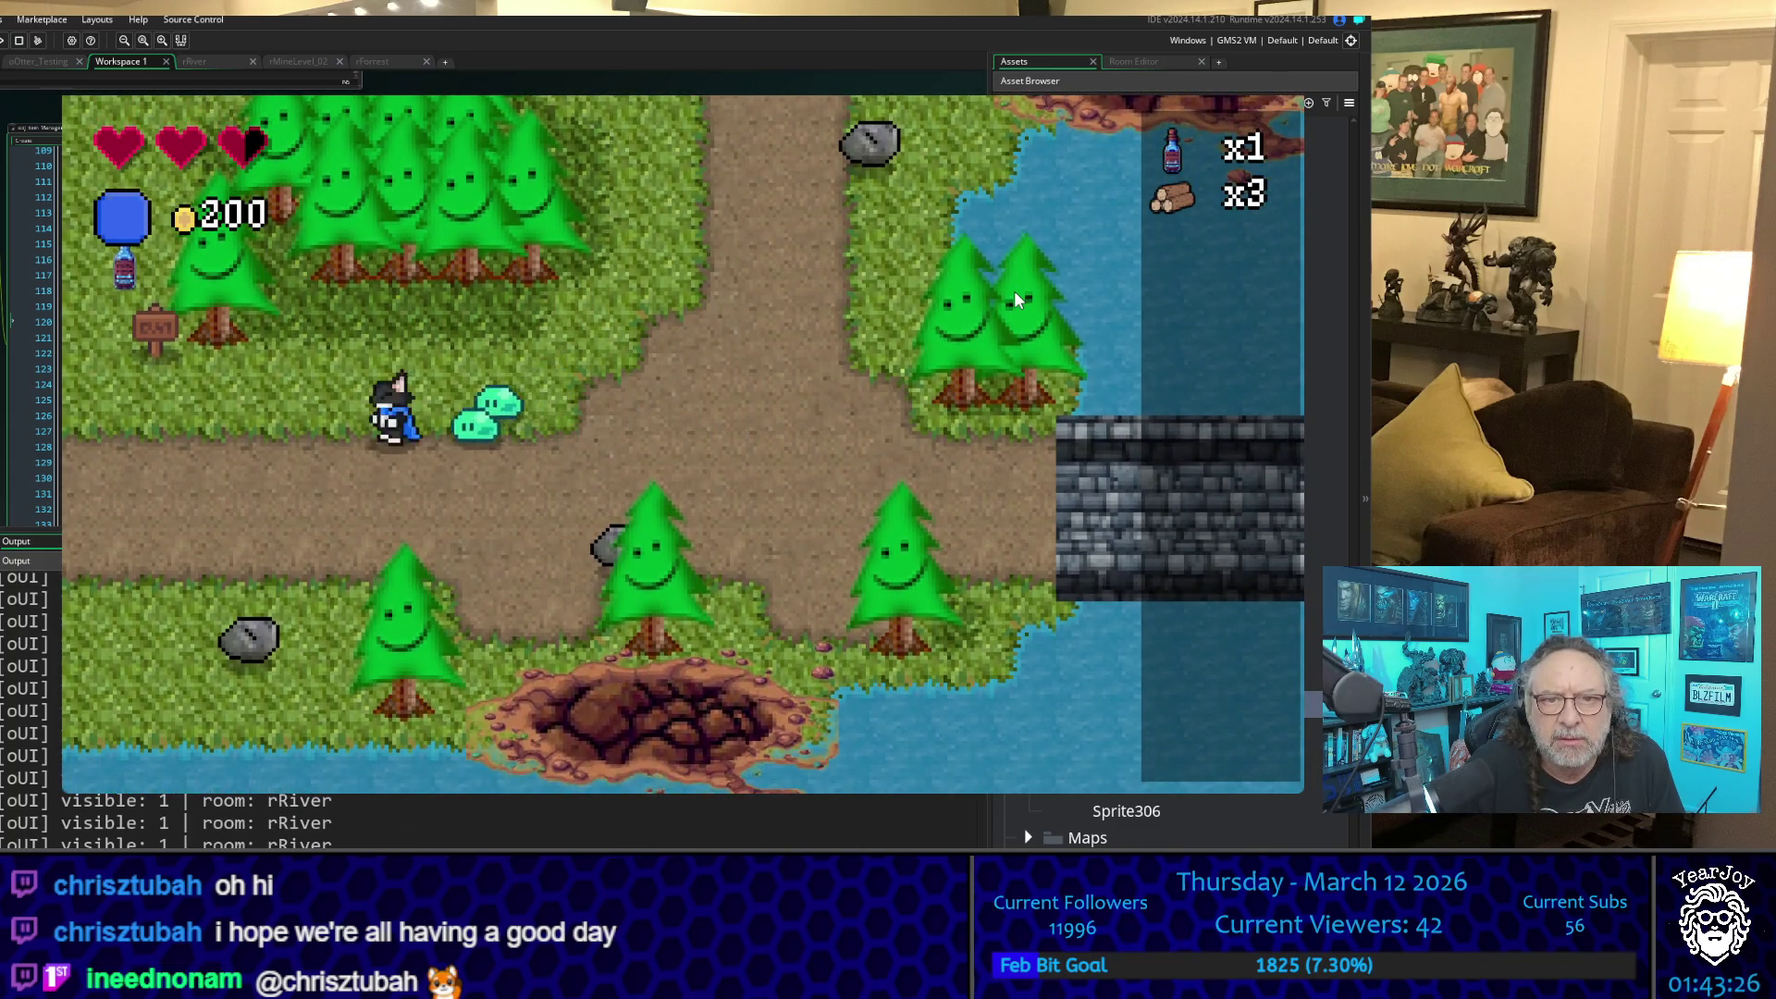
key(Left)
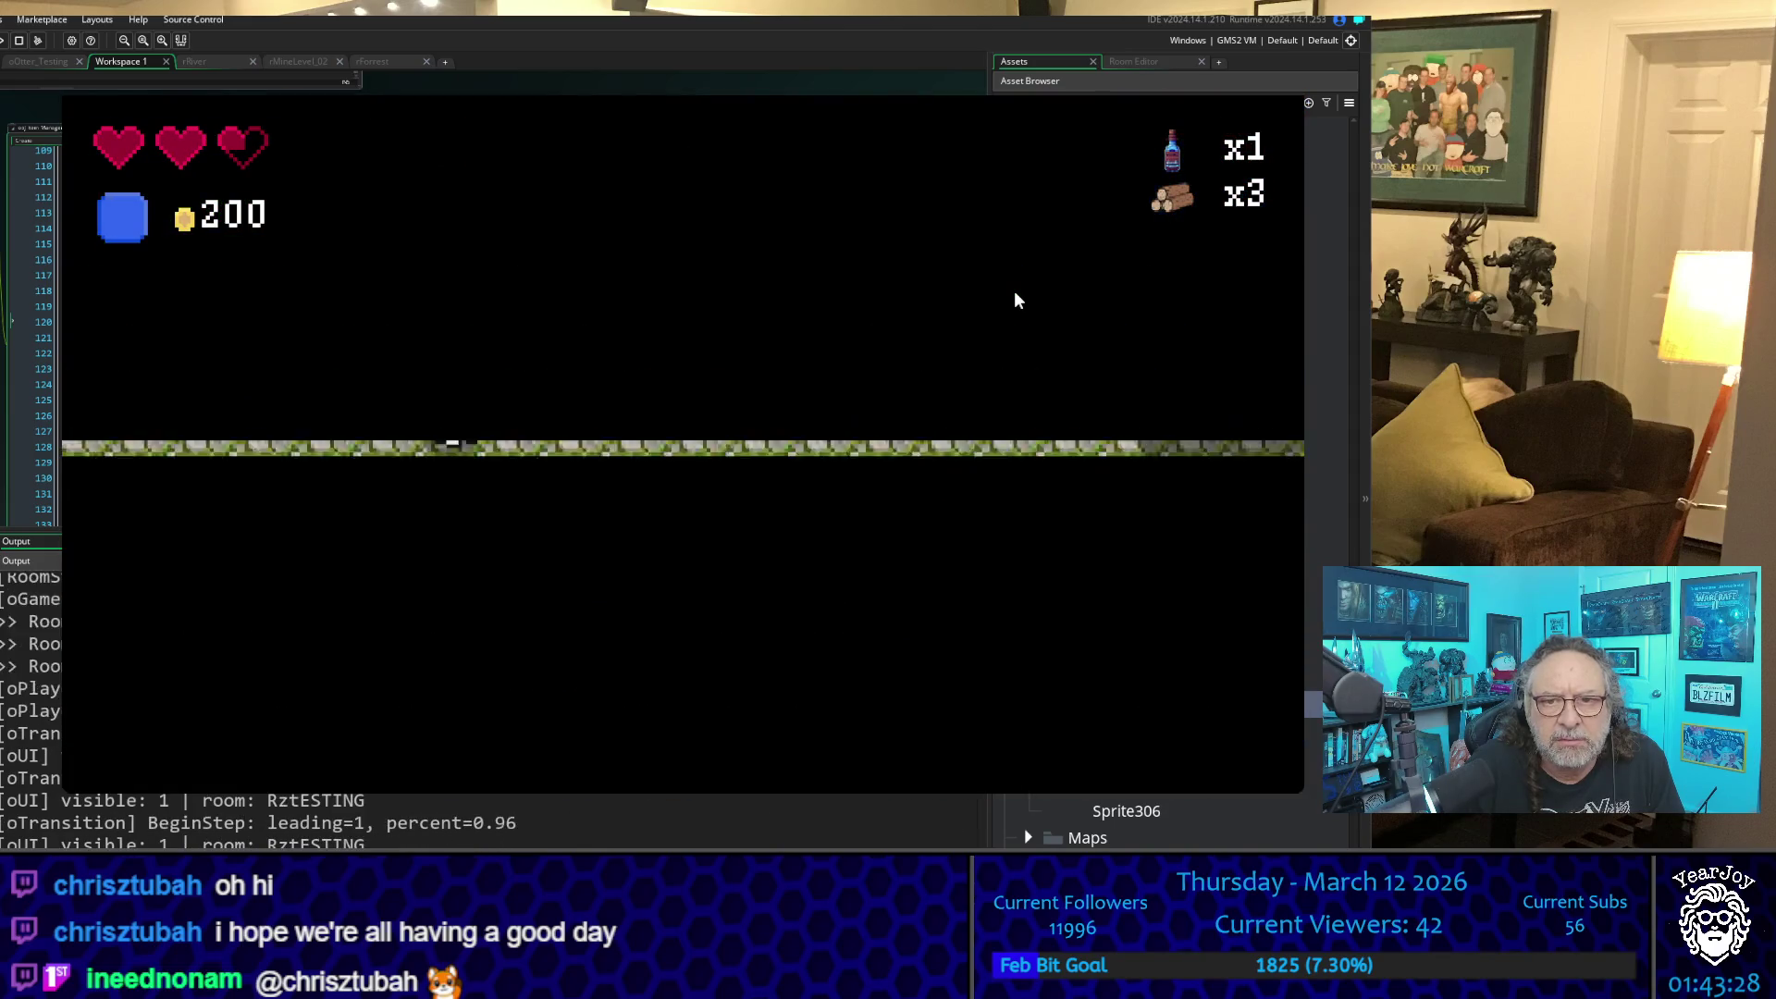
key(Down)
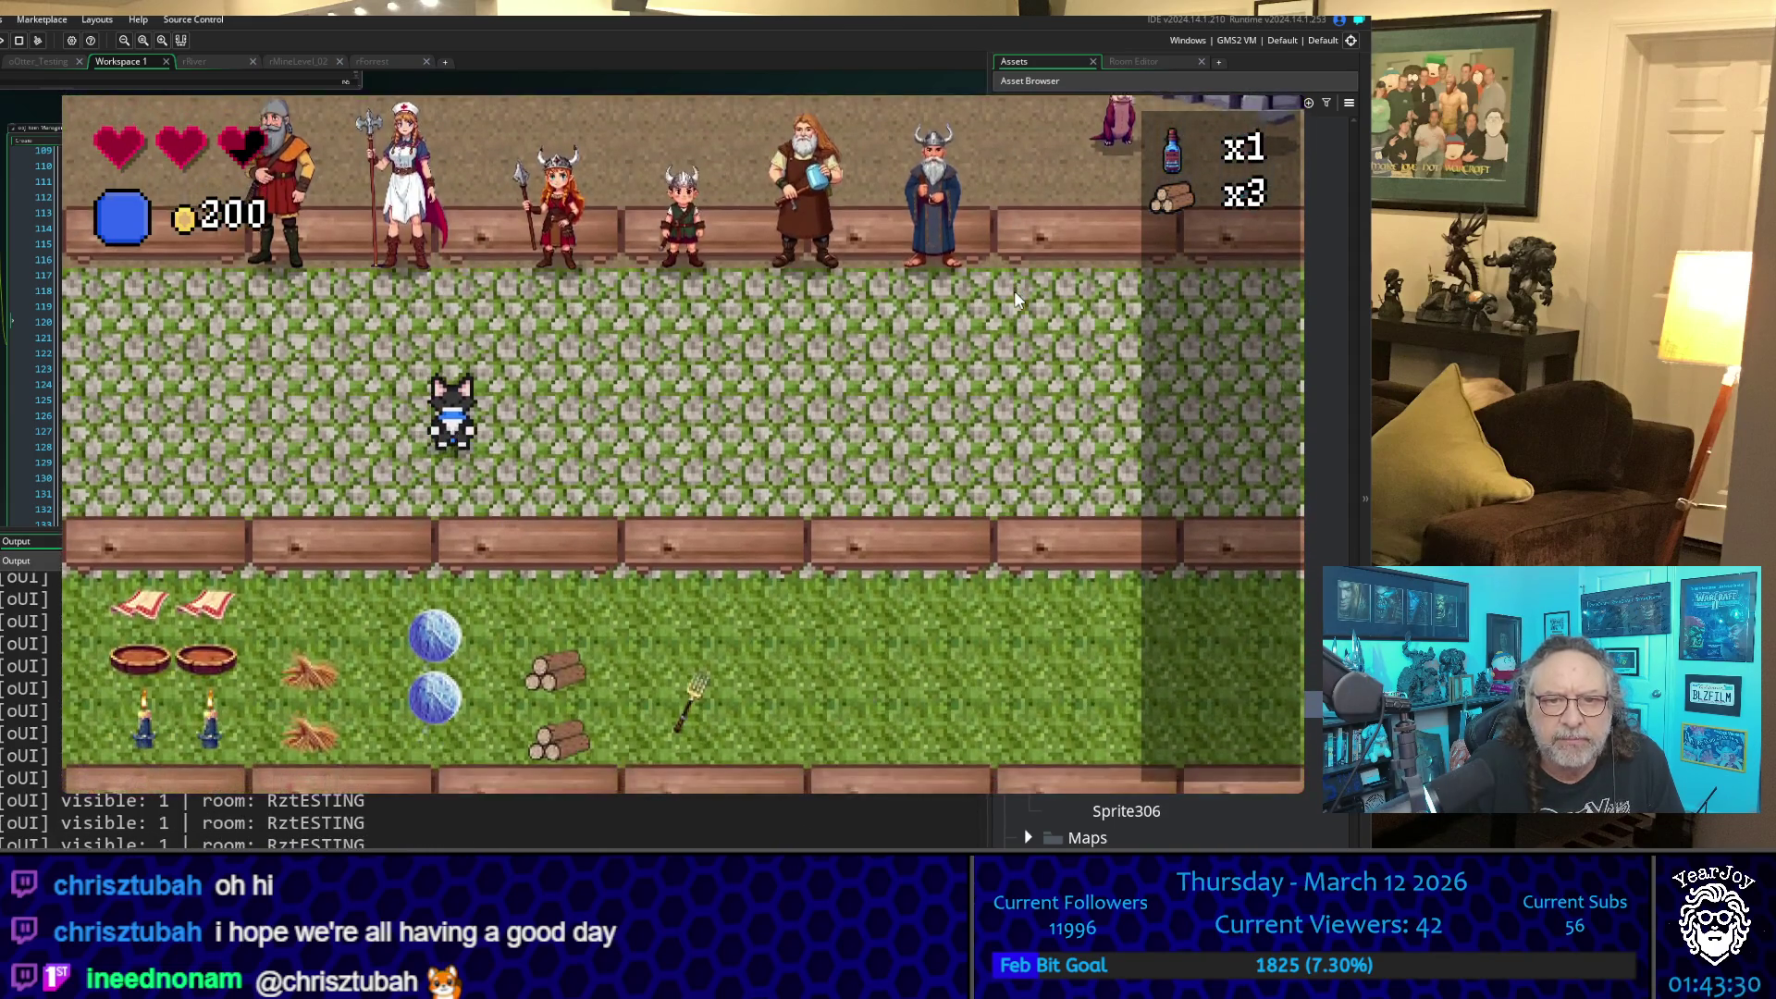
key(Right)
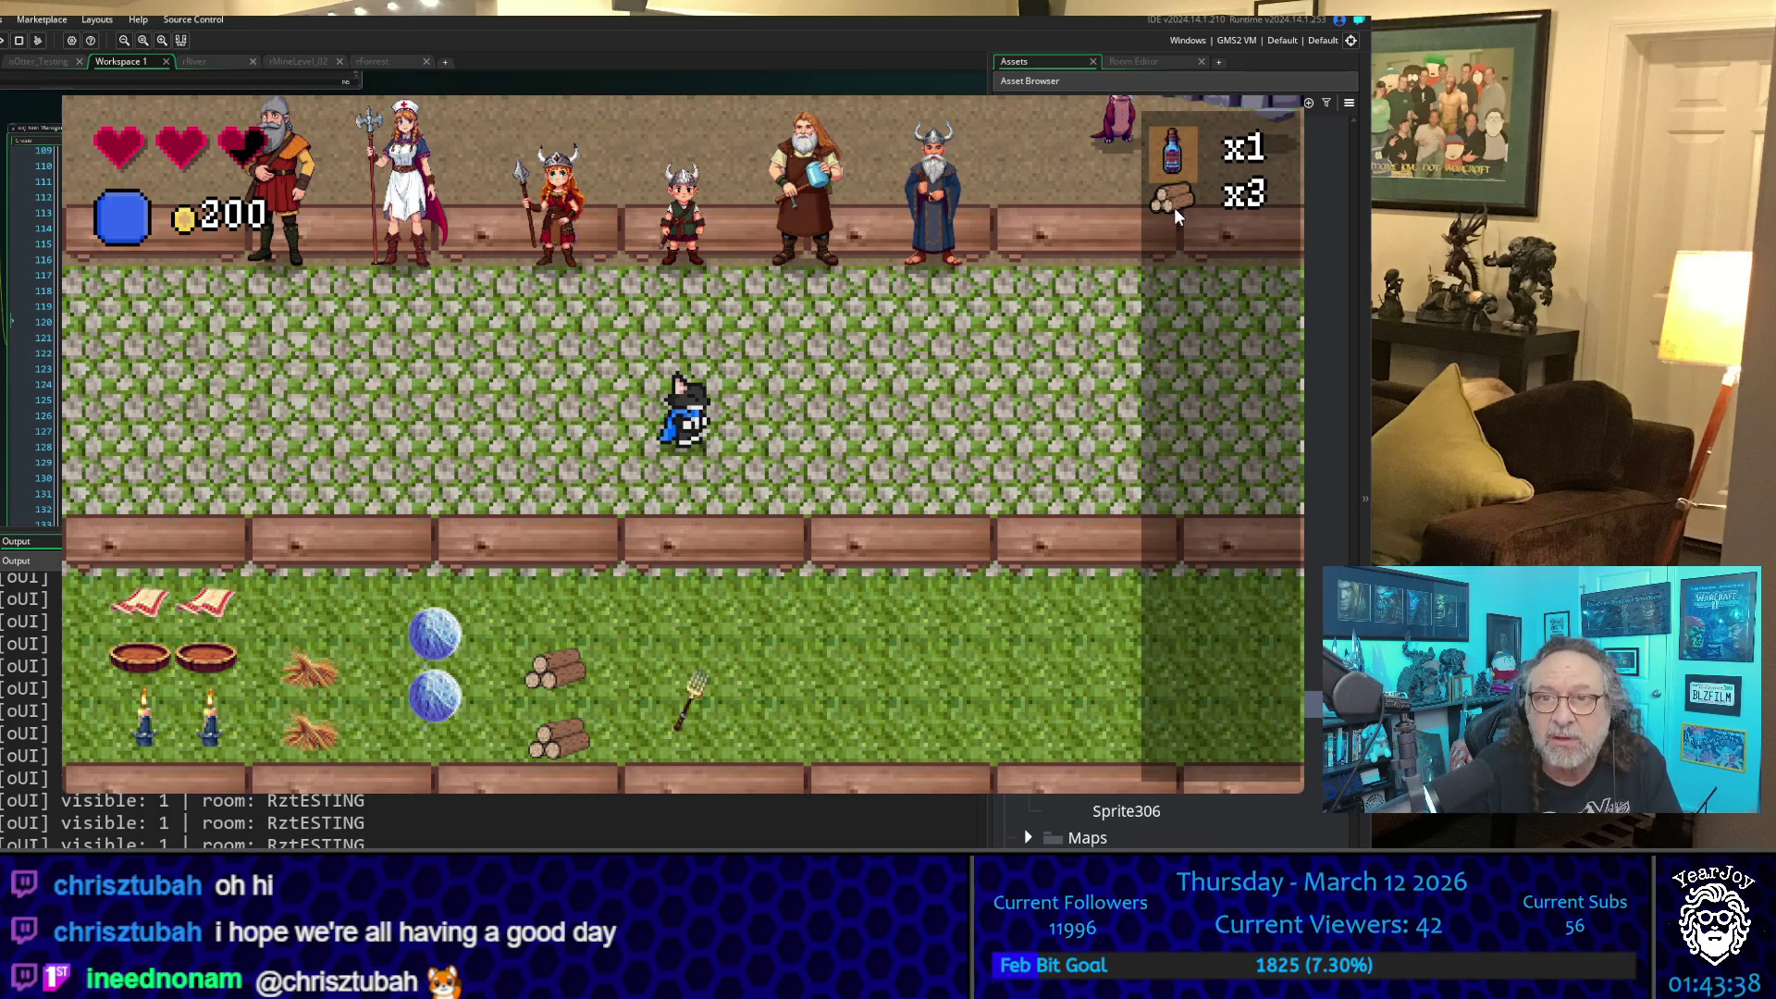
- Use and confirm the HP potion to refill the third heart, then quit the test game
key(Return)
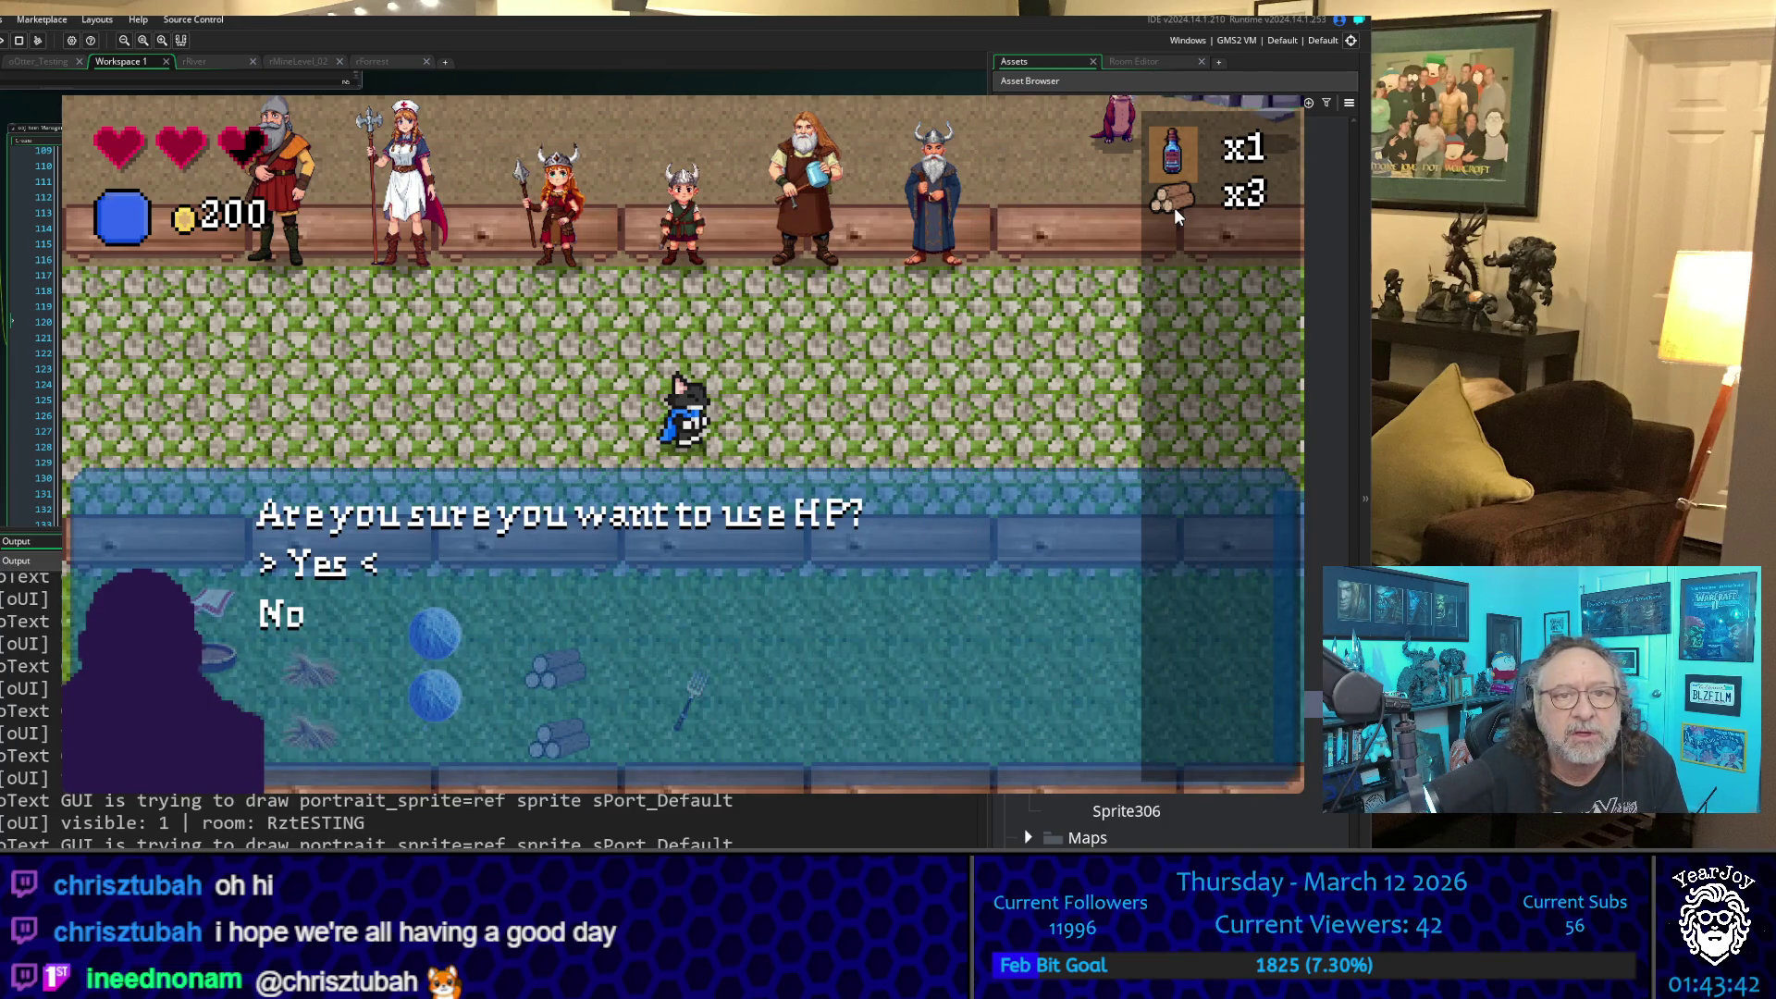
key(Return)
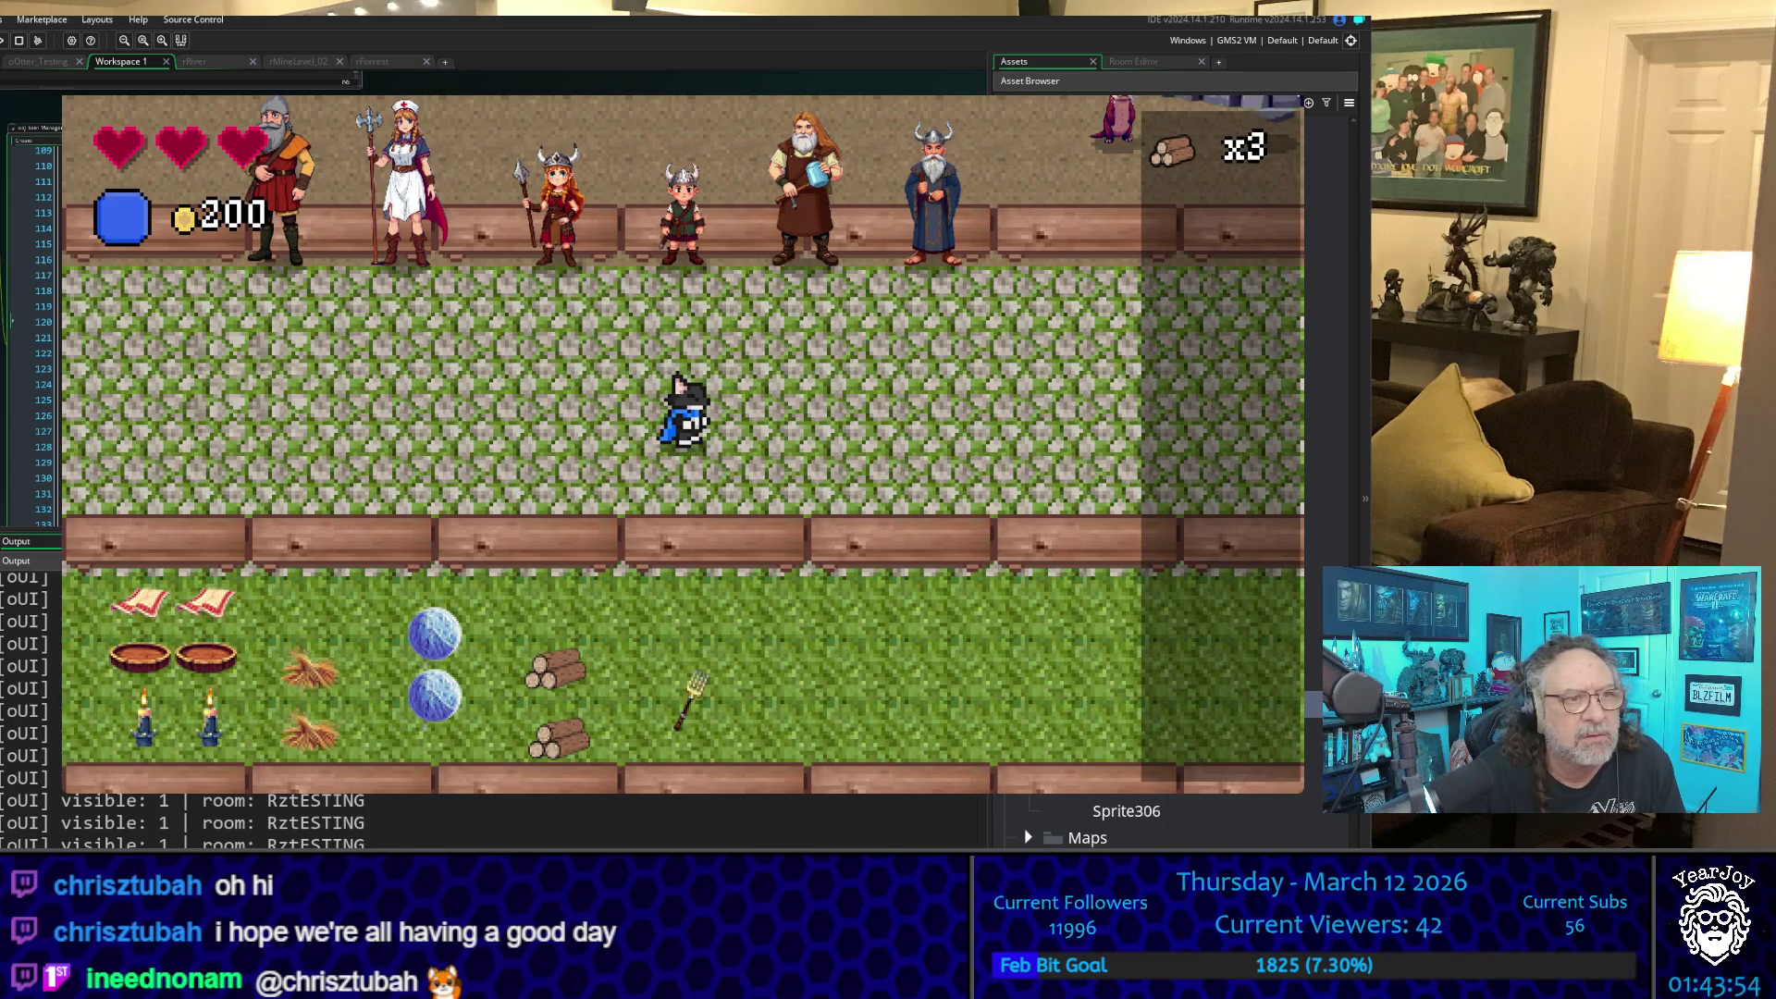
key(Escape)
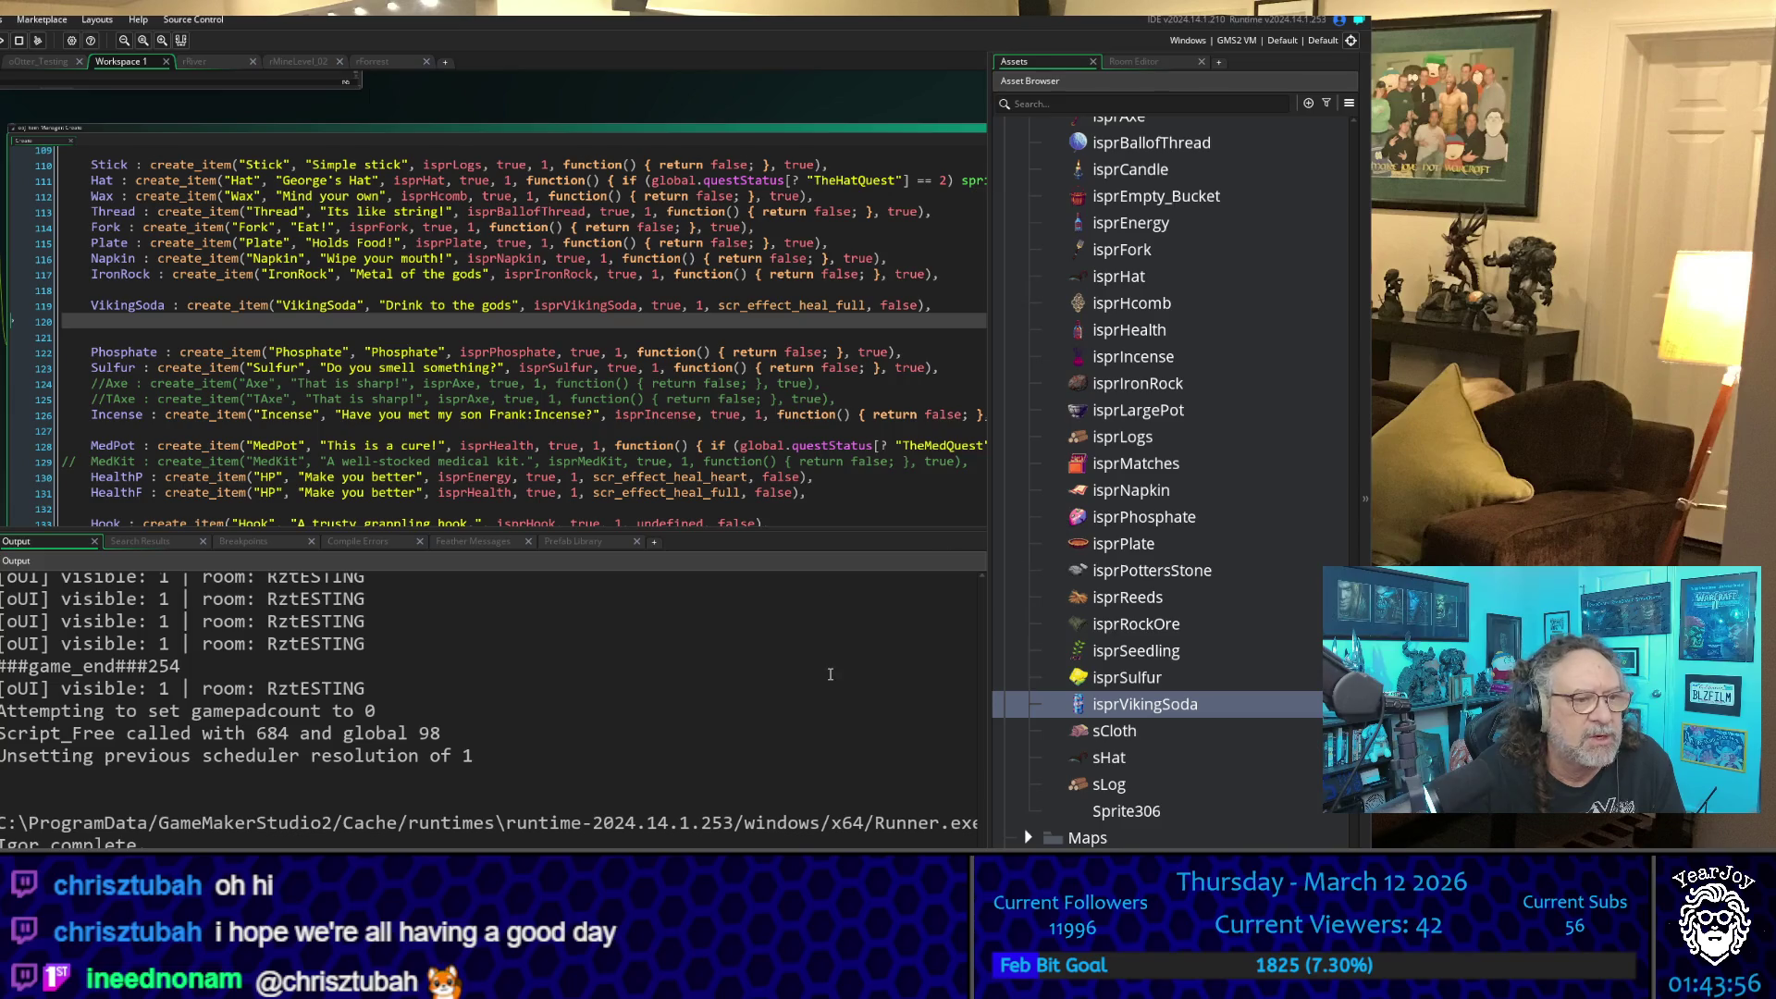
- Collapse the Sprites and Rooms folders in the Asset Browser and expand Scripts
scroll(1206, 660, down, 7)
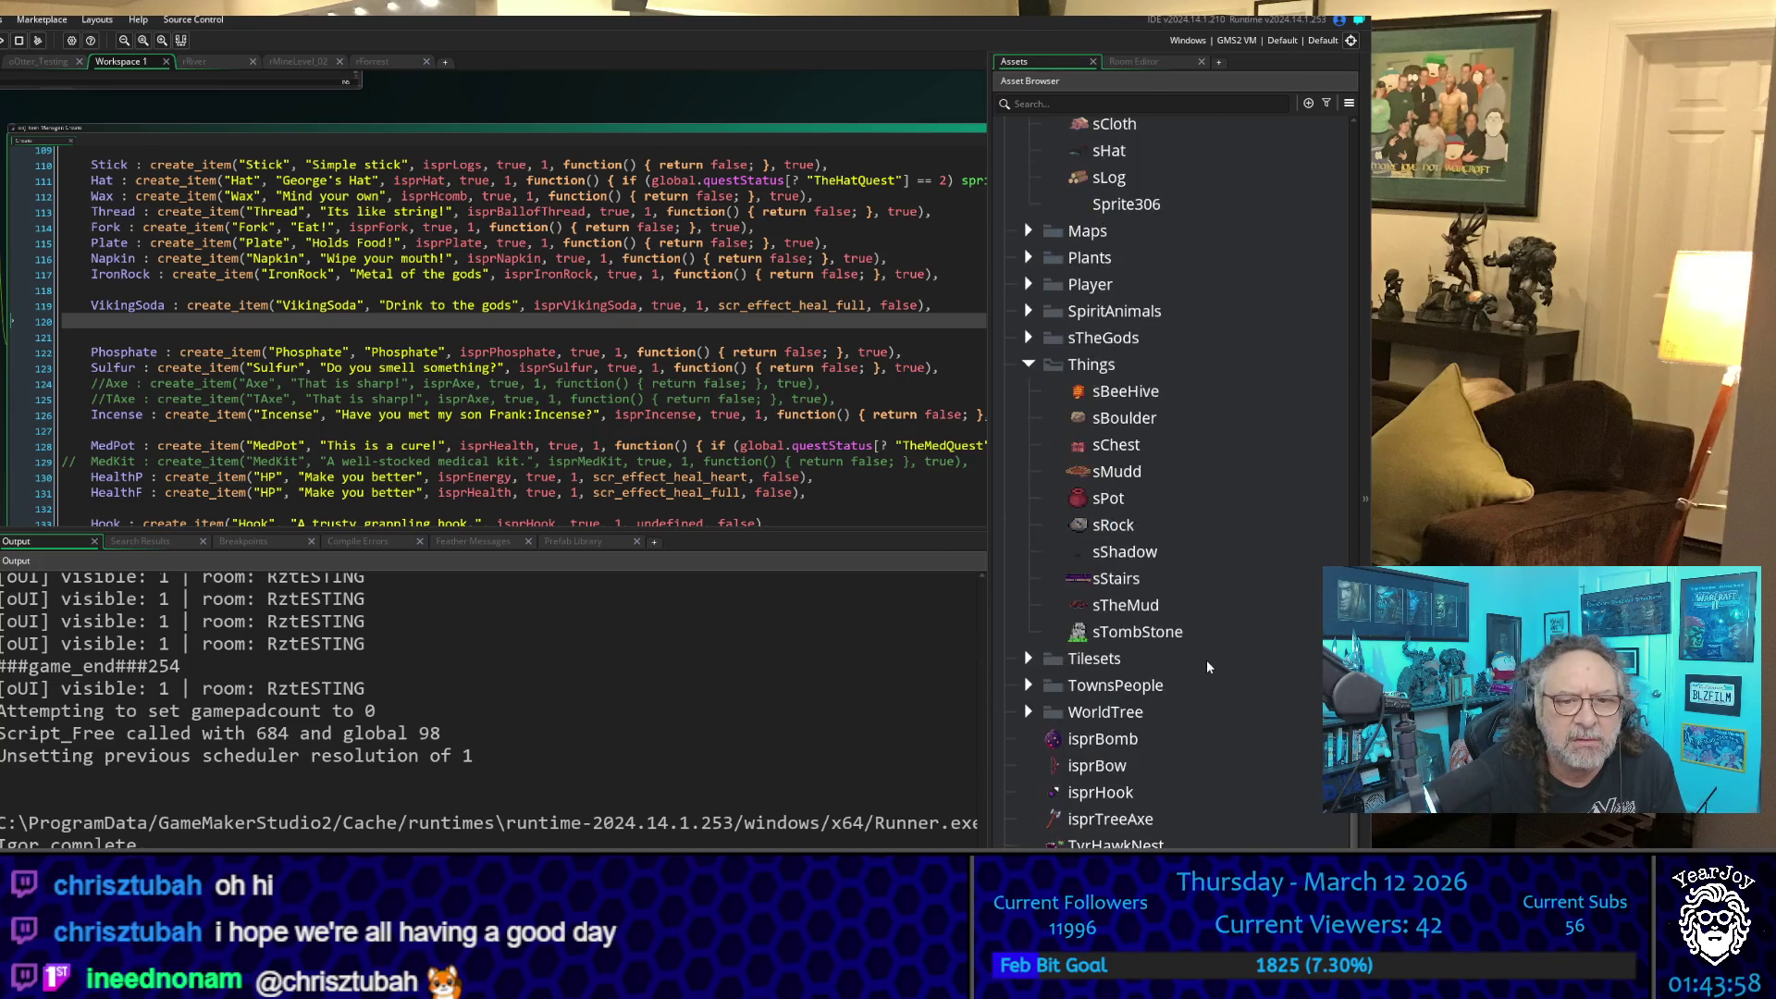
scroll(1090, 703, up, 2)
scroll(1088, 680, down, 2)
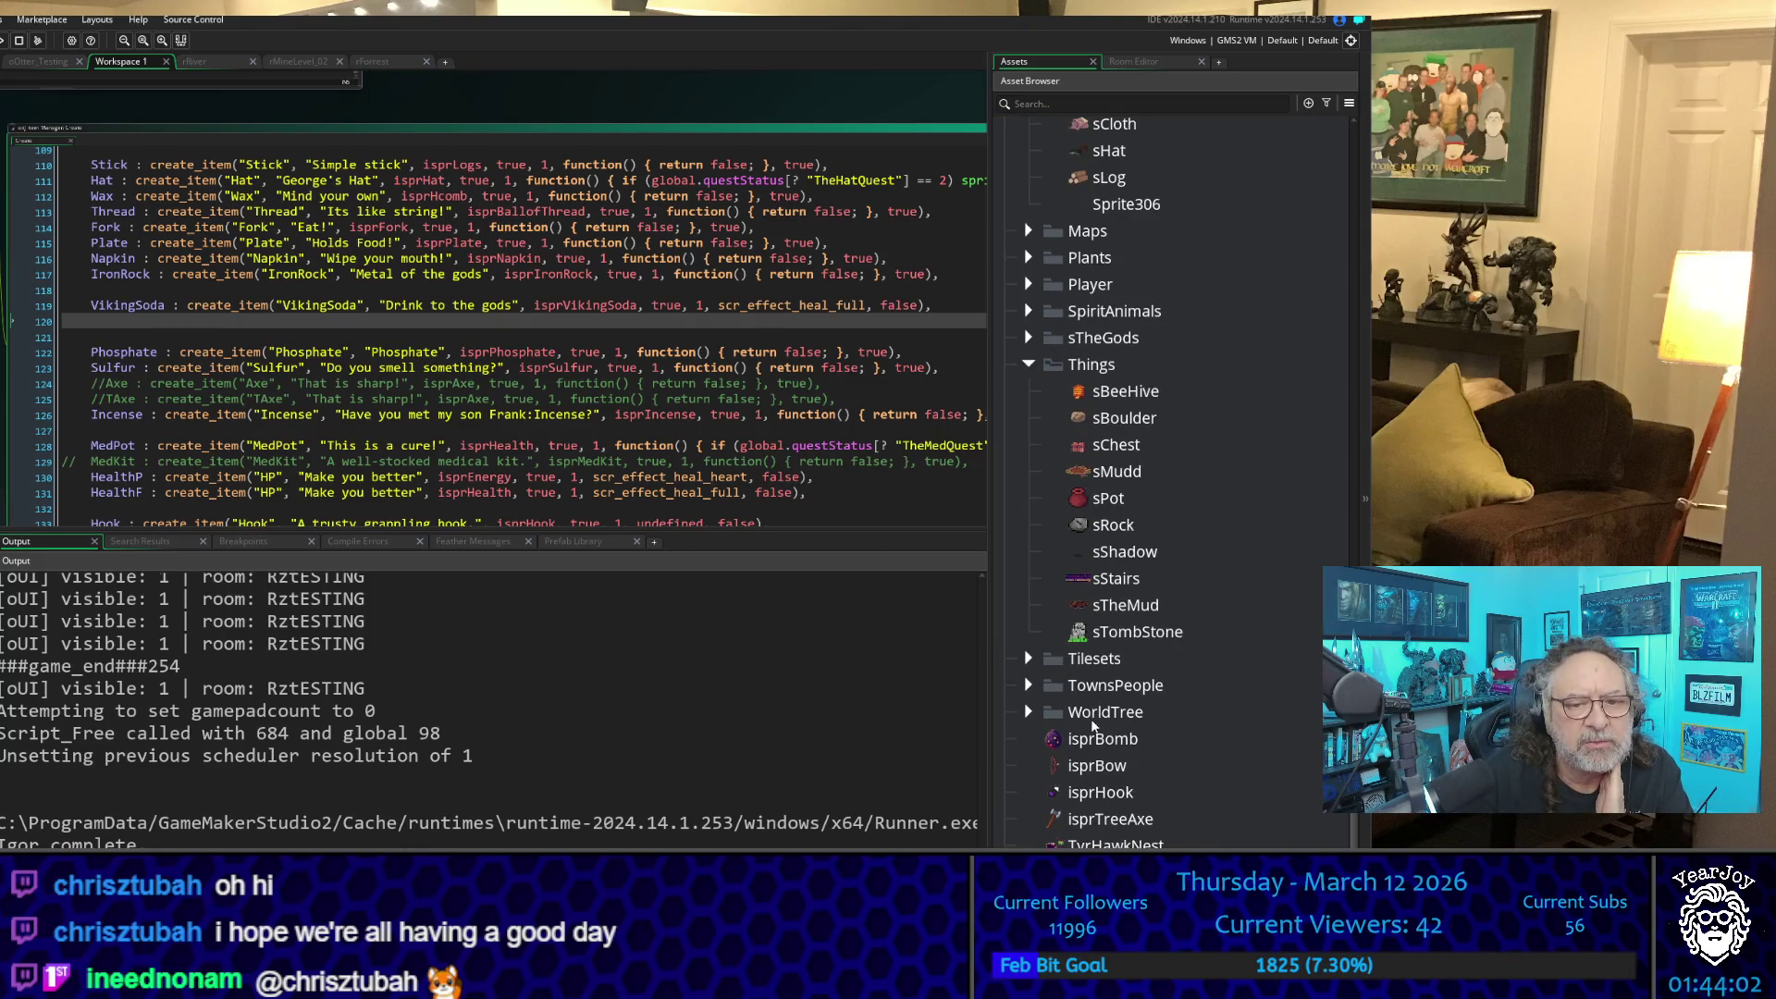
scroll(1051, 582, up, 10)
scroll(1052, 581, up, 7)
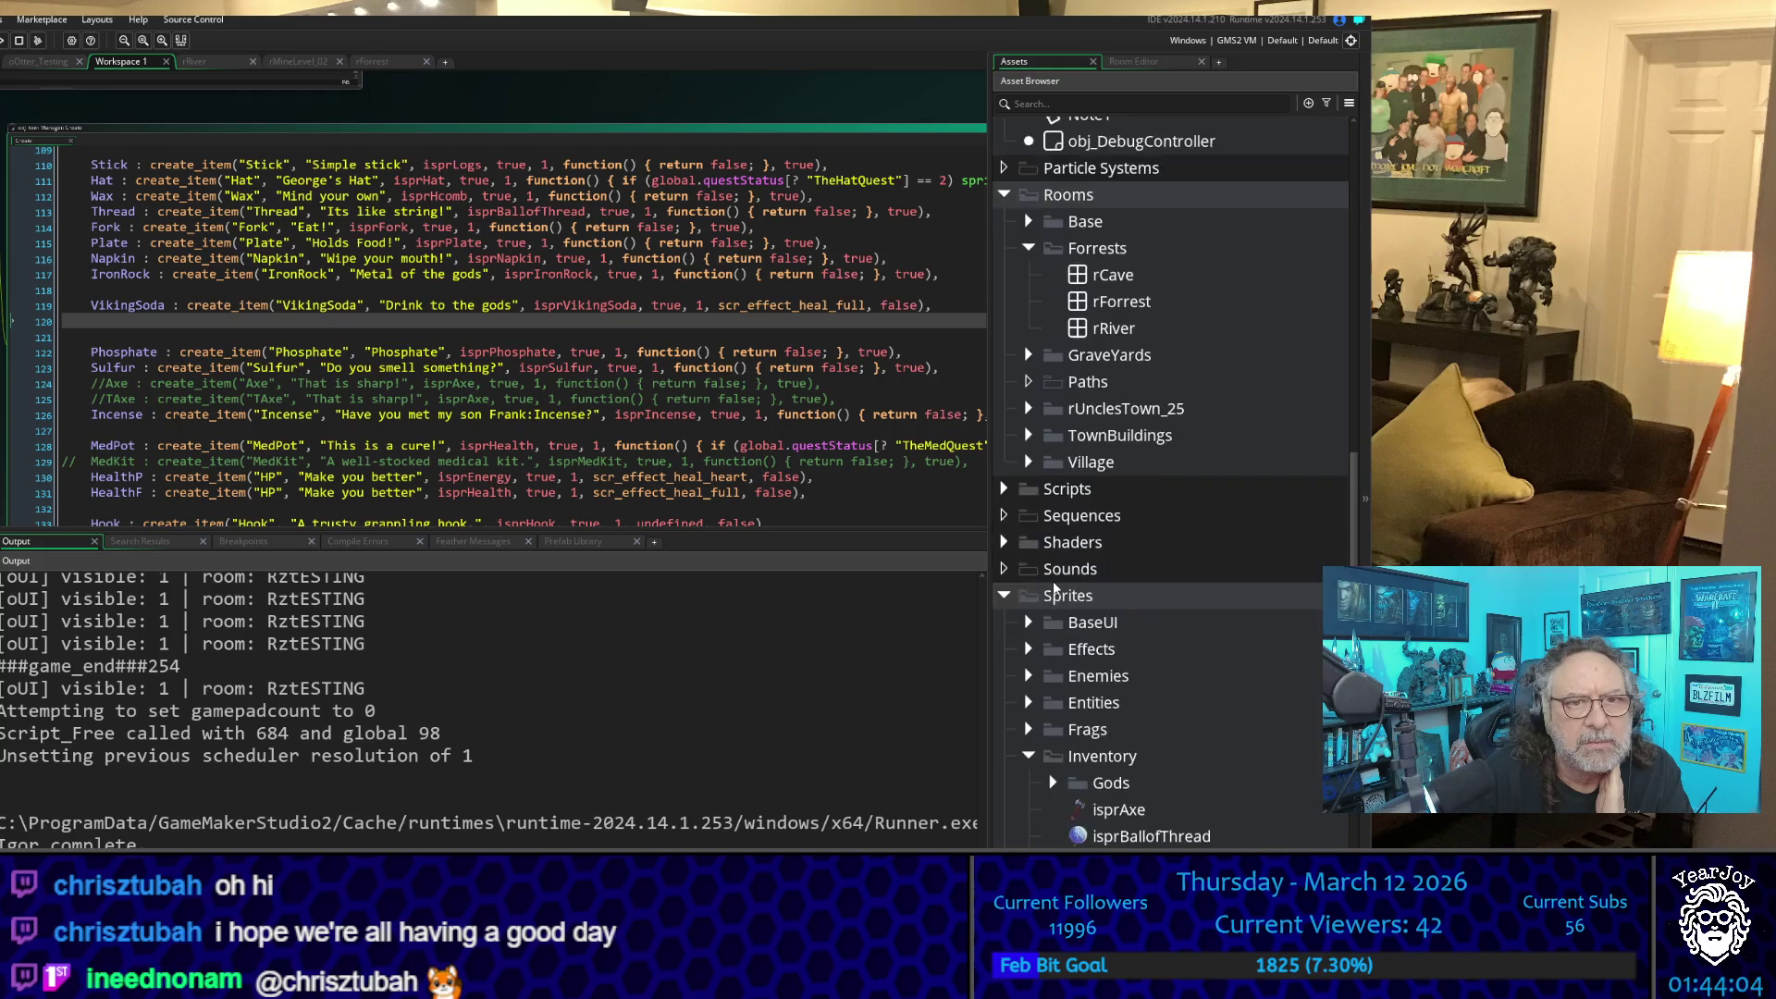
click(1007, 622)
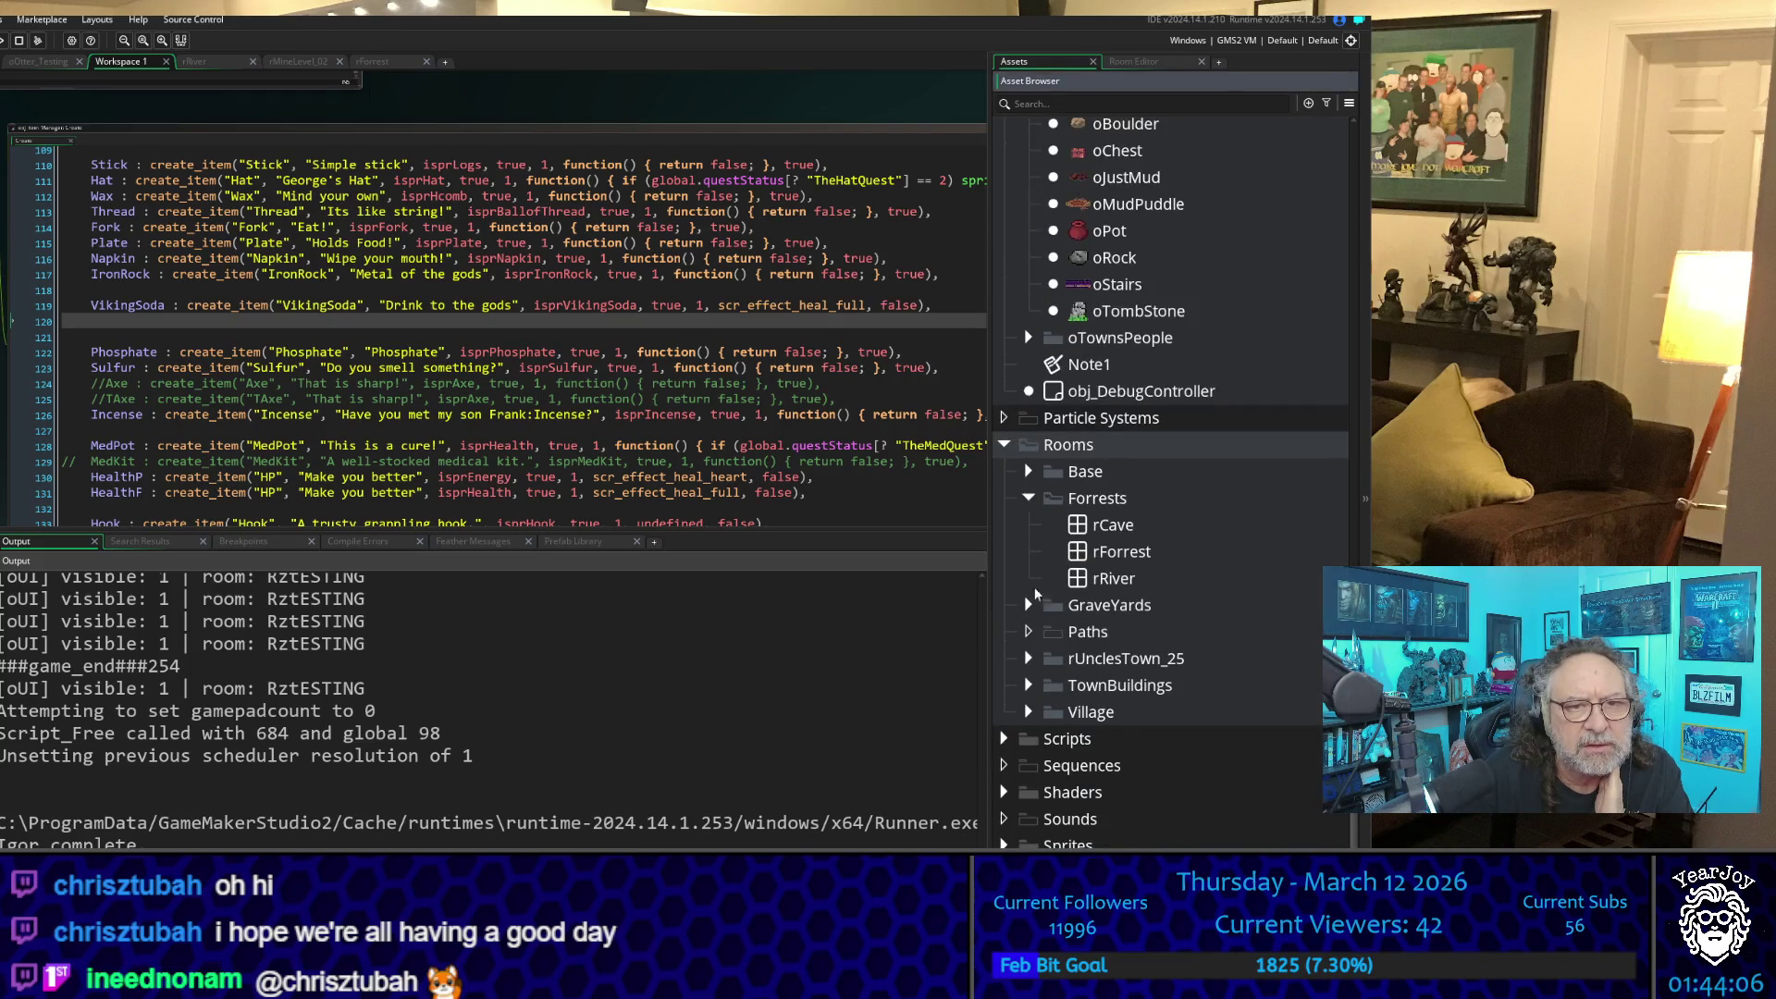
click(1004, 445)
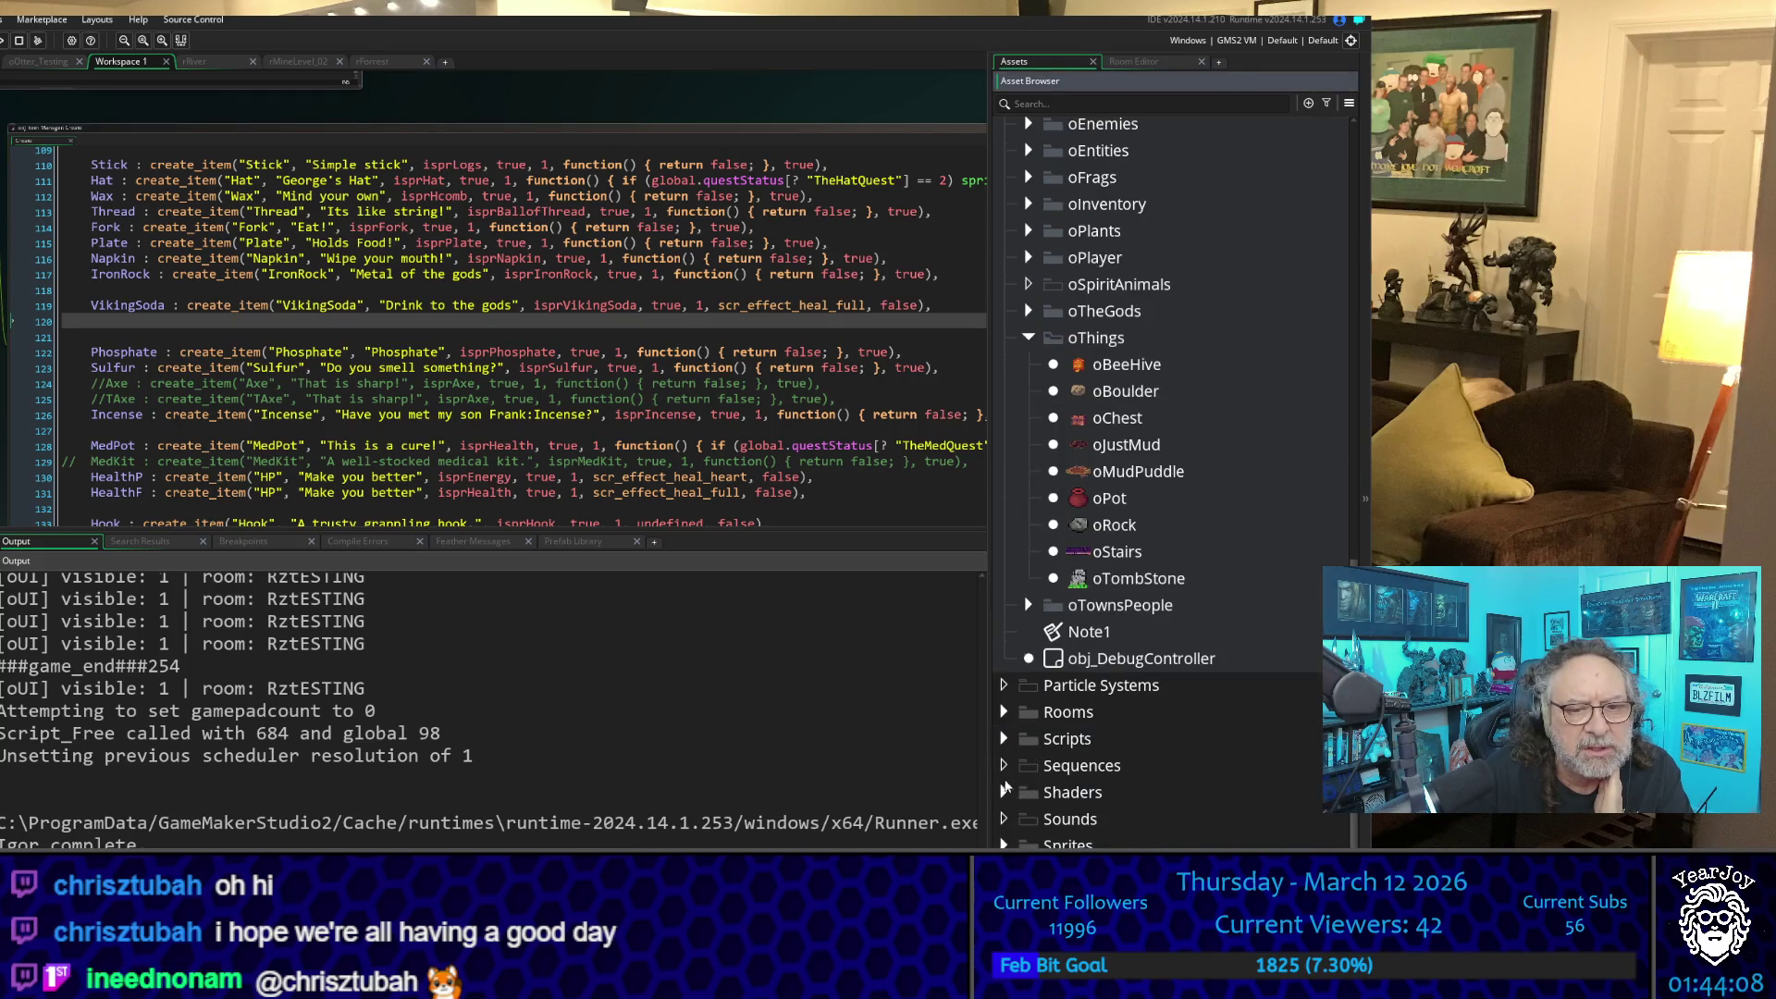
click(1006, 740)
click(1005, 740)
click(1006, 740)
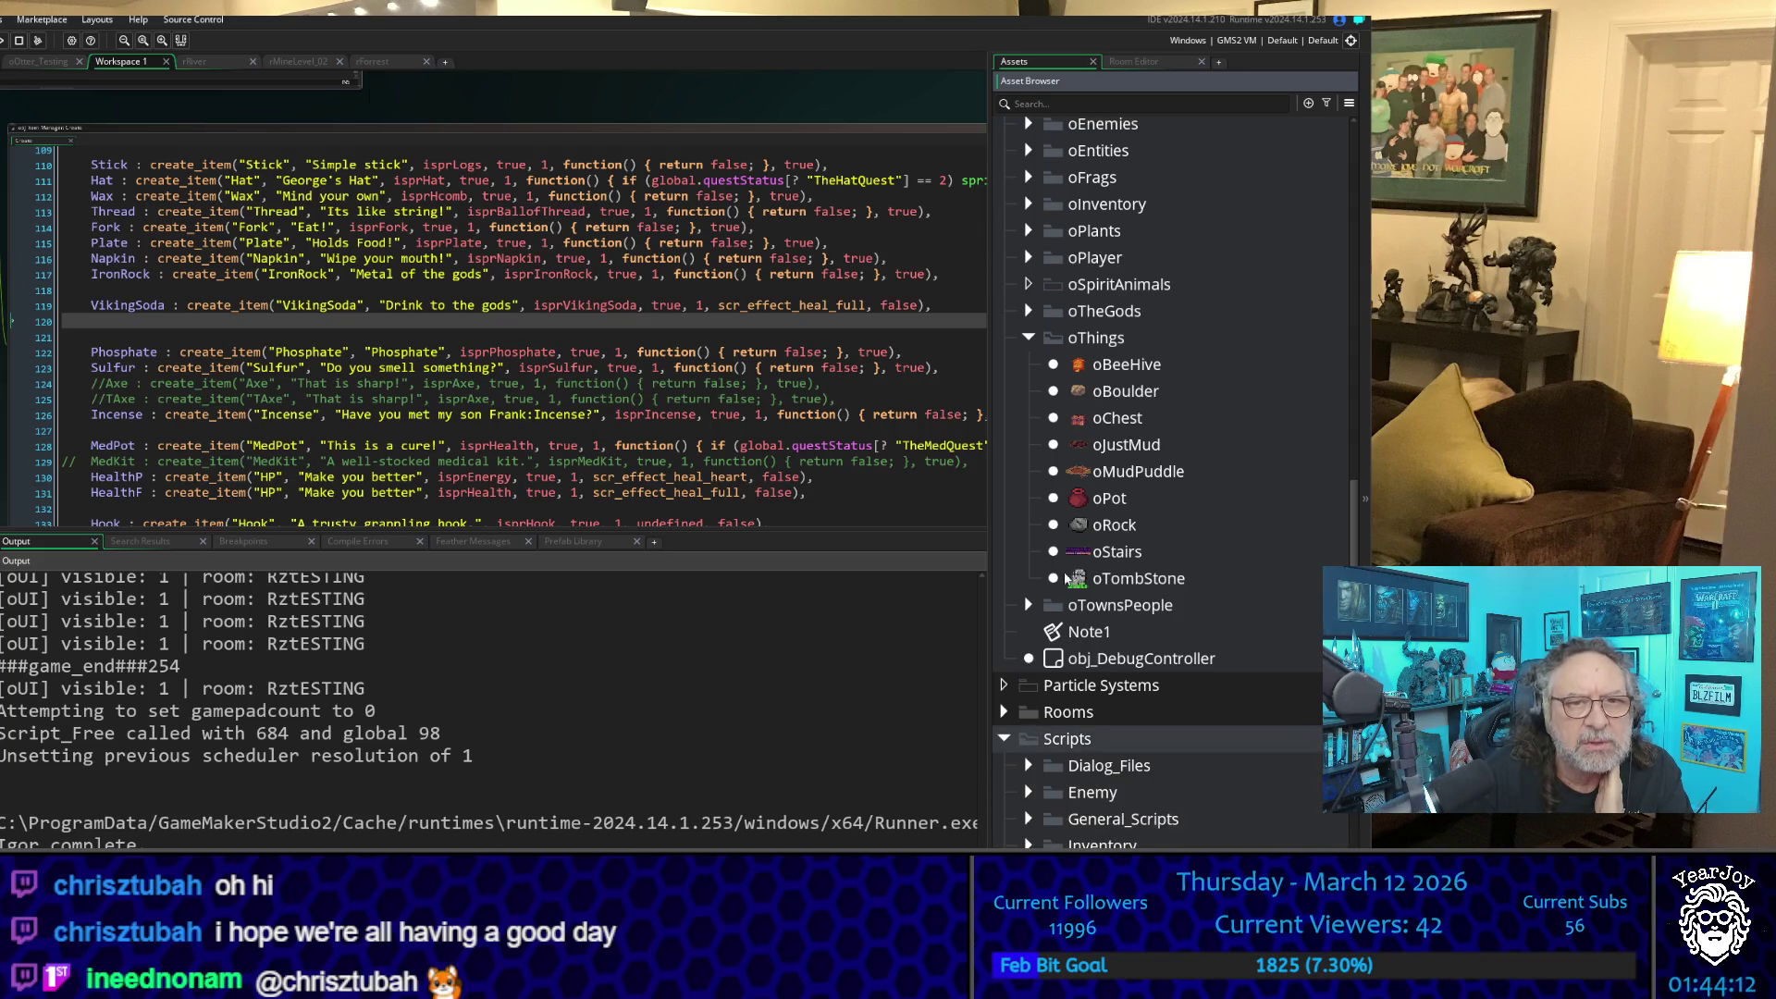
scroll(1074, 500, up, 2)
scroll(1074, 501, up, 3)
scroll(1109, 540, down, 12)
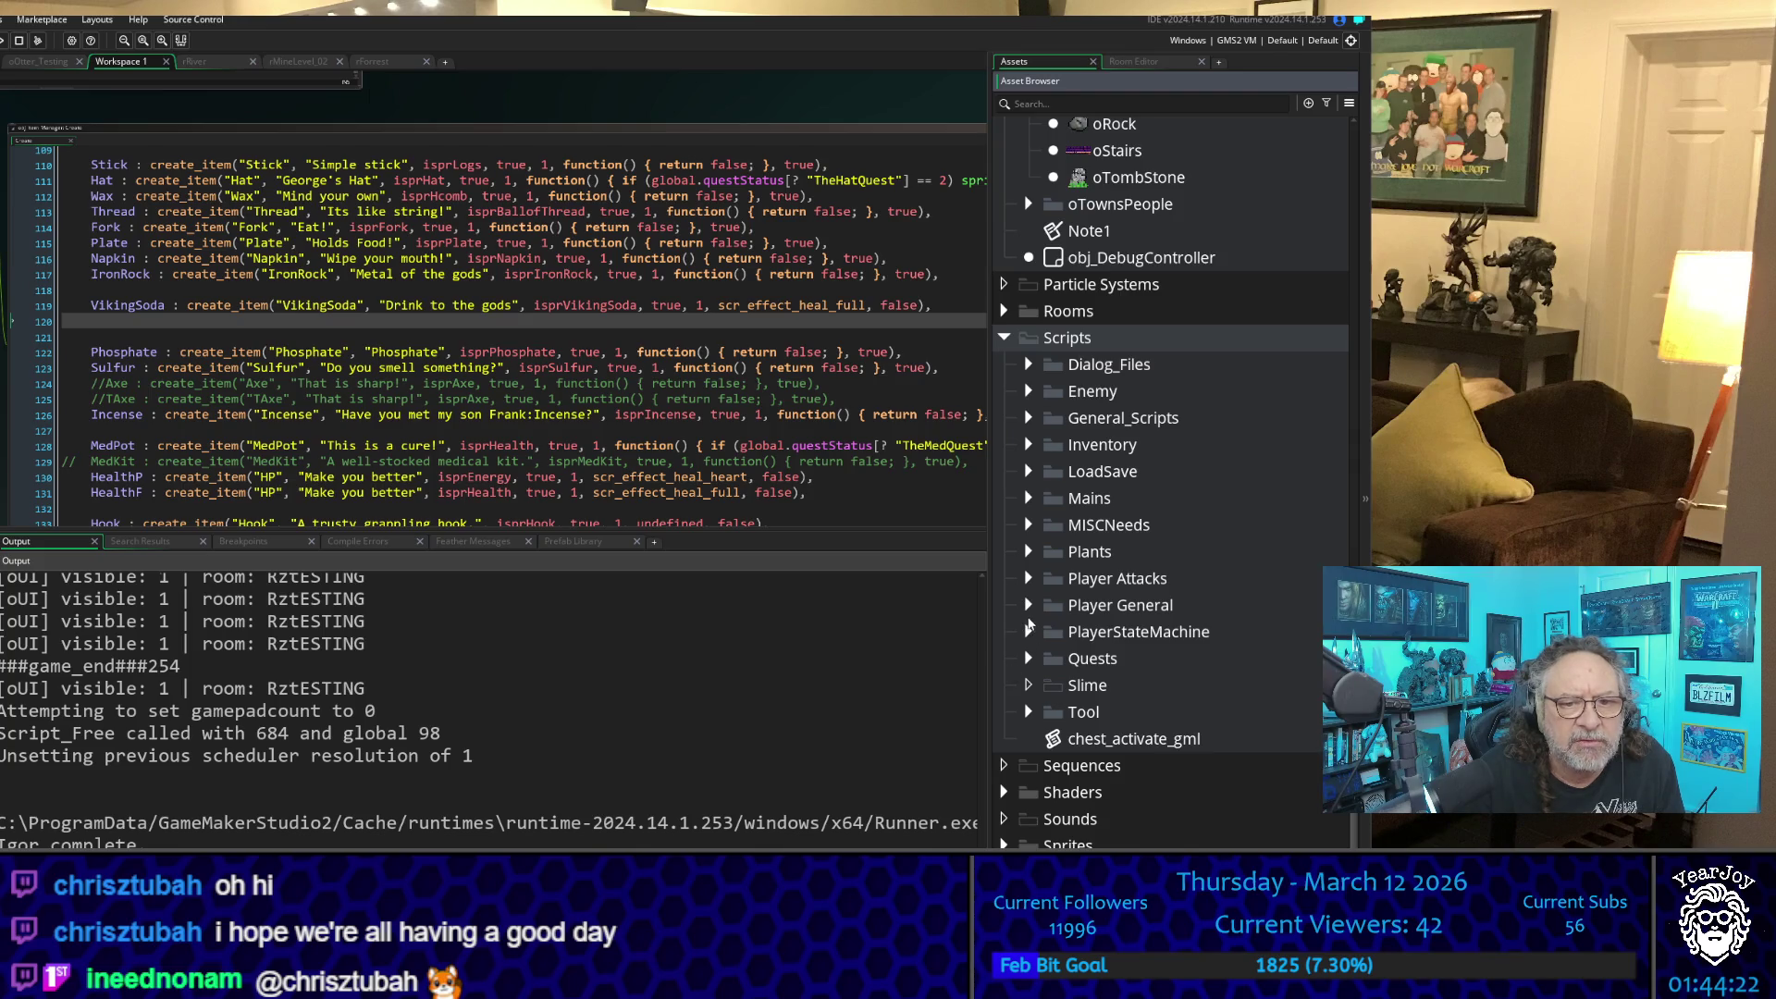
- Expand Quests and its Common, Dialog, MayNeed and New_oOtter Scripts folders, then close Workspace 1
click(1028, 659)
scroll(1055, 647, down, 1)
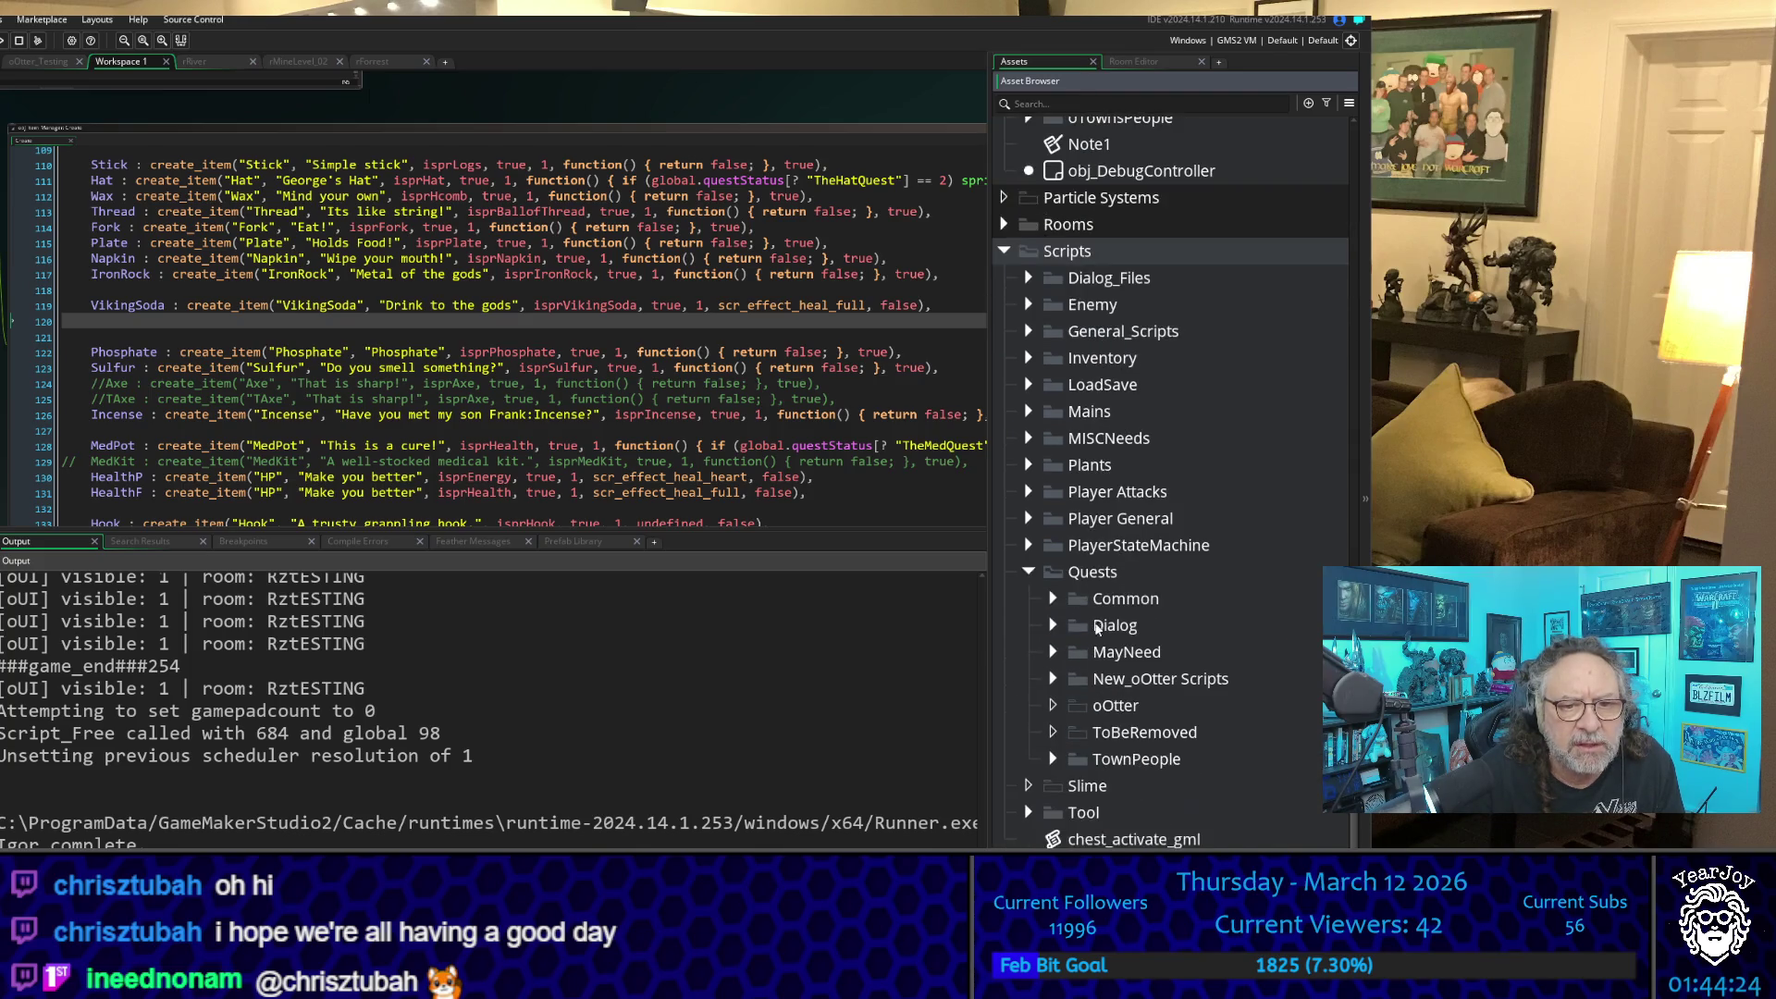
click(1055, 600)
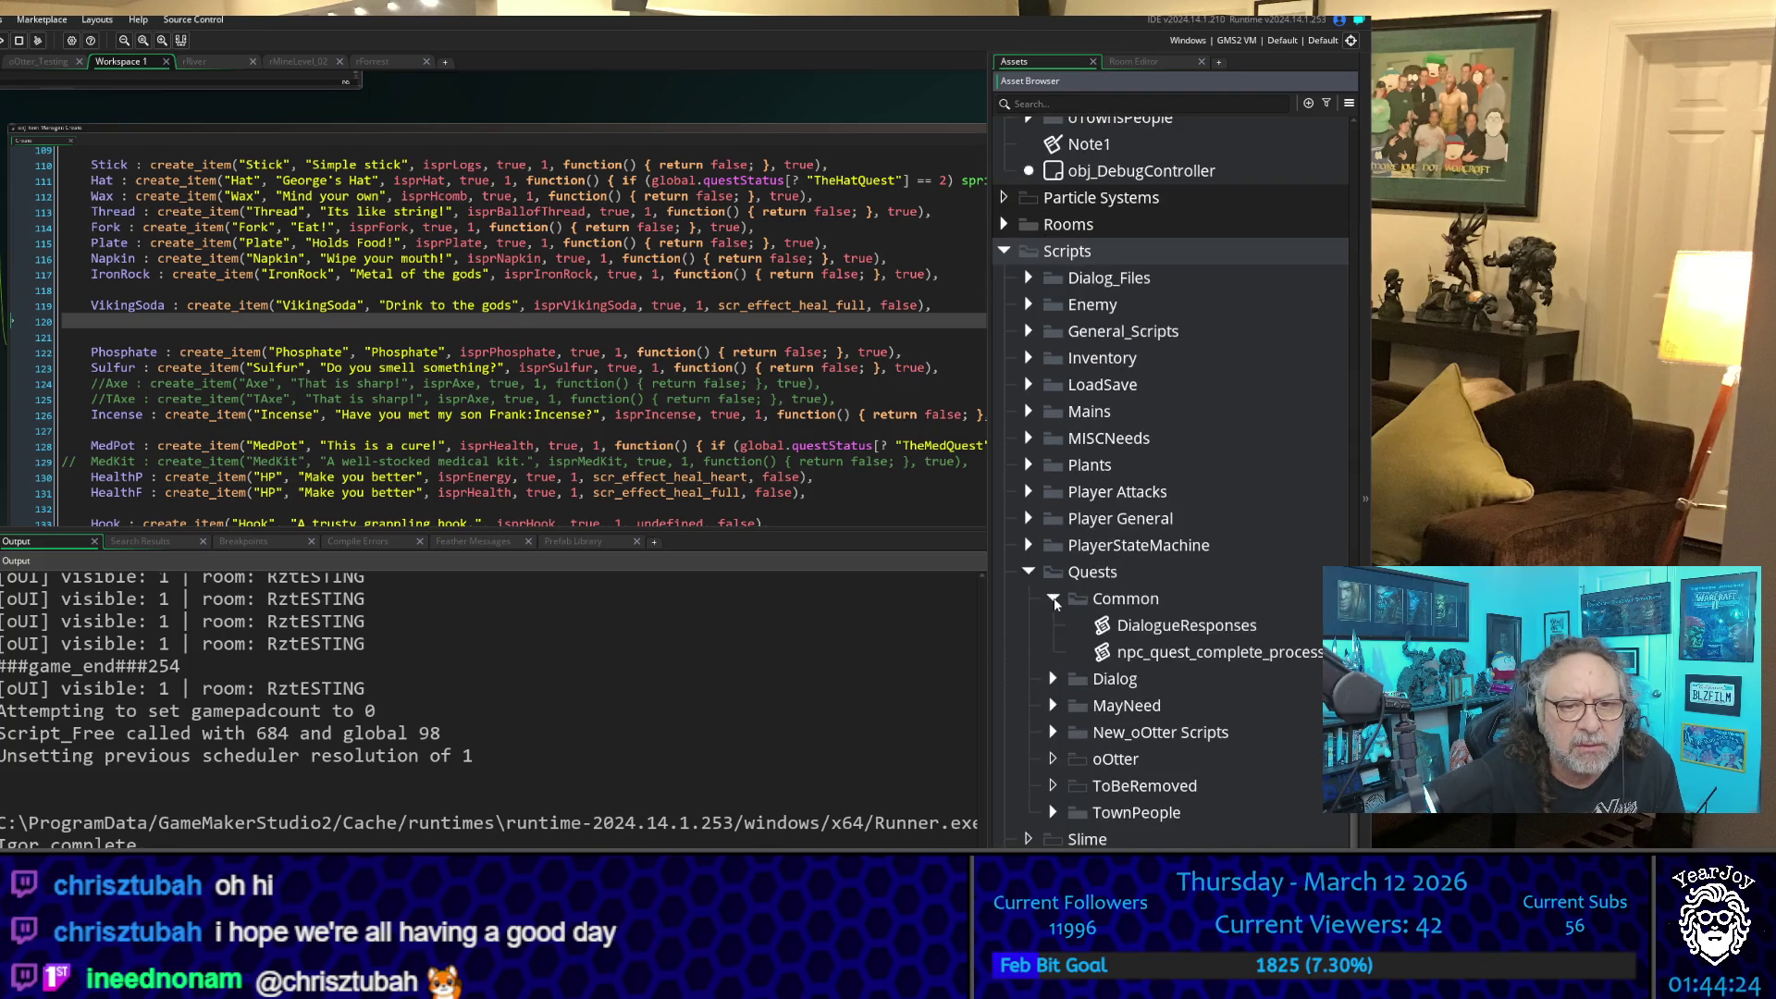
click(1053, 680)
click(1055, 733)
scroll(1064, 673, down, 2)
click(1053, 667)
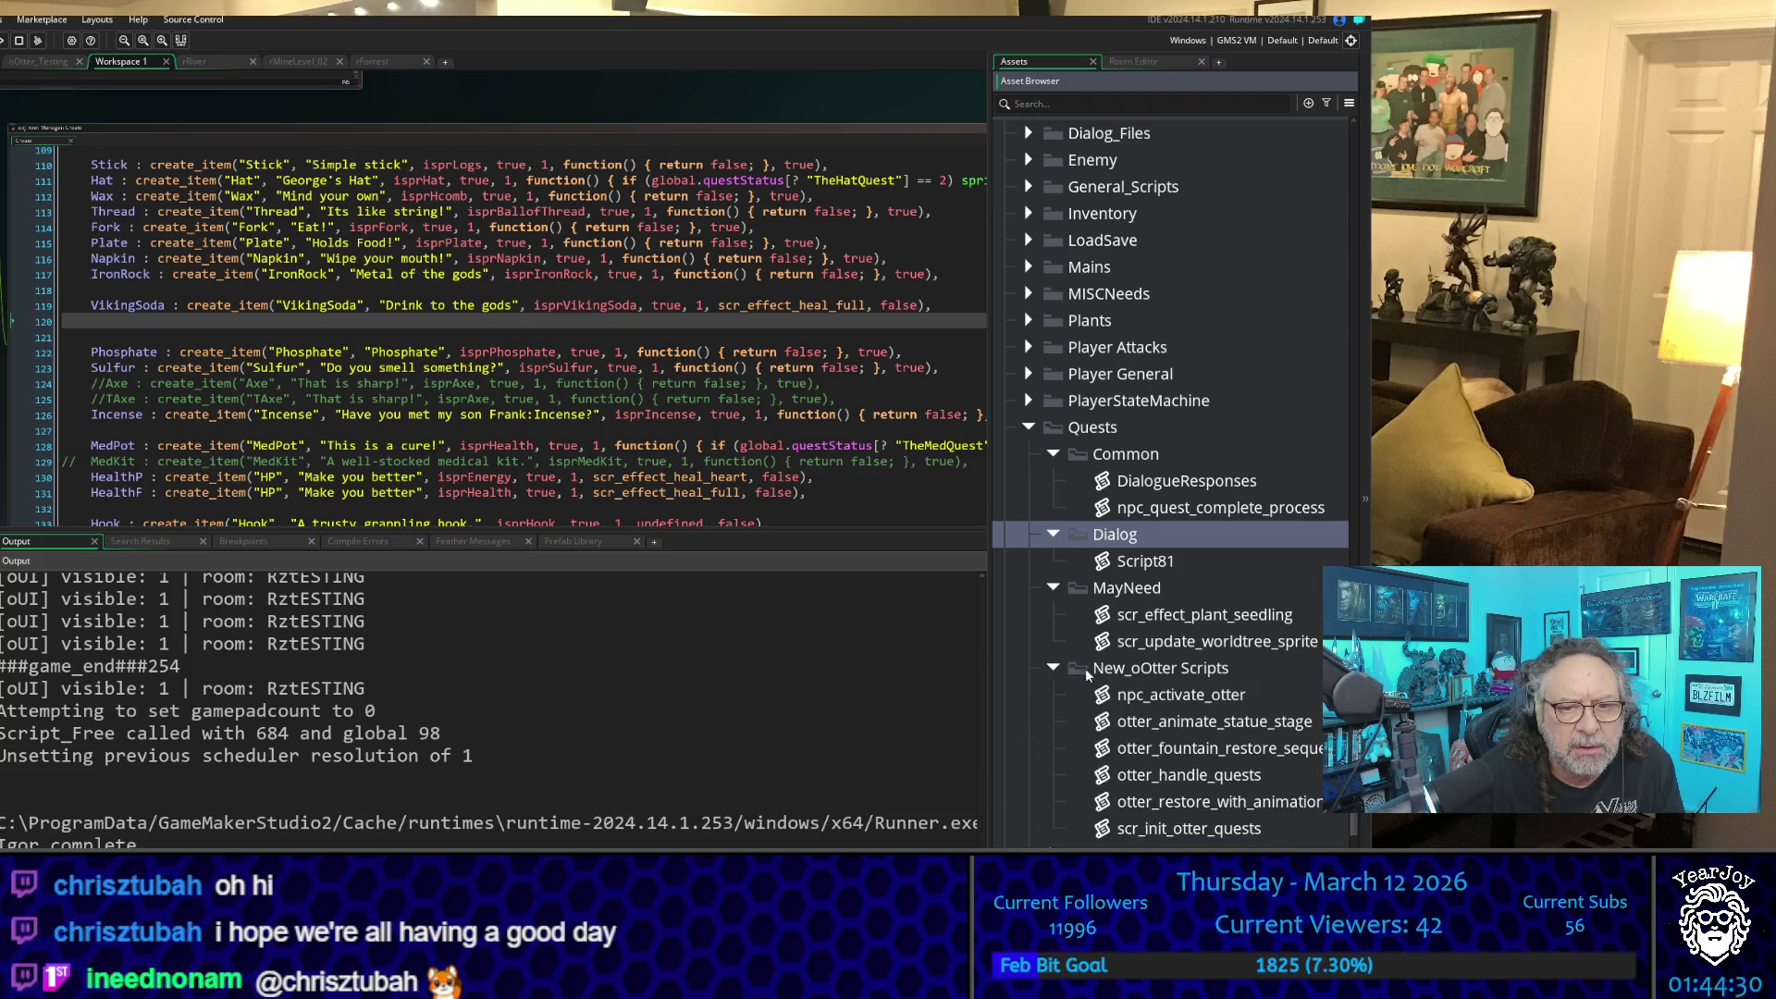
scroll(1184, 694, down, 2)
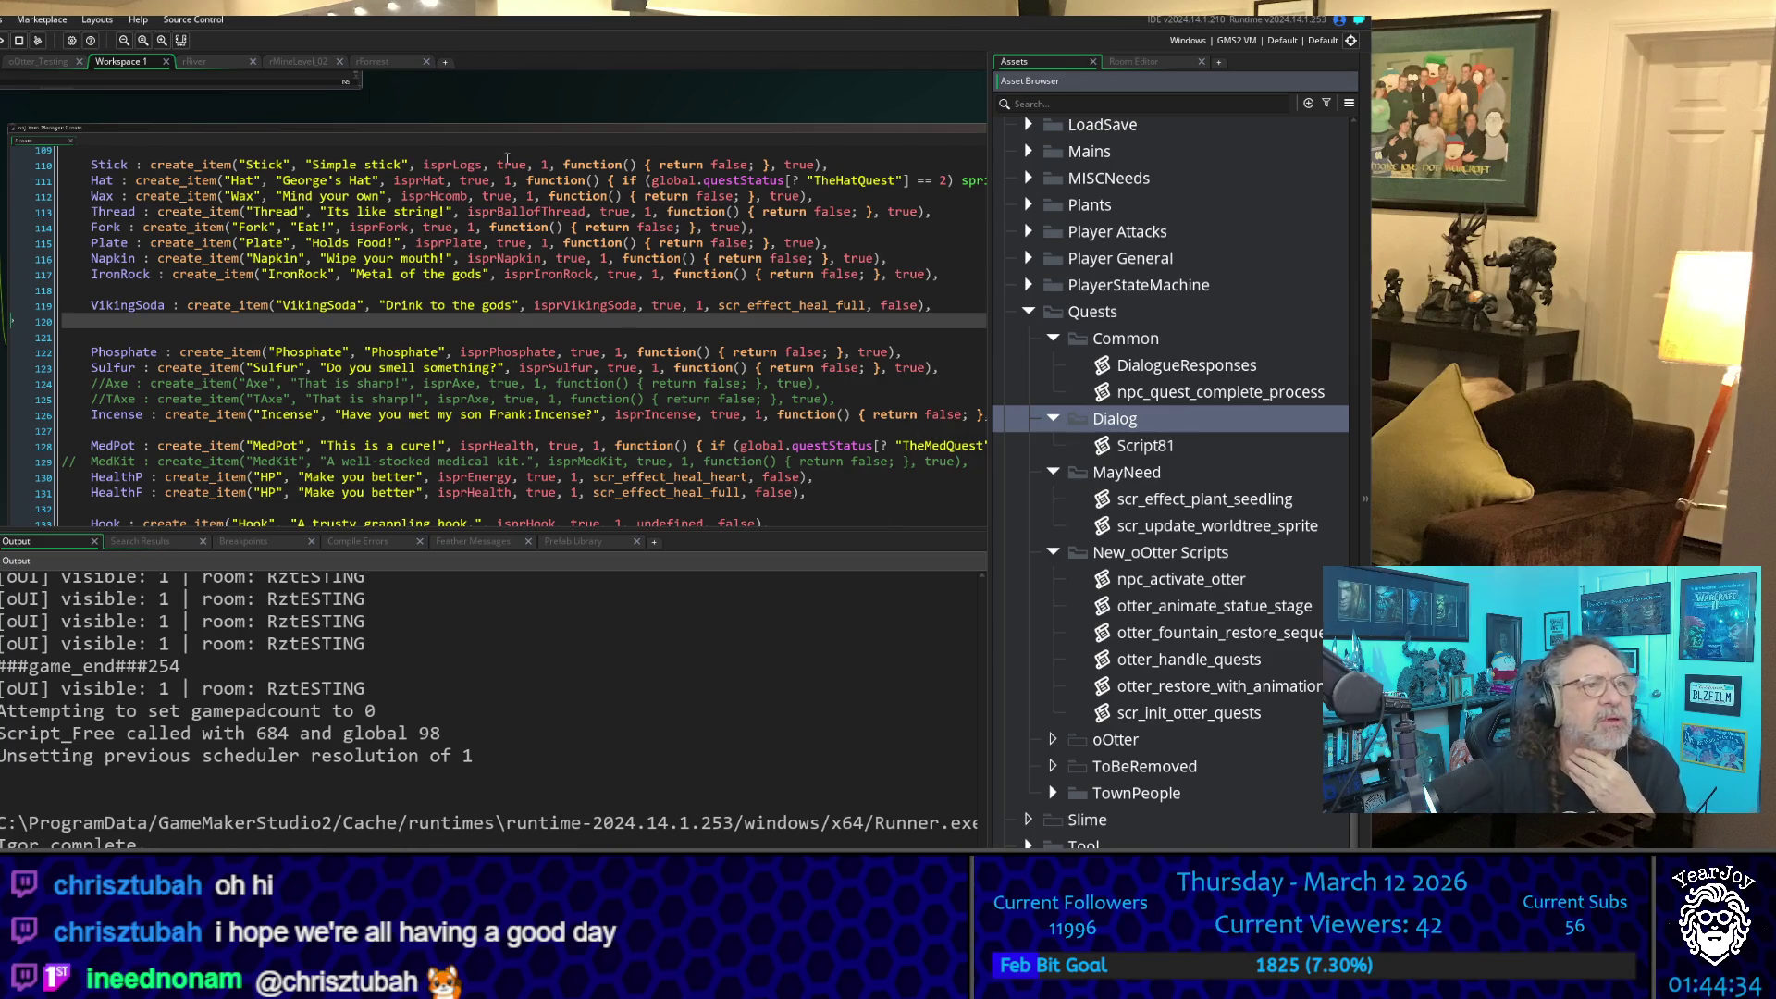
click(167, 62)
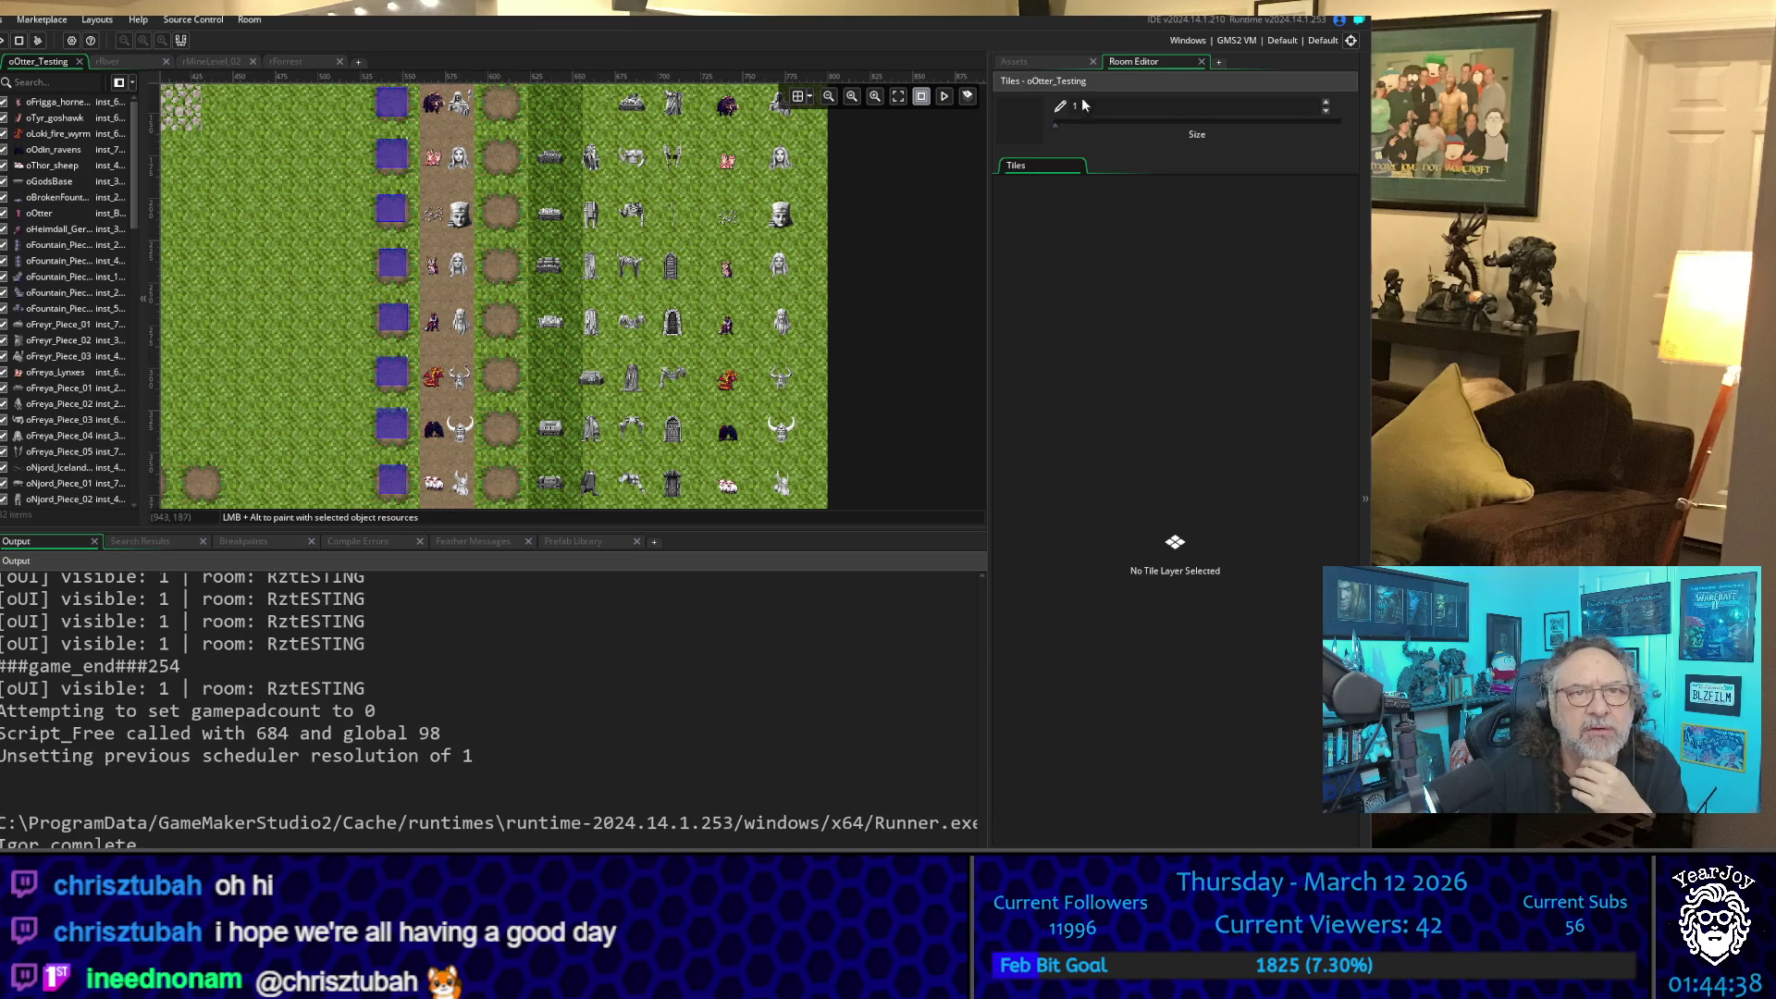
- Browse the Objects folders and open oOtter from oTownsPeople in the Object editor
click(1045, 61)
scroll(1073, 285, up, 8)
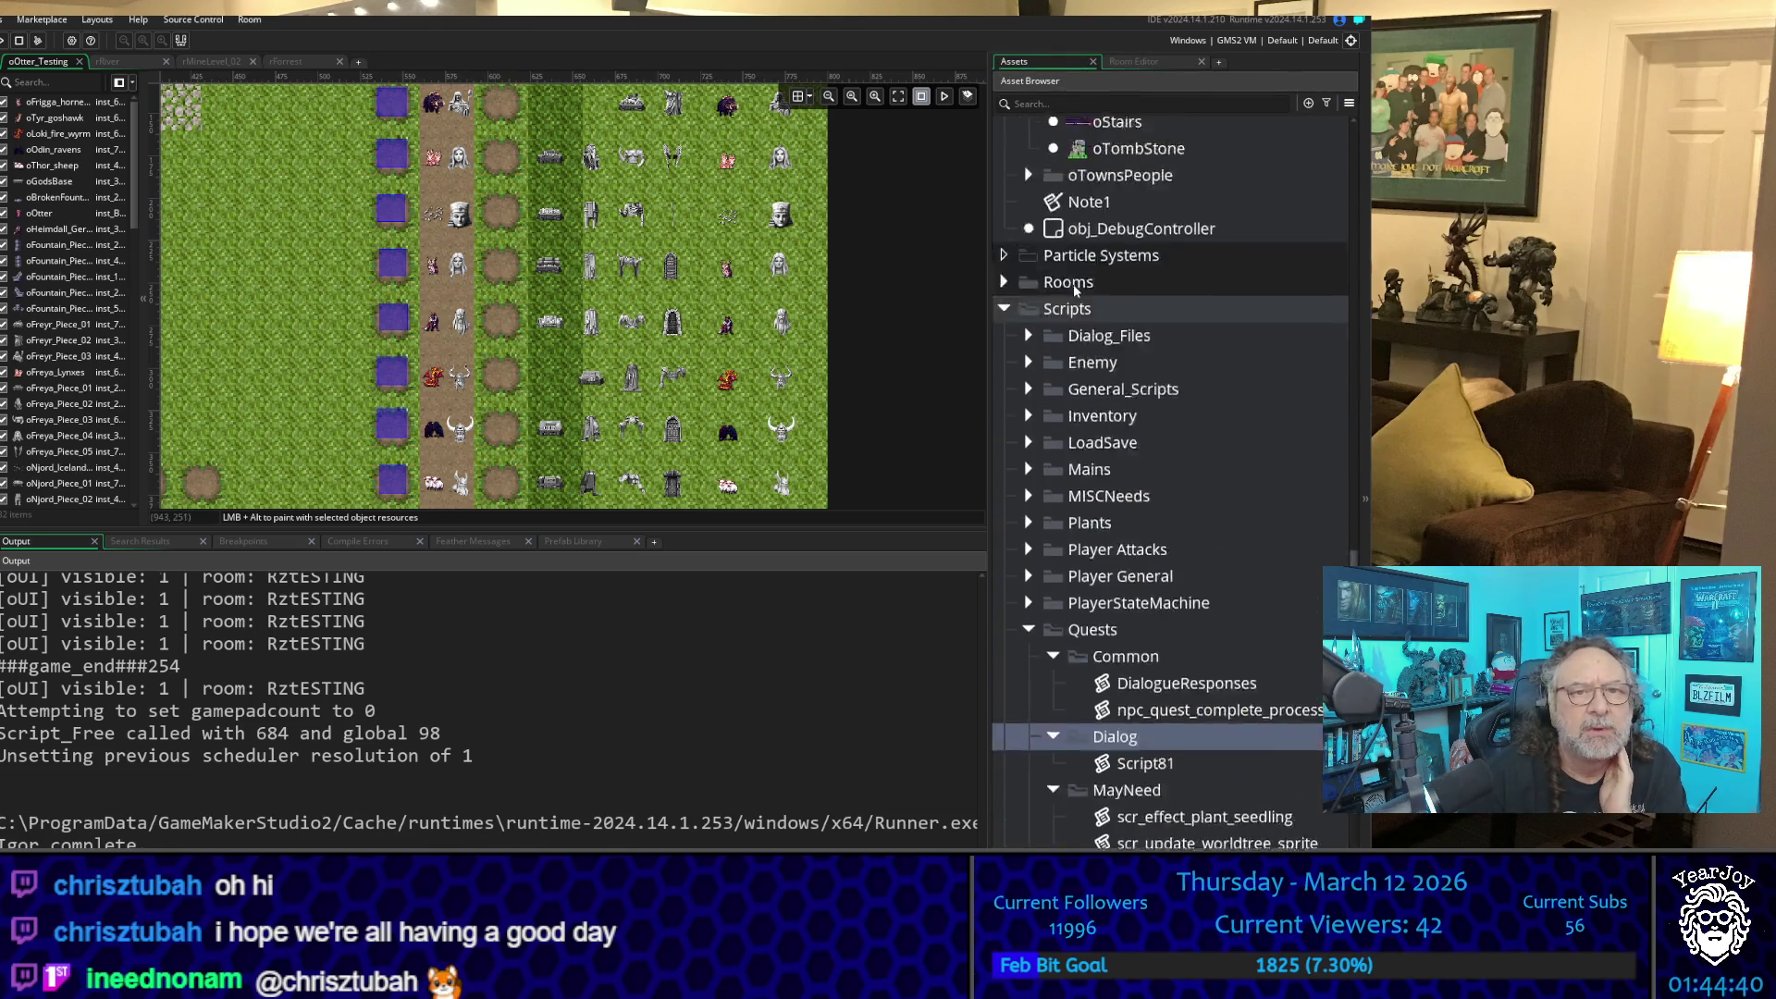
scroll(1076, 287, up, 7)
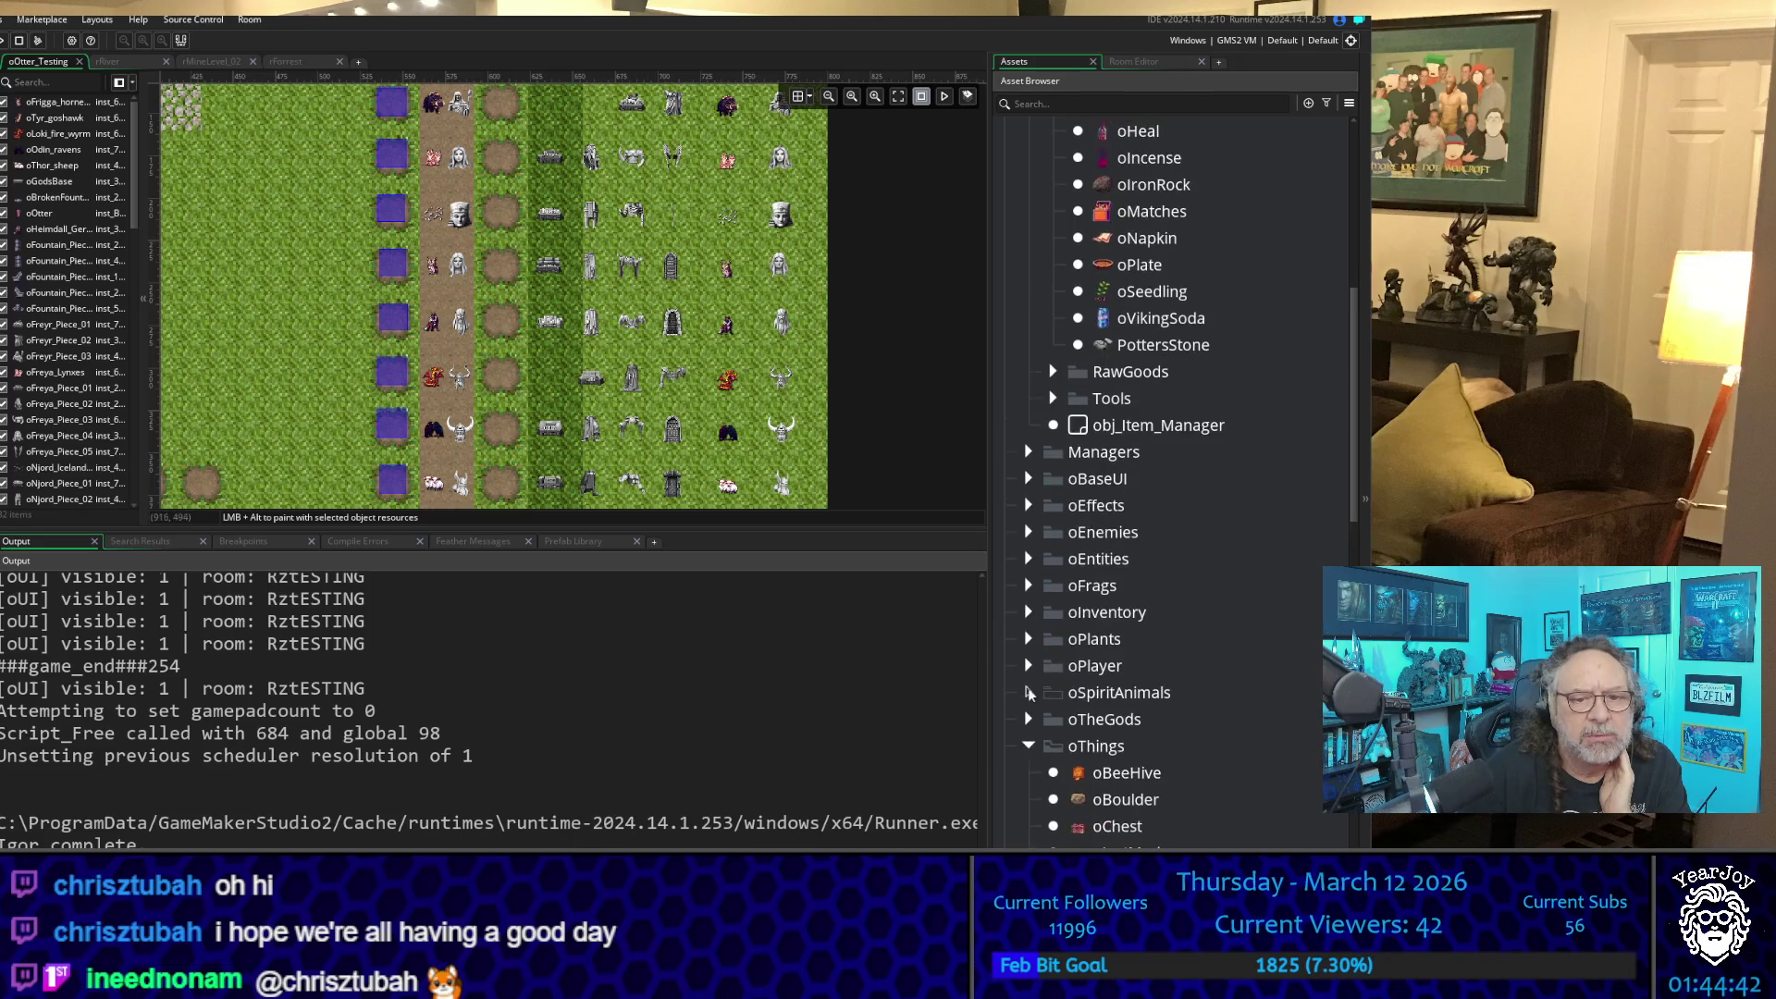
scroll(1050, 449, up, 7)
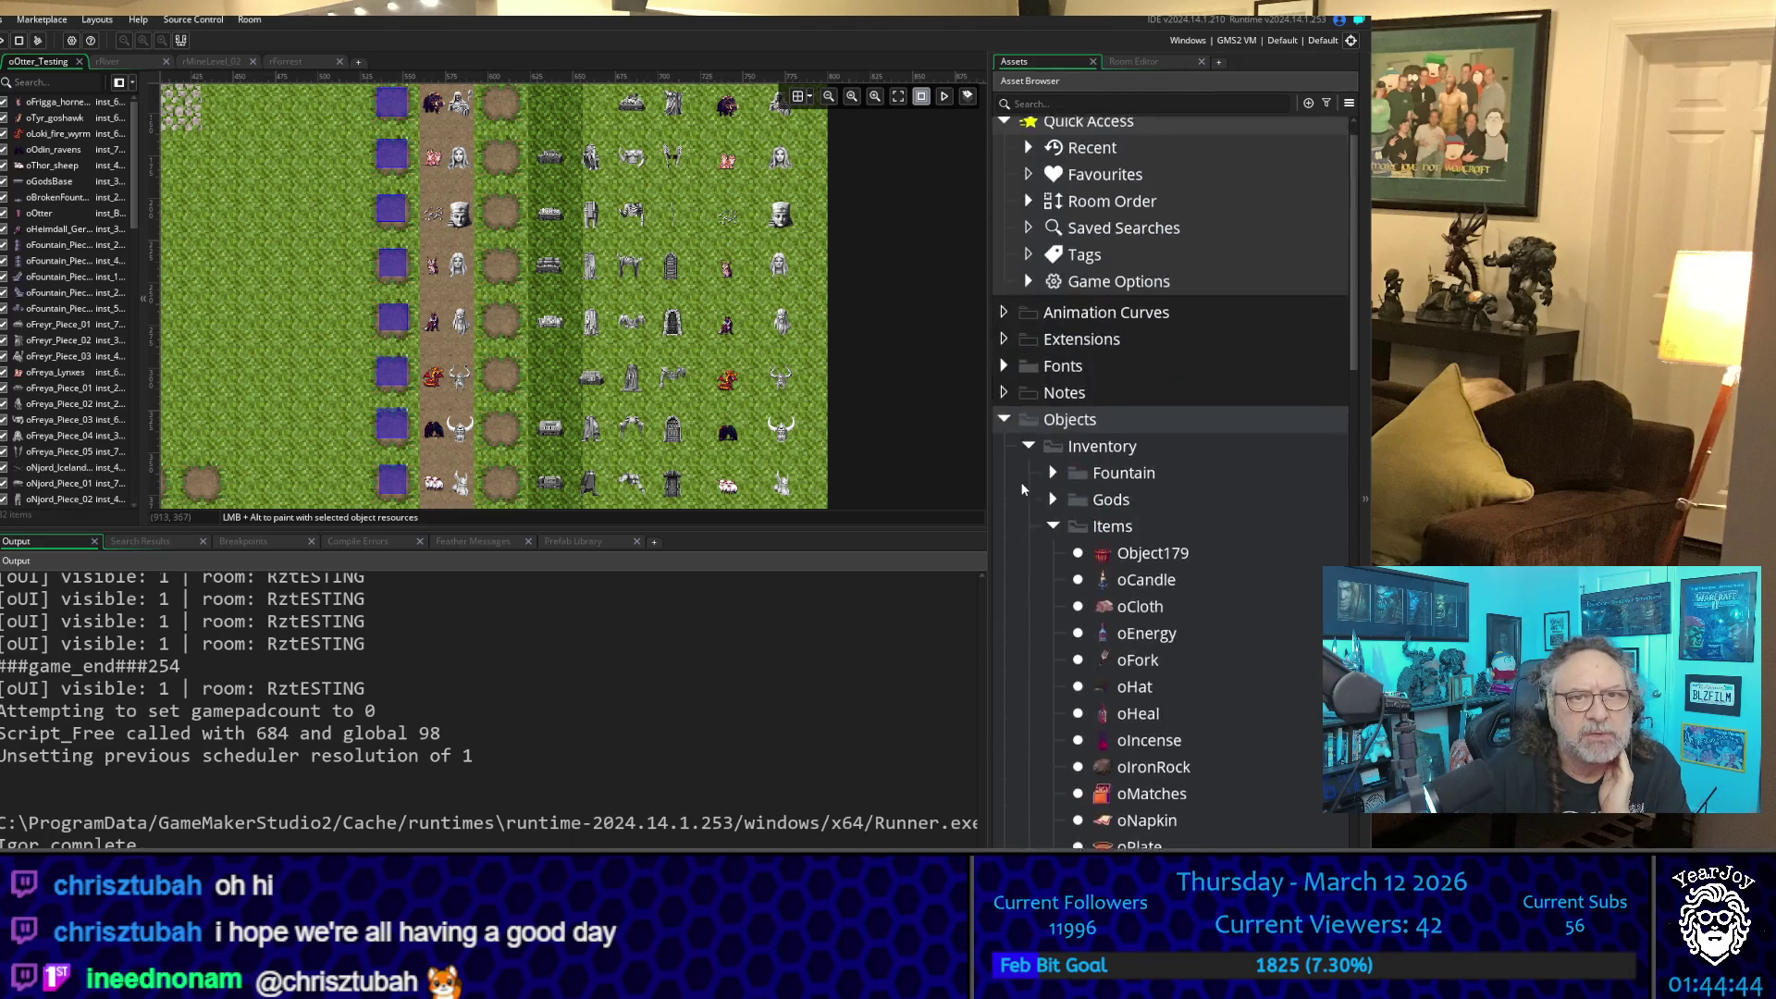
click(1052, 506)
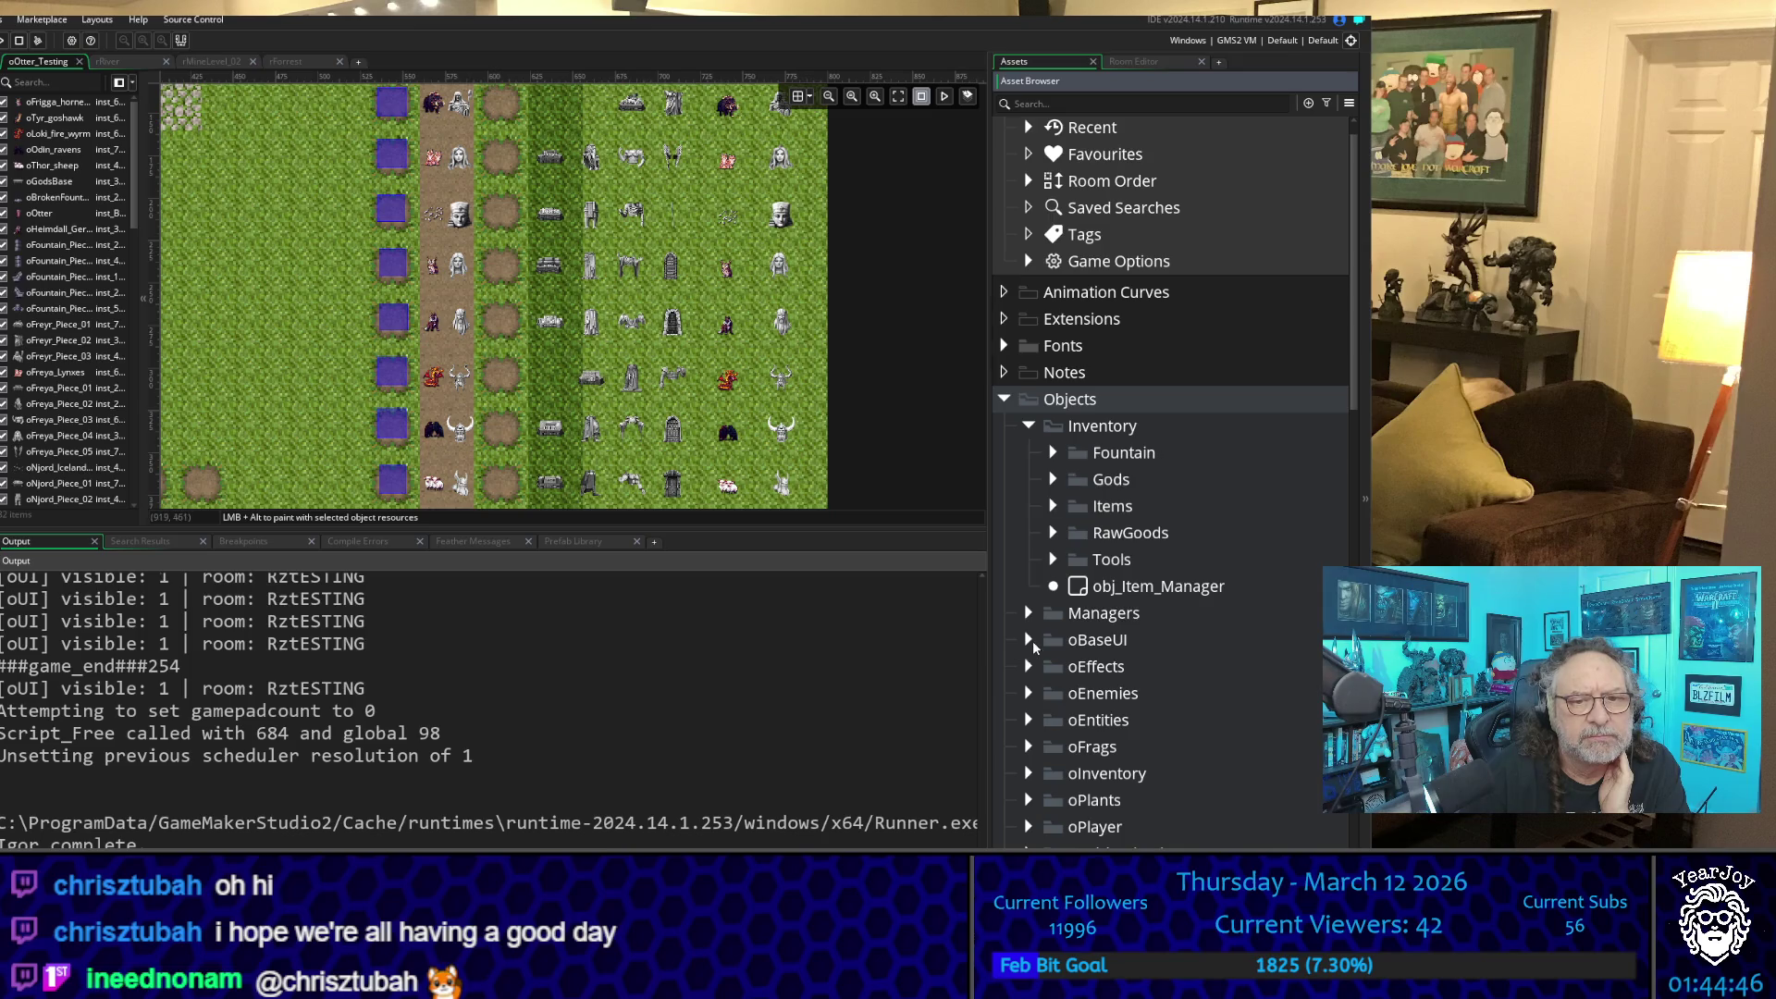
scroll(1033, 640, down, 2)
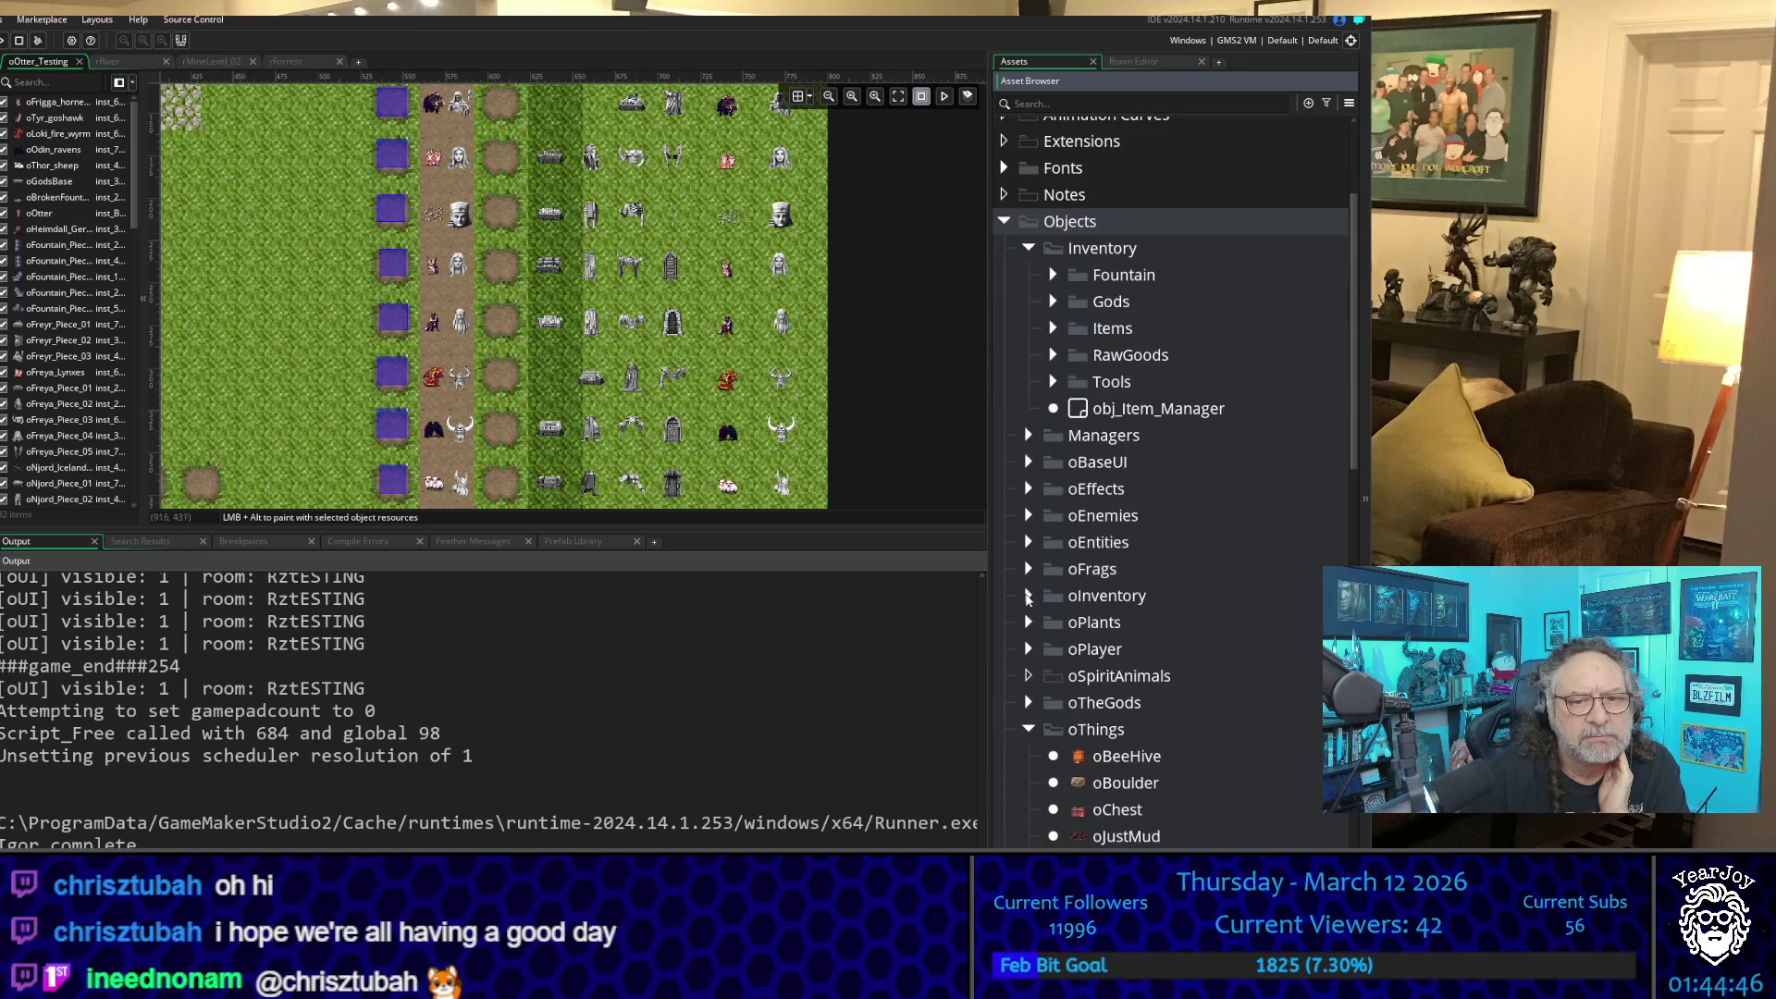
click(1030, 703)
click(1030, 703)
scroll(1030, 647, down, 1)
click(1029, 614)
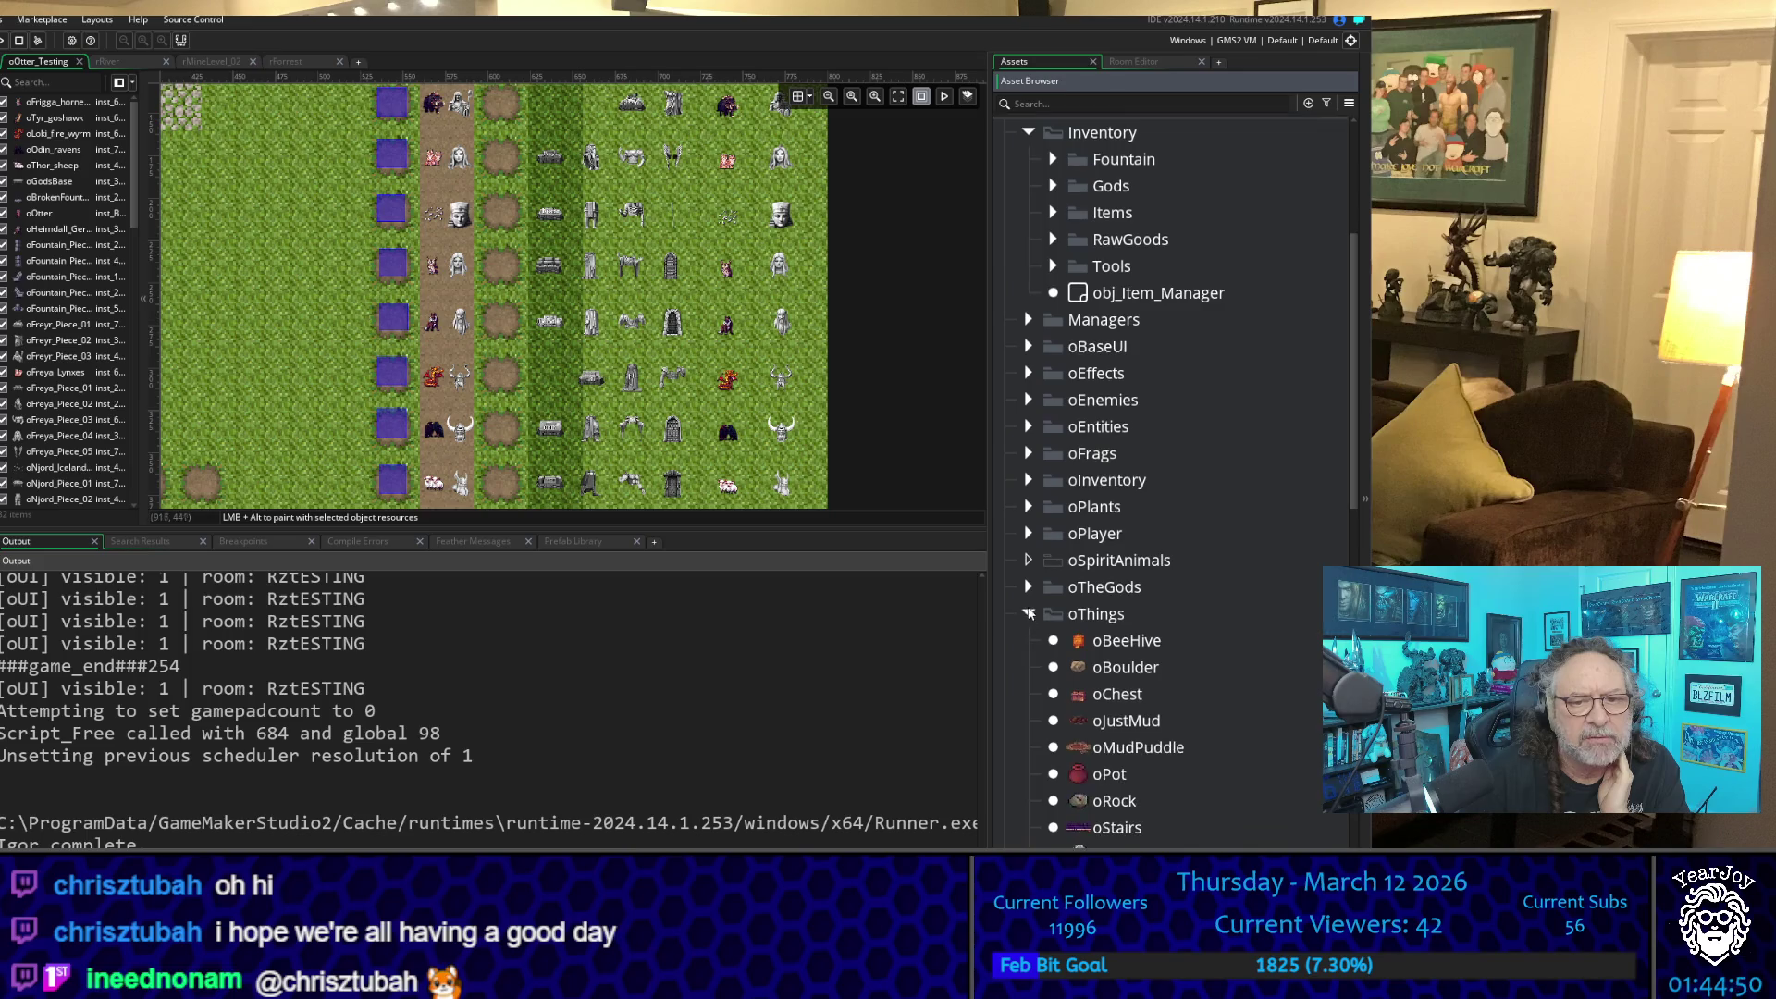
click(1030, 610)
scroll(1041, 682, down, 1)
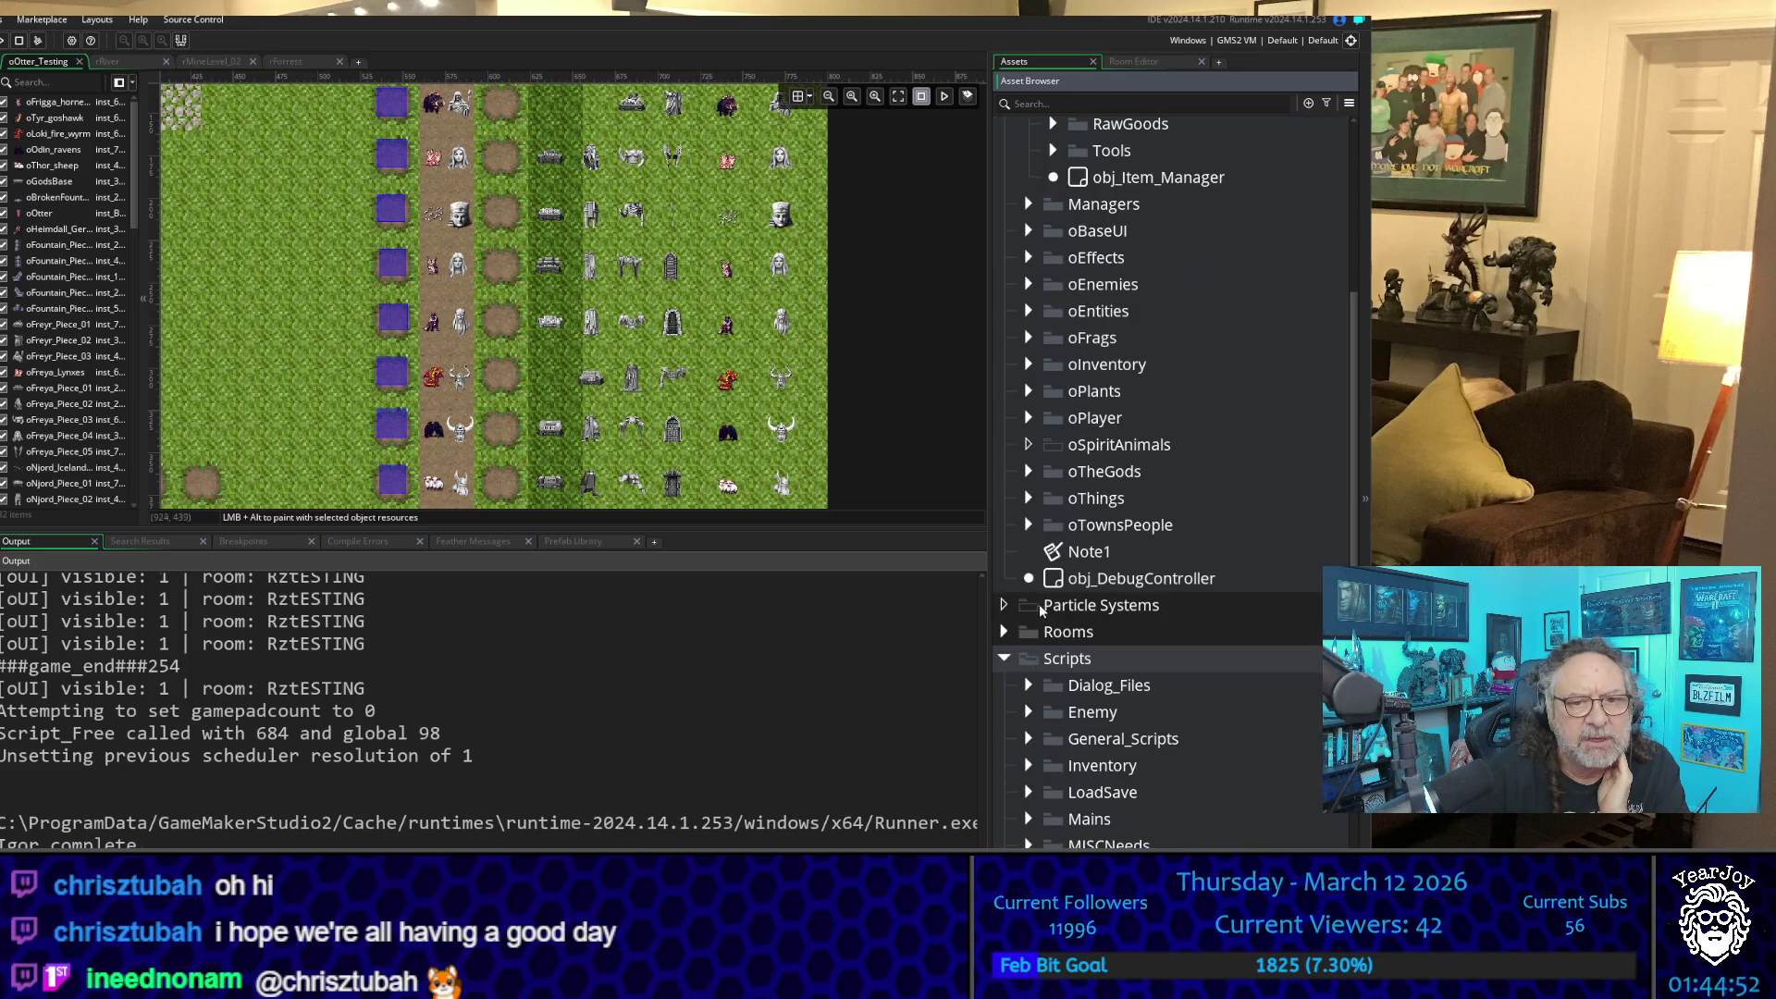
click(1029, 525)
scroll(1064, 601, down, 3)
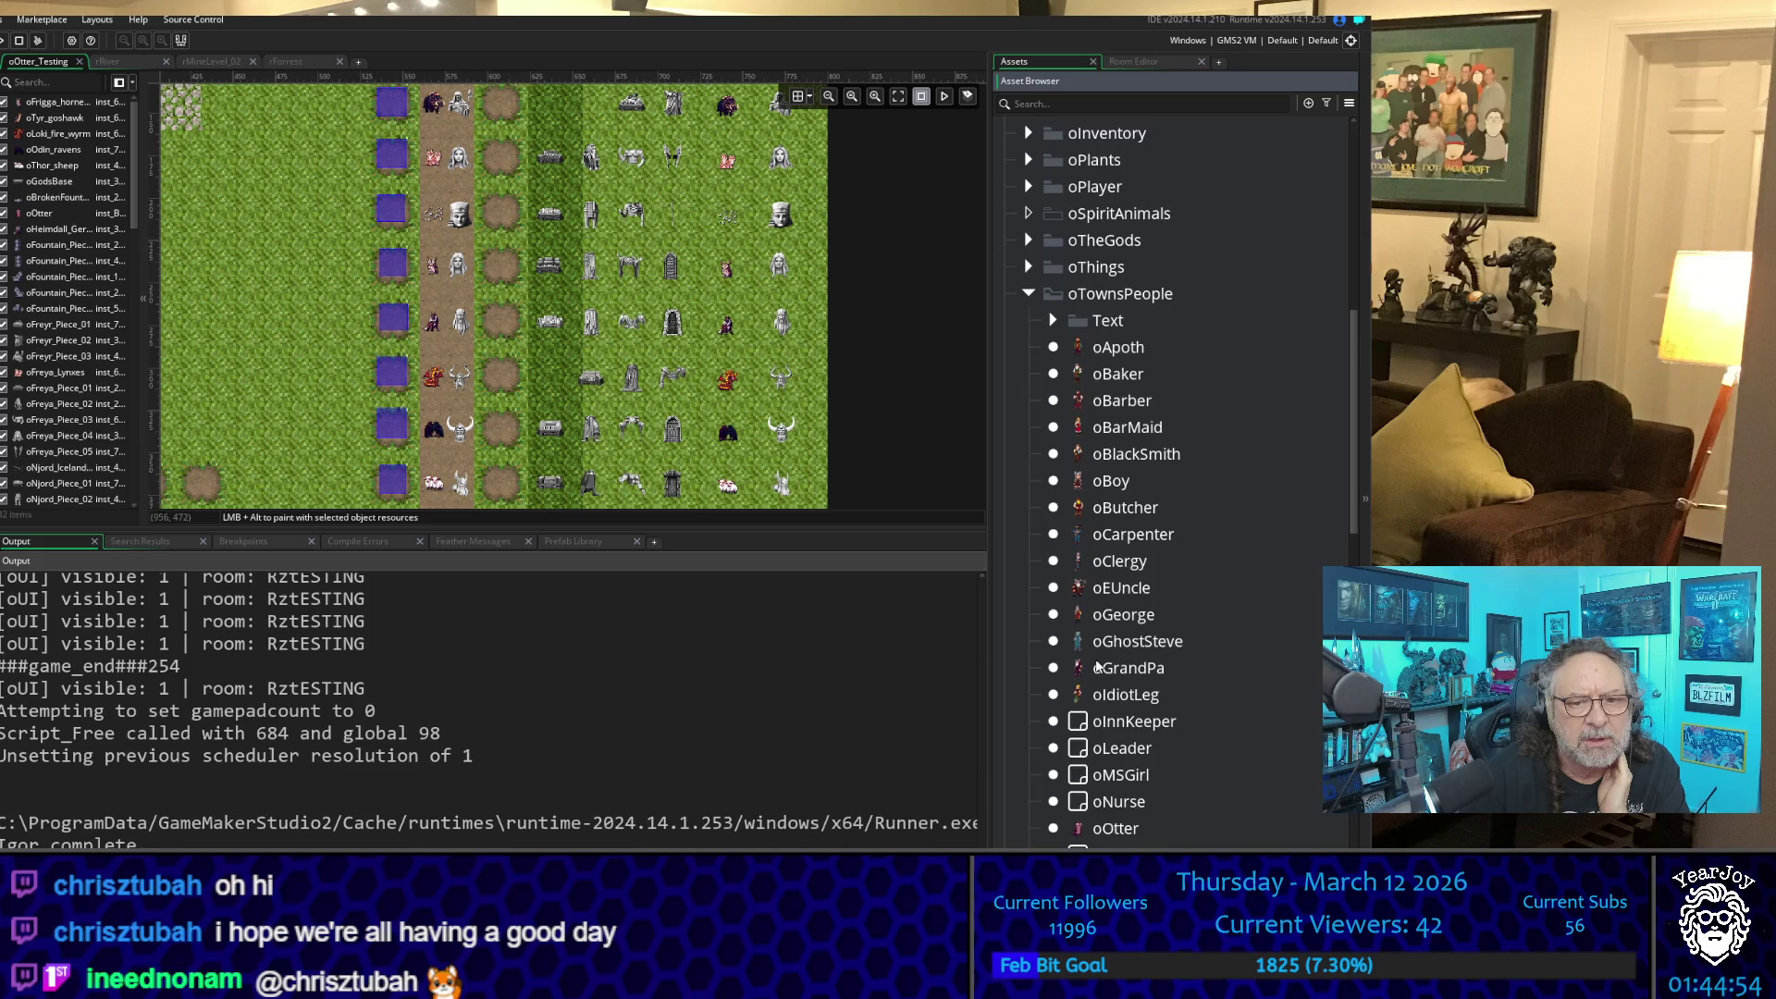
double_click(1114, 741)
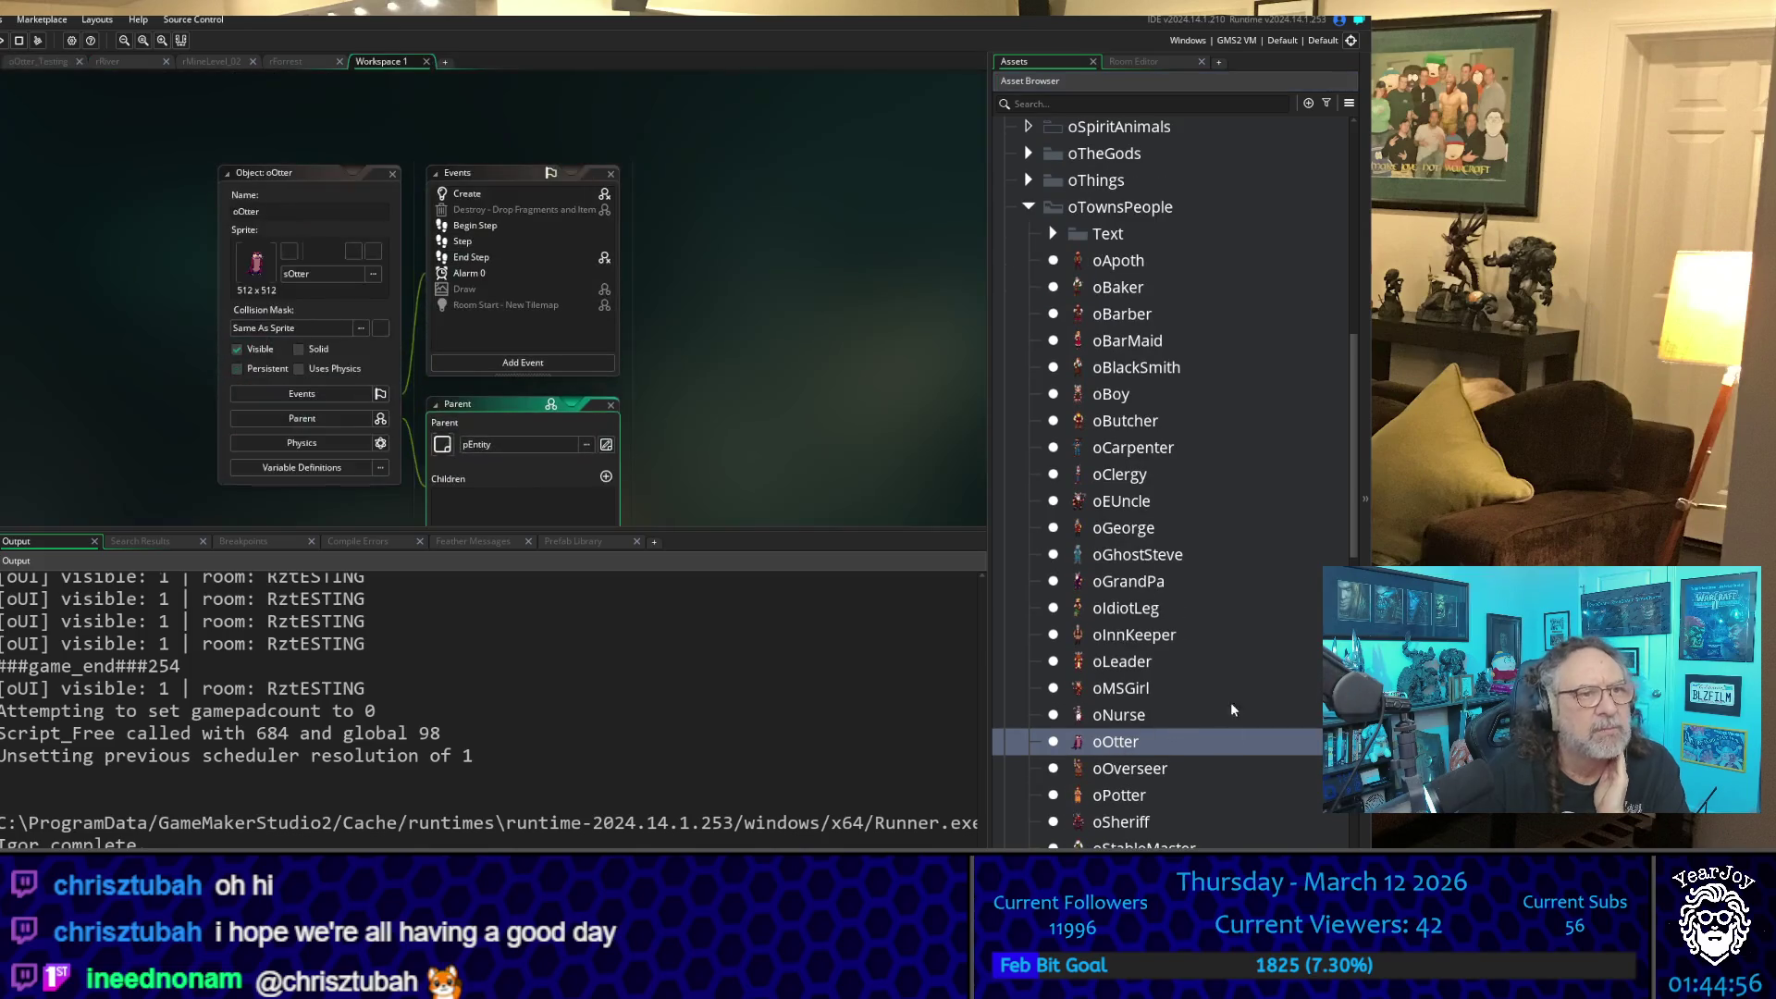
- Show oOtter's Create event code and widen the editor to fit full lines
click(496, 194)
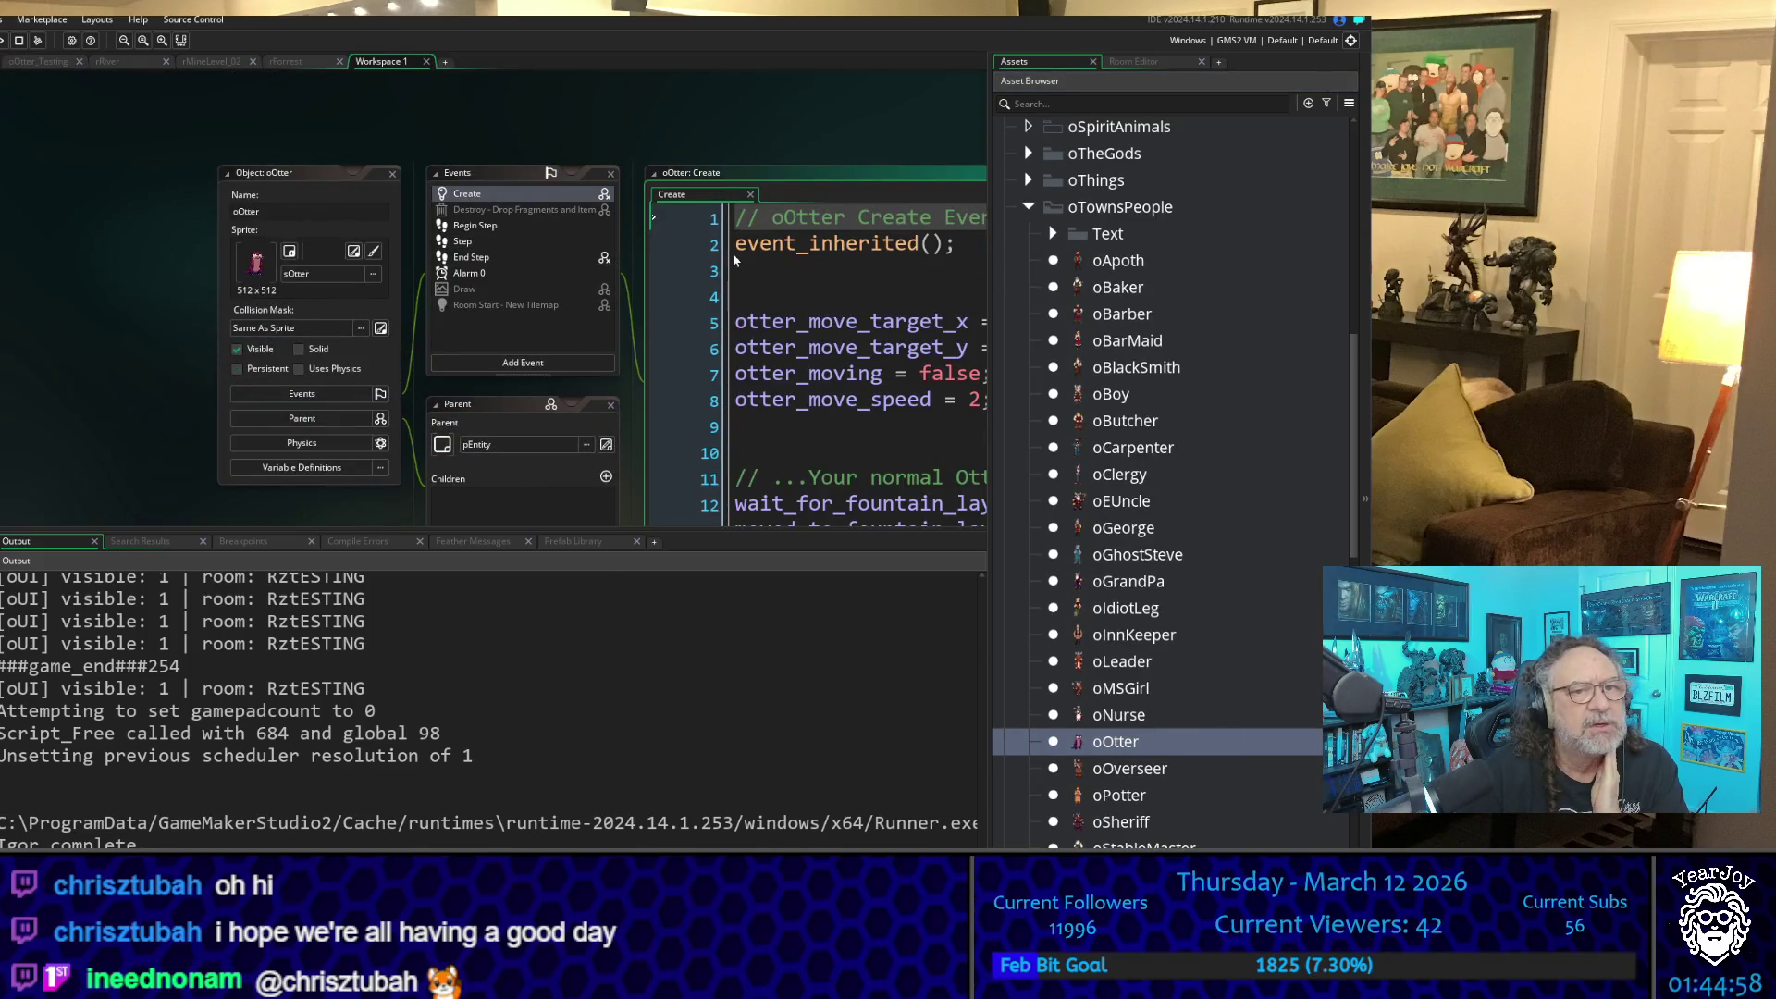
drag(821, 144, 343, 101)
scroll(604, 338, down, 6)
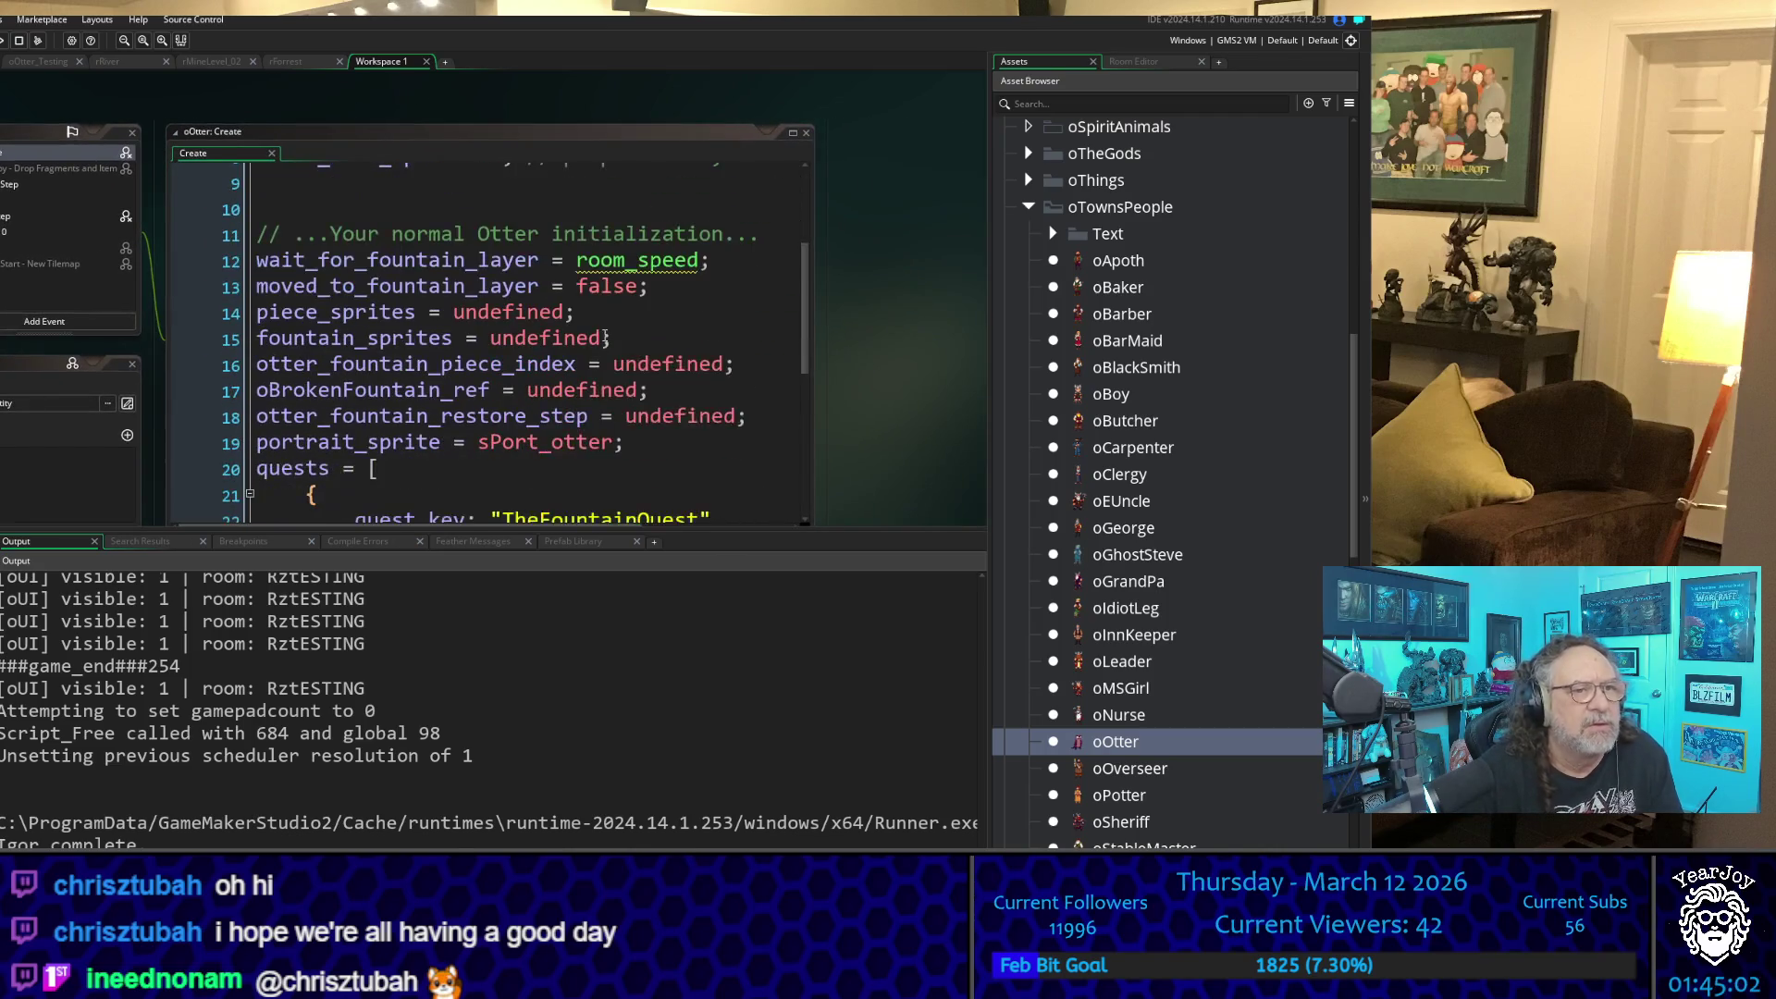
ctrl+scroll(605, 315, down, 1)
ctrl+scroll(605, 315, down, 3)
ctrl+scroll(603, 313, up, 3)
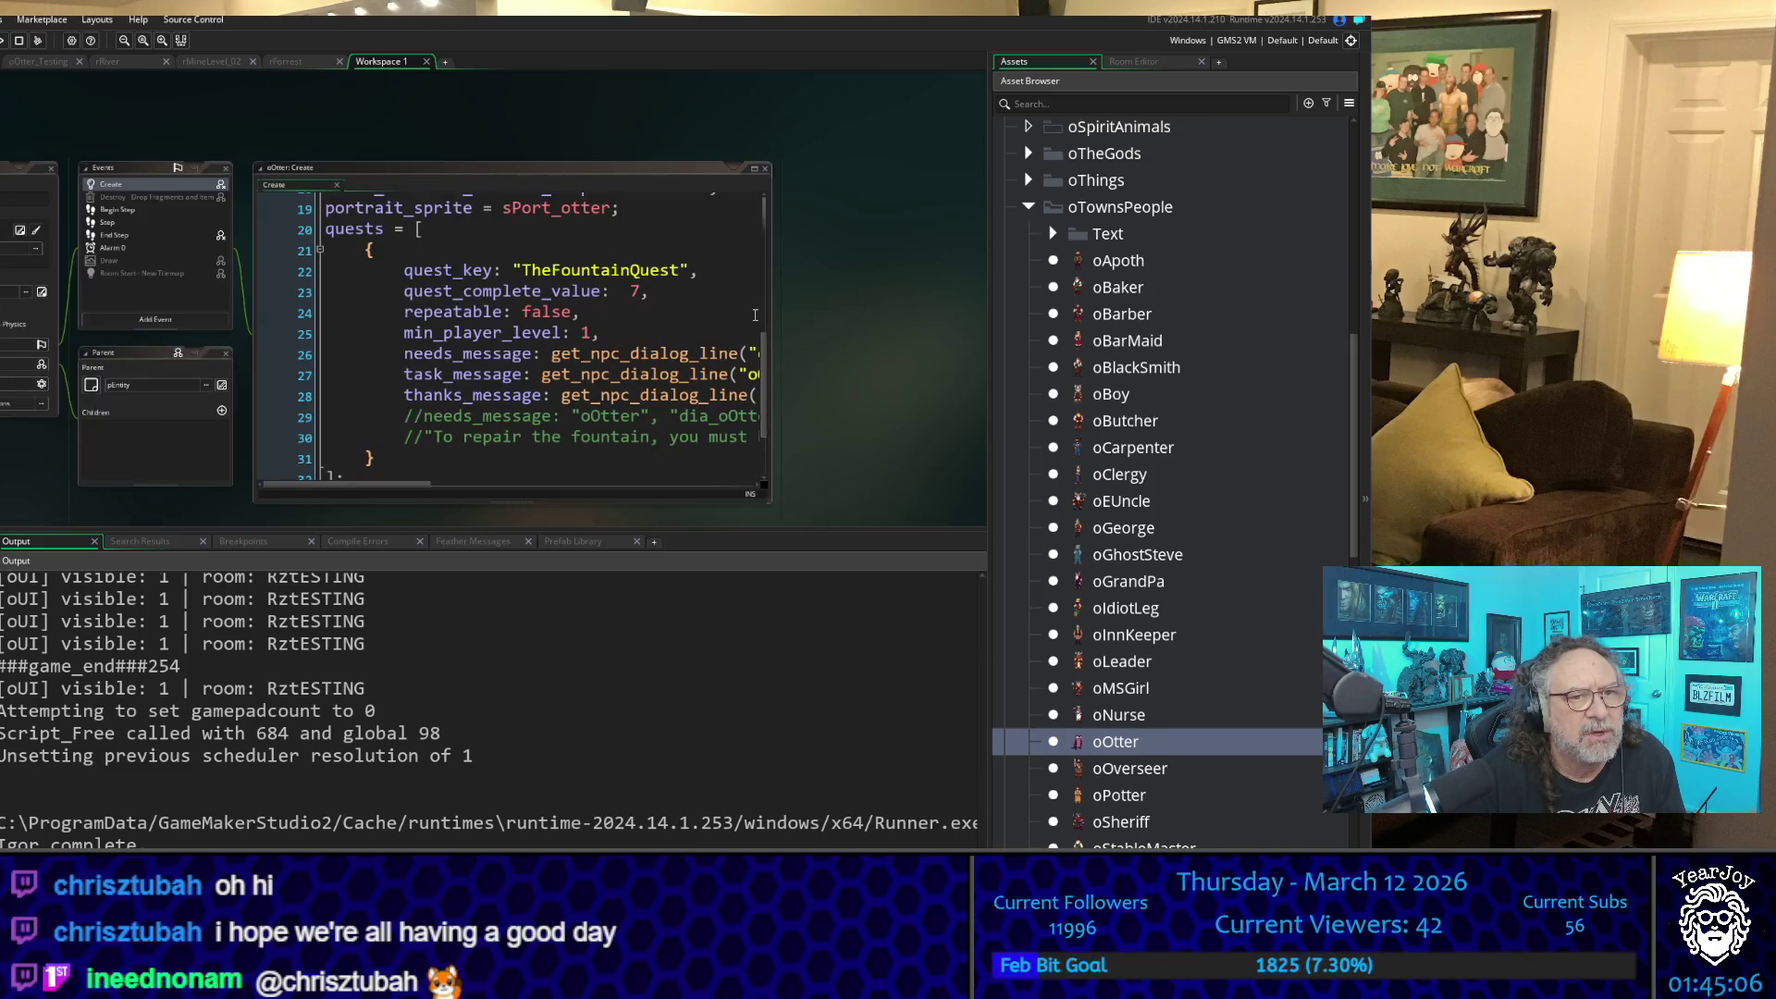
drag(771, 313, 986, 314)
- Review the quests array and search the whole project for "TheFountainQuest"
click(619, 478)
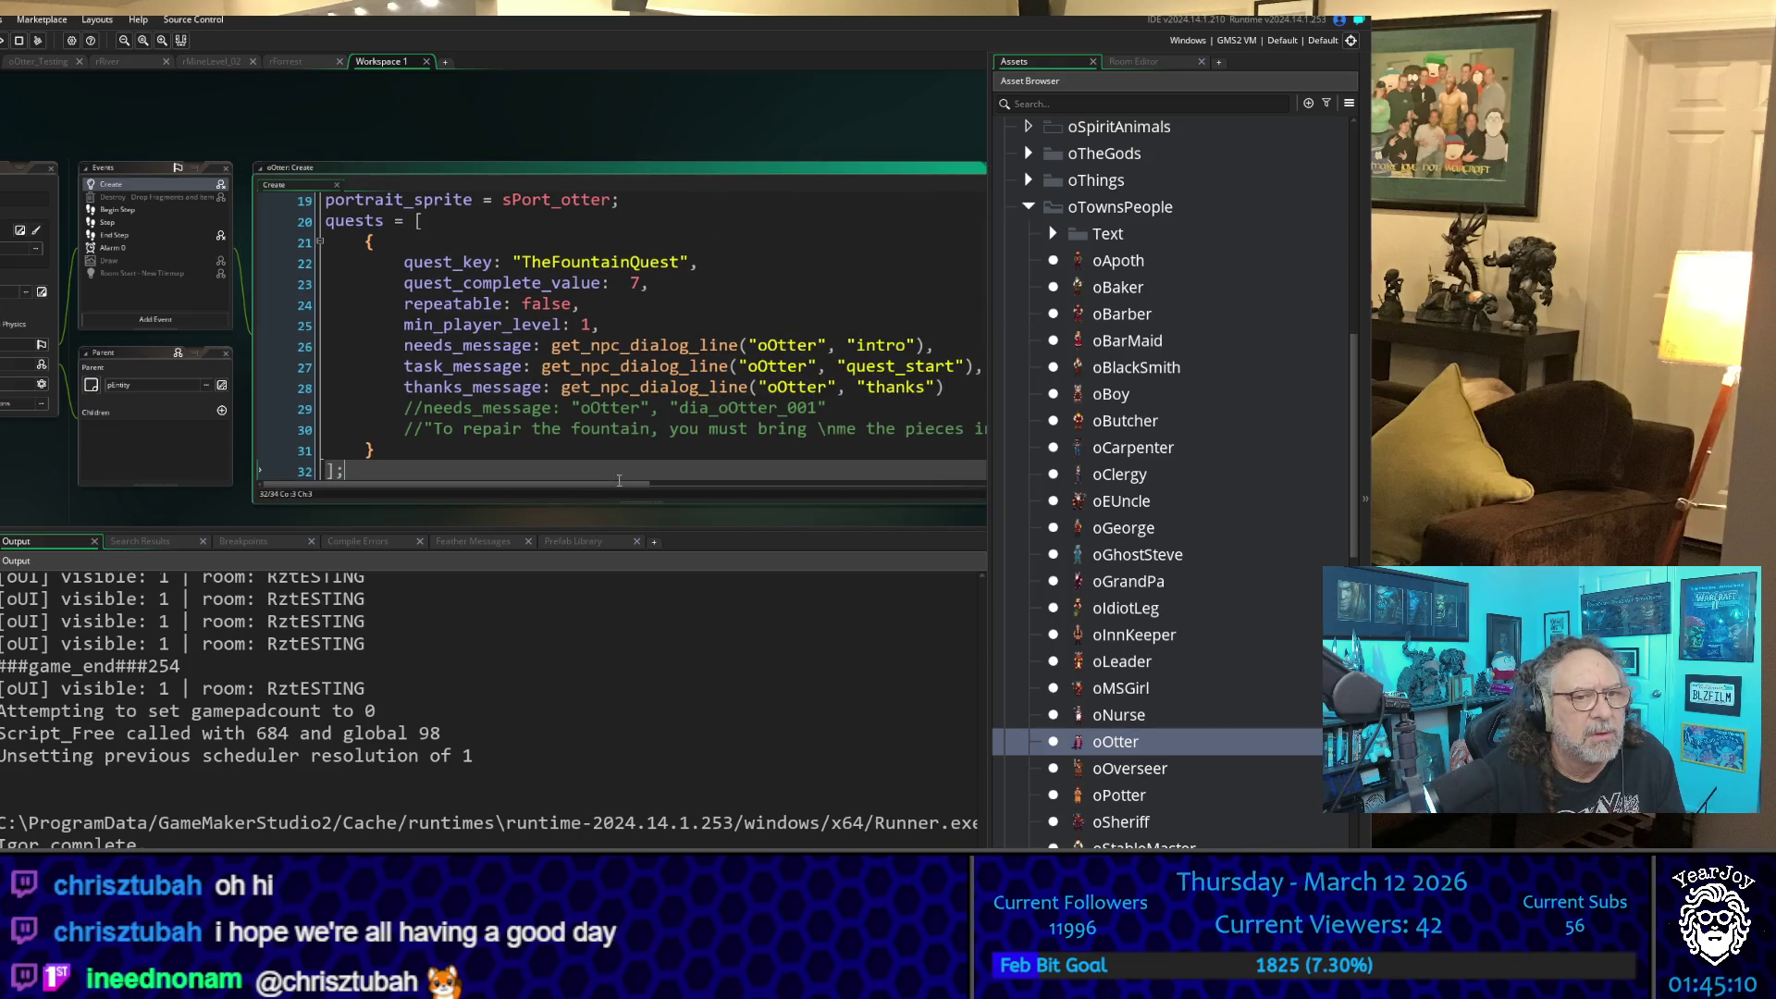
scroll(514, 393, up, 6)
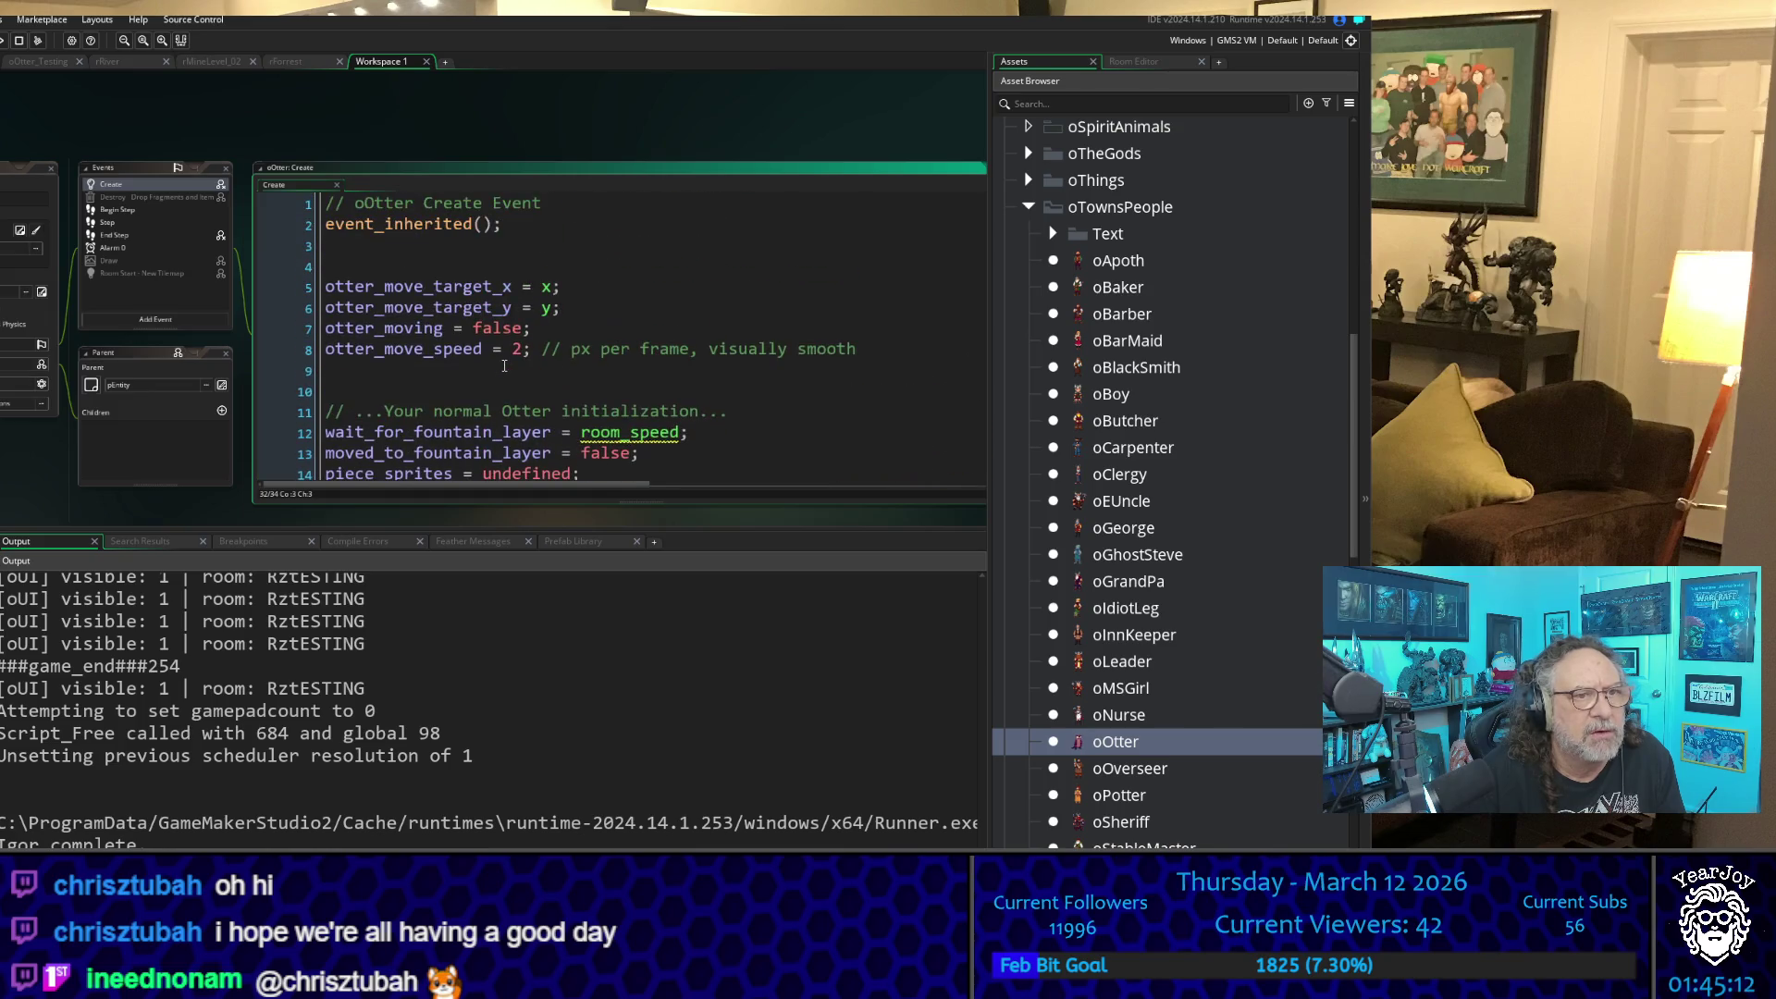
scroll(505, 367, down, 5)
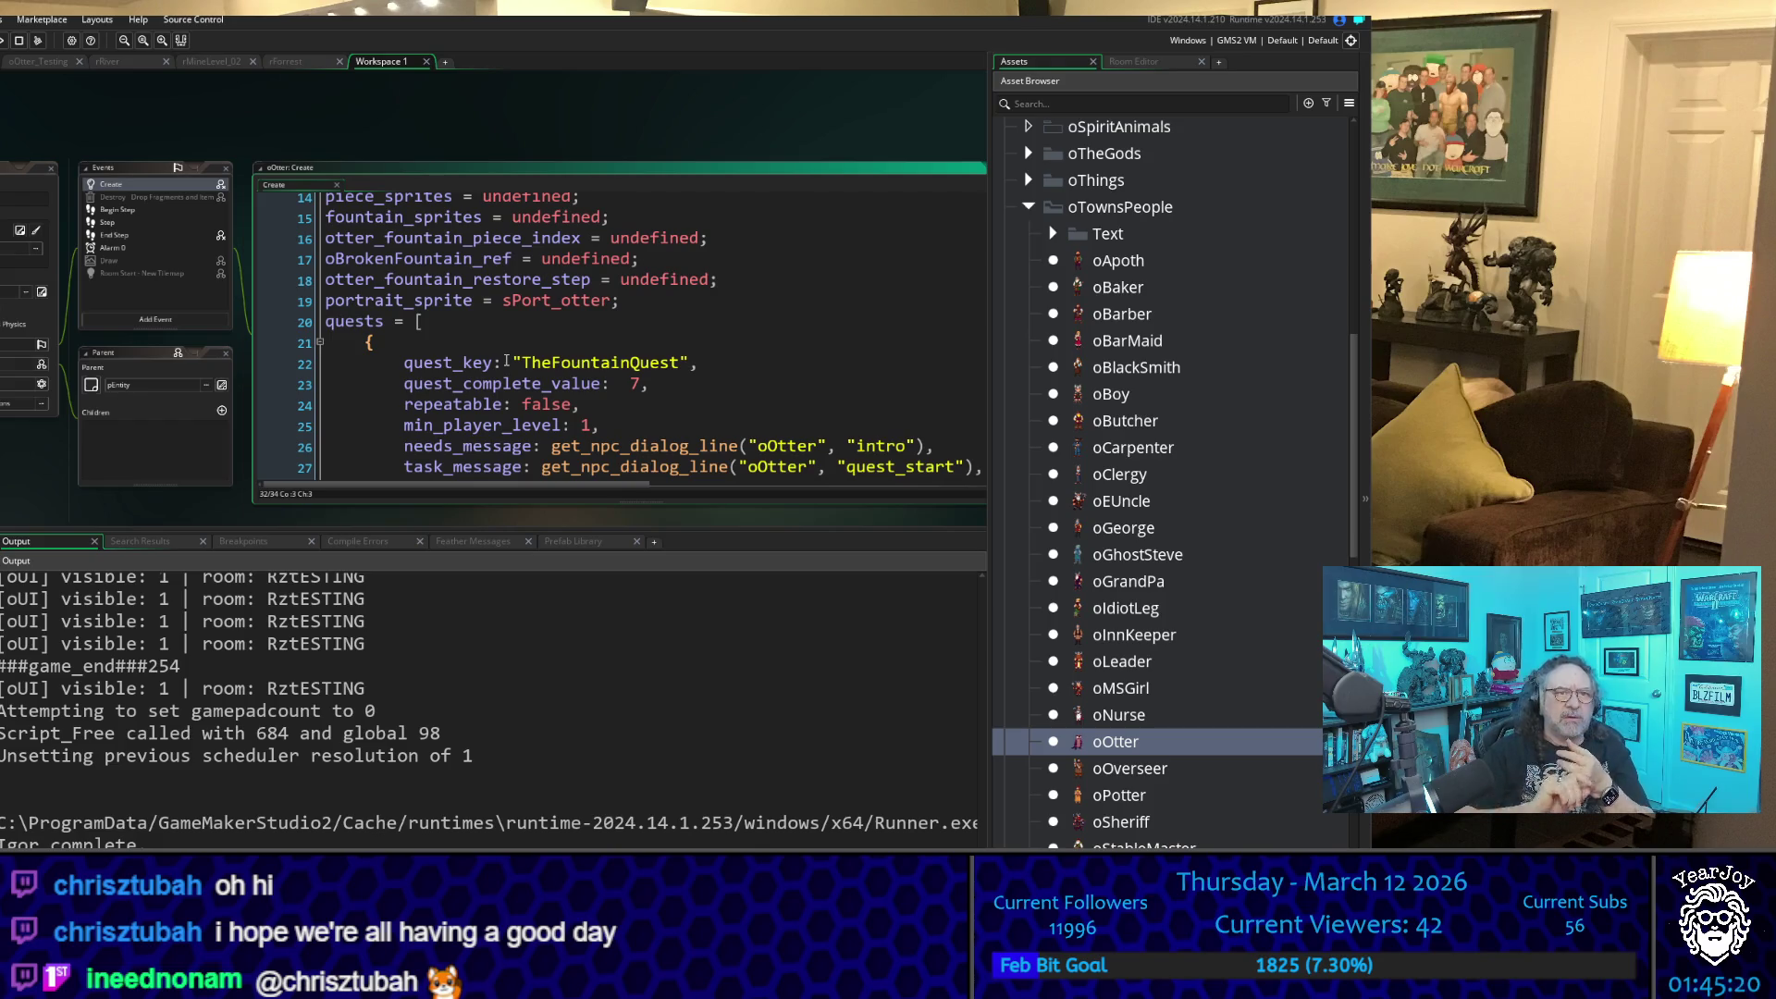
scroll(555, 365, down, 3)
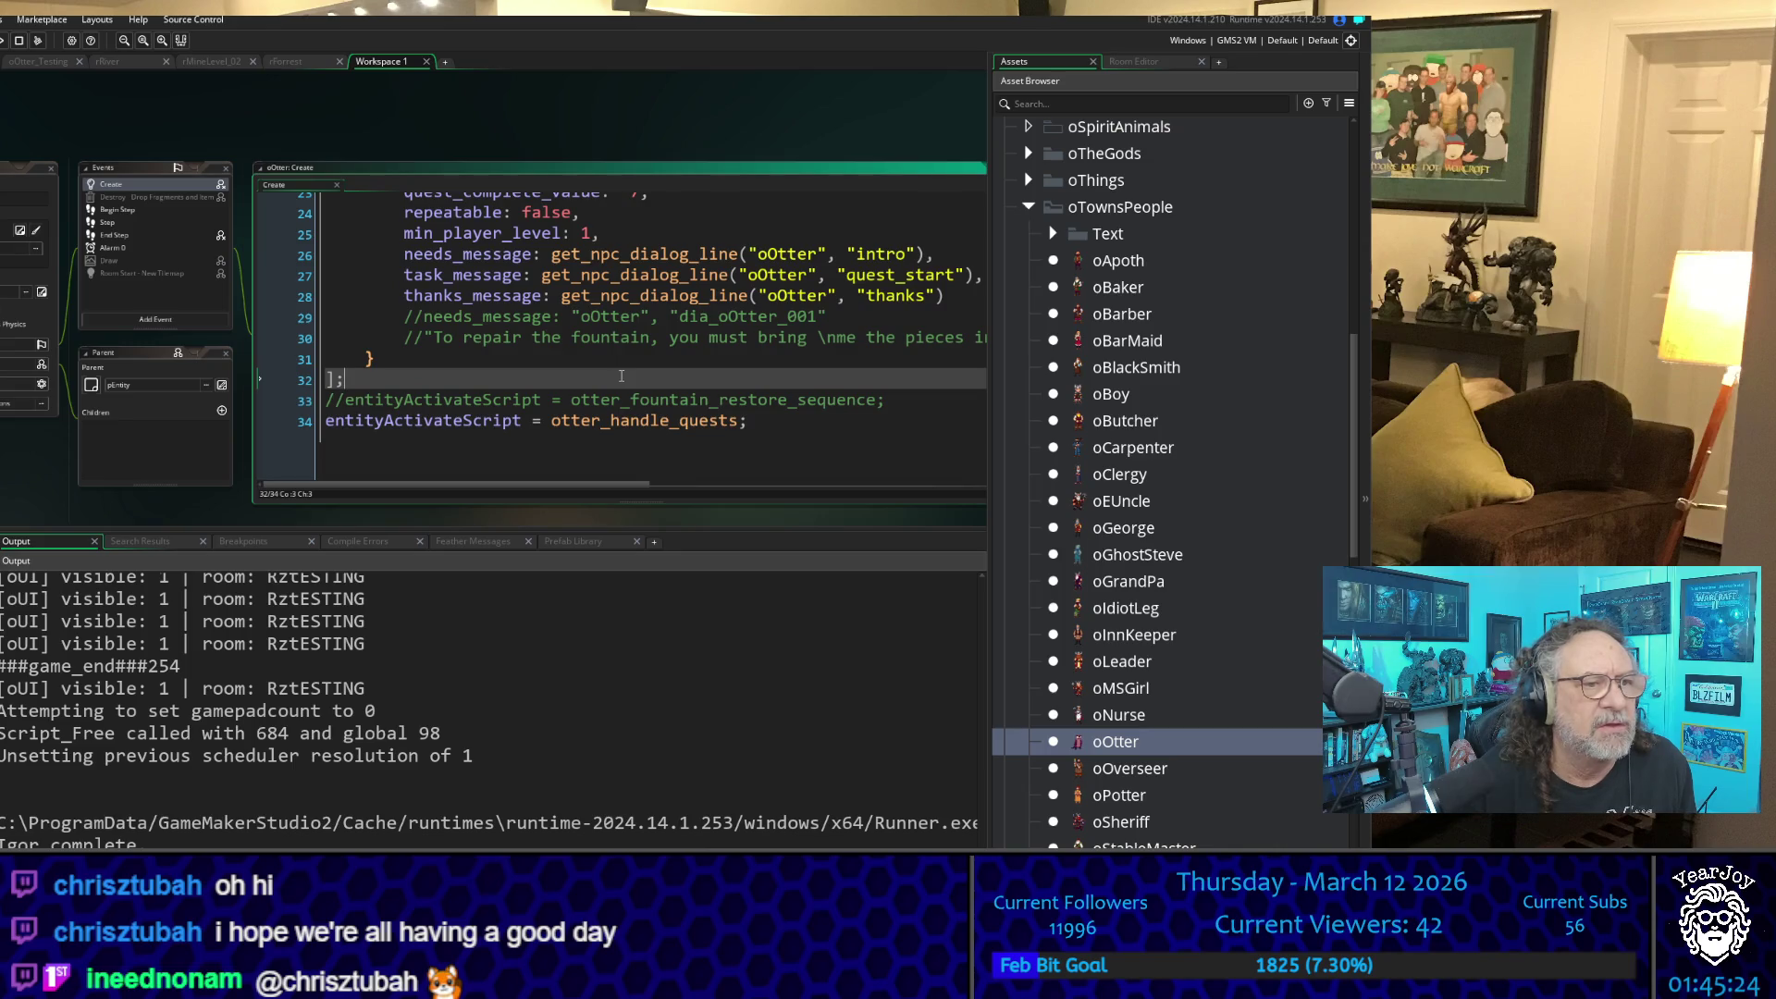
scroll(622, 376, up, 2)
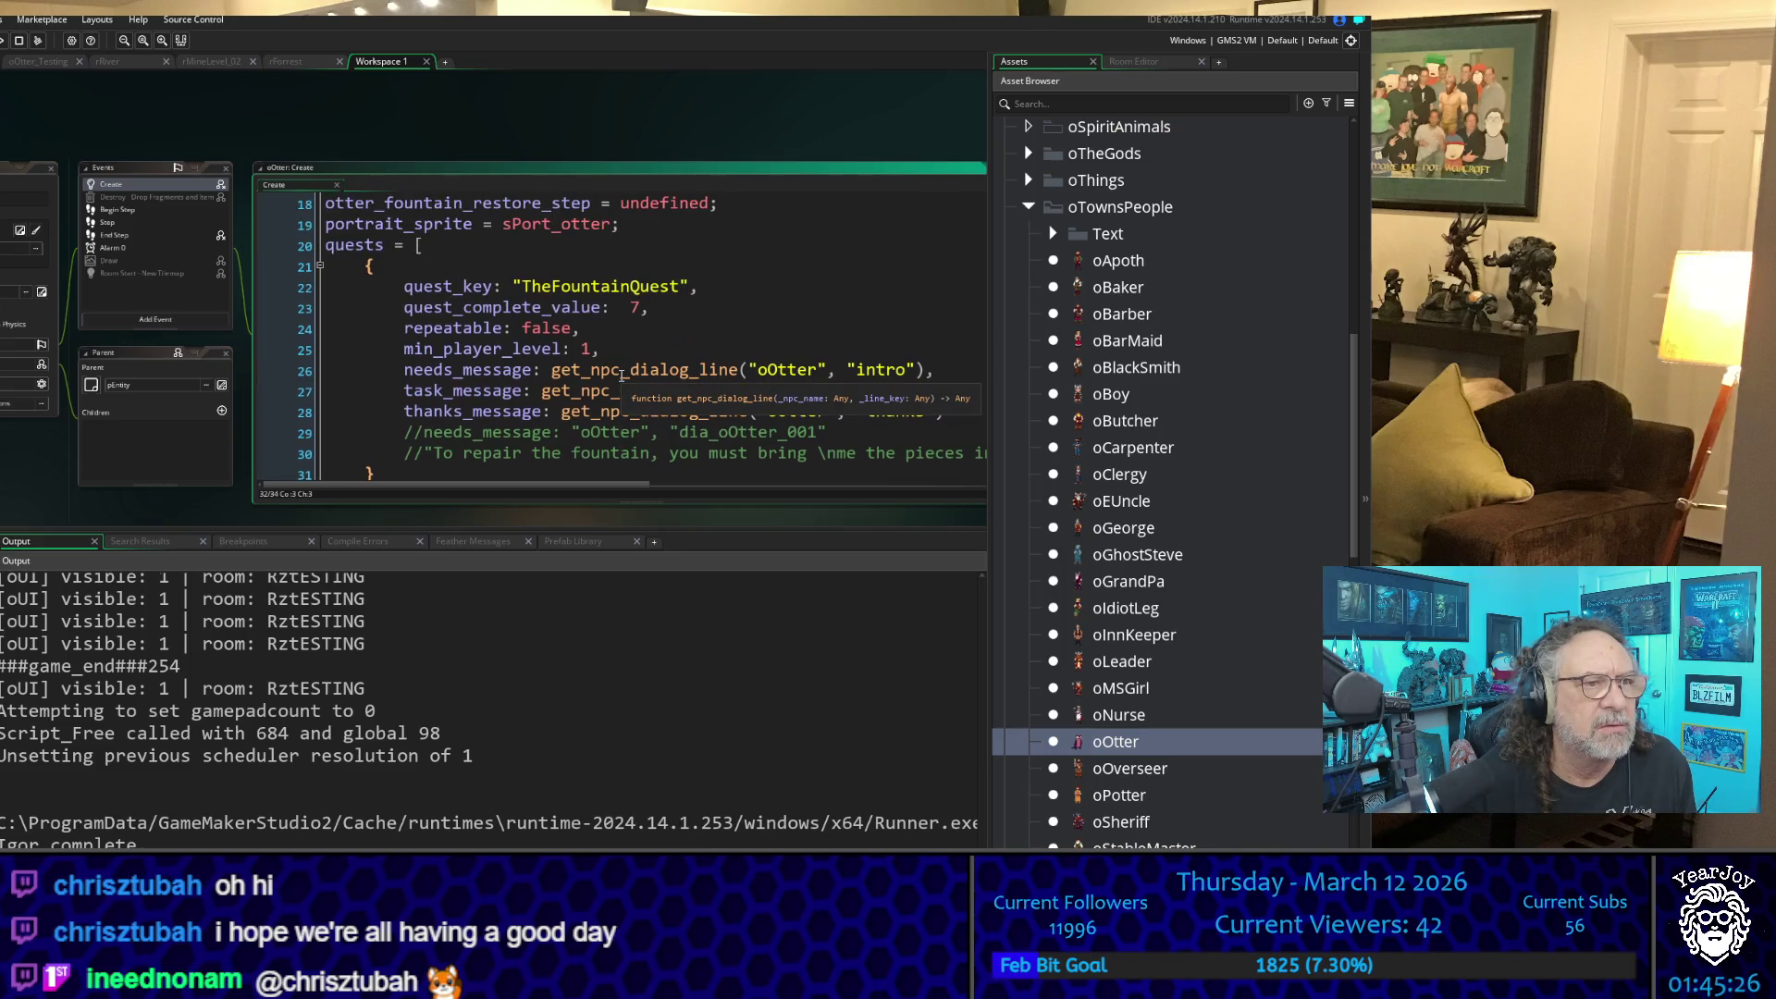
scroll(622, 375, up, 1)
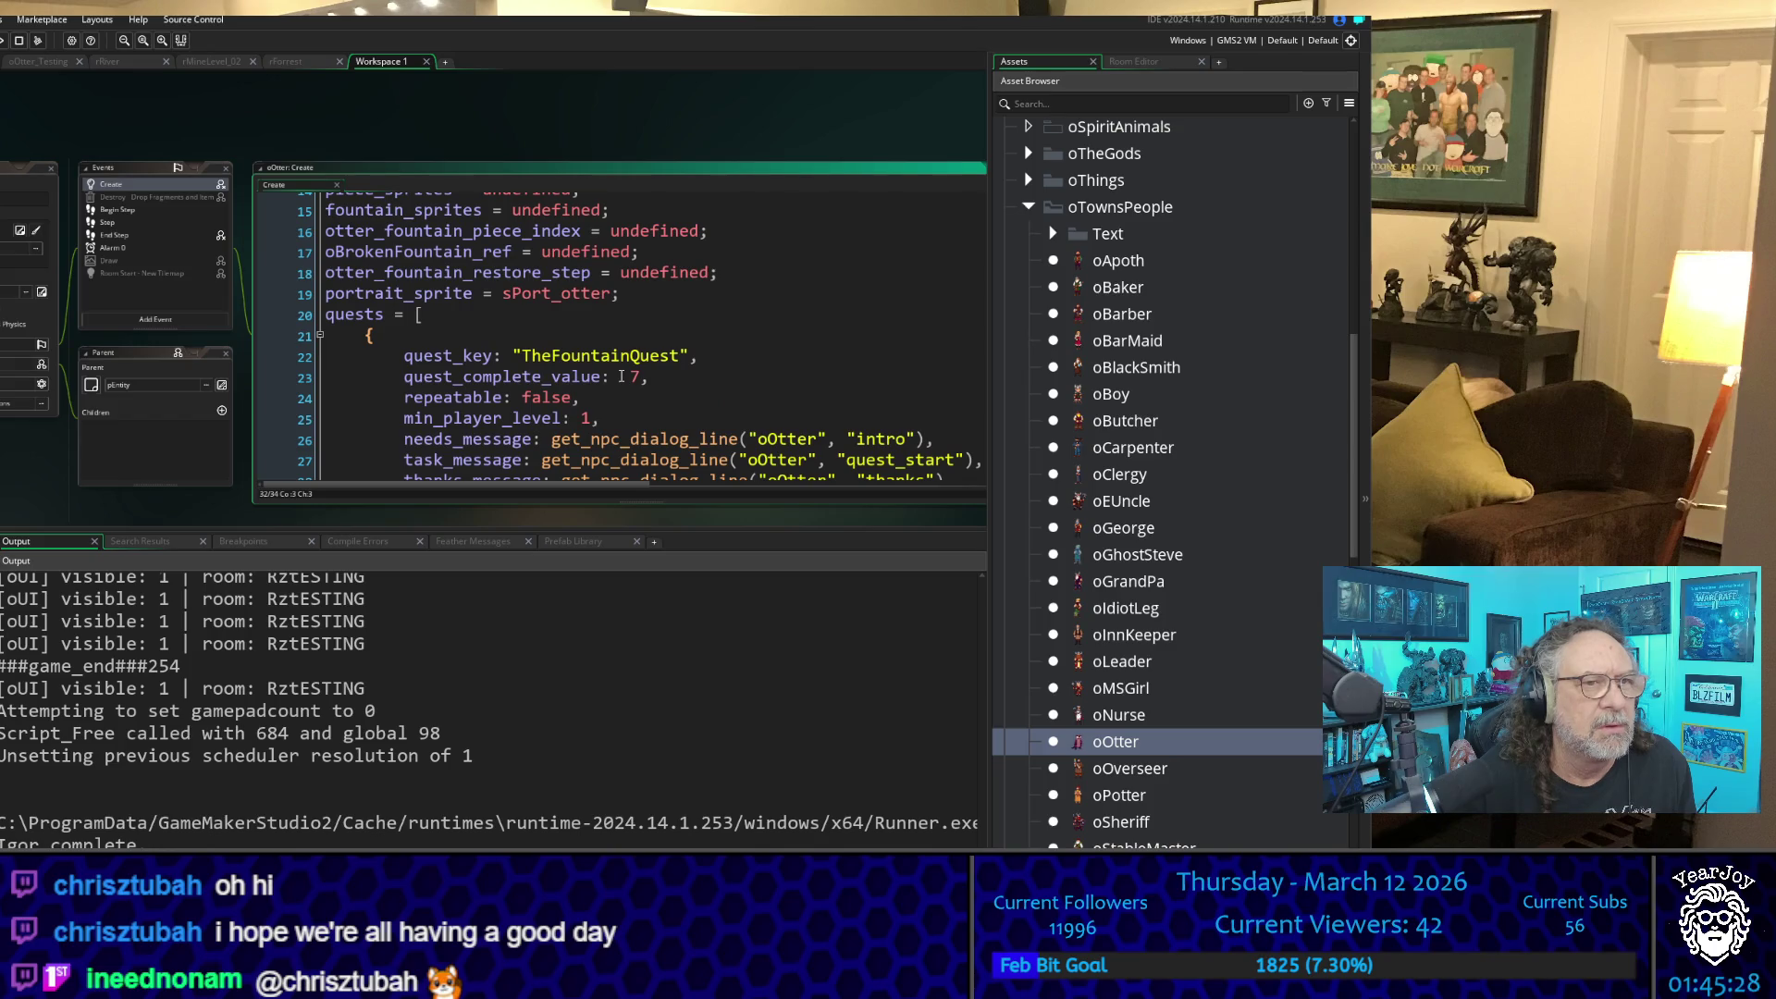
scroll(622, 373, down, 2)
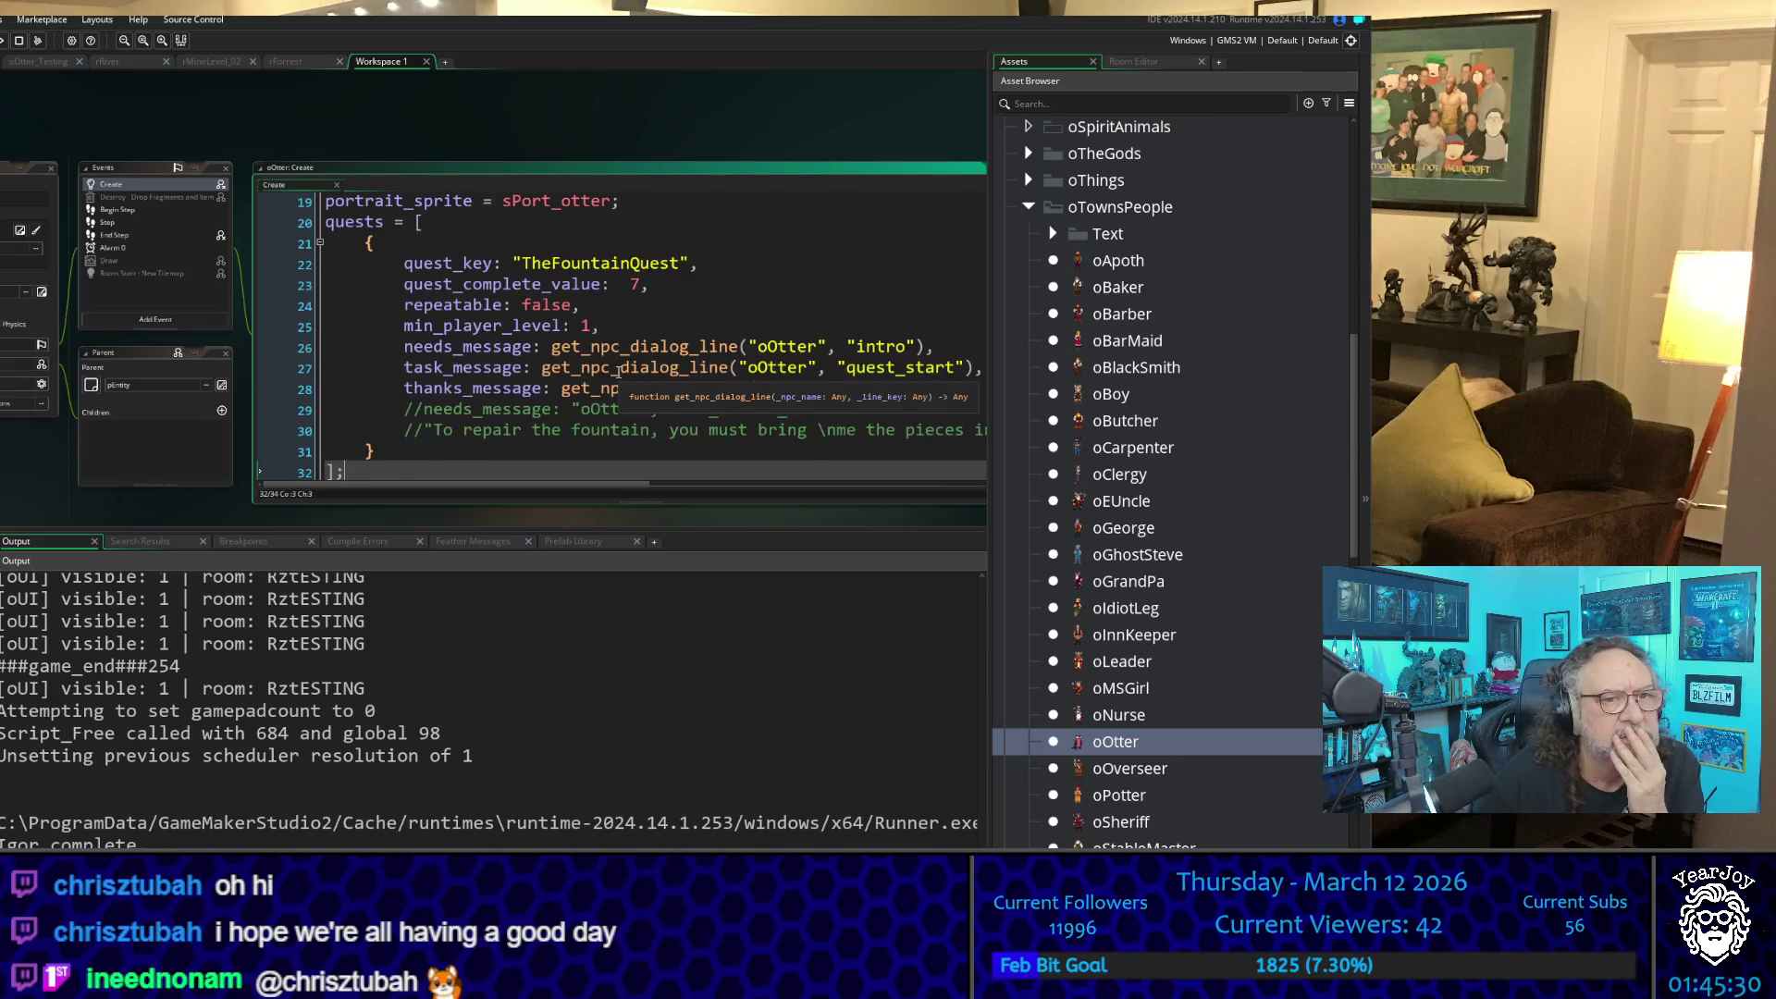
scroll(618, 373, down, 2)
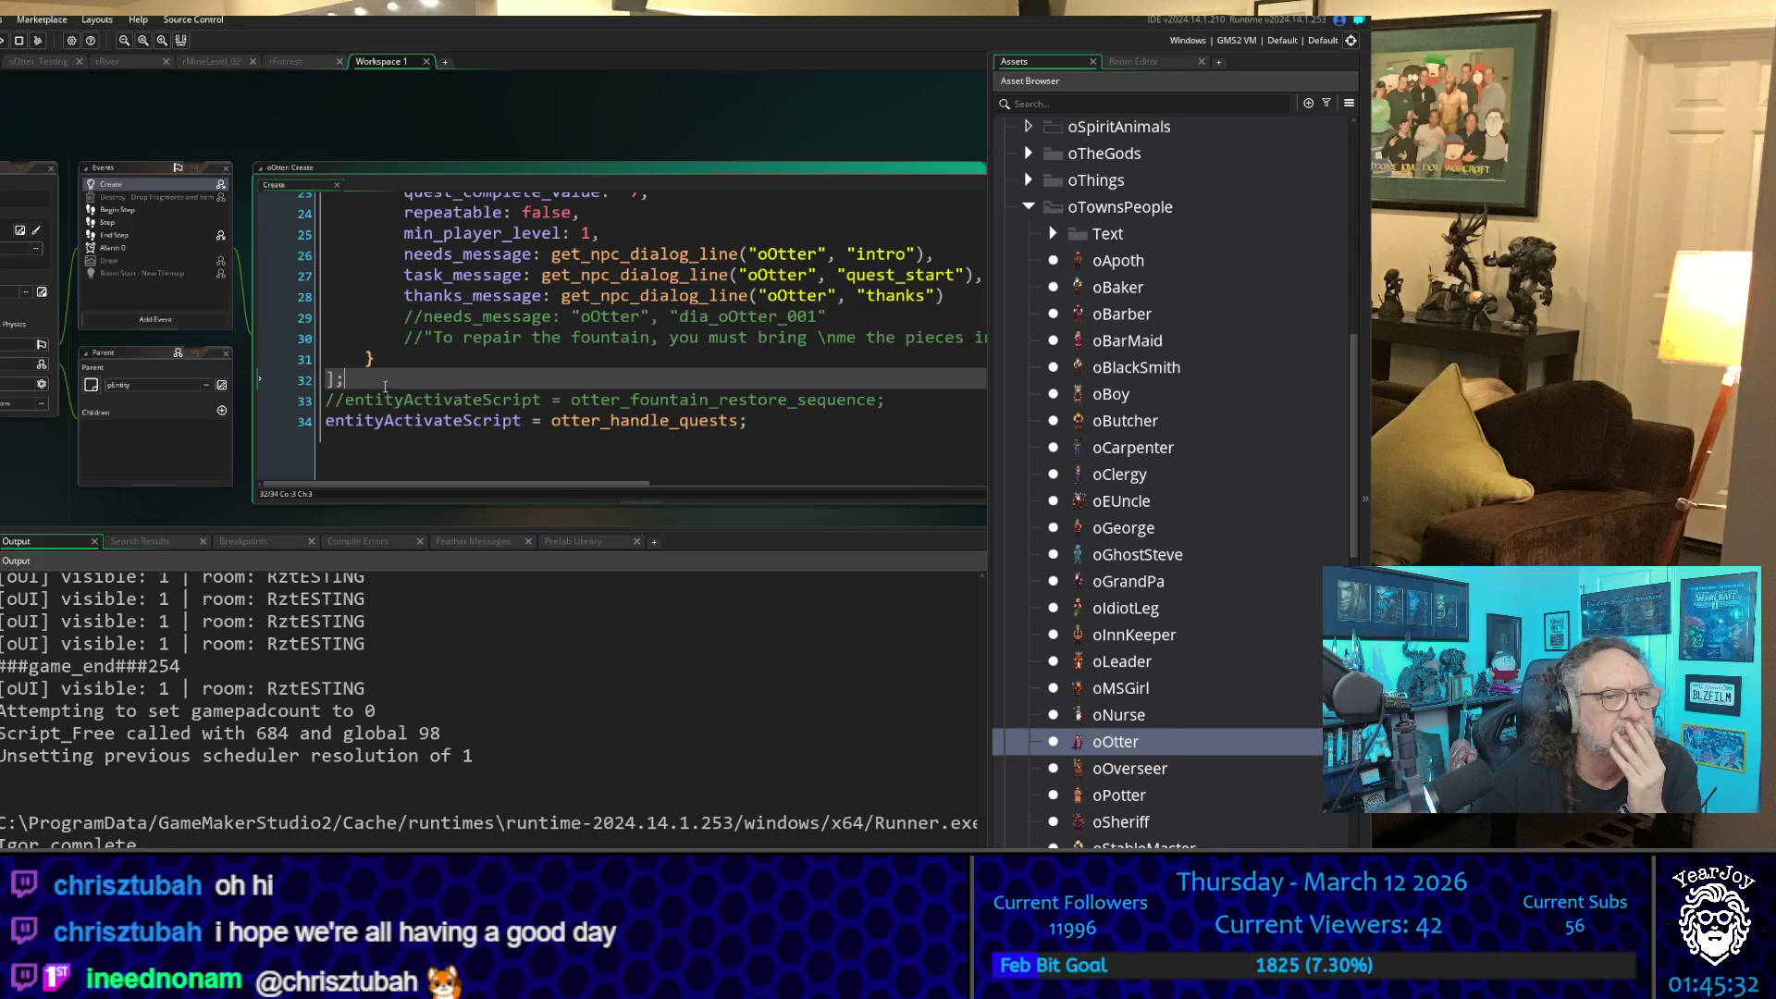
scroll(388, 384, up, 10)
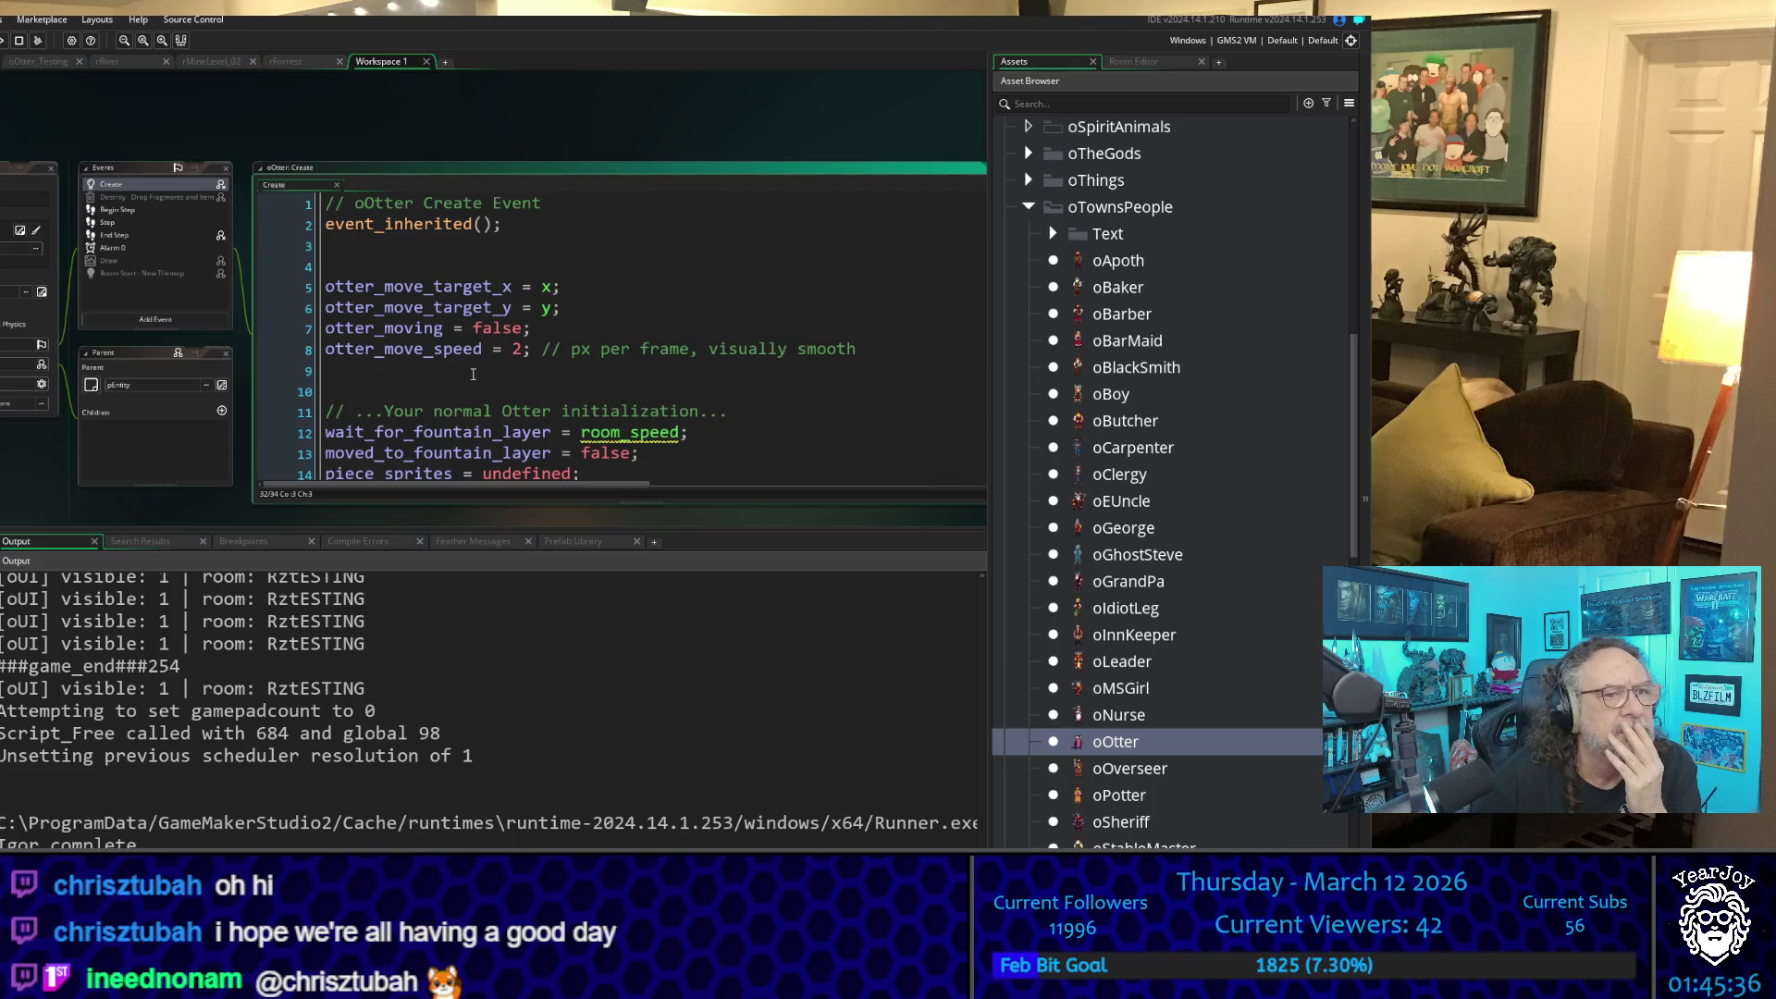
scroll(481, 370, down, 2)
scroll(481, 370, down, 5)
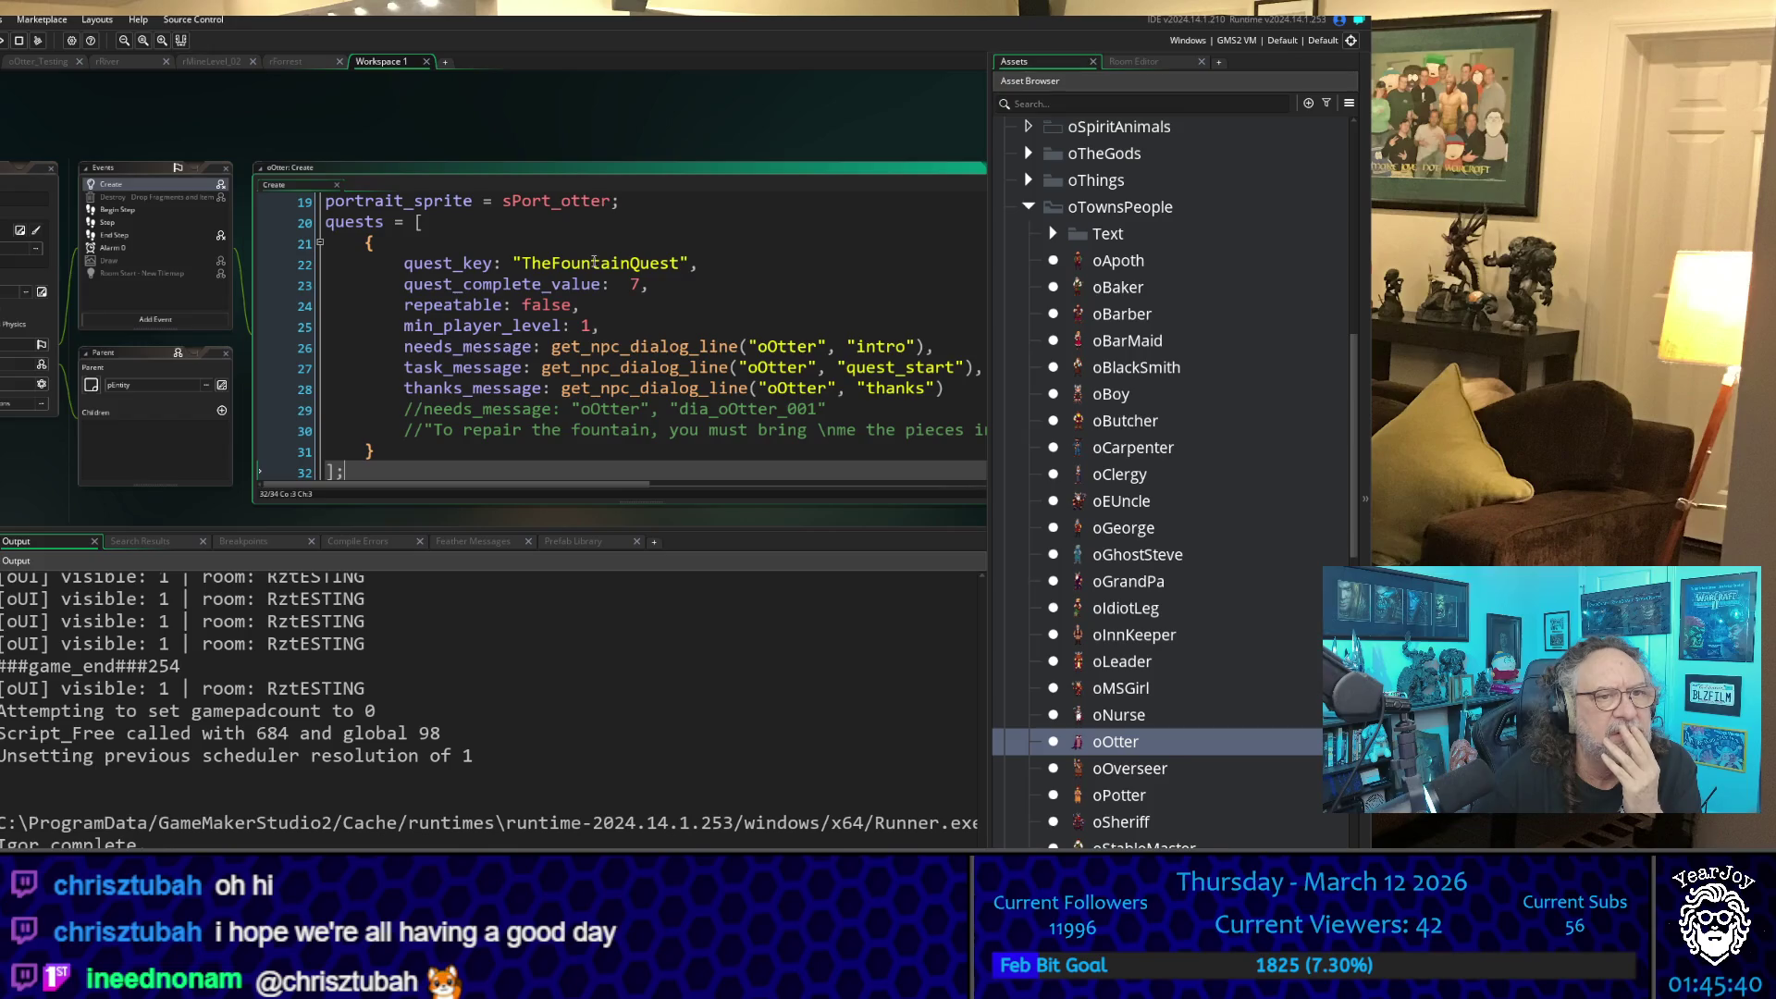
double_click(595, 263)
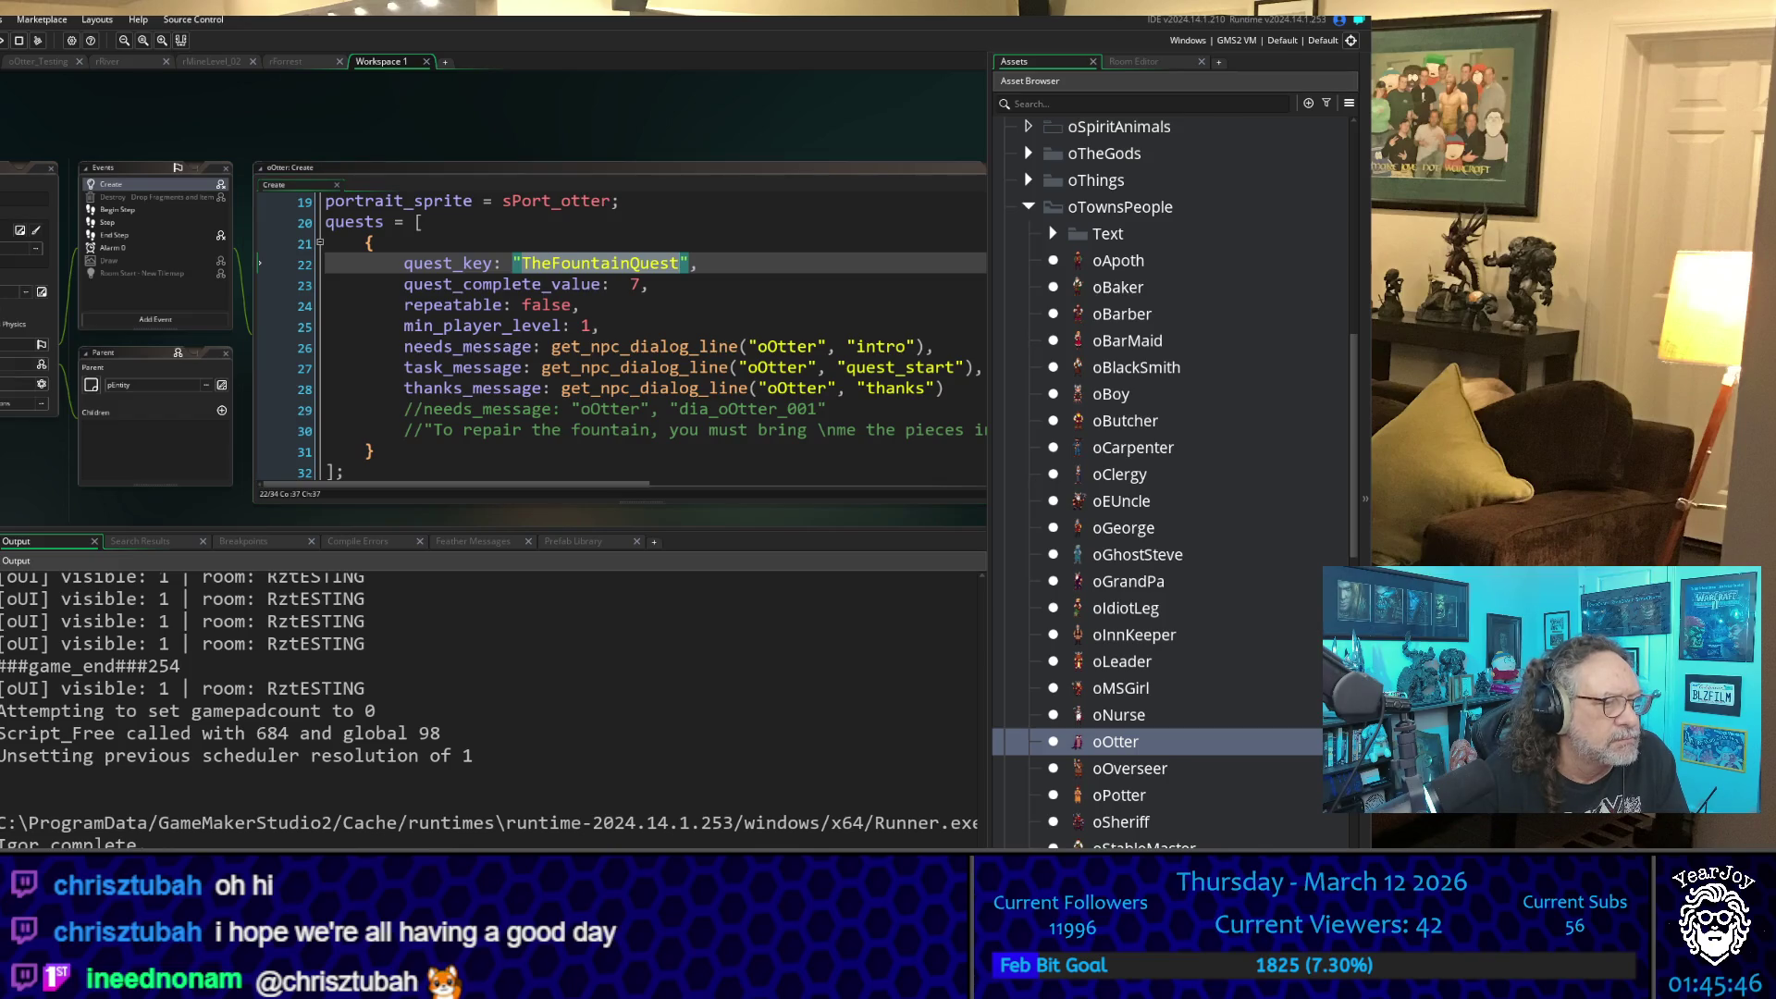
key(Return)
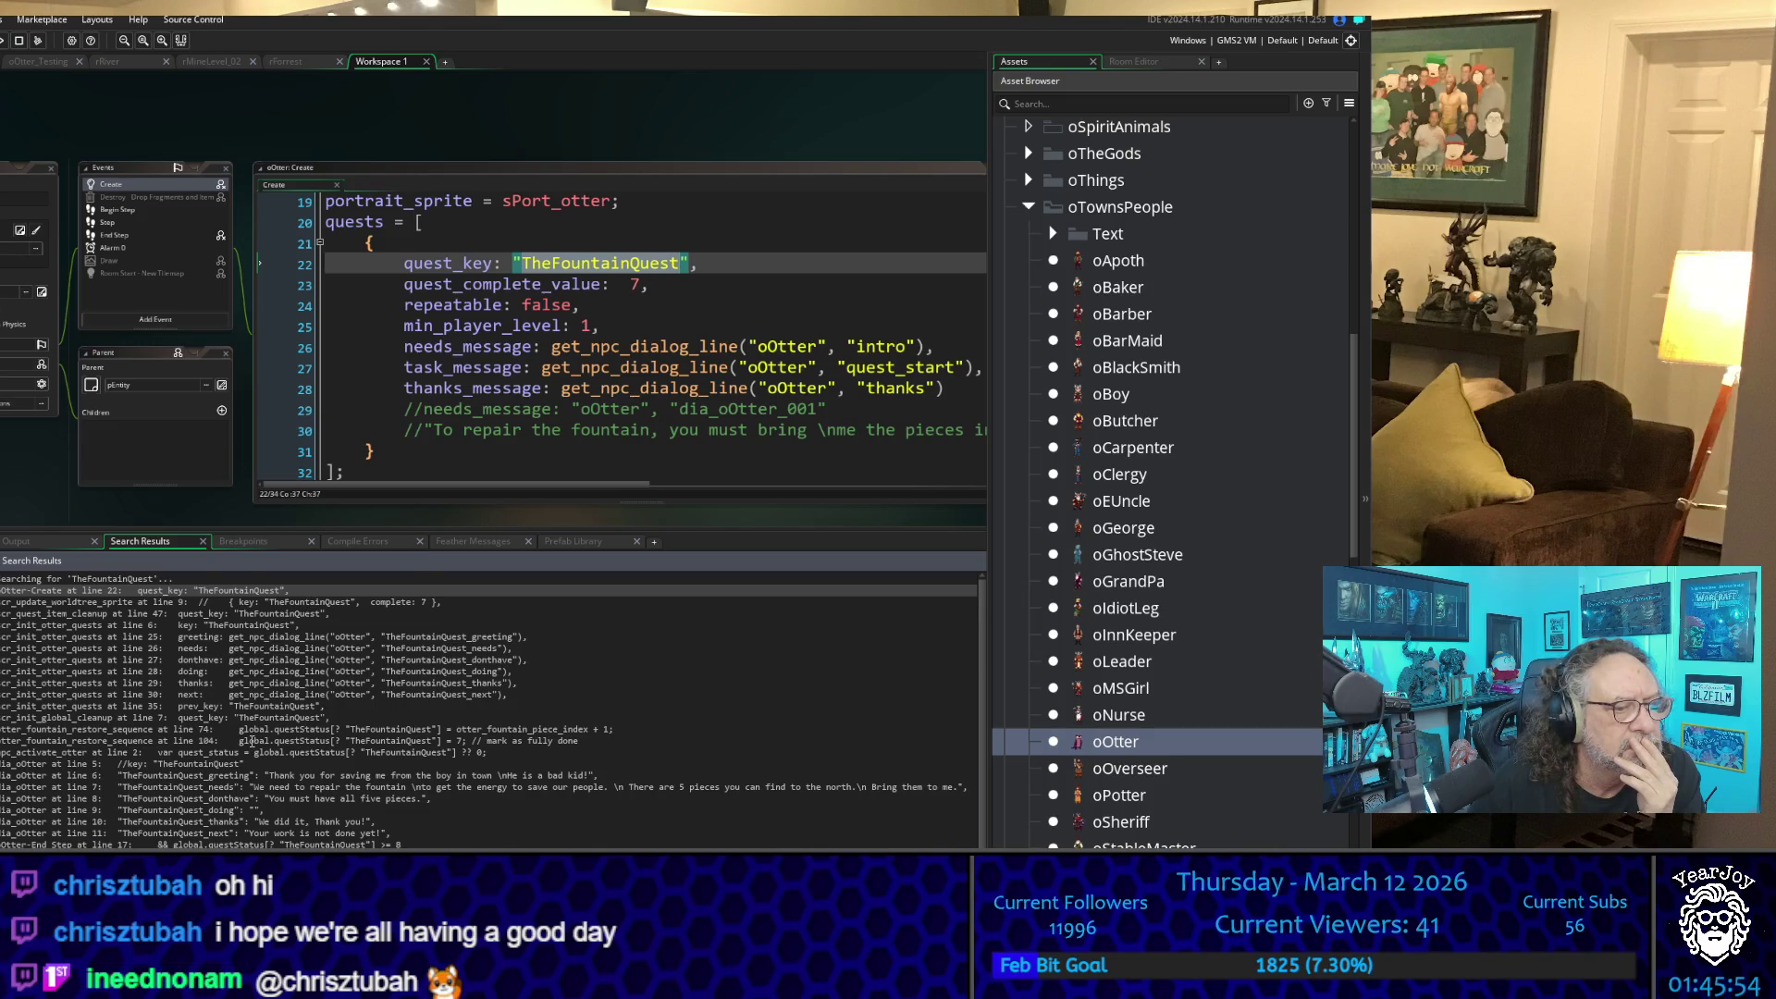
- Open the npc_activate_otter match, widen its code, and go to the not_enough call on line 8
scroll(251, 745, down, 1)
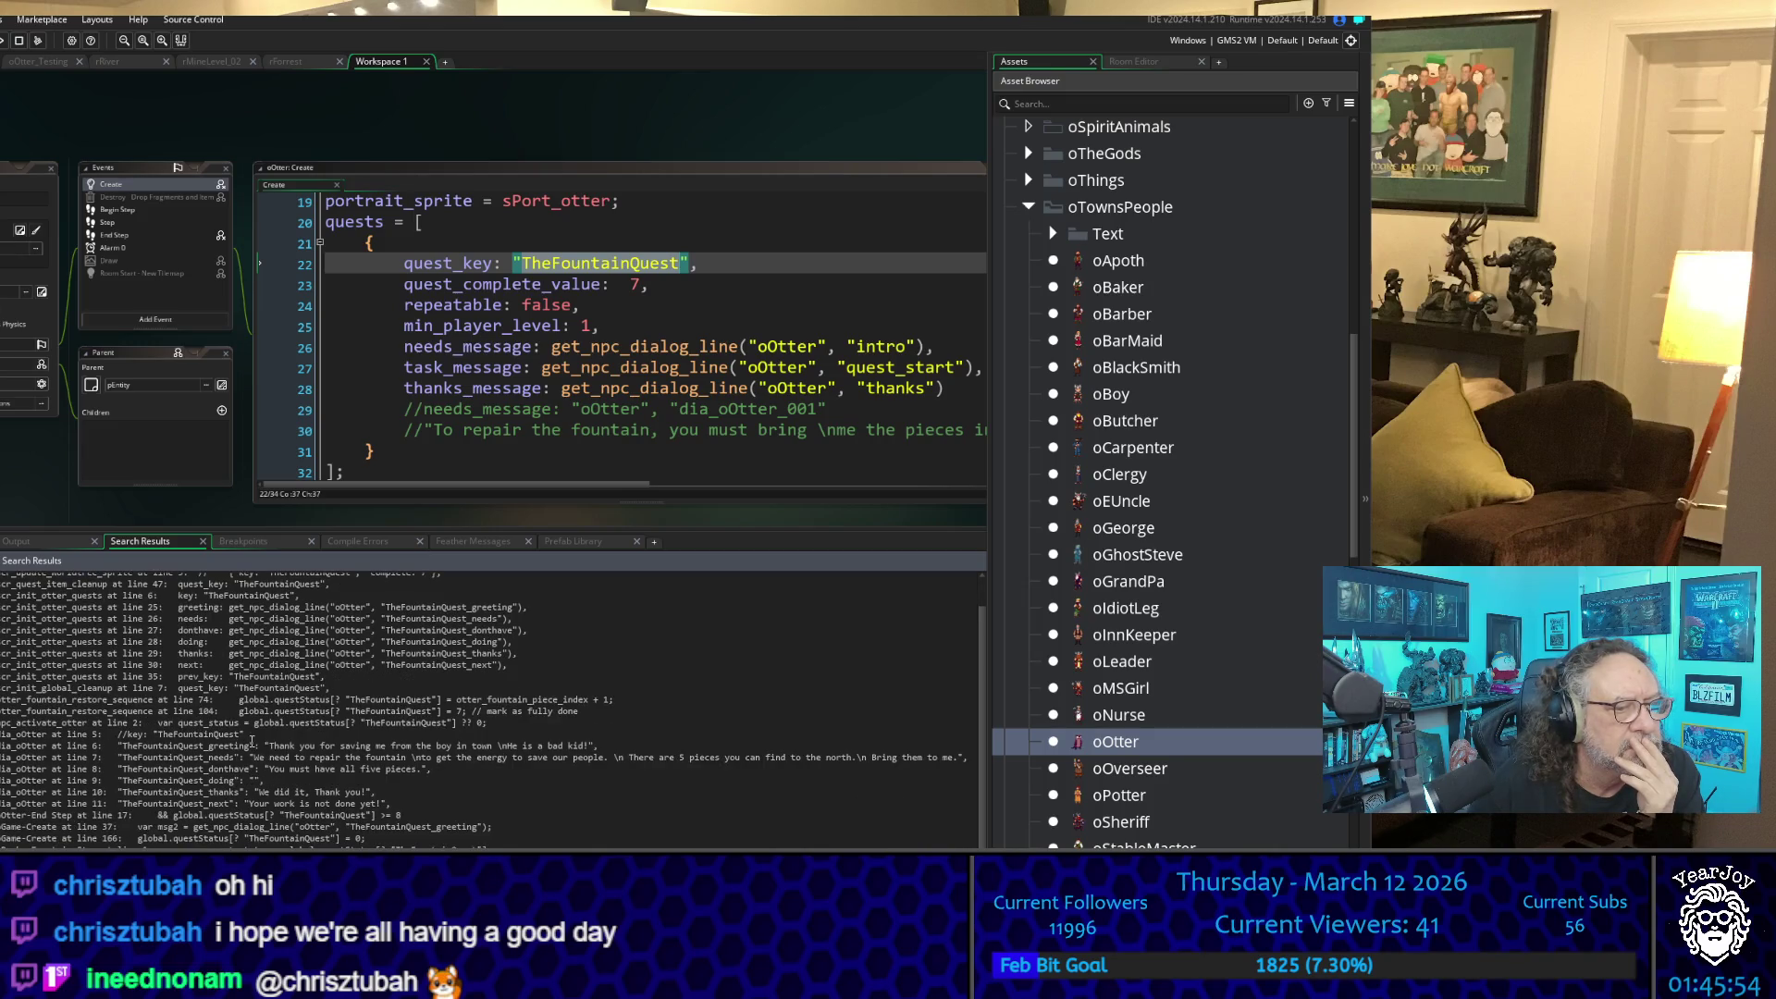
double_click(80, 731)
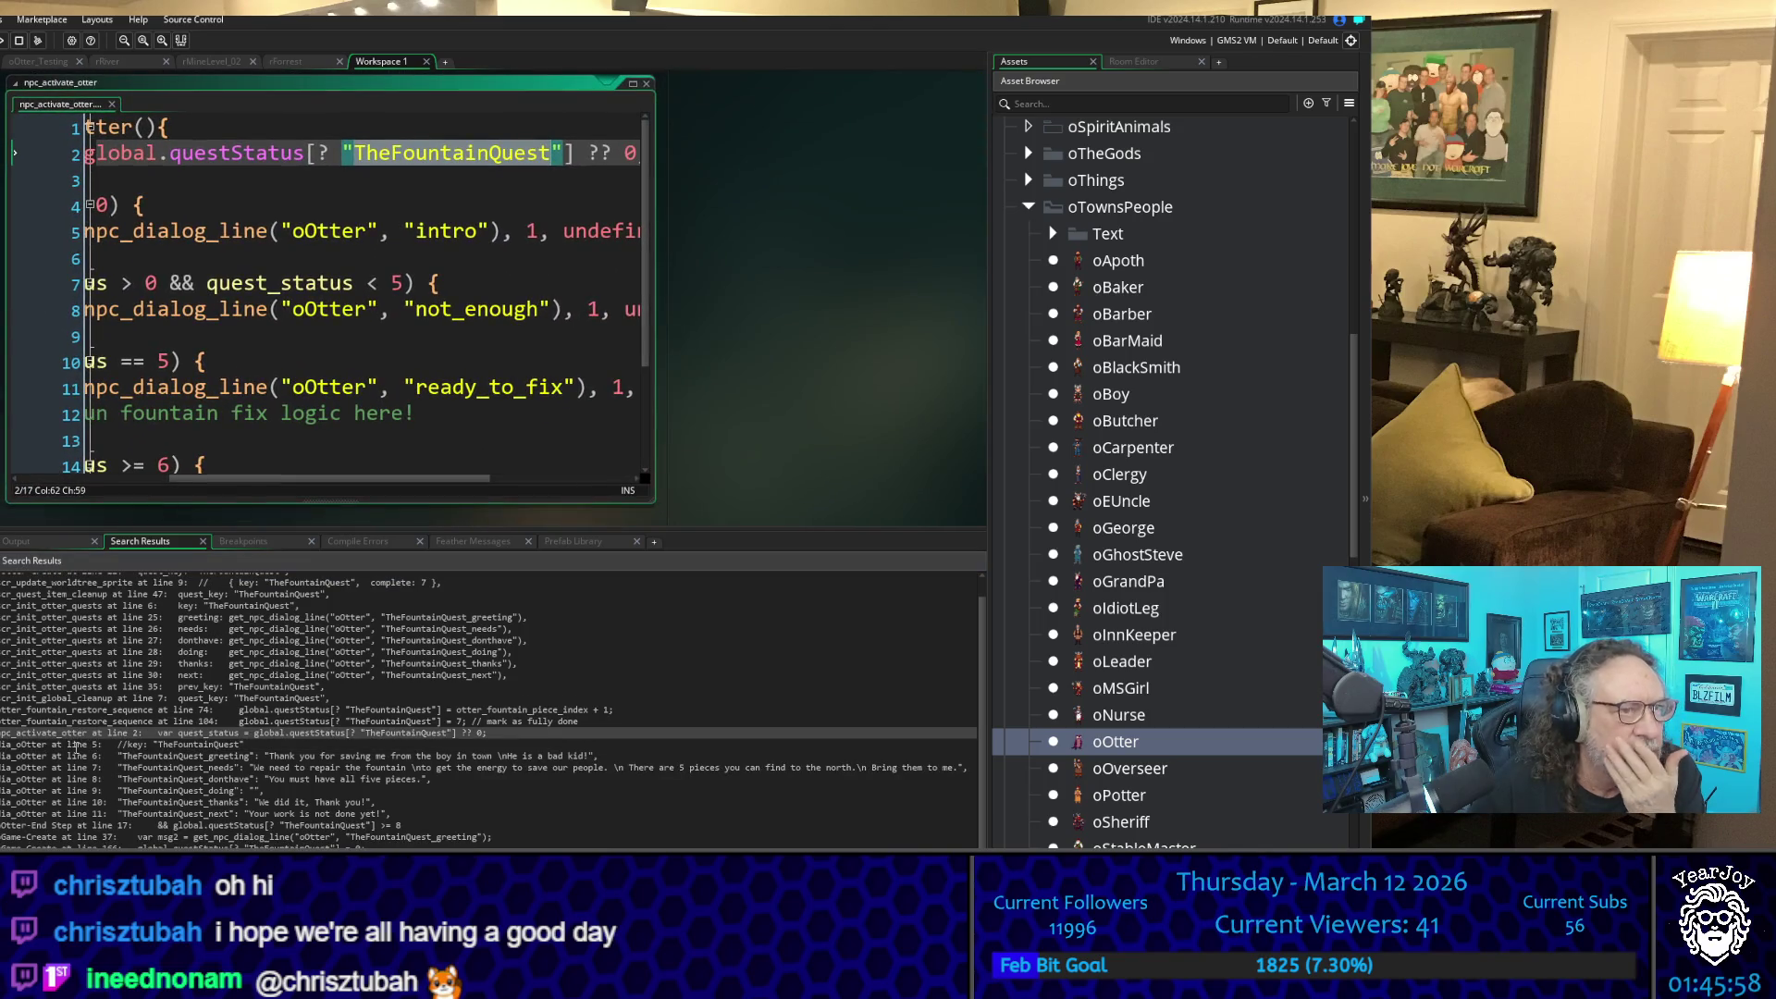
scroll(77, 746, up, 1)
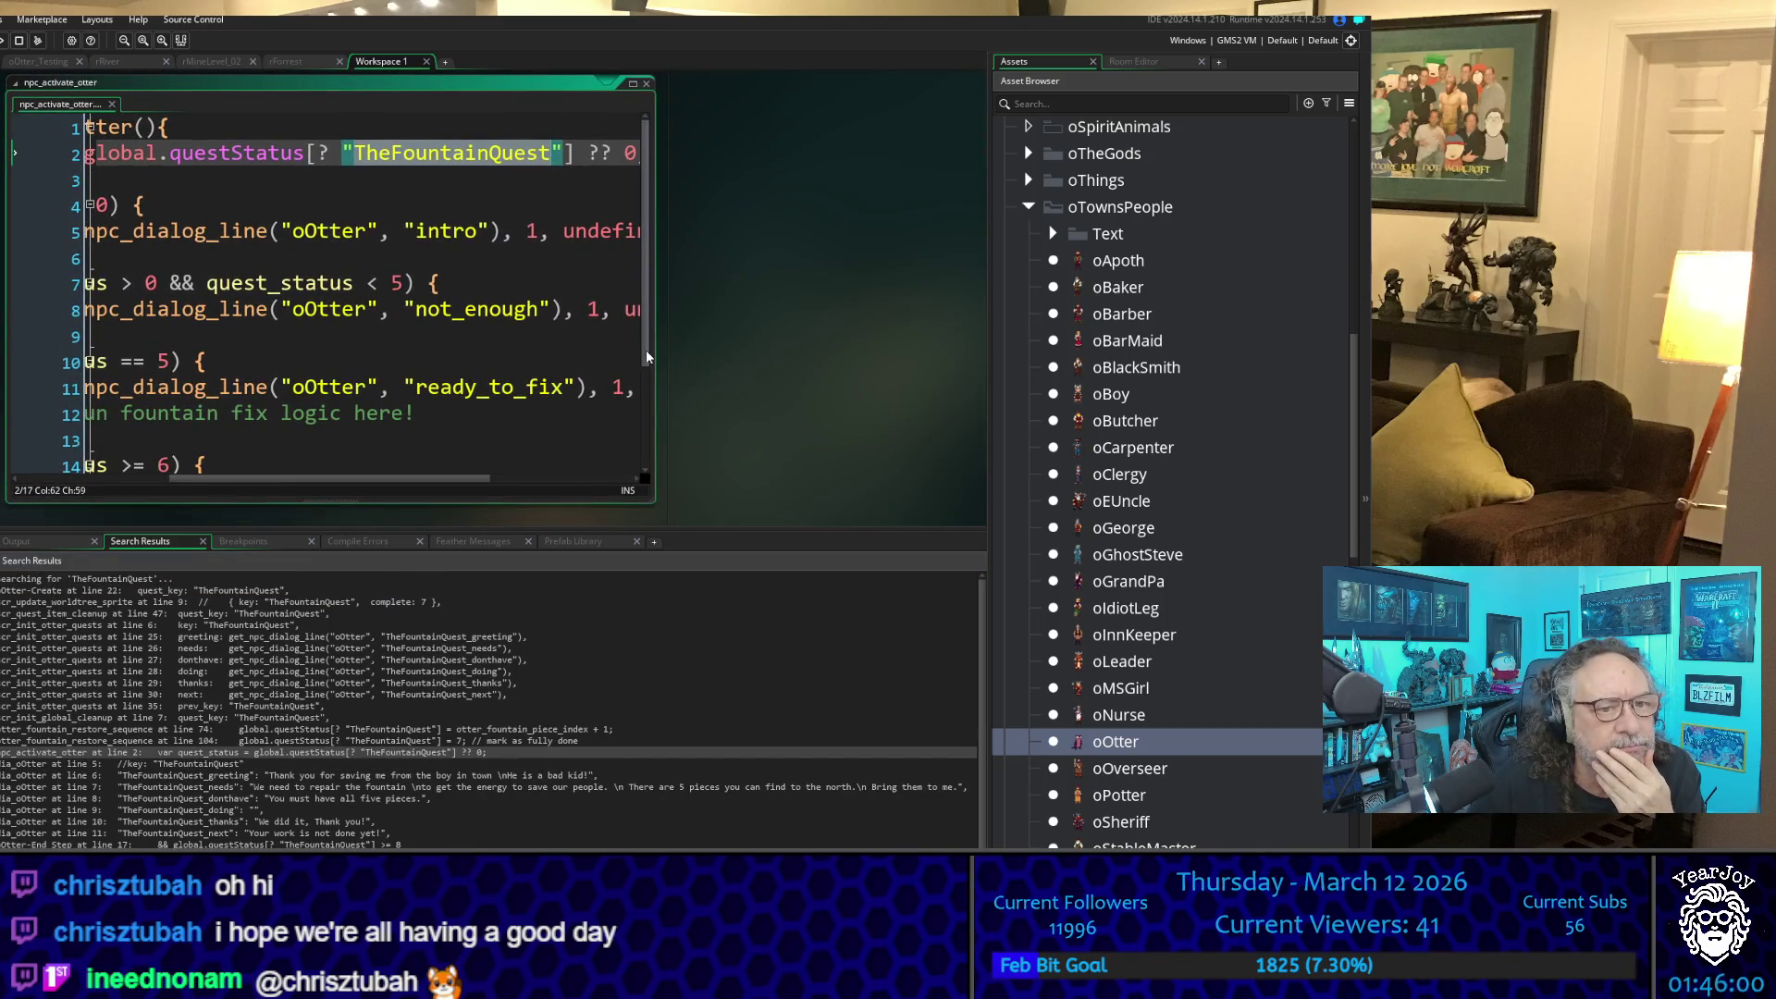
drag(654, 349, 1187, 368)
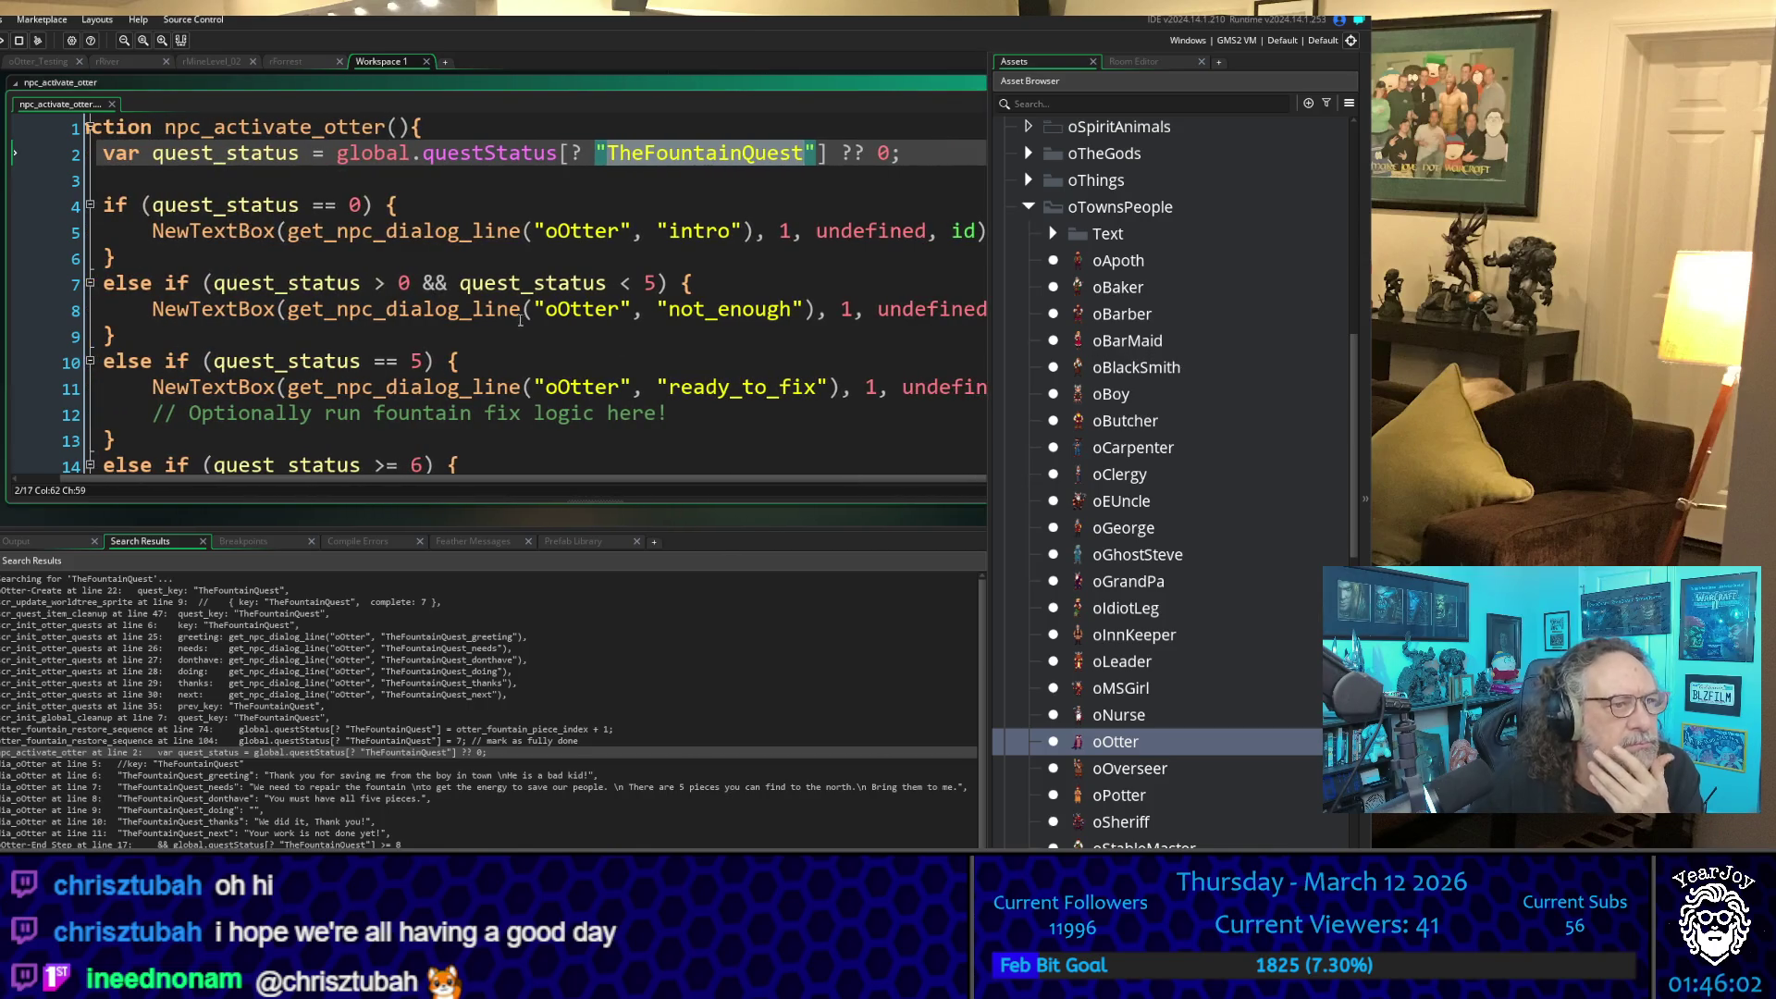
scroll(515, 321, down, 3)
scroll(515, 321, up, 2)
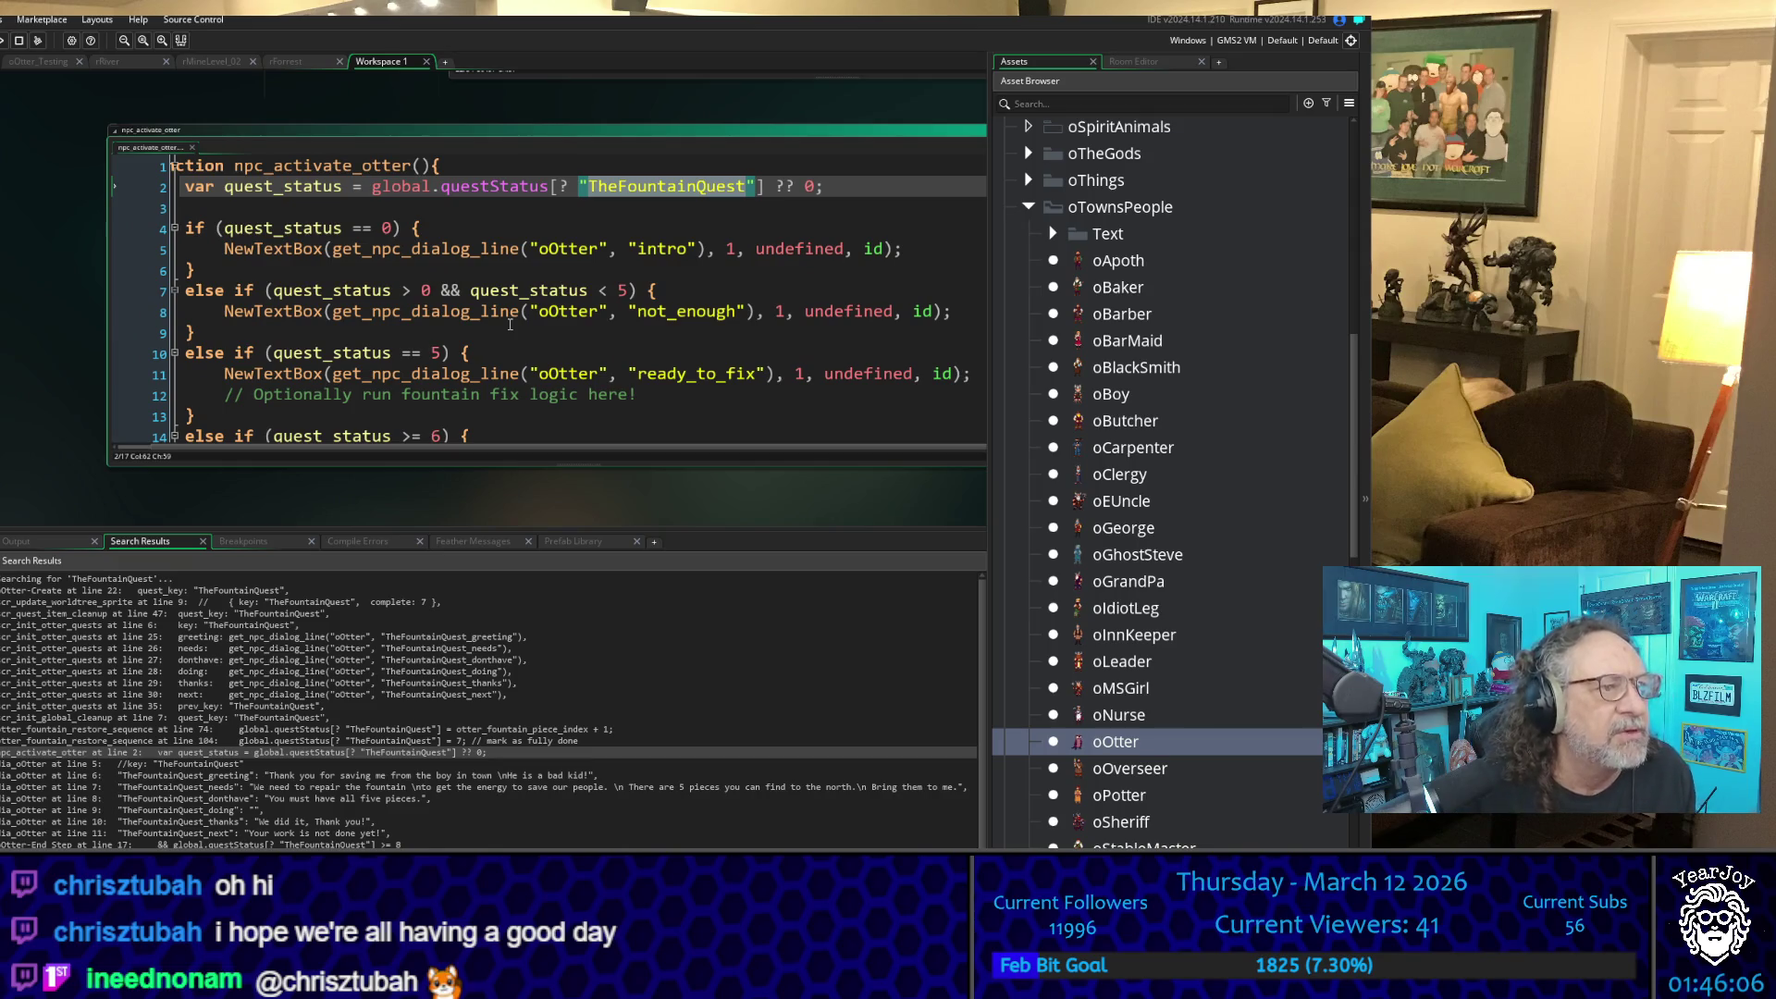
scroll(542, 321, down, 1)
scroll(534, 316, up, 1)
click(534, 313)
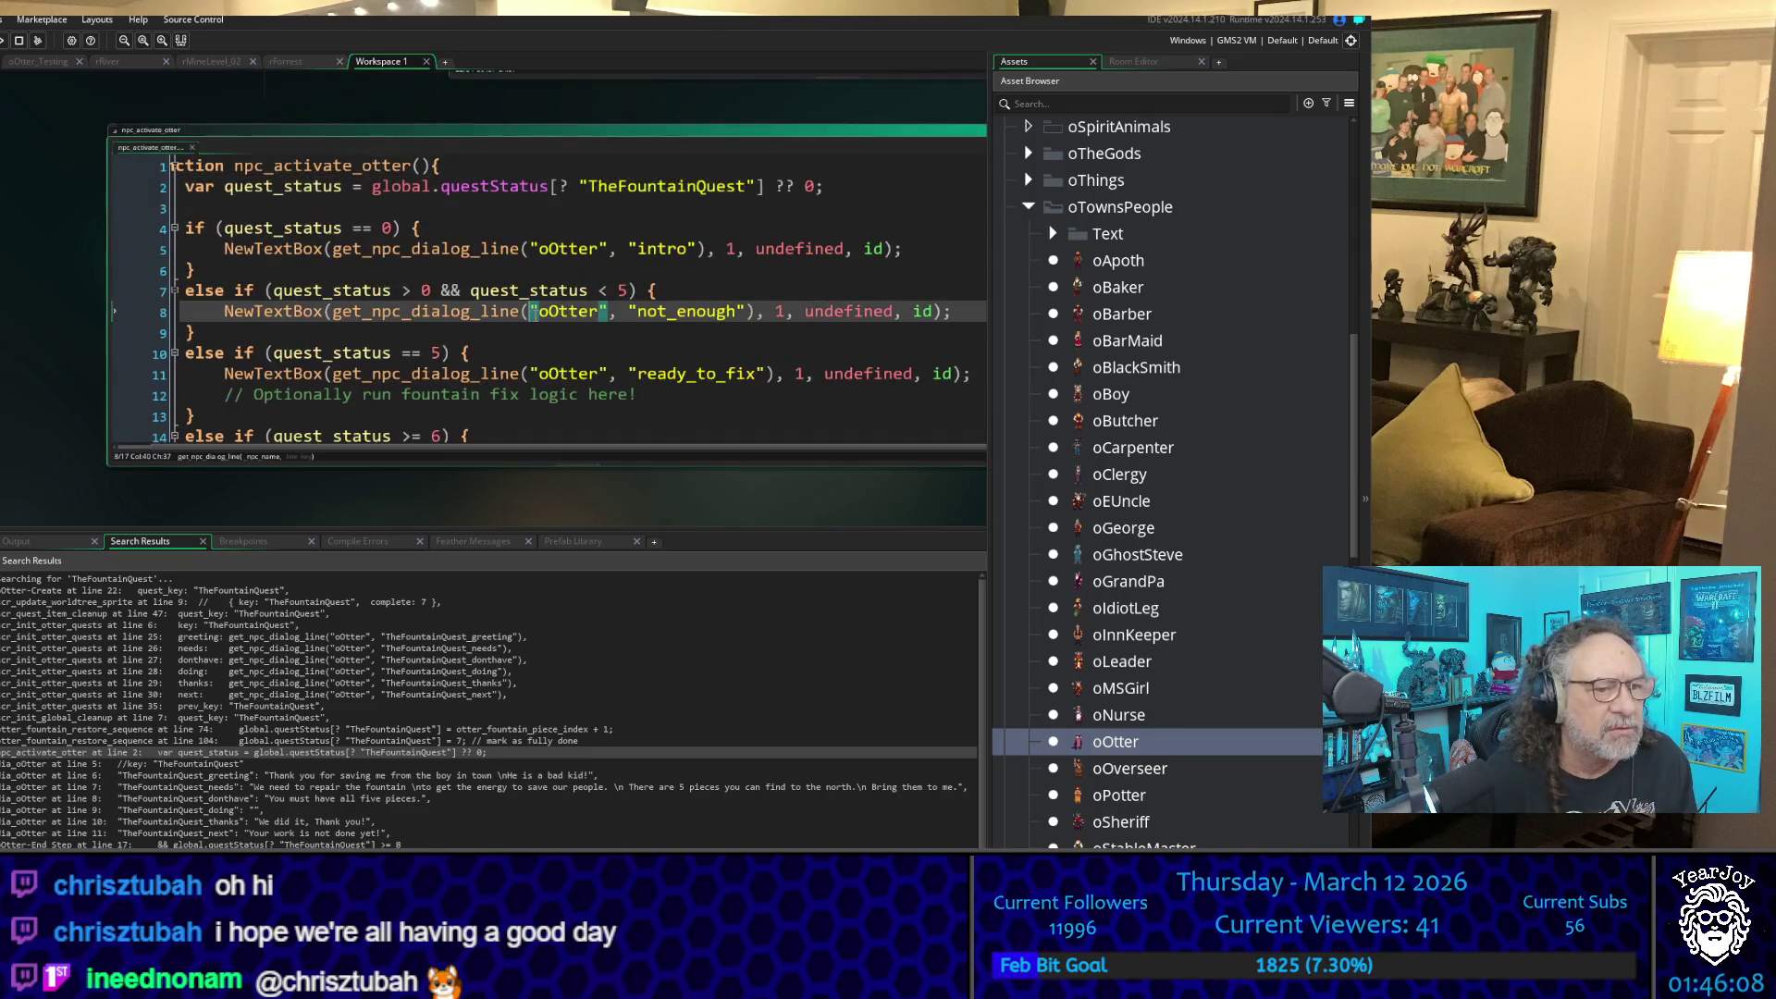
scroll(535, 314, down, 1)
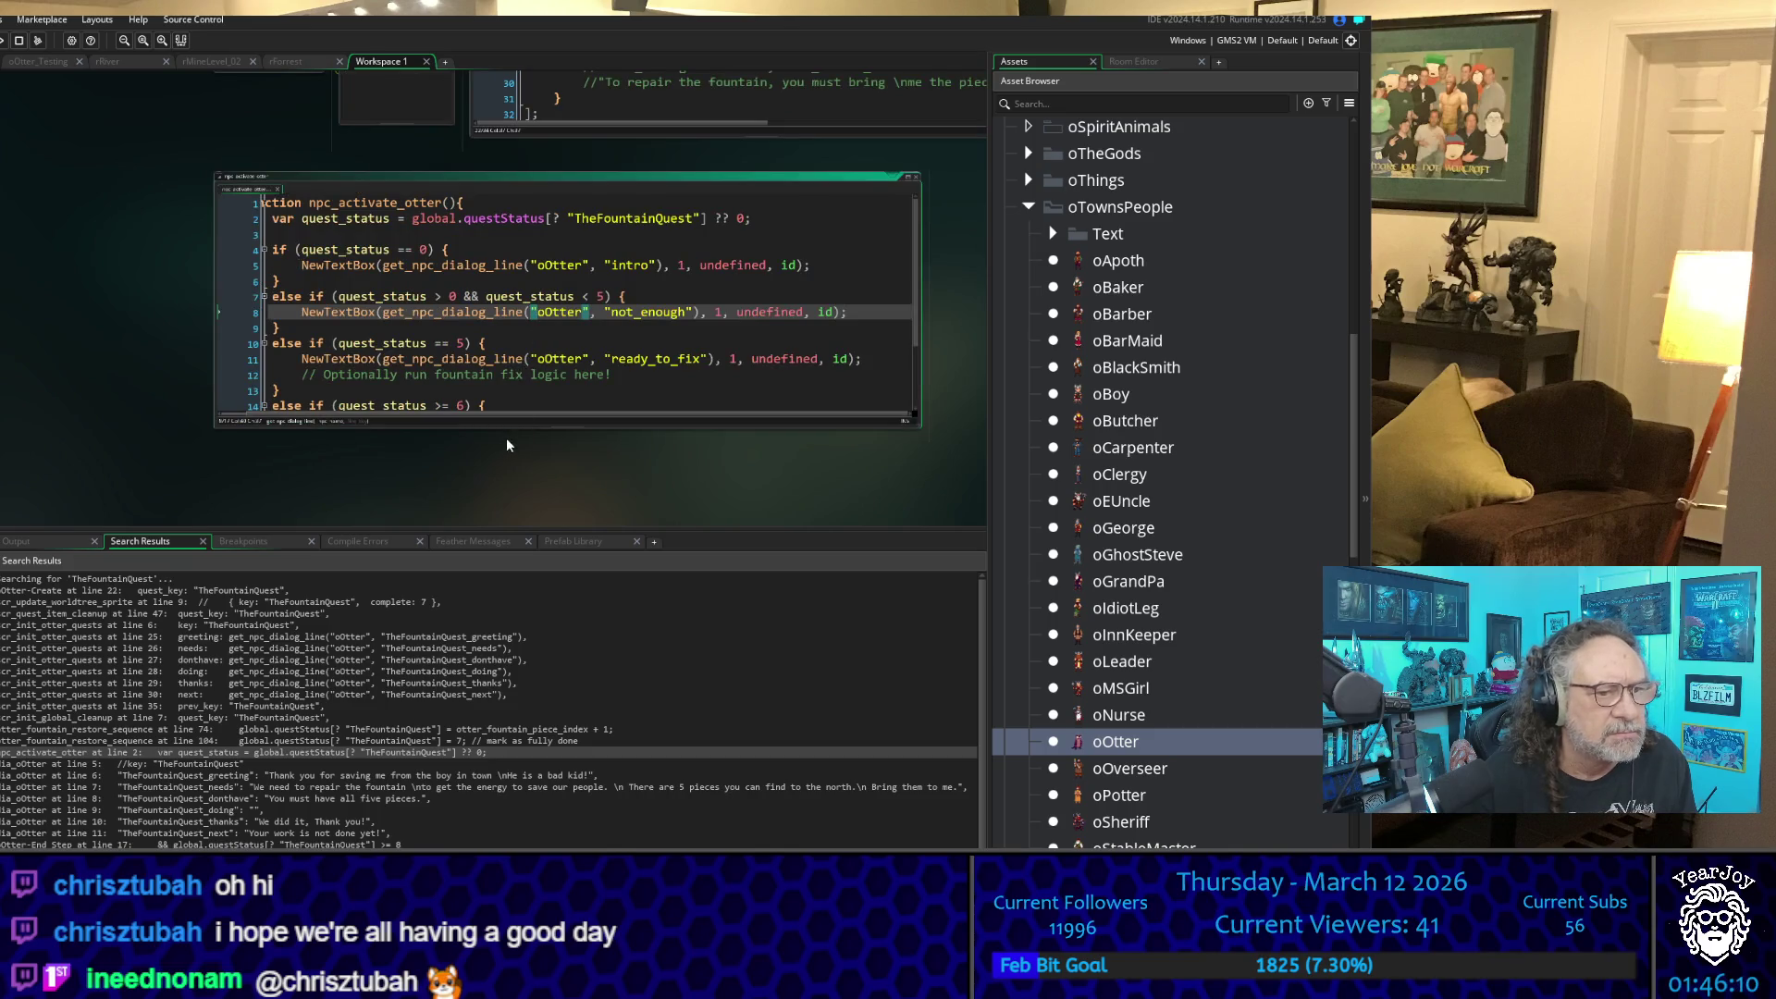
- Make the code window taller and open the dia_oOtter TheFountainQuest greeting line match
drag(518, 428, 516, 504)
scroll(453, 465, up, 3)
scroll(453, 465, down, 3)
scroll(211, 745, down, 1)
scroll(204, 754, up, 1)
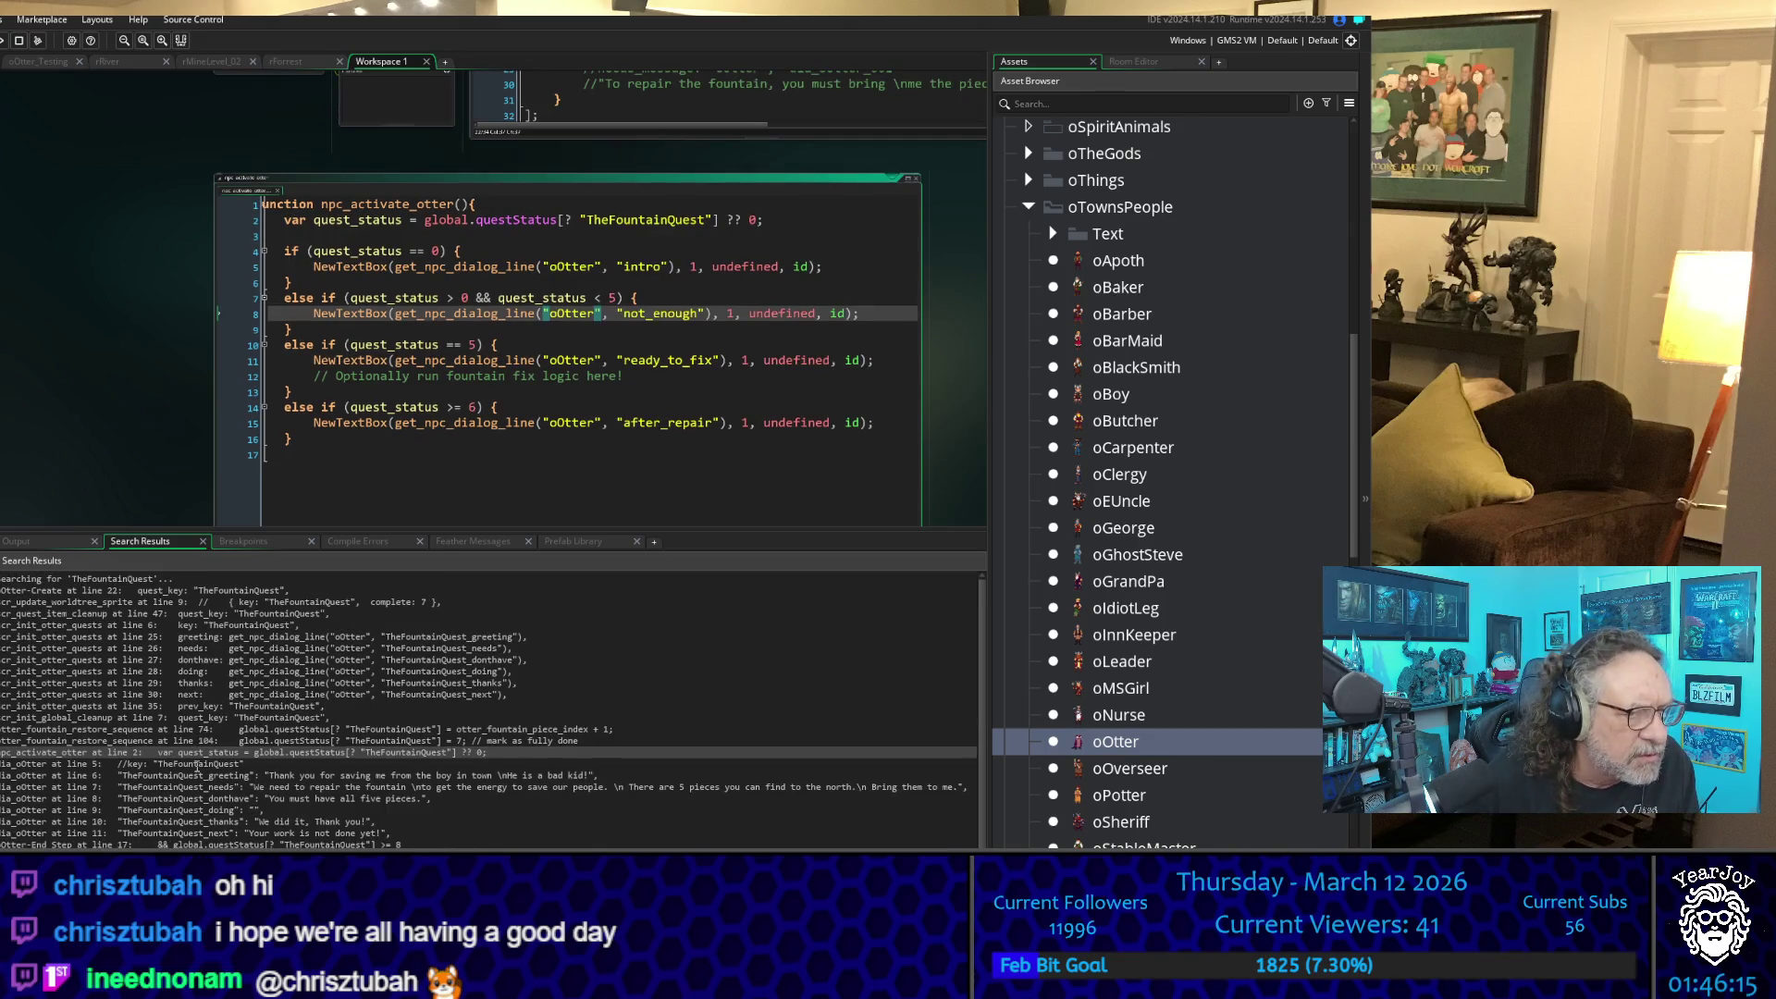
double_click(197, 776)
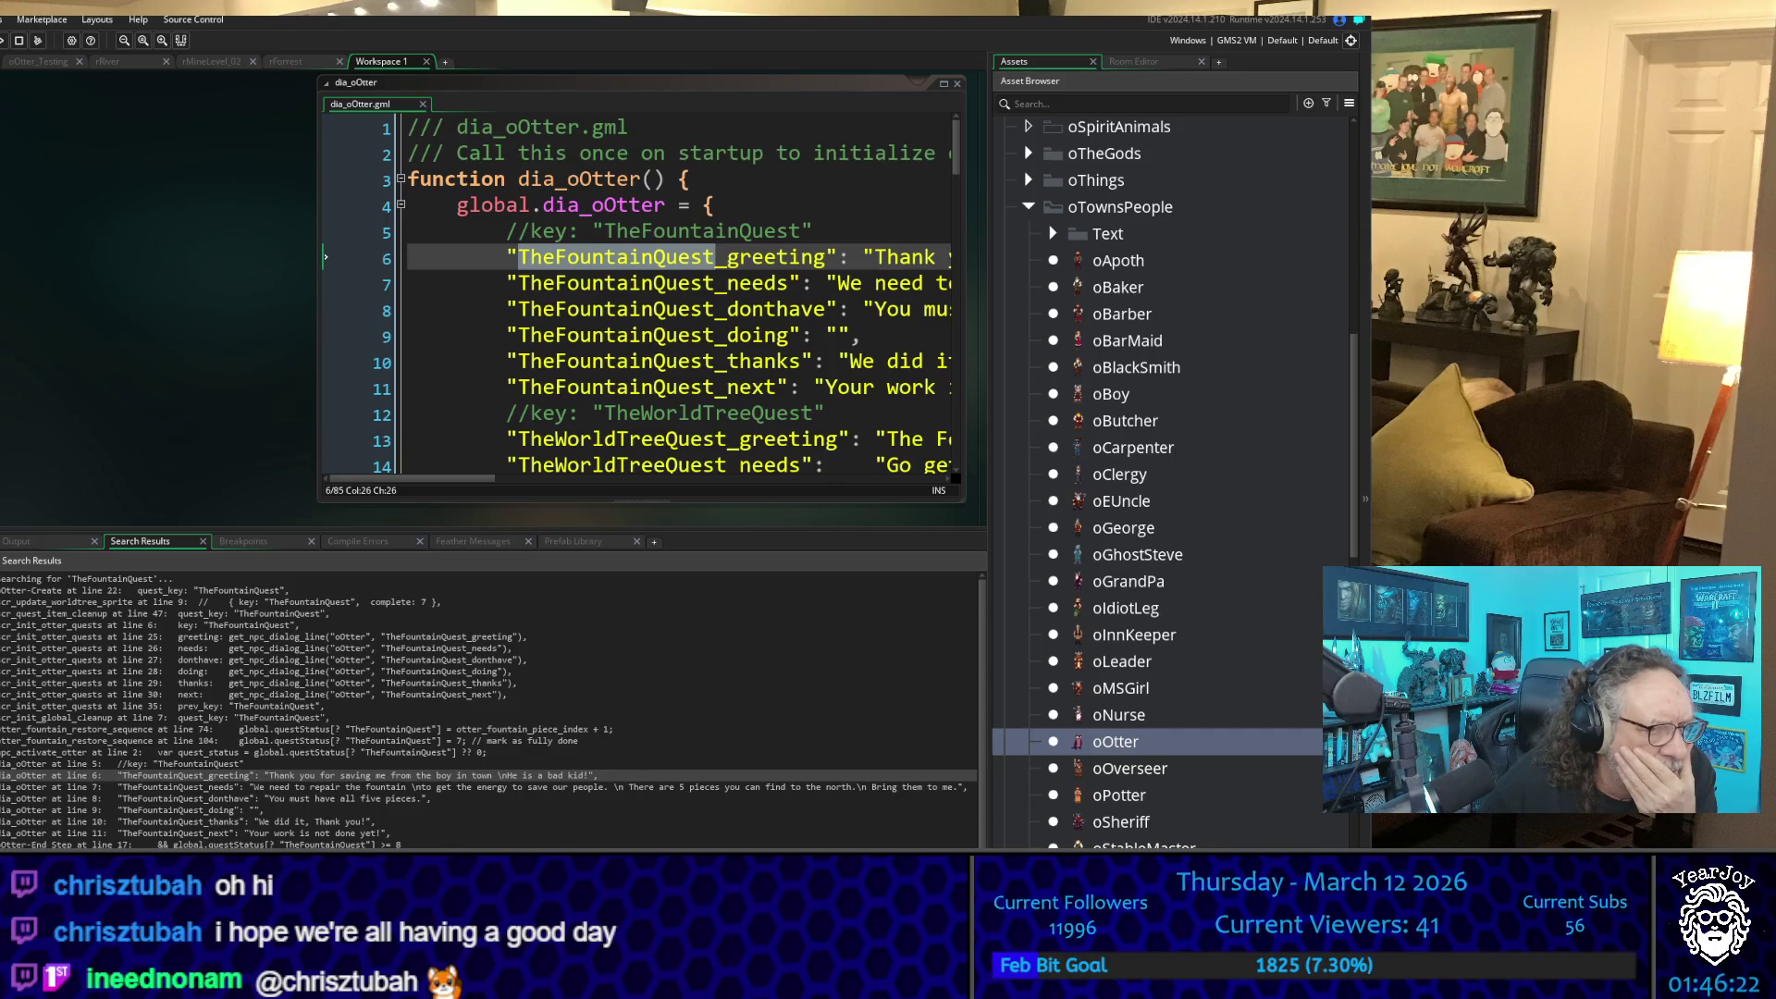
- Open scr_quest_item_cleanup from the TheFountainQuest search result, widen it, and read the cleanup code
scroll(133, 842, down, 1)
scroll(130, 712, up, 1)
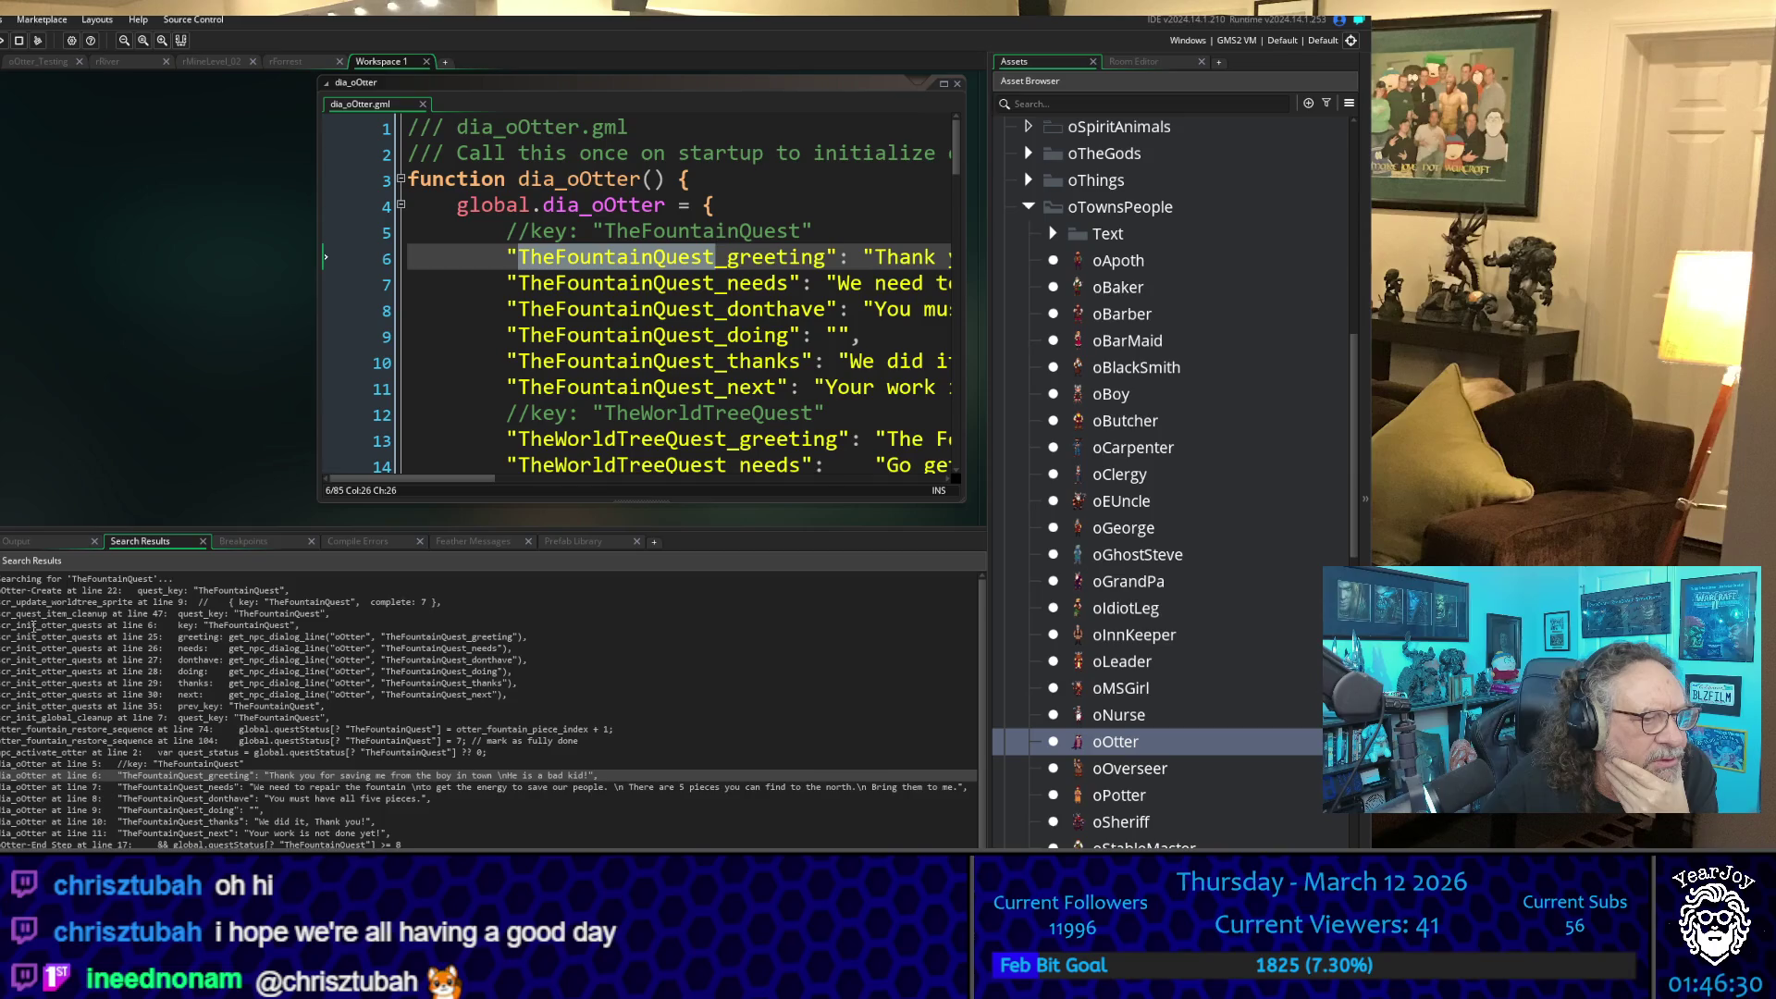
double_click(277, 614)
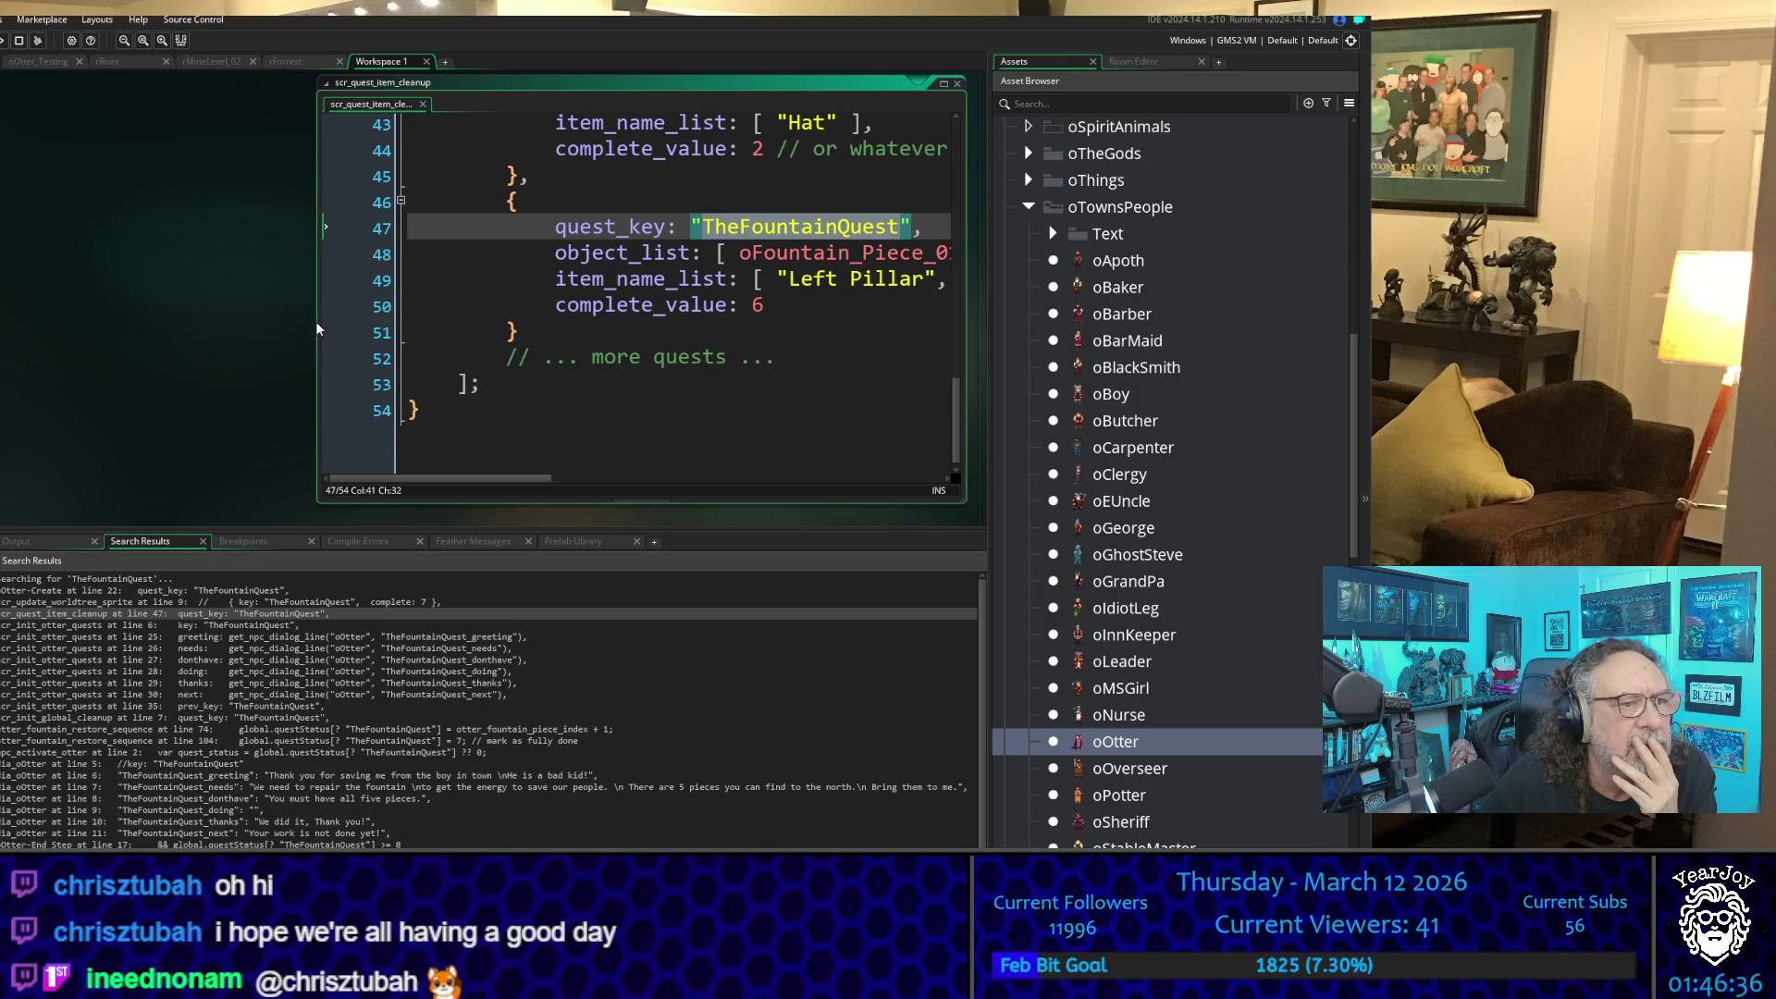
drag(319, 324, 42, 324)
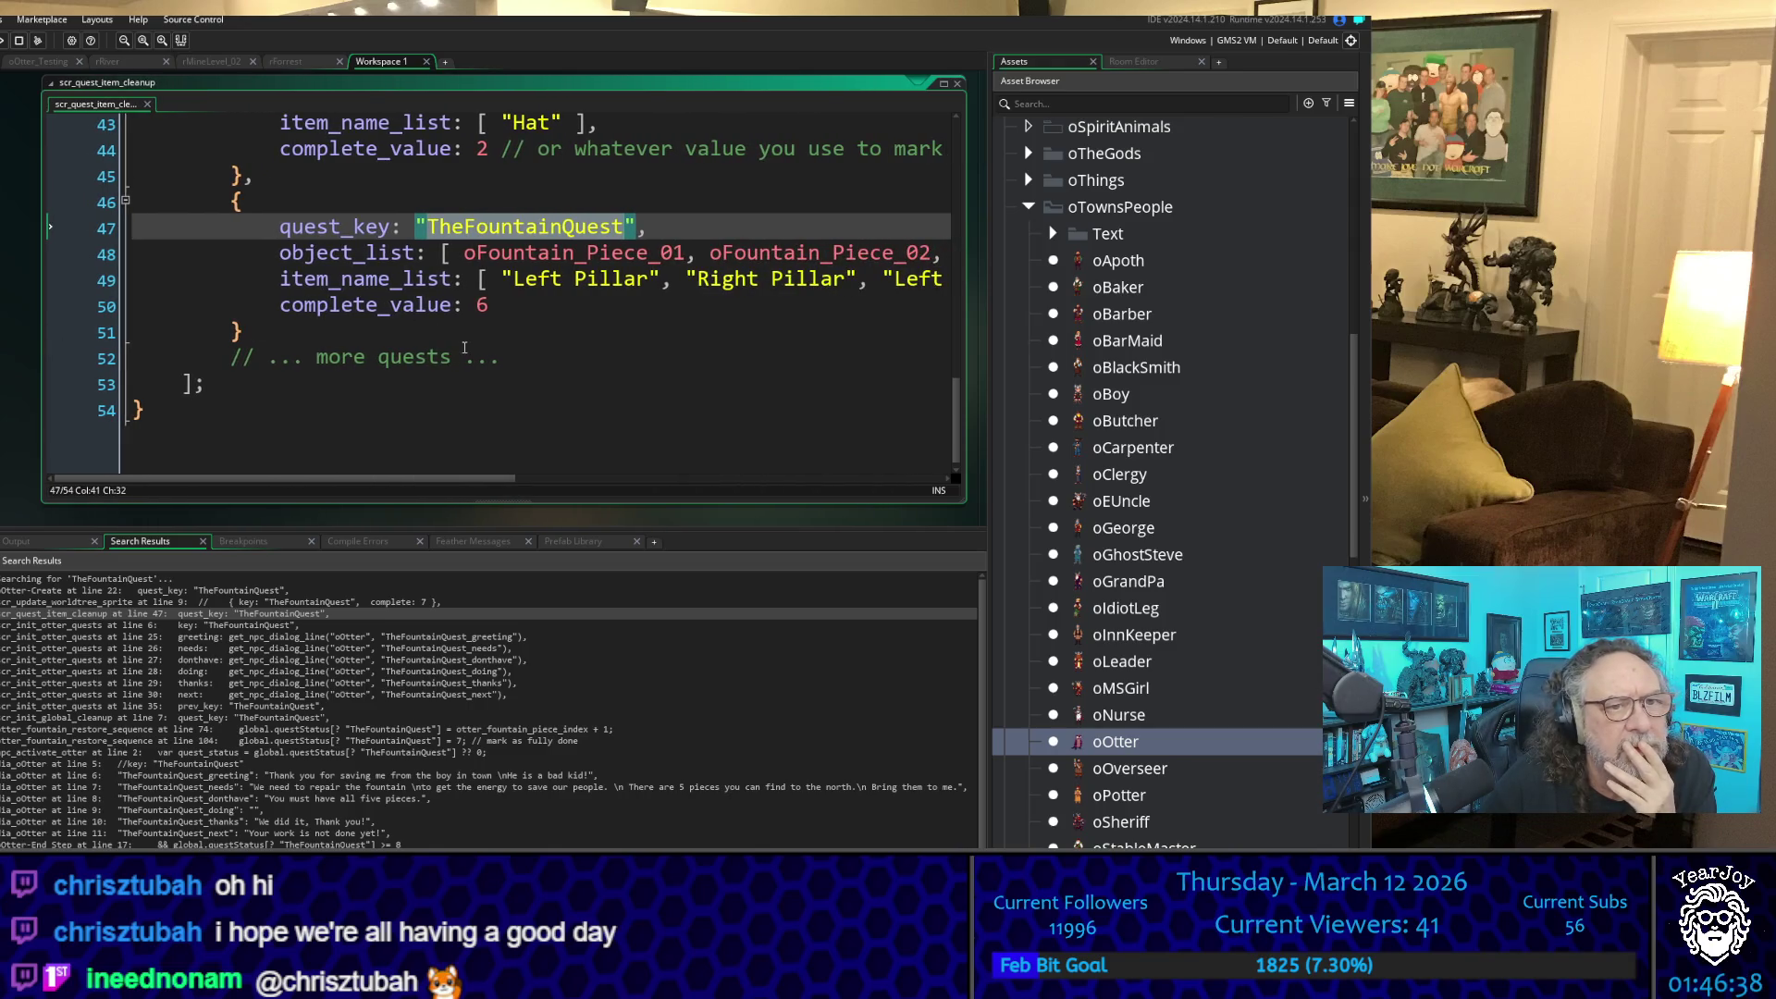
scroll(464, 347, up, 2)
scroll(465, 346, up, 2)
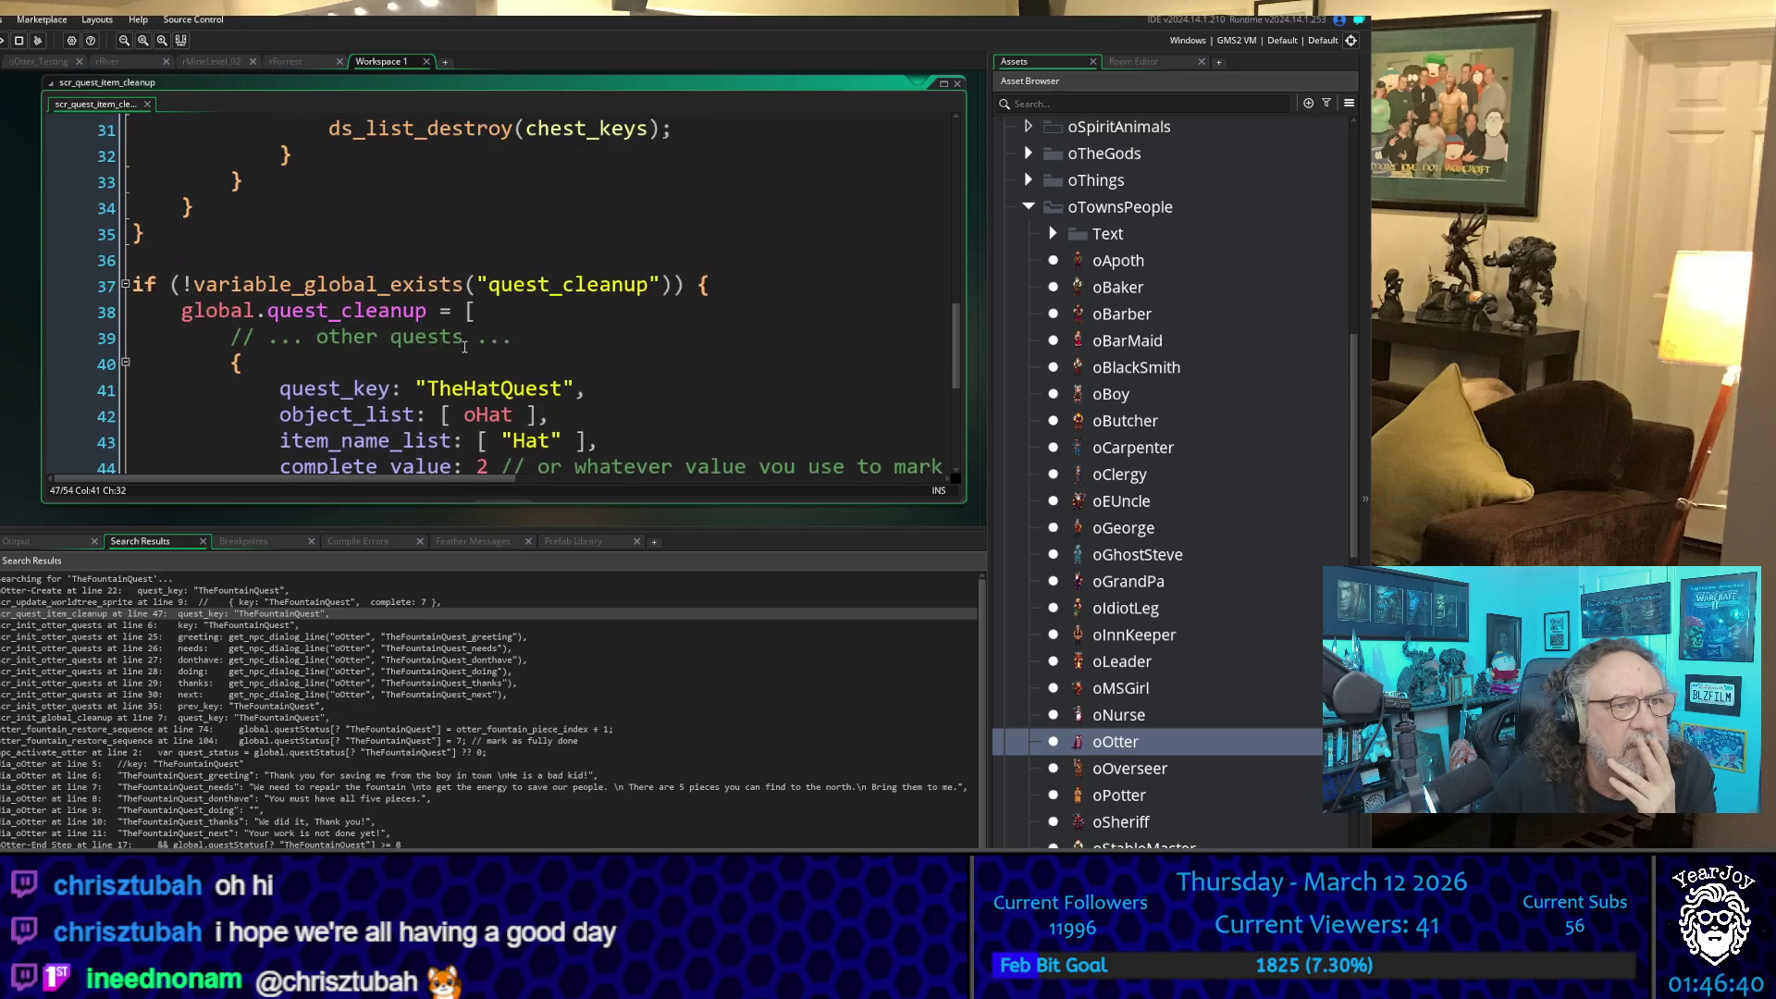
scroll(465, 347, up, 10)
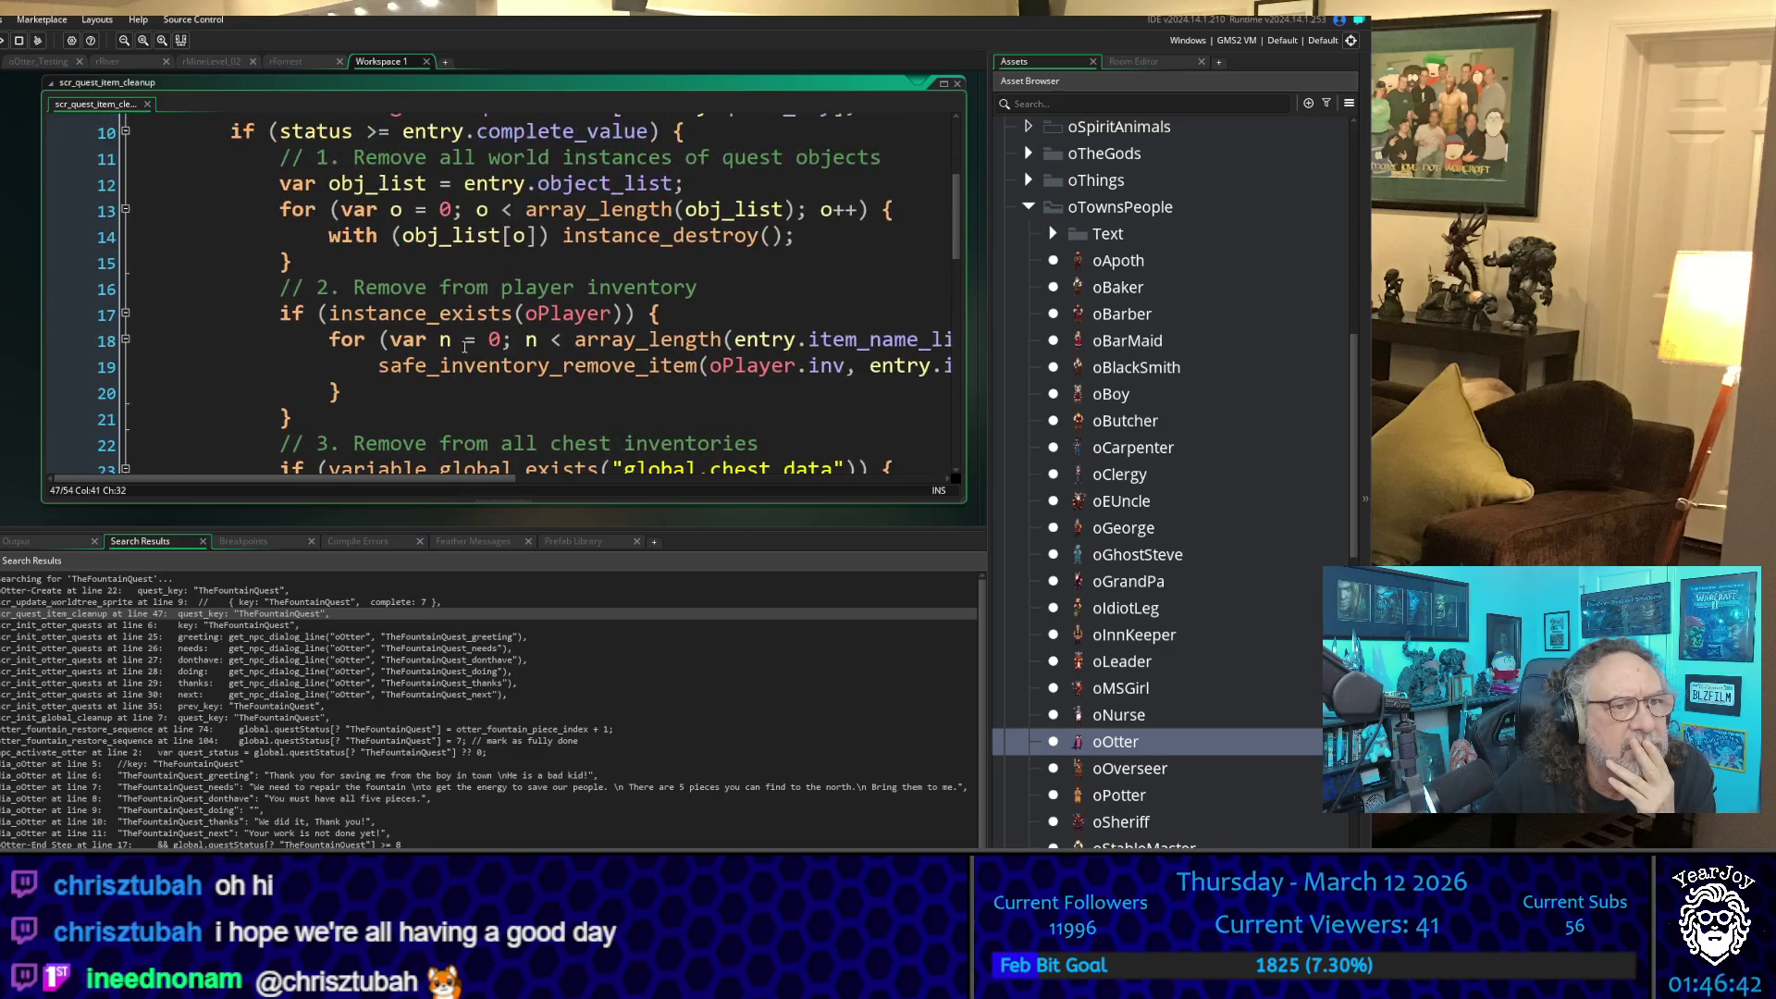
scroll(464, 347, up, 1)
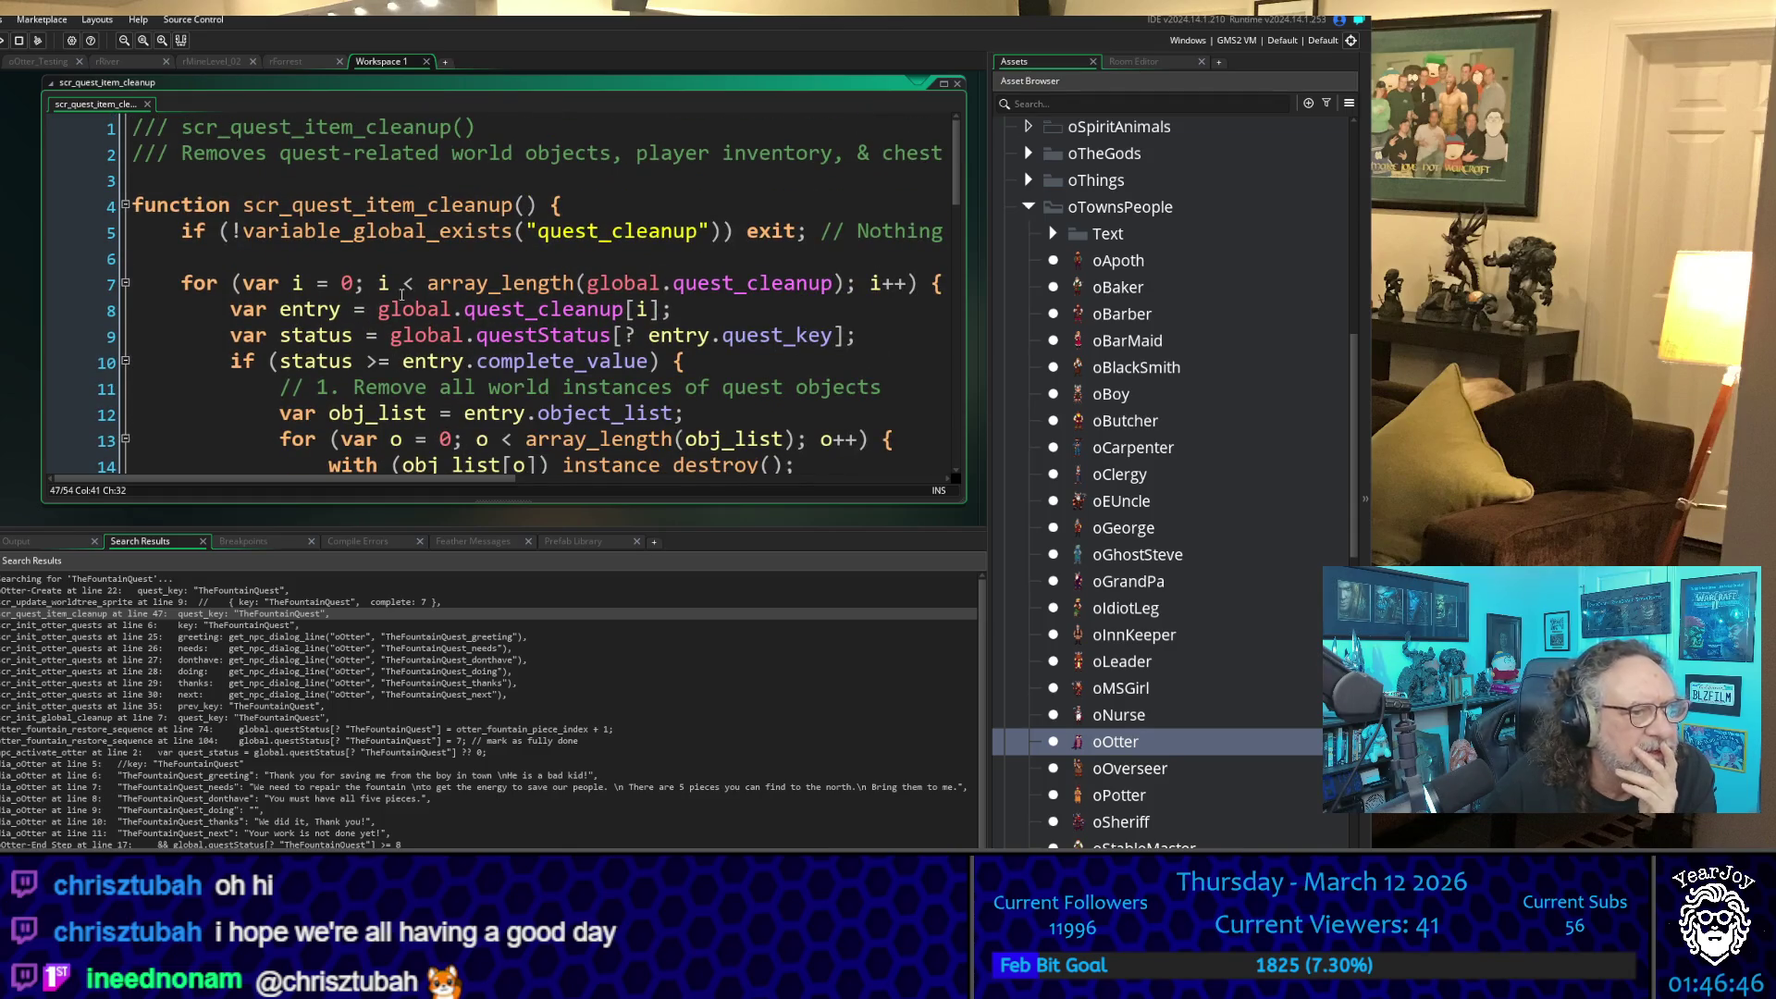
scroll(433, 338, down, 7)
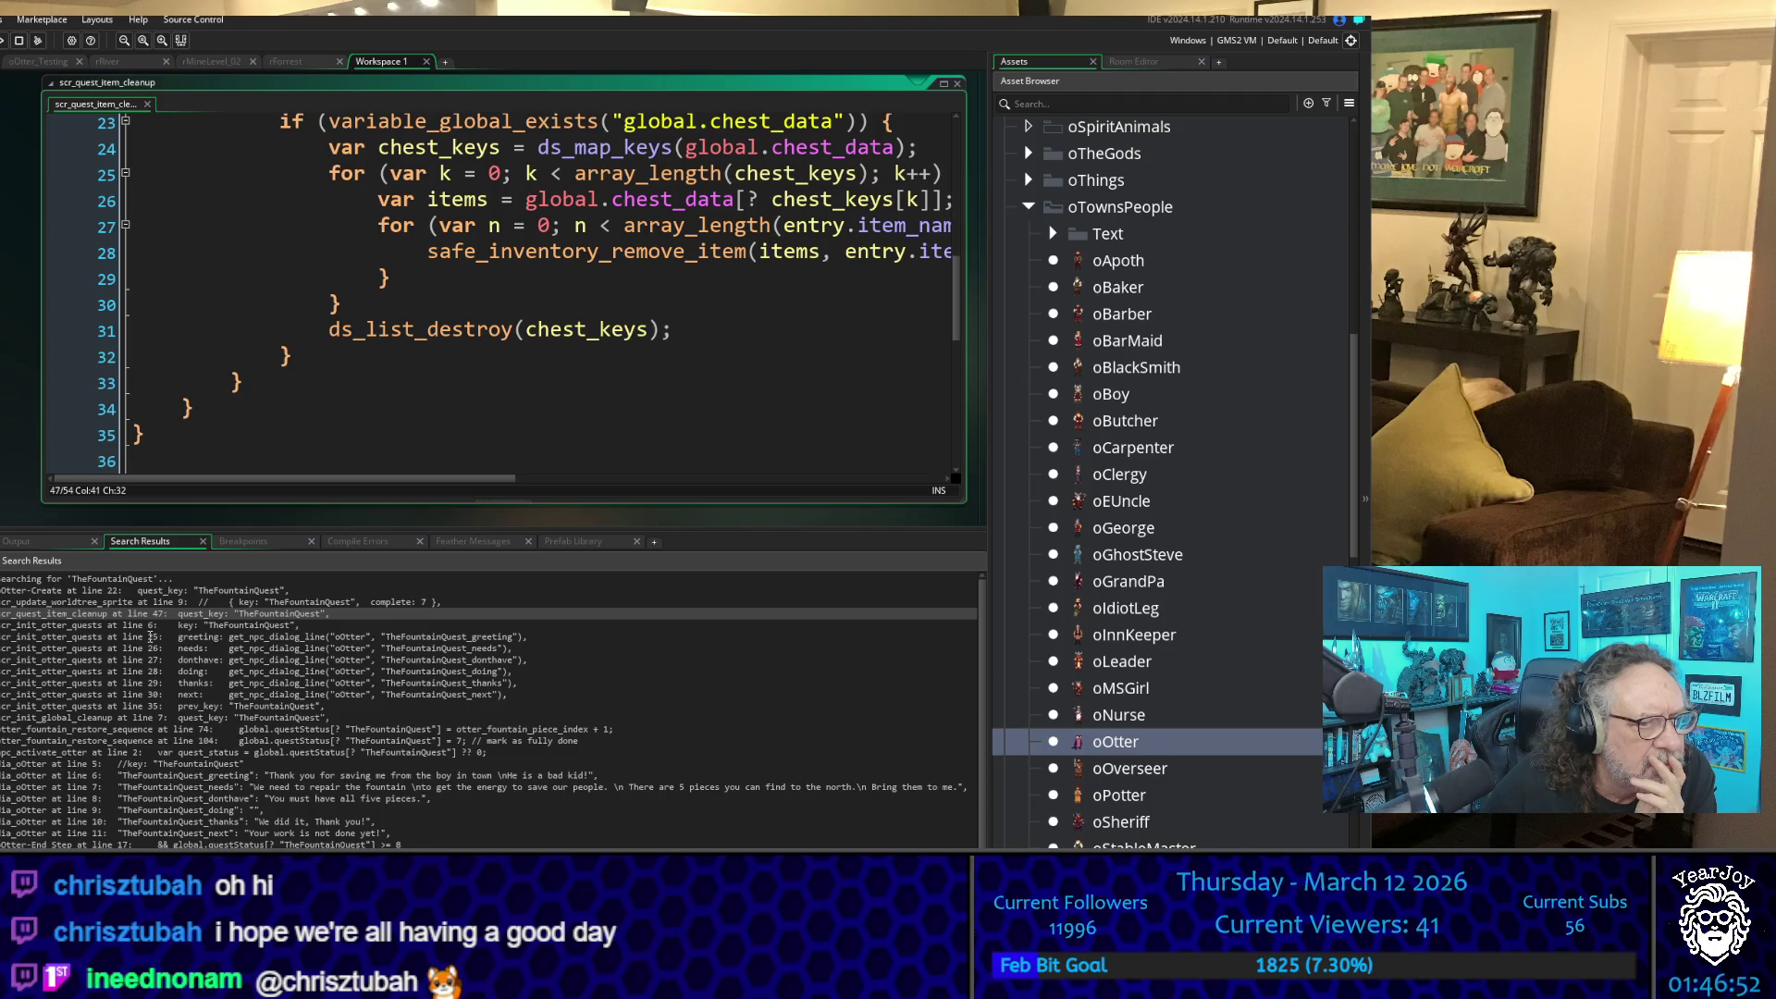
double_click(150, 636)
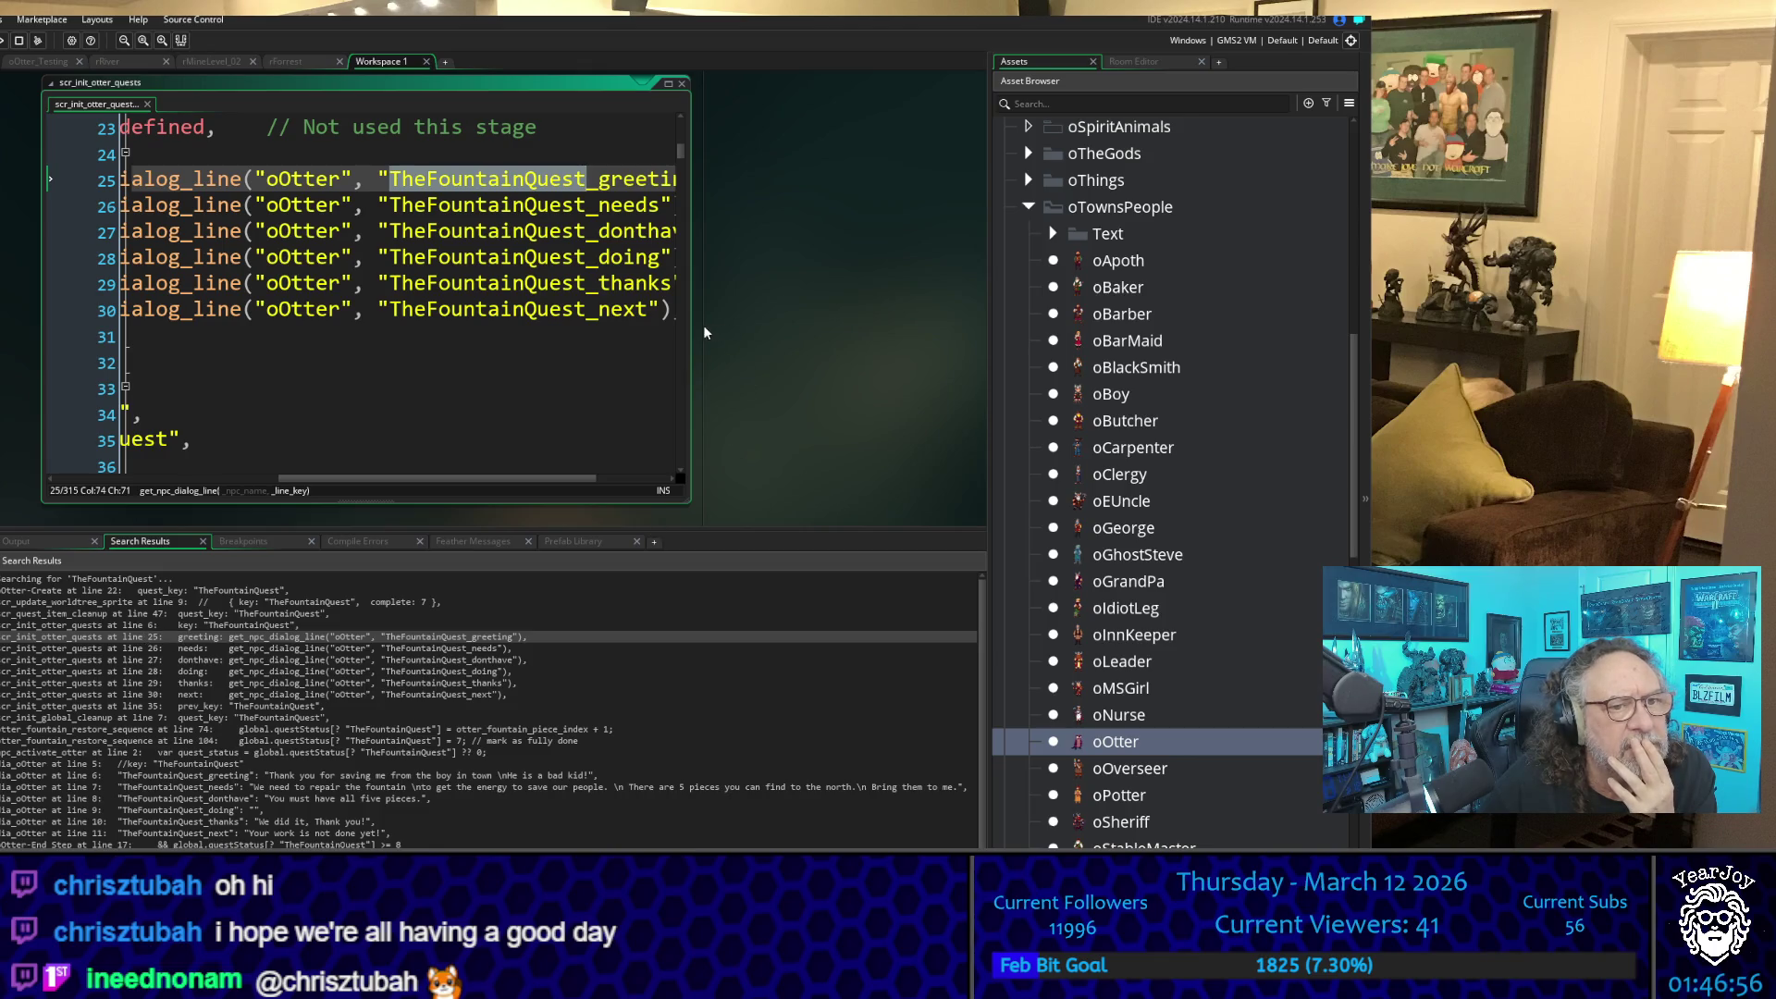
- Widen the scr_init_otter_quests editor and jump to the line 35 prev_key TheFountainQuest reference
drag(694, 326, 1041, 341)
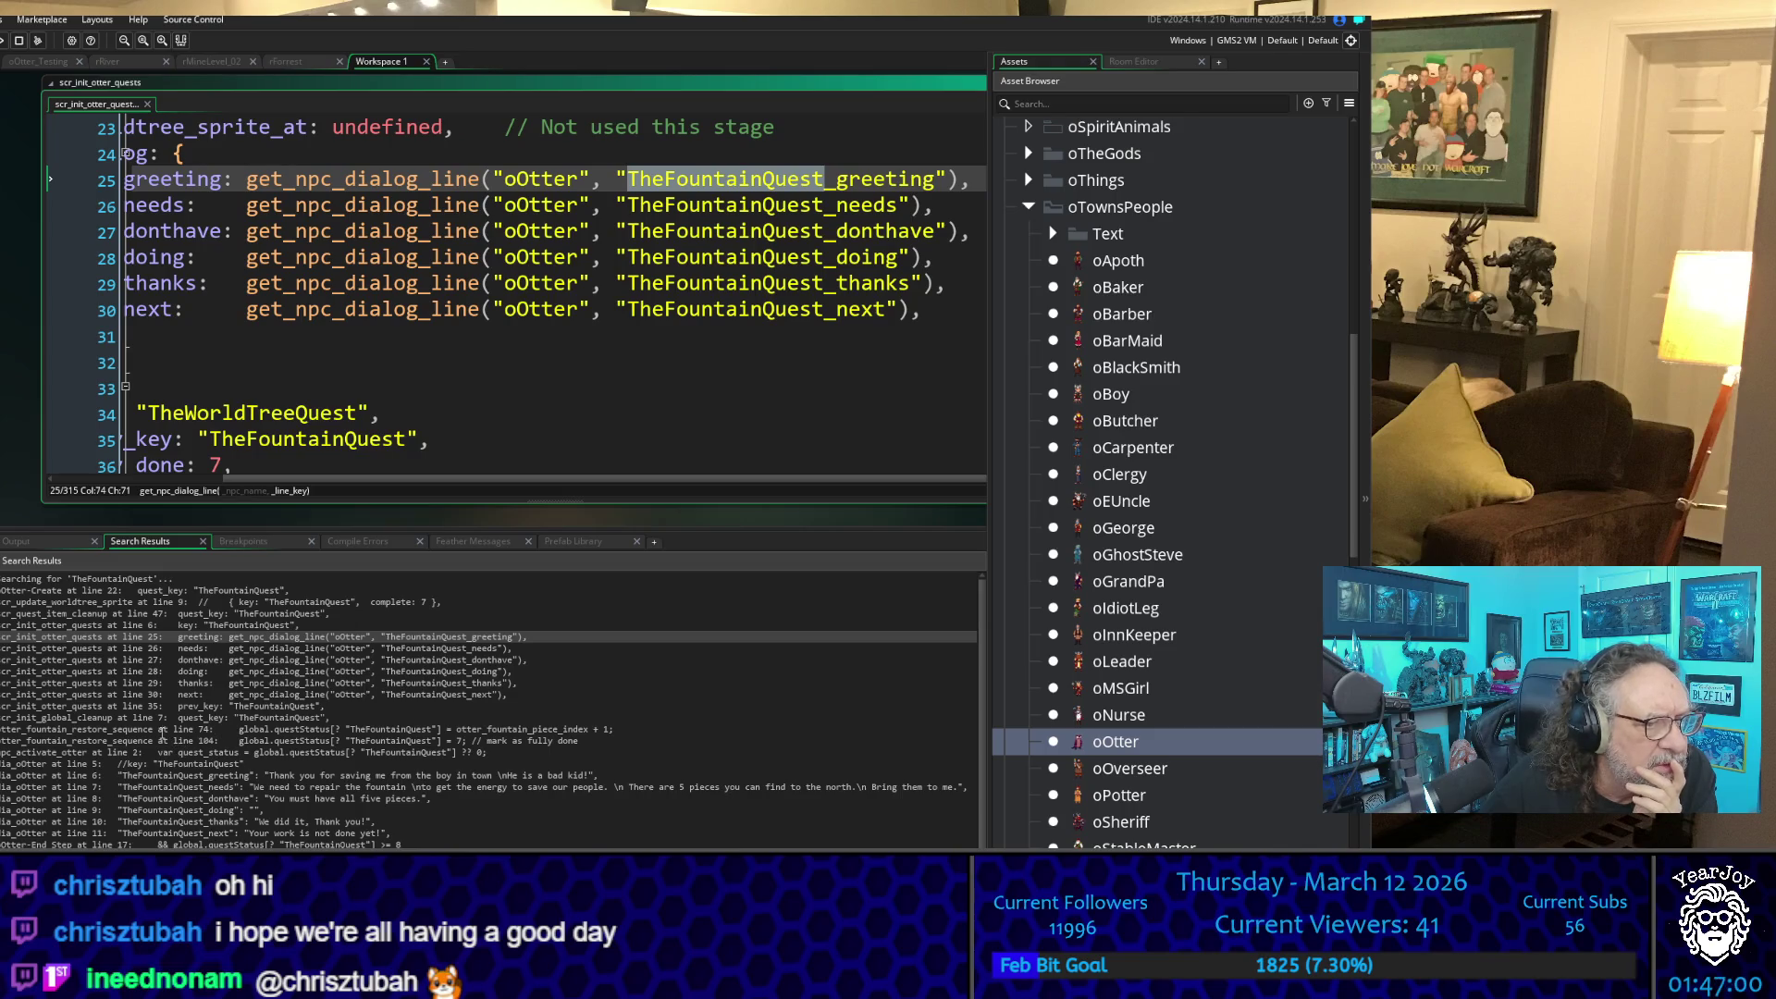
click(127, 709)
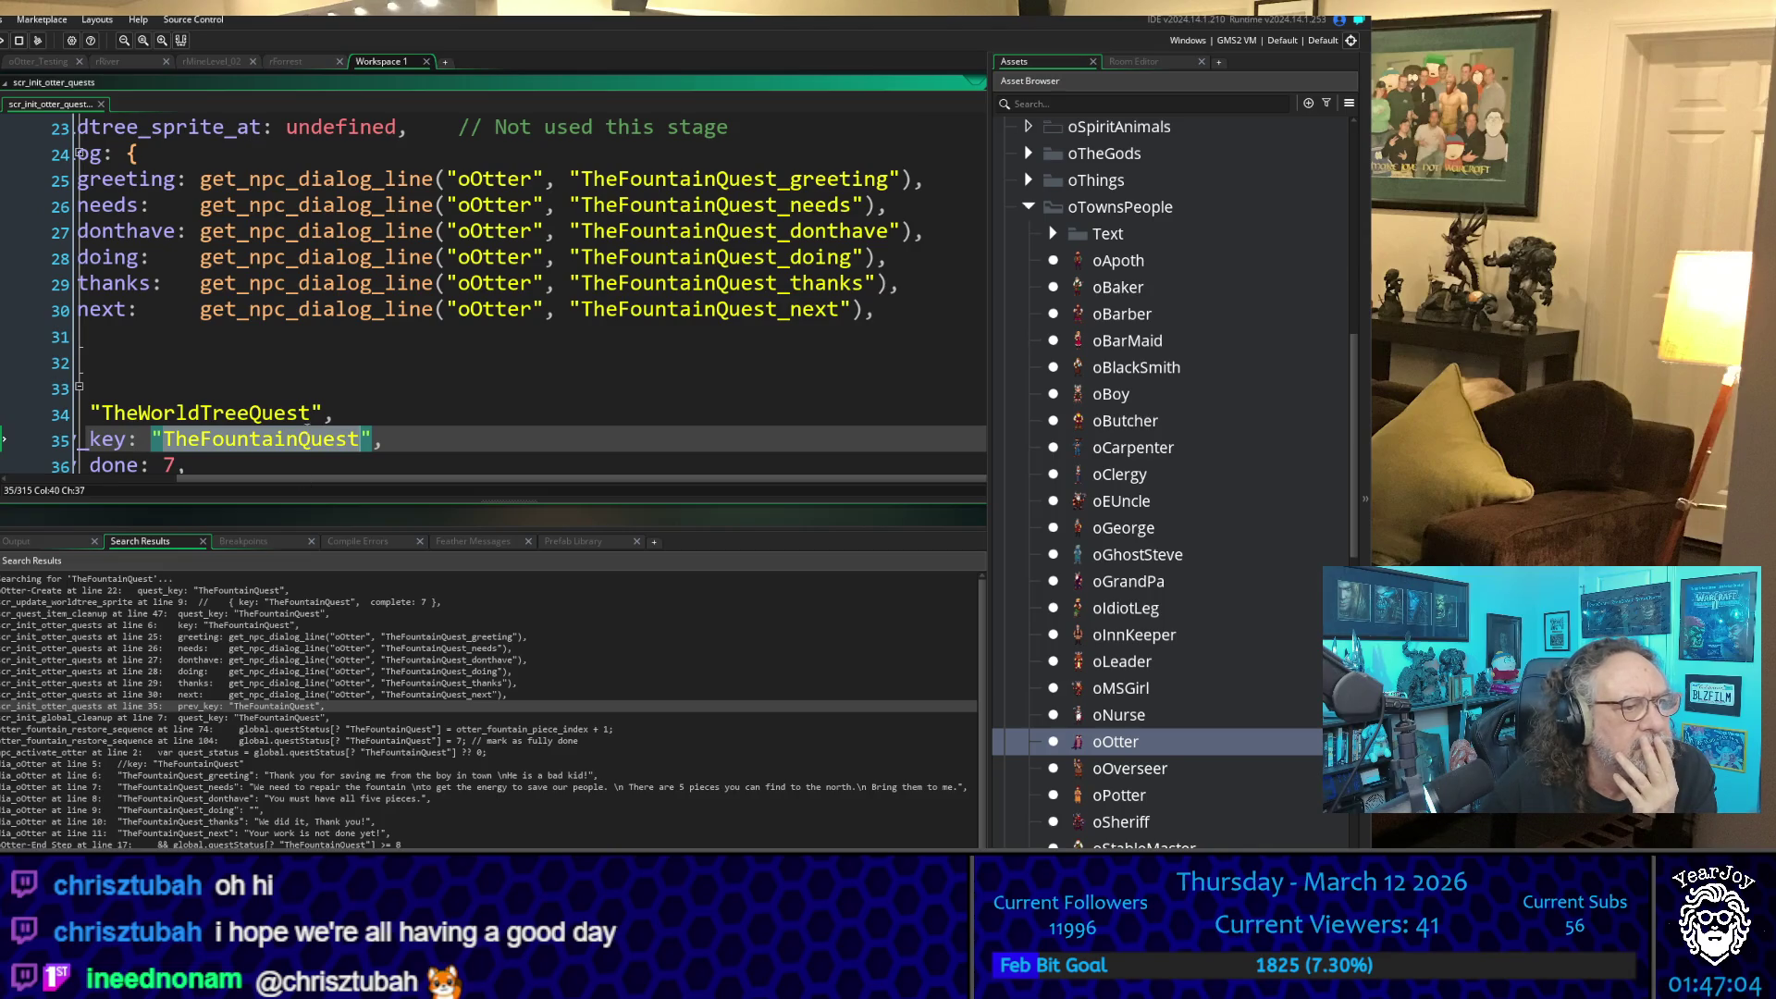
scroll(308, 398, down, 3)
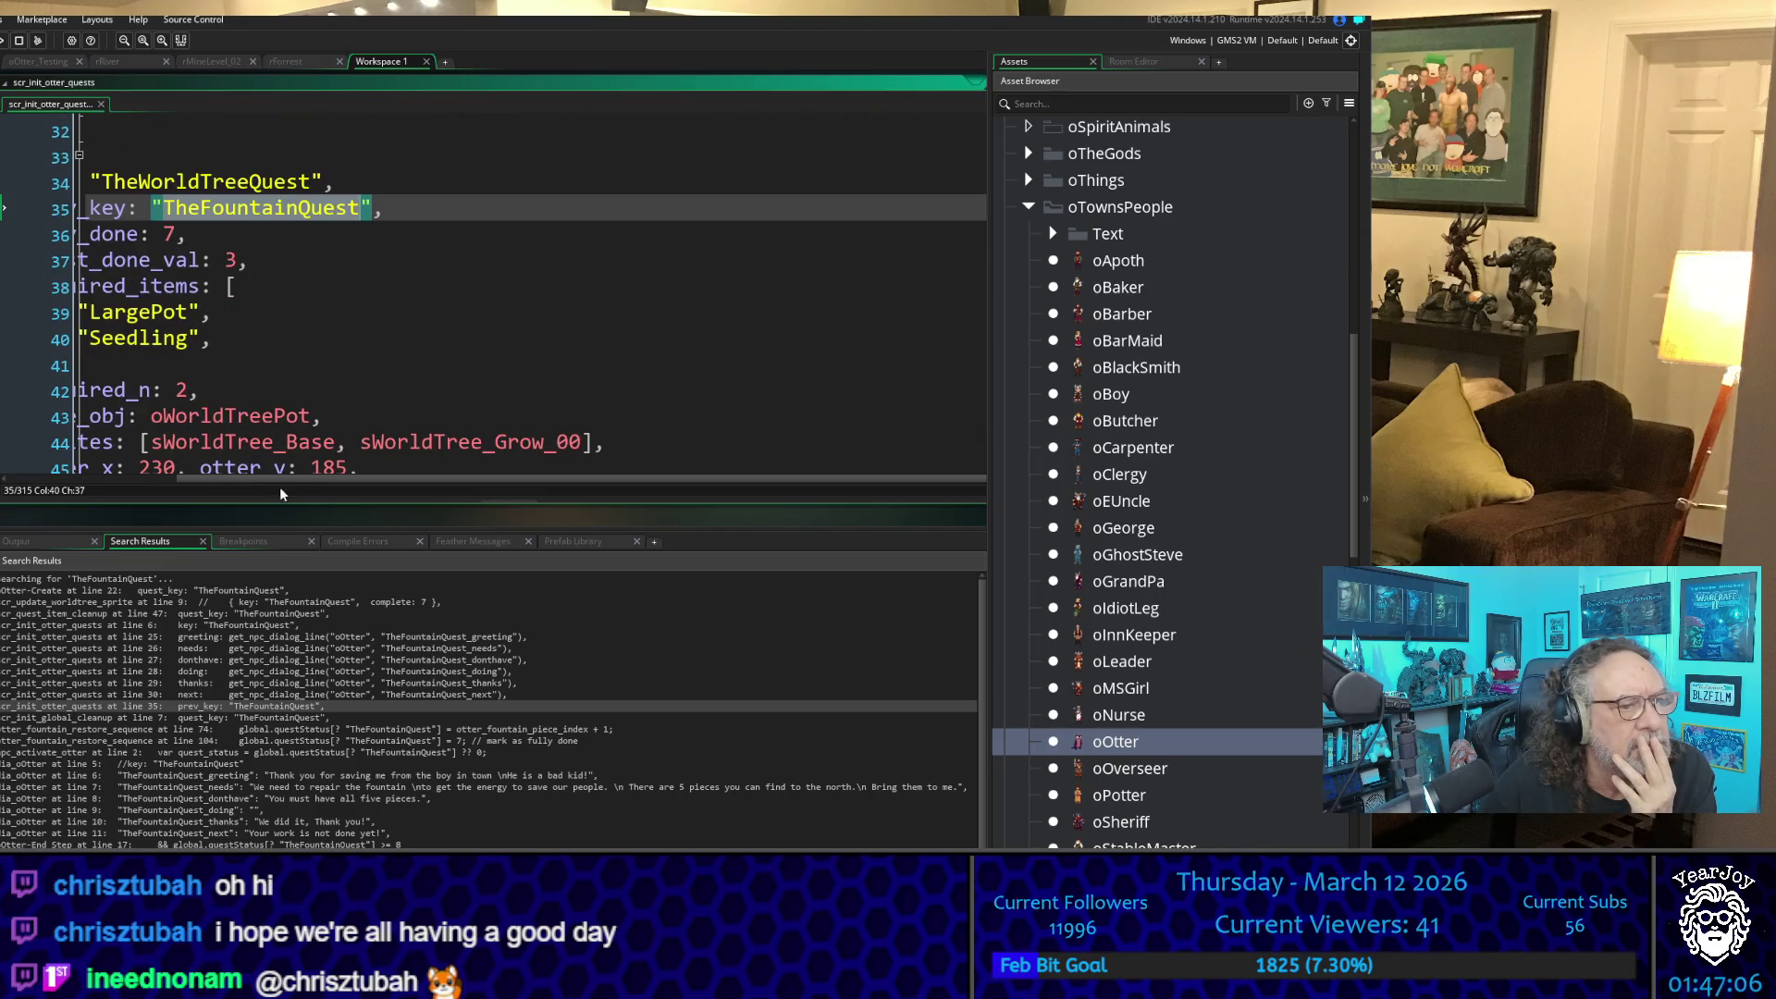
mouse_move(246, 477)
mouse_down()
mouse_move(90, 481)
mouse_move(142, 481)
mouse_up()
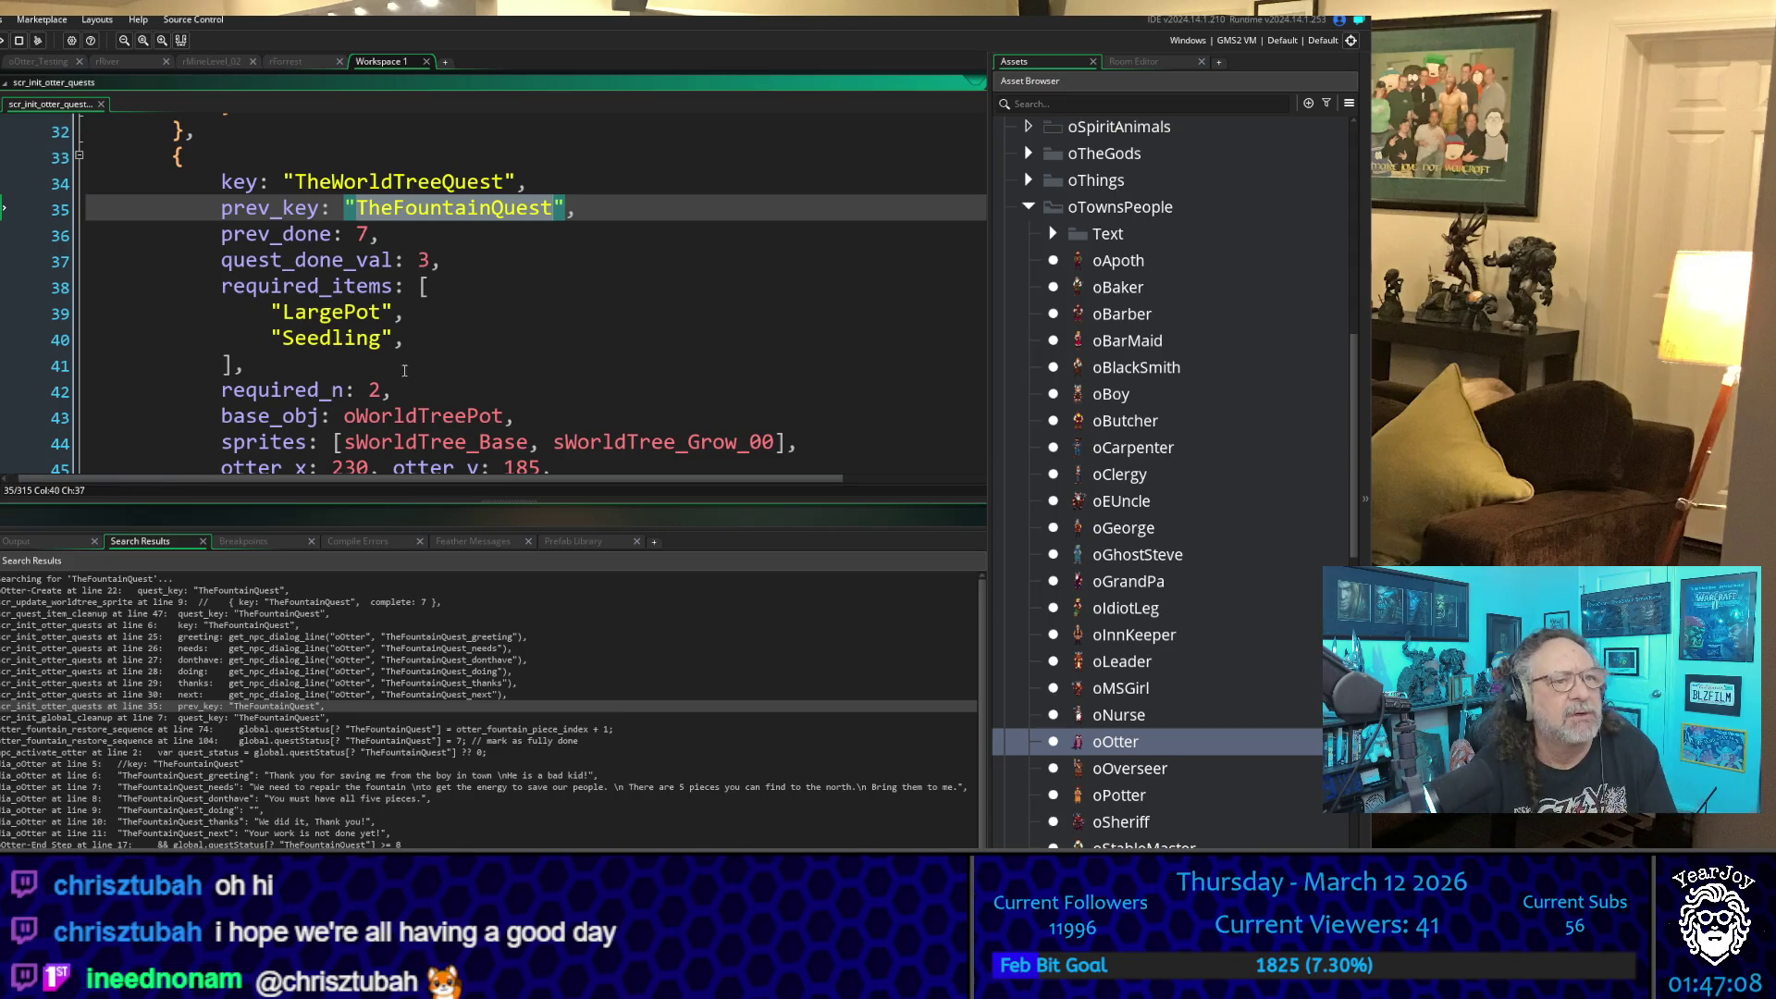
- Review TheFountainQuest entry with its fountain pieces, and mark its prev_done line
scroll(464, 296, down, 3)
scroll(464, 296, down, 16)
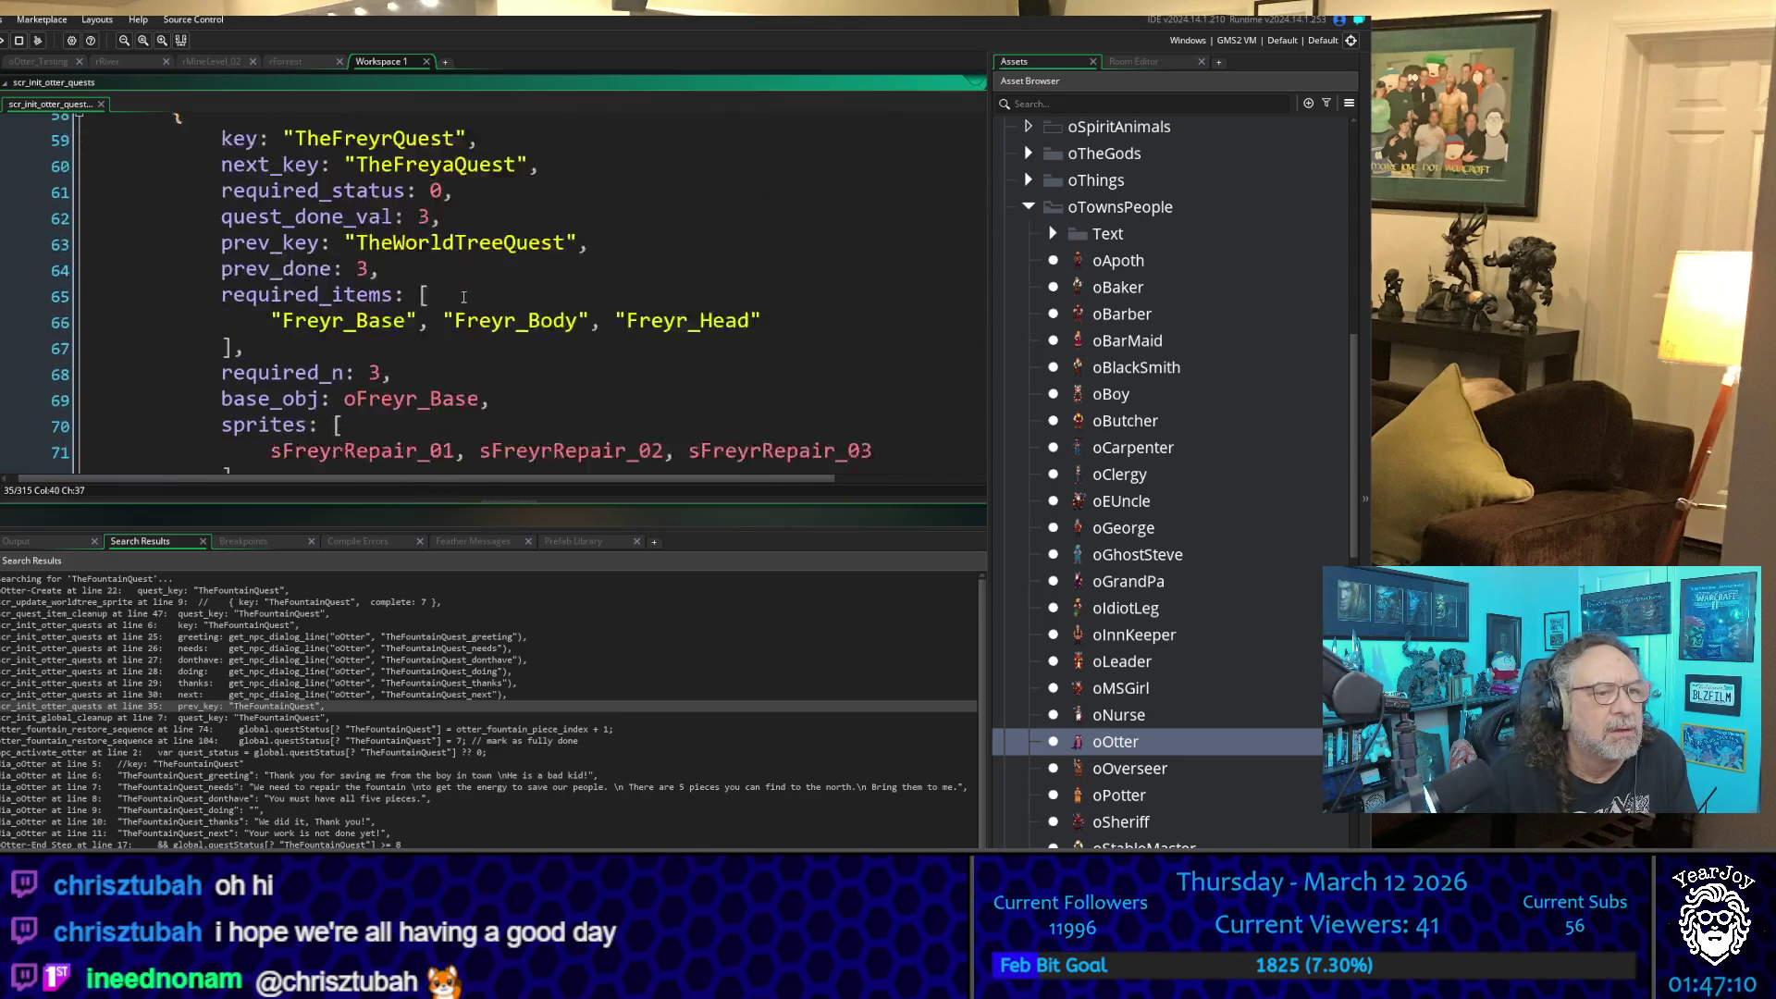
scroll(464, 296, up, 12)
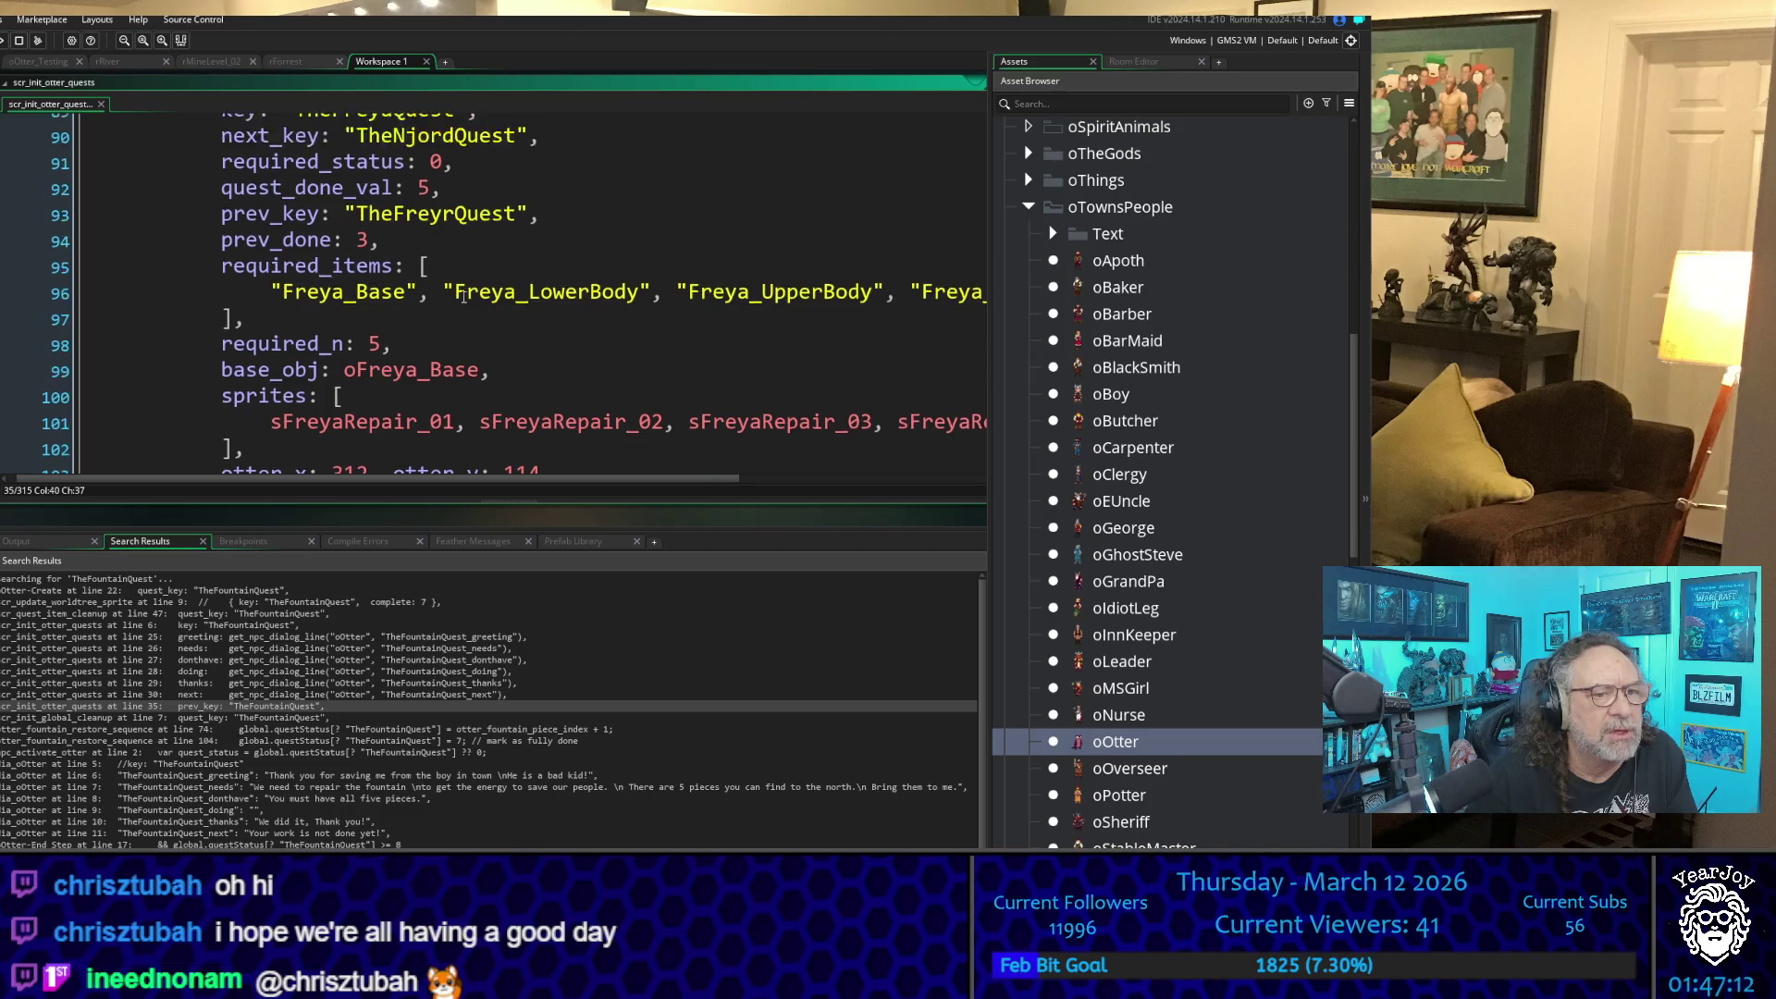
scroll(463, 296, up, 4)
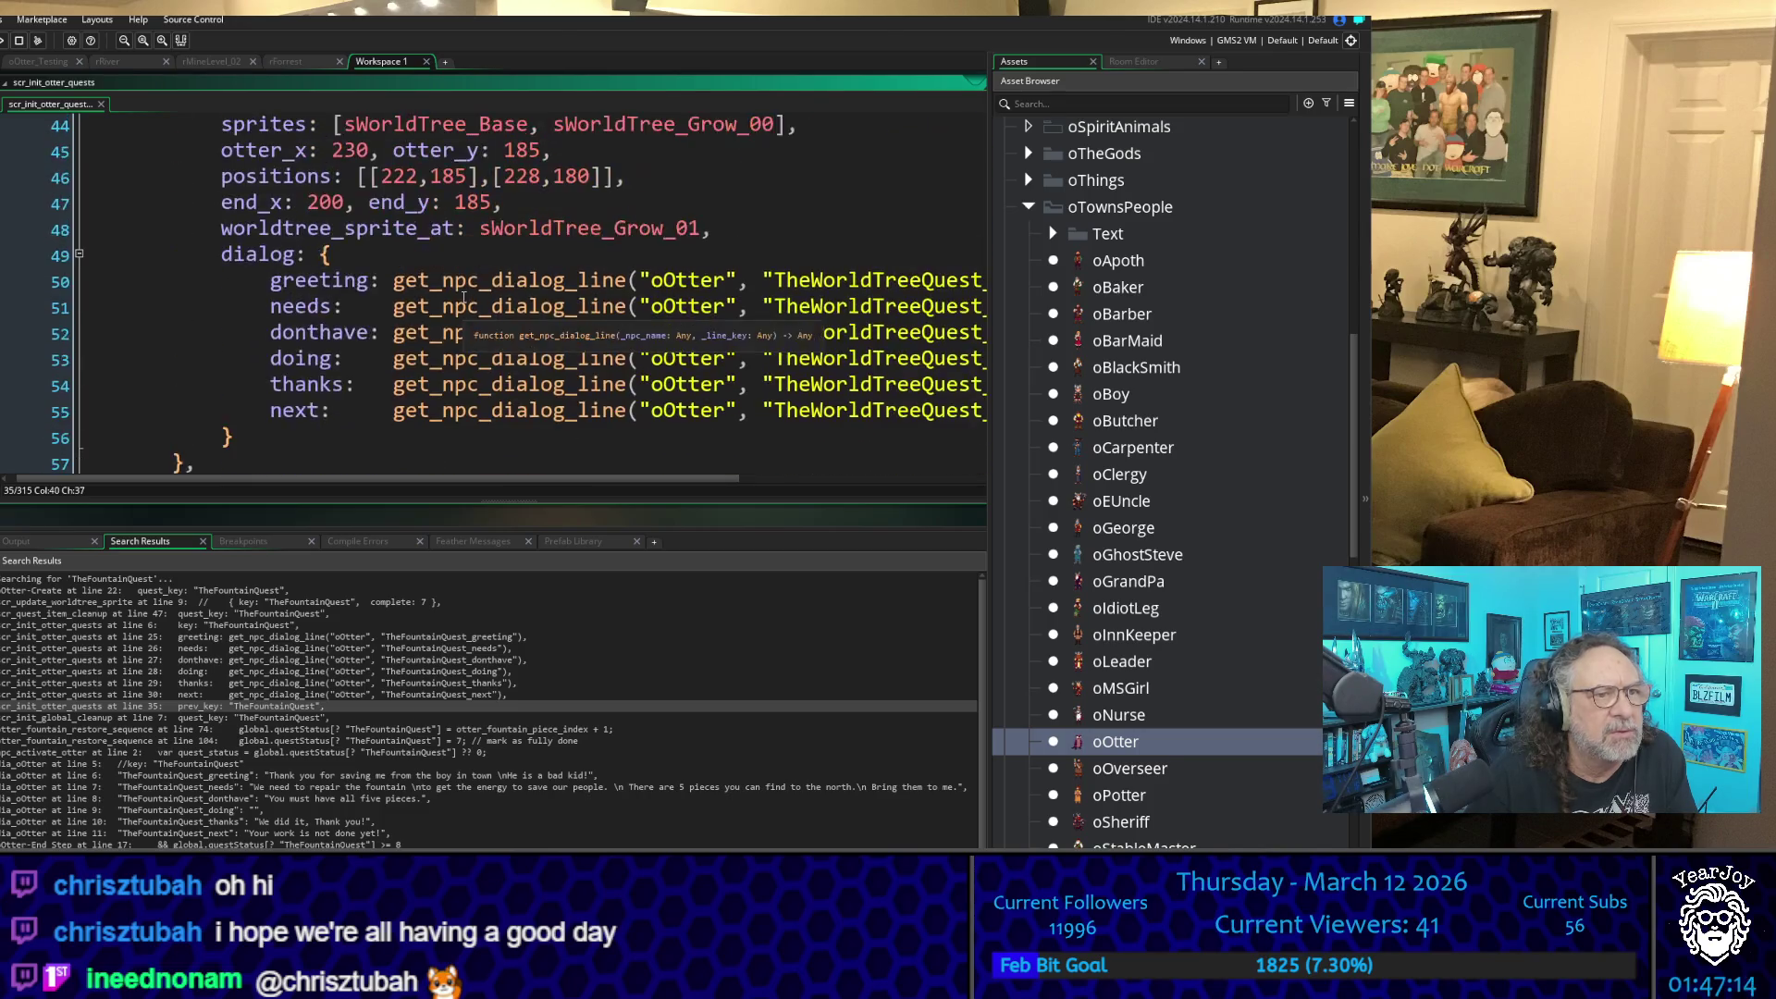
scroll(464, 296, up, 13)
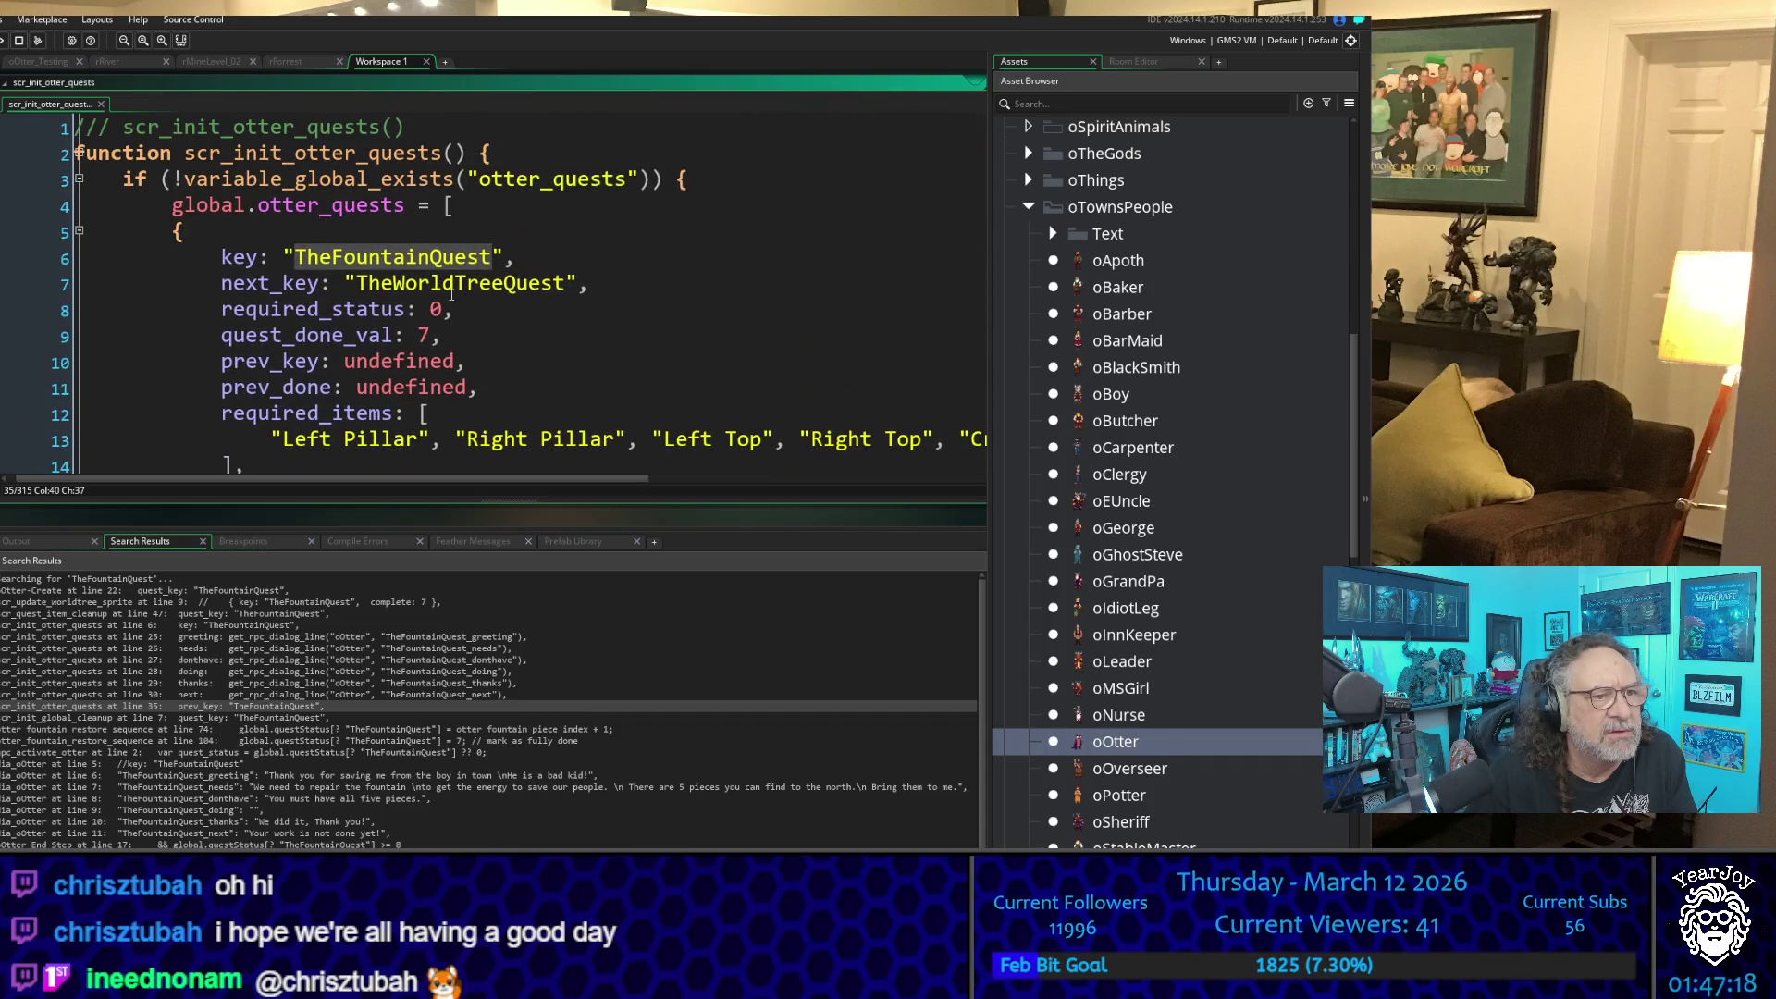
scroll(452, 294, down, 1)
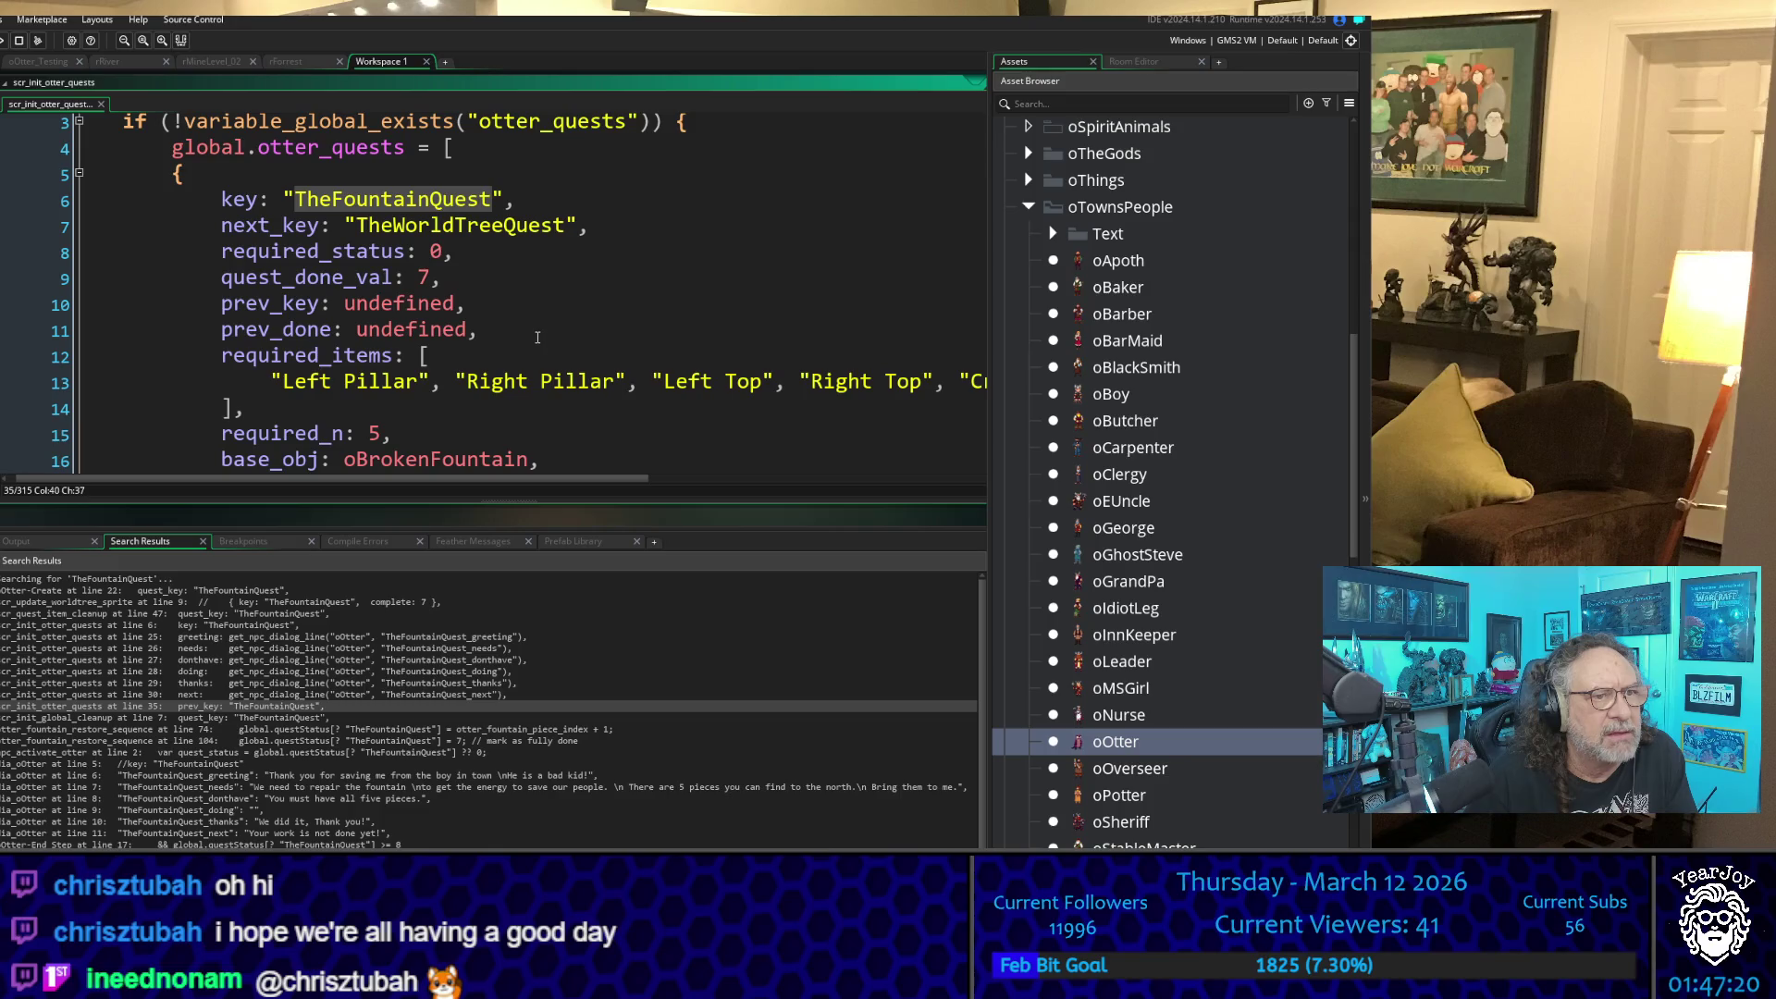
scroll(537, 337, down, 1)
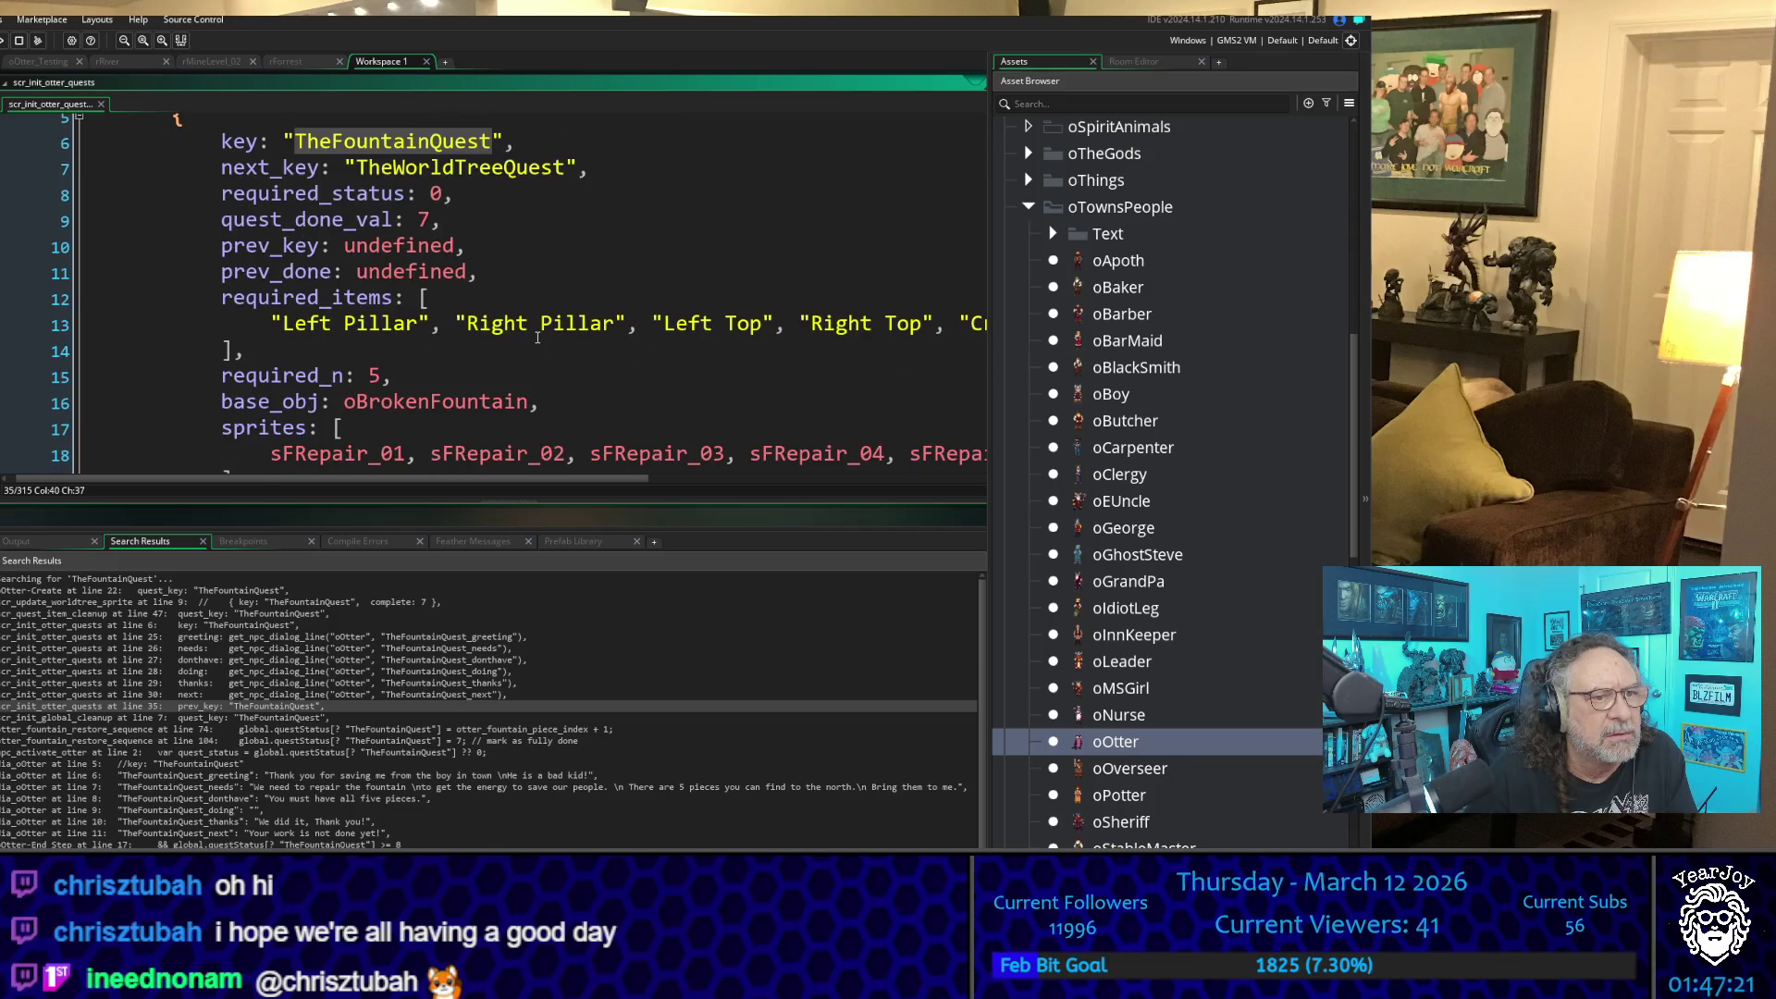
click(530, 274)
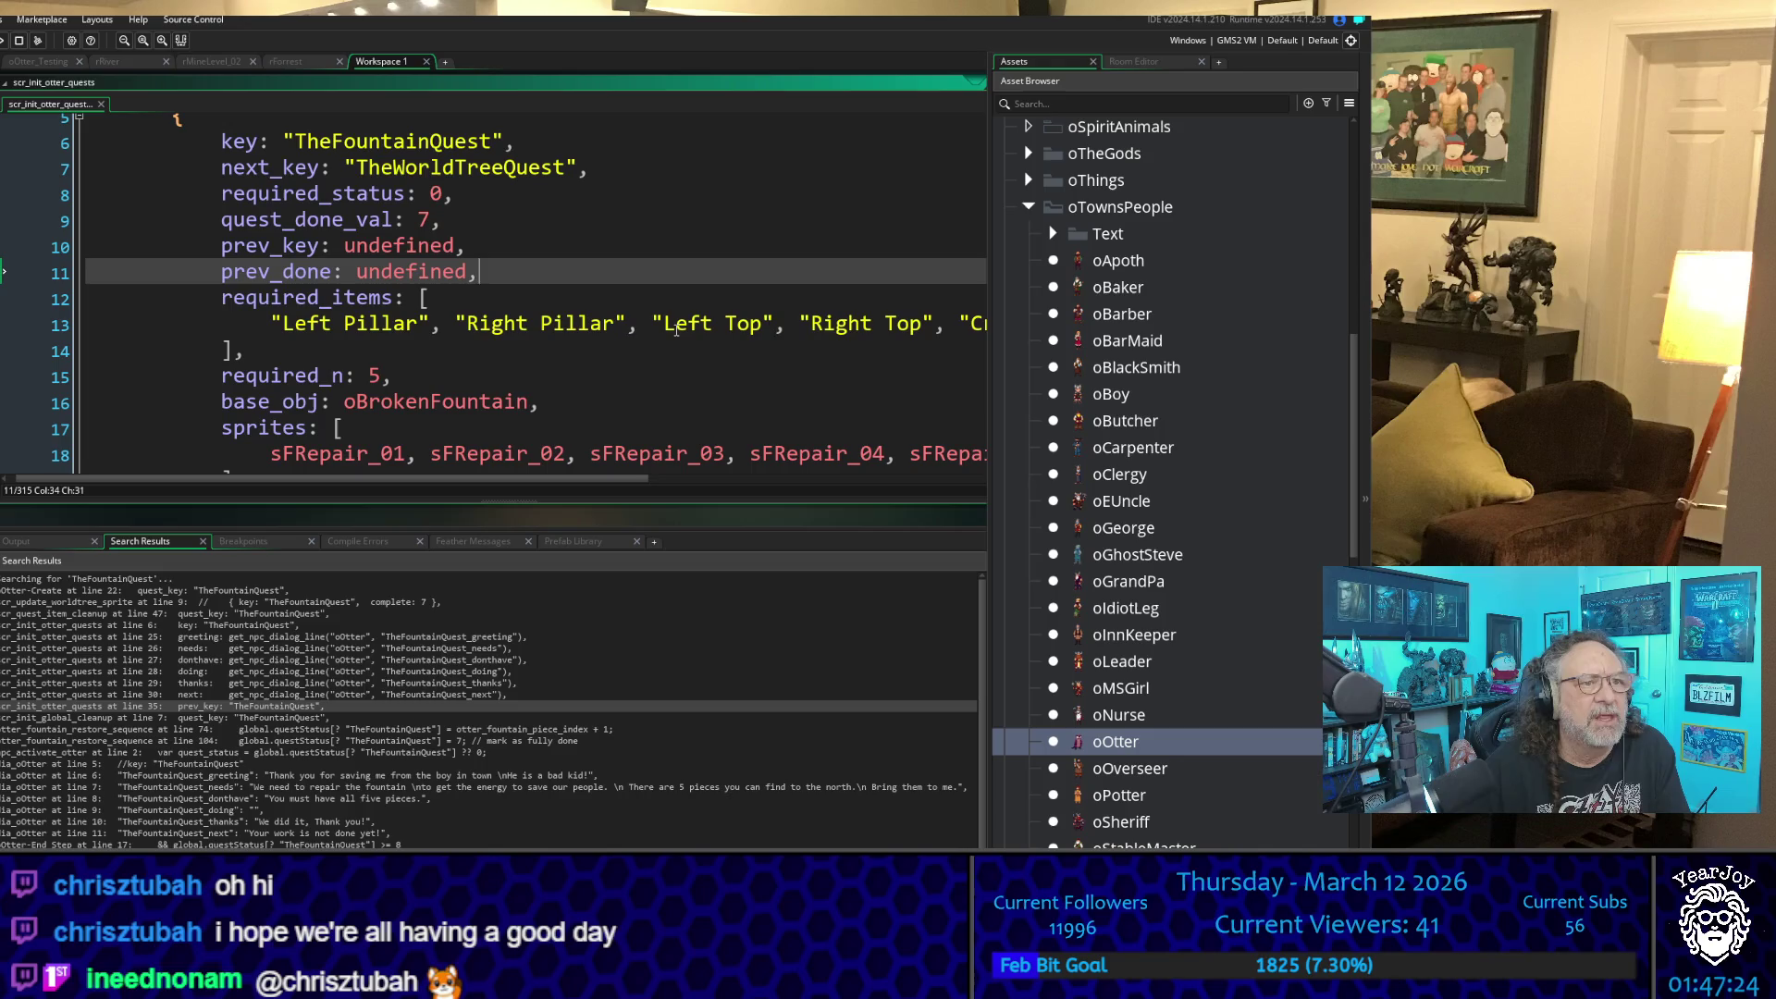
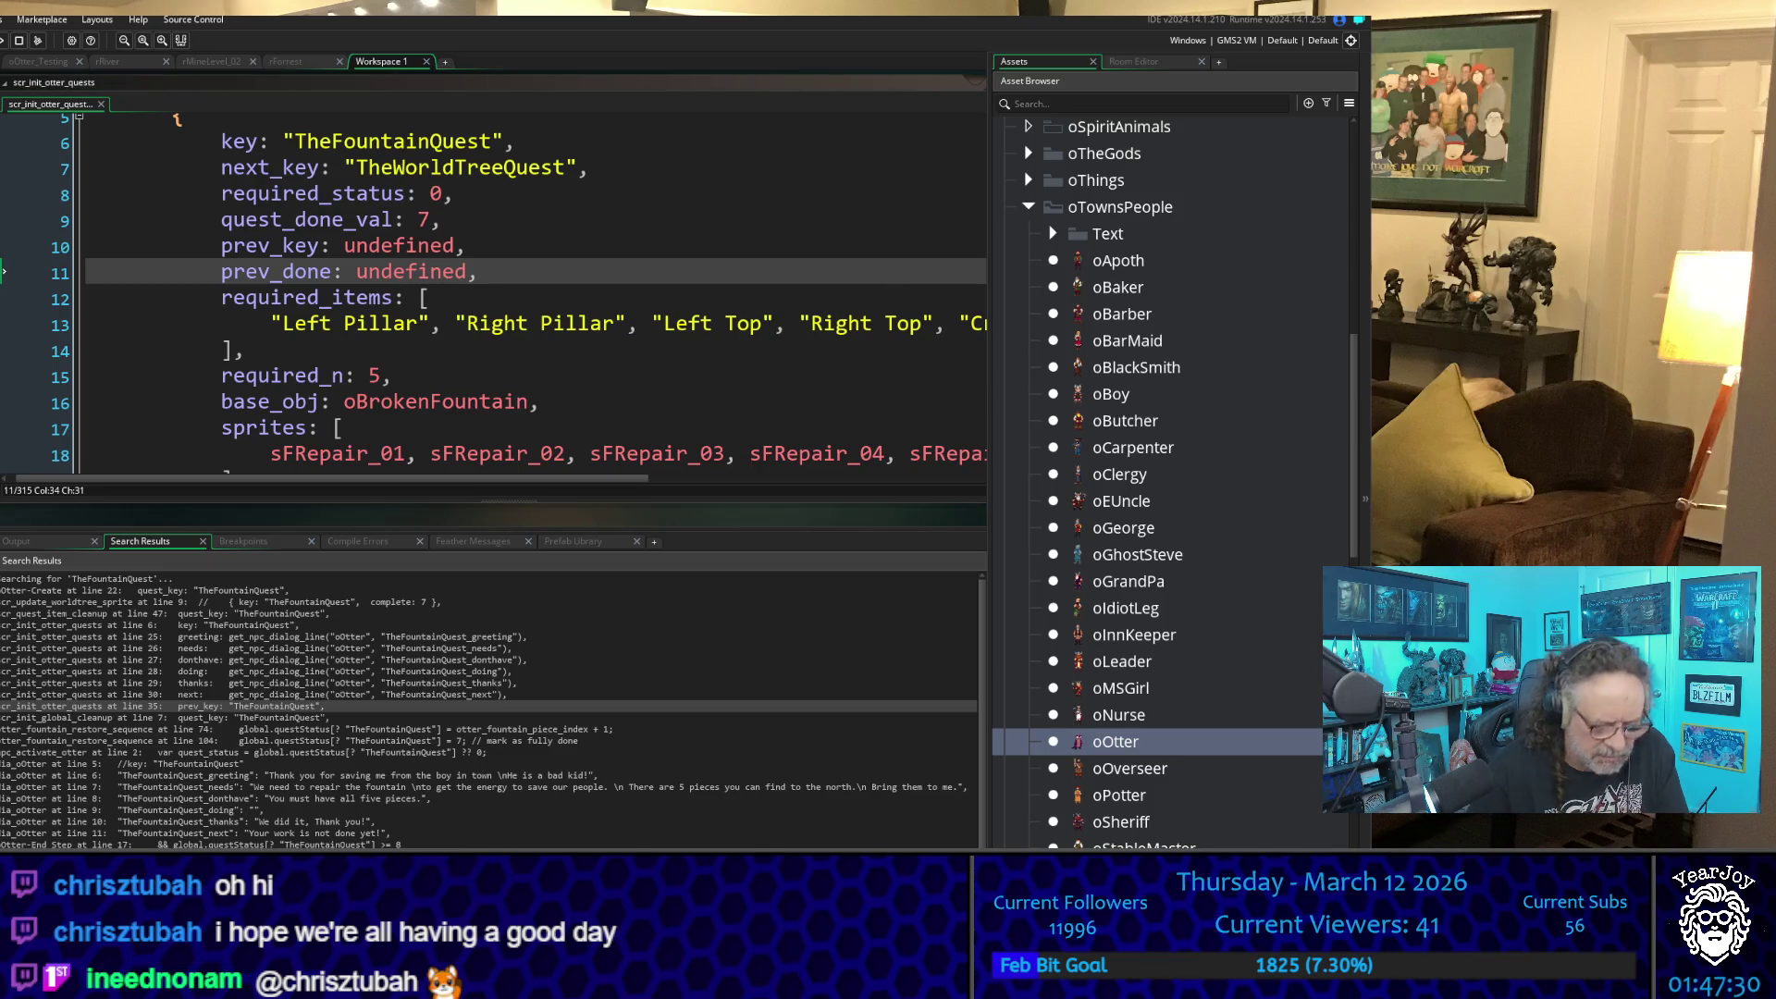
- Search the whole project for 'Max' and open the oGame Create event at the match
key(Return)
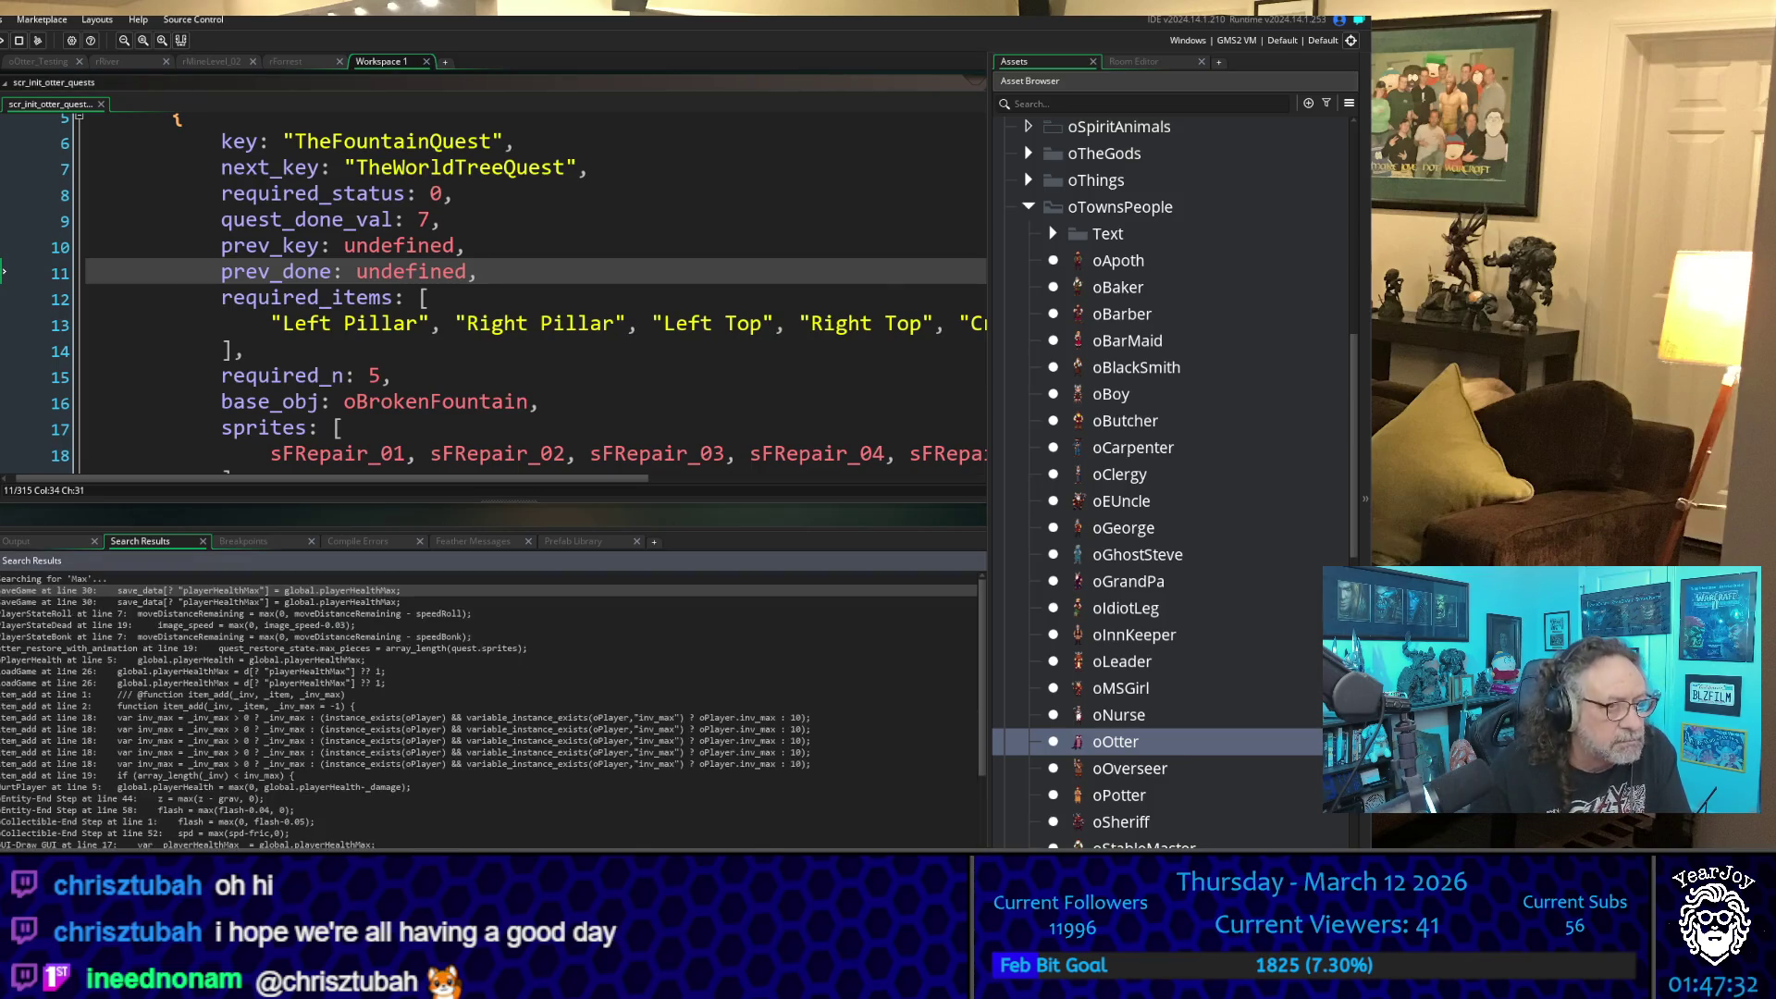
double_click(255, 595)
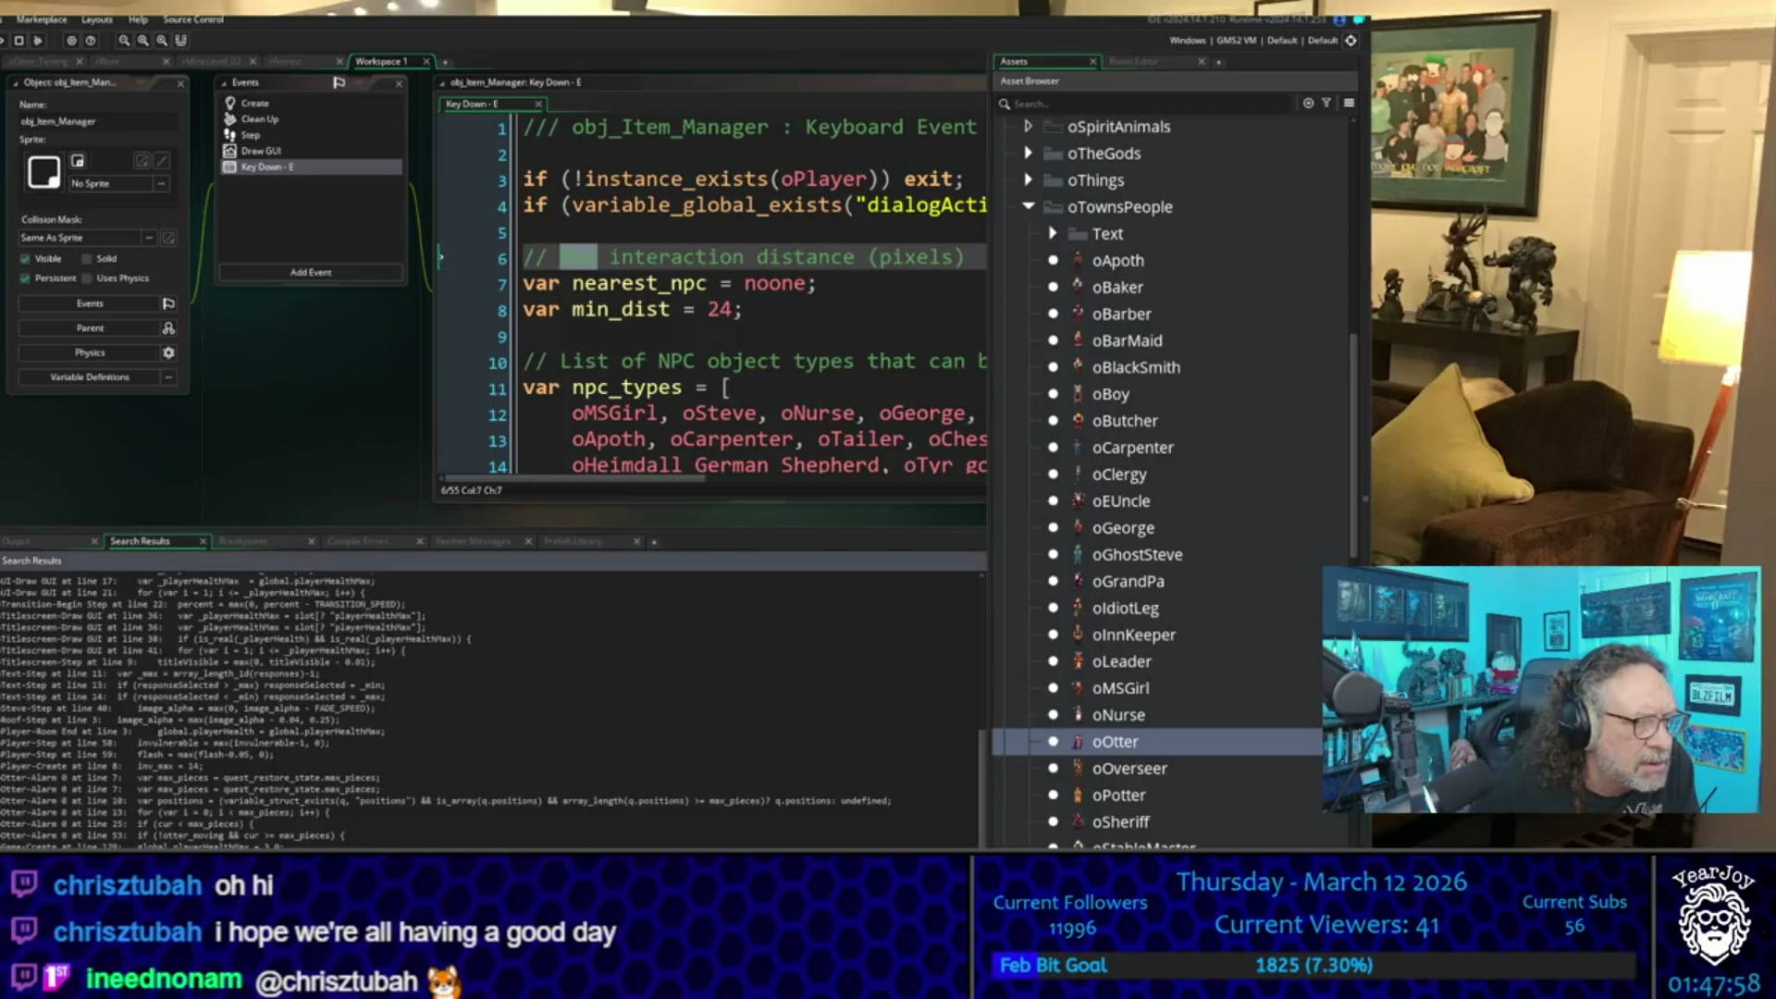
click(895, 178)
click(467, 378)
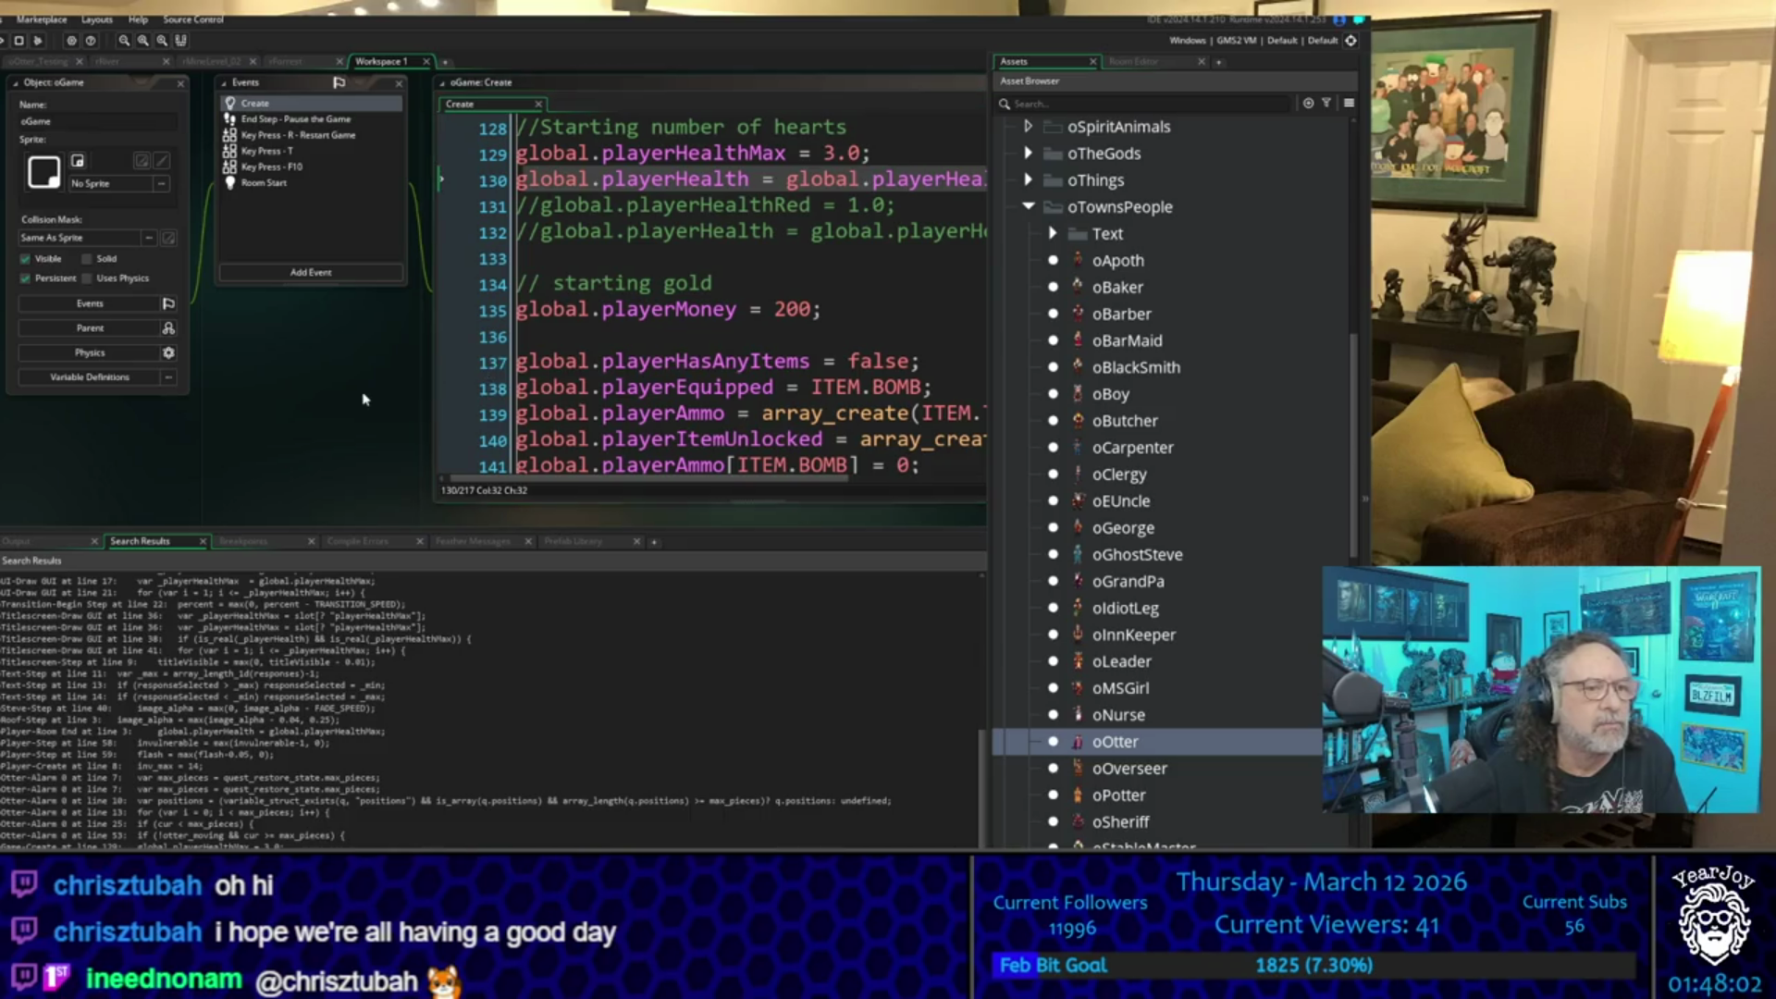
- Copy the global.playerHealthMax = 3.0 line and pan back to the quest definition code
drag(603, 194, 235, 201)
key(ctrl+c)
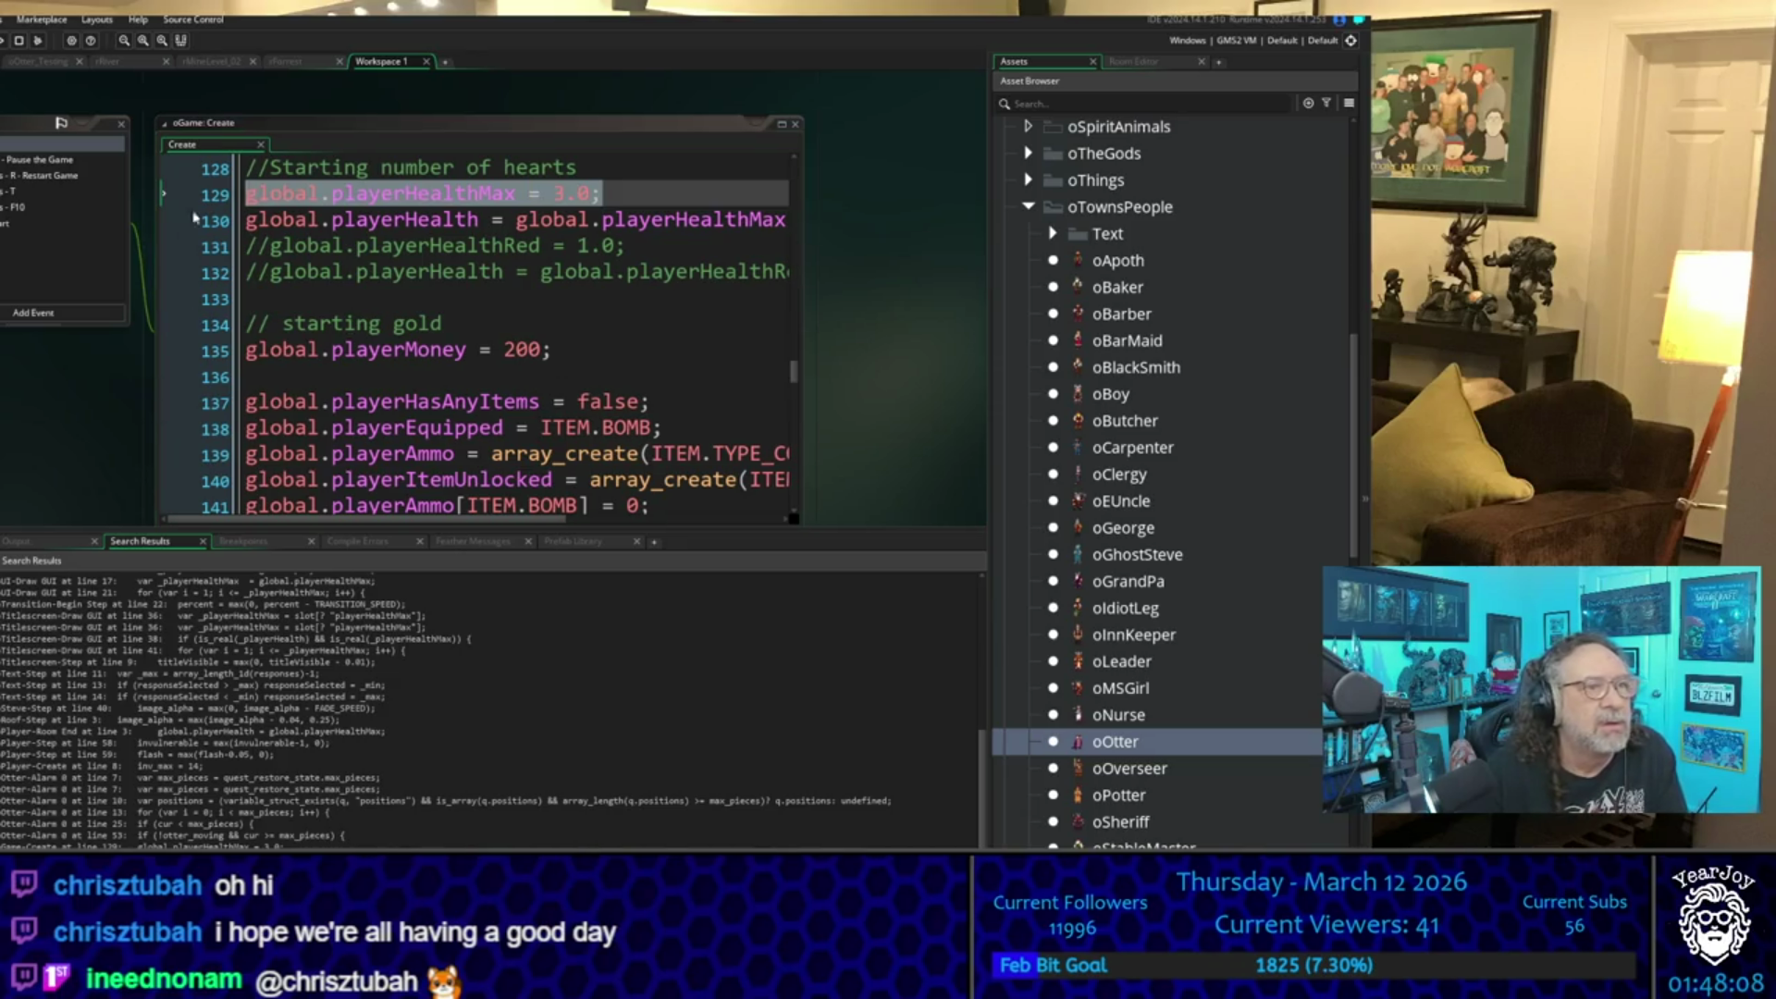
scroll(139, 300, up, 5)
scroll(169, 293, up, 10)
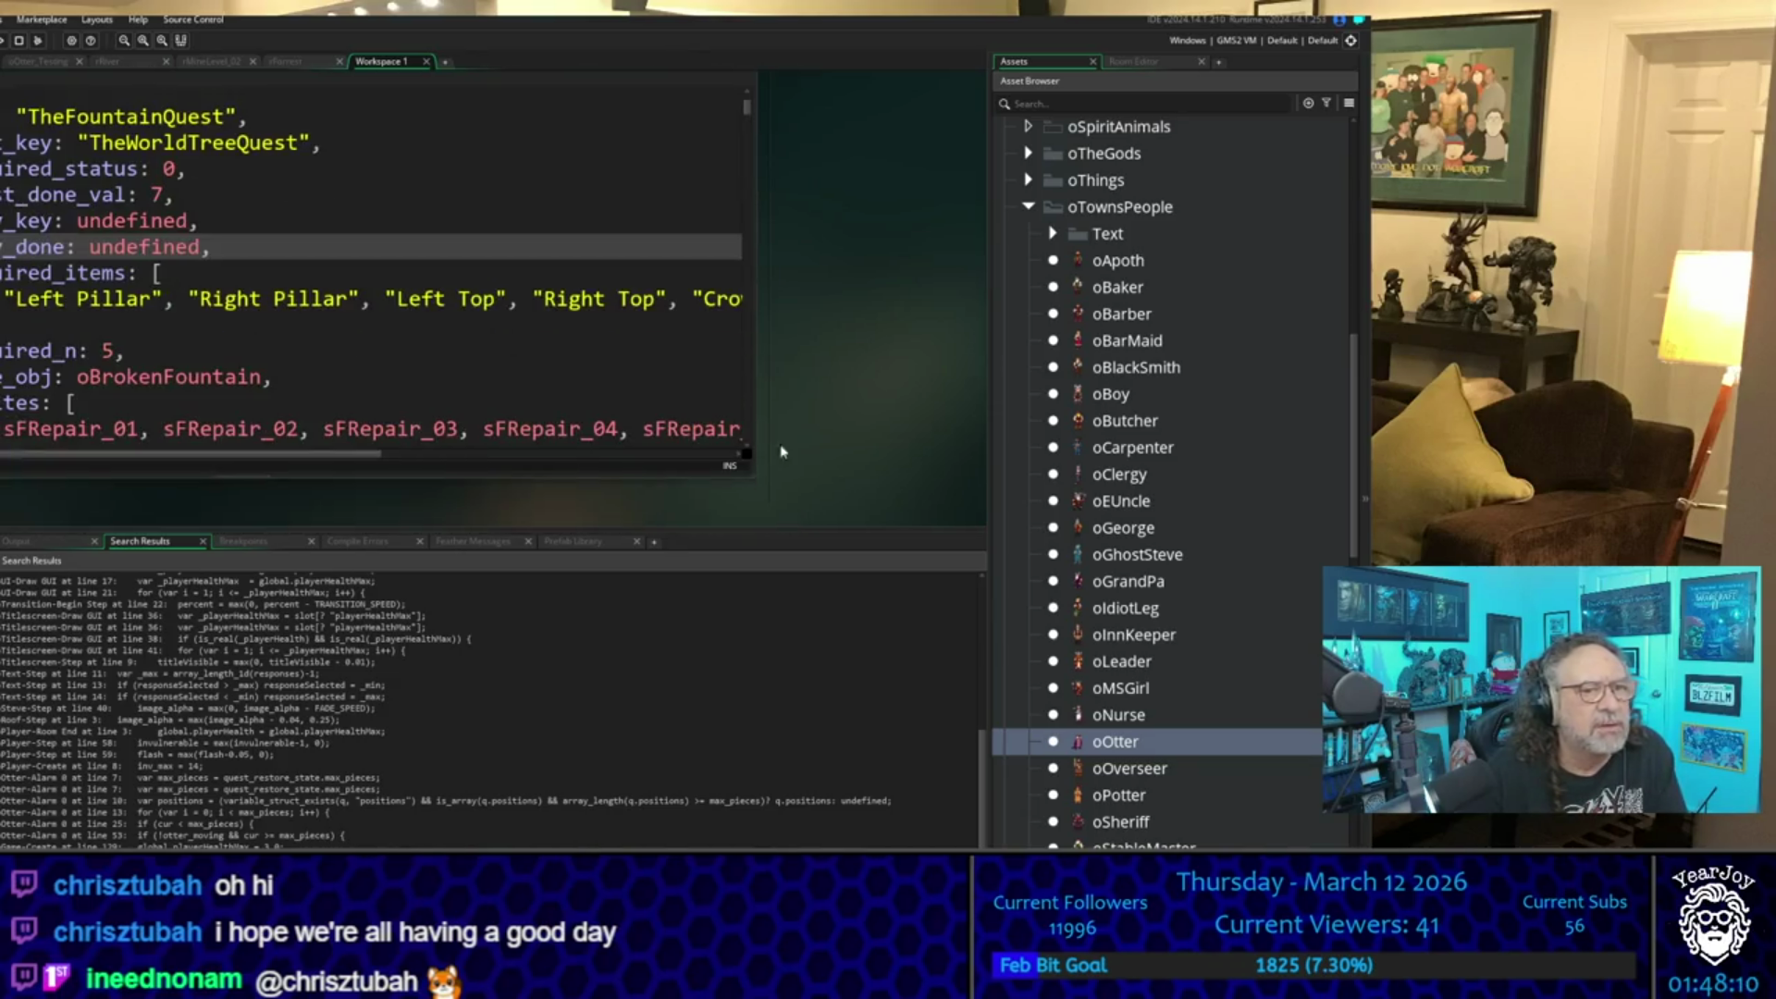
scroll(819, 384, up, 3)
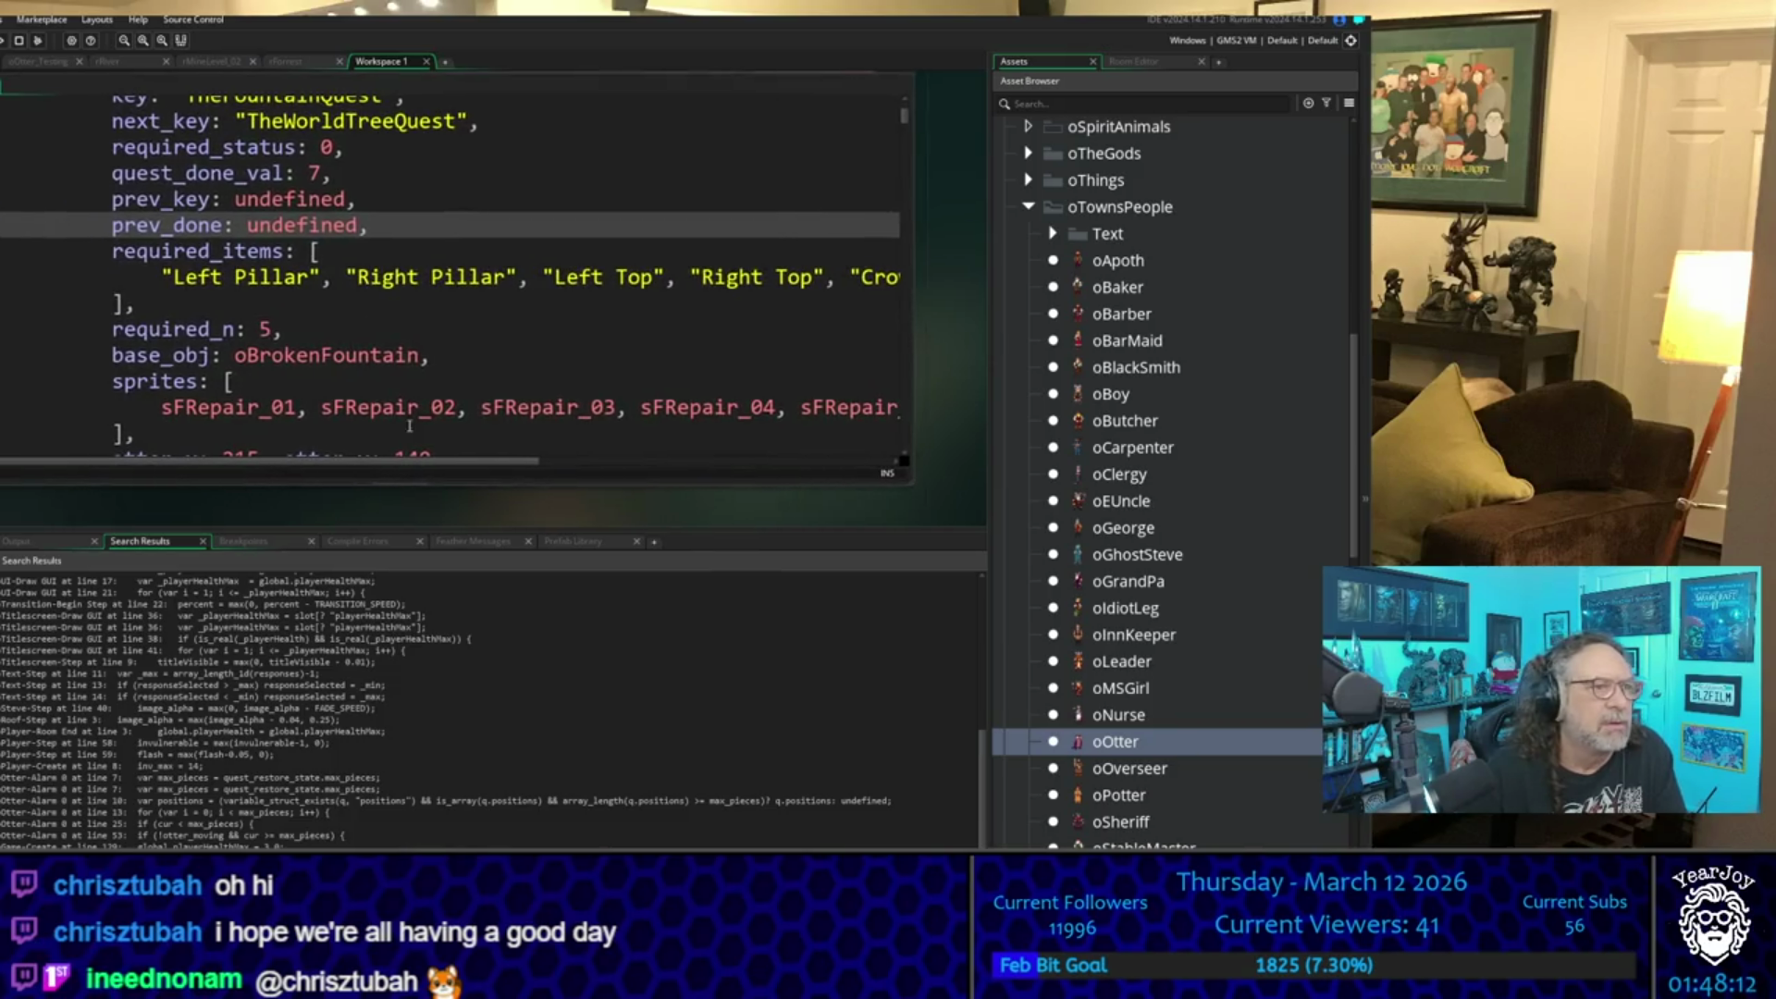
drag(232, 516, 347, 492)
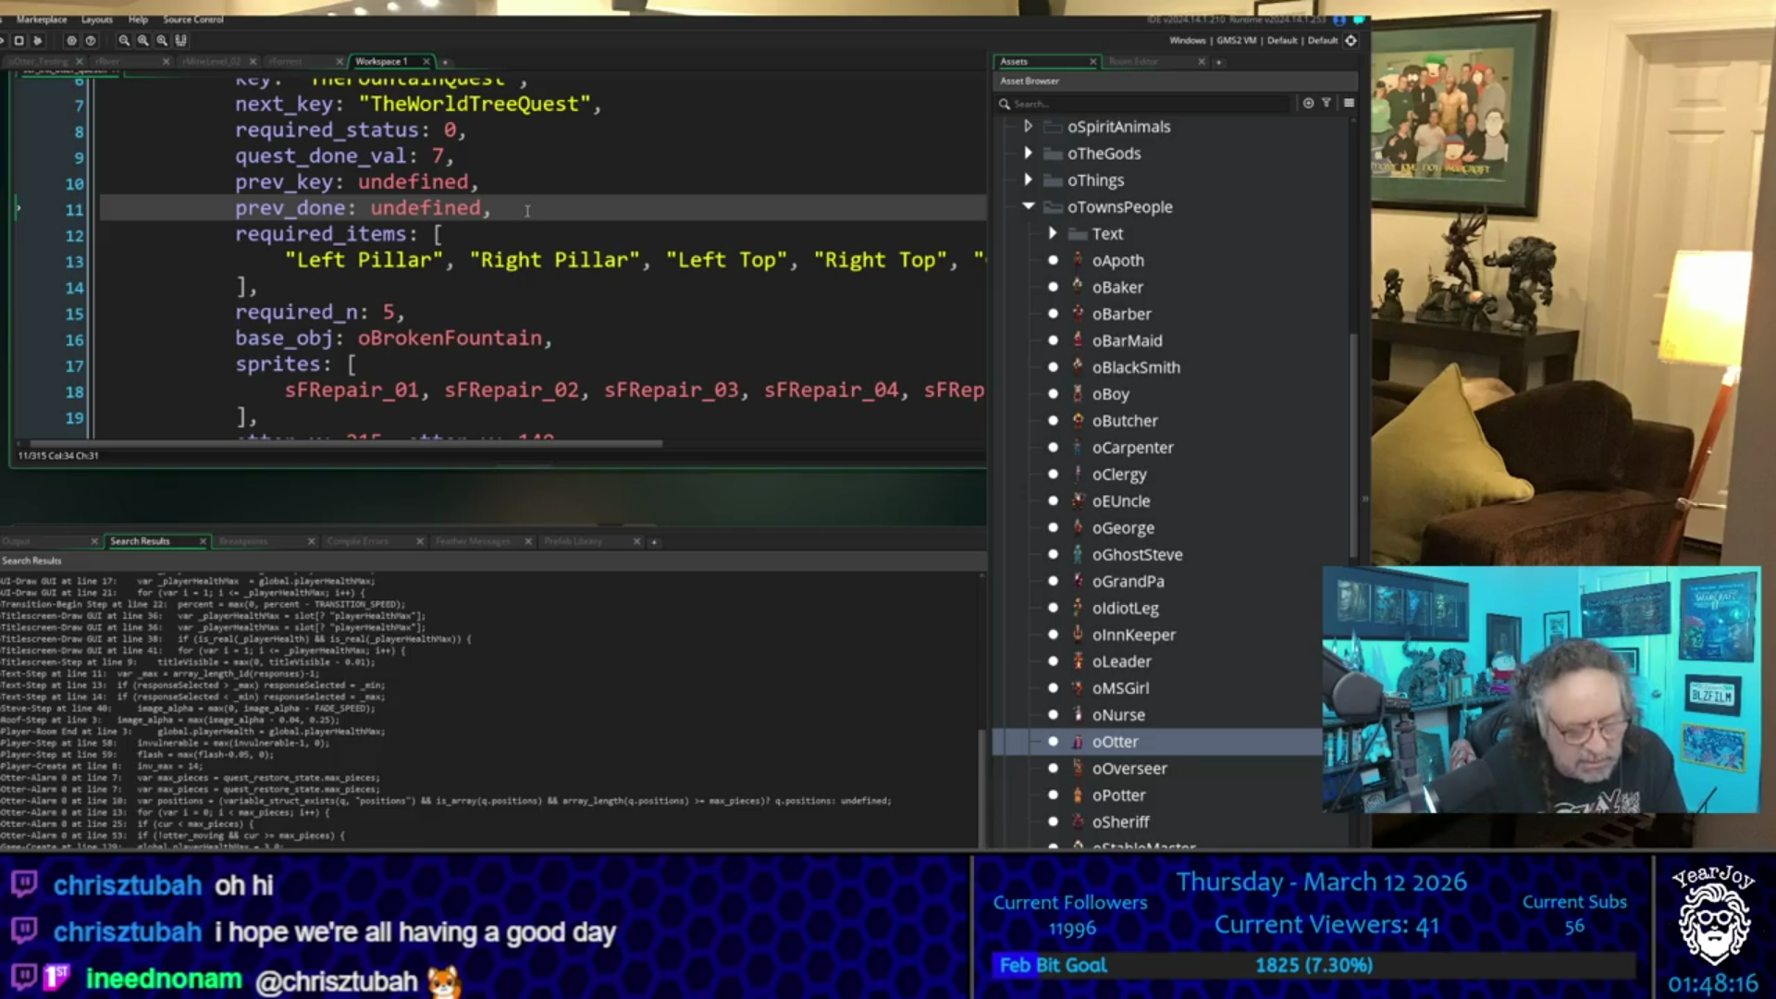
- Paste the copied max-health line on a new line after prev_done
key(Return)
key(ctrl+v)
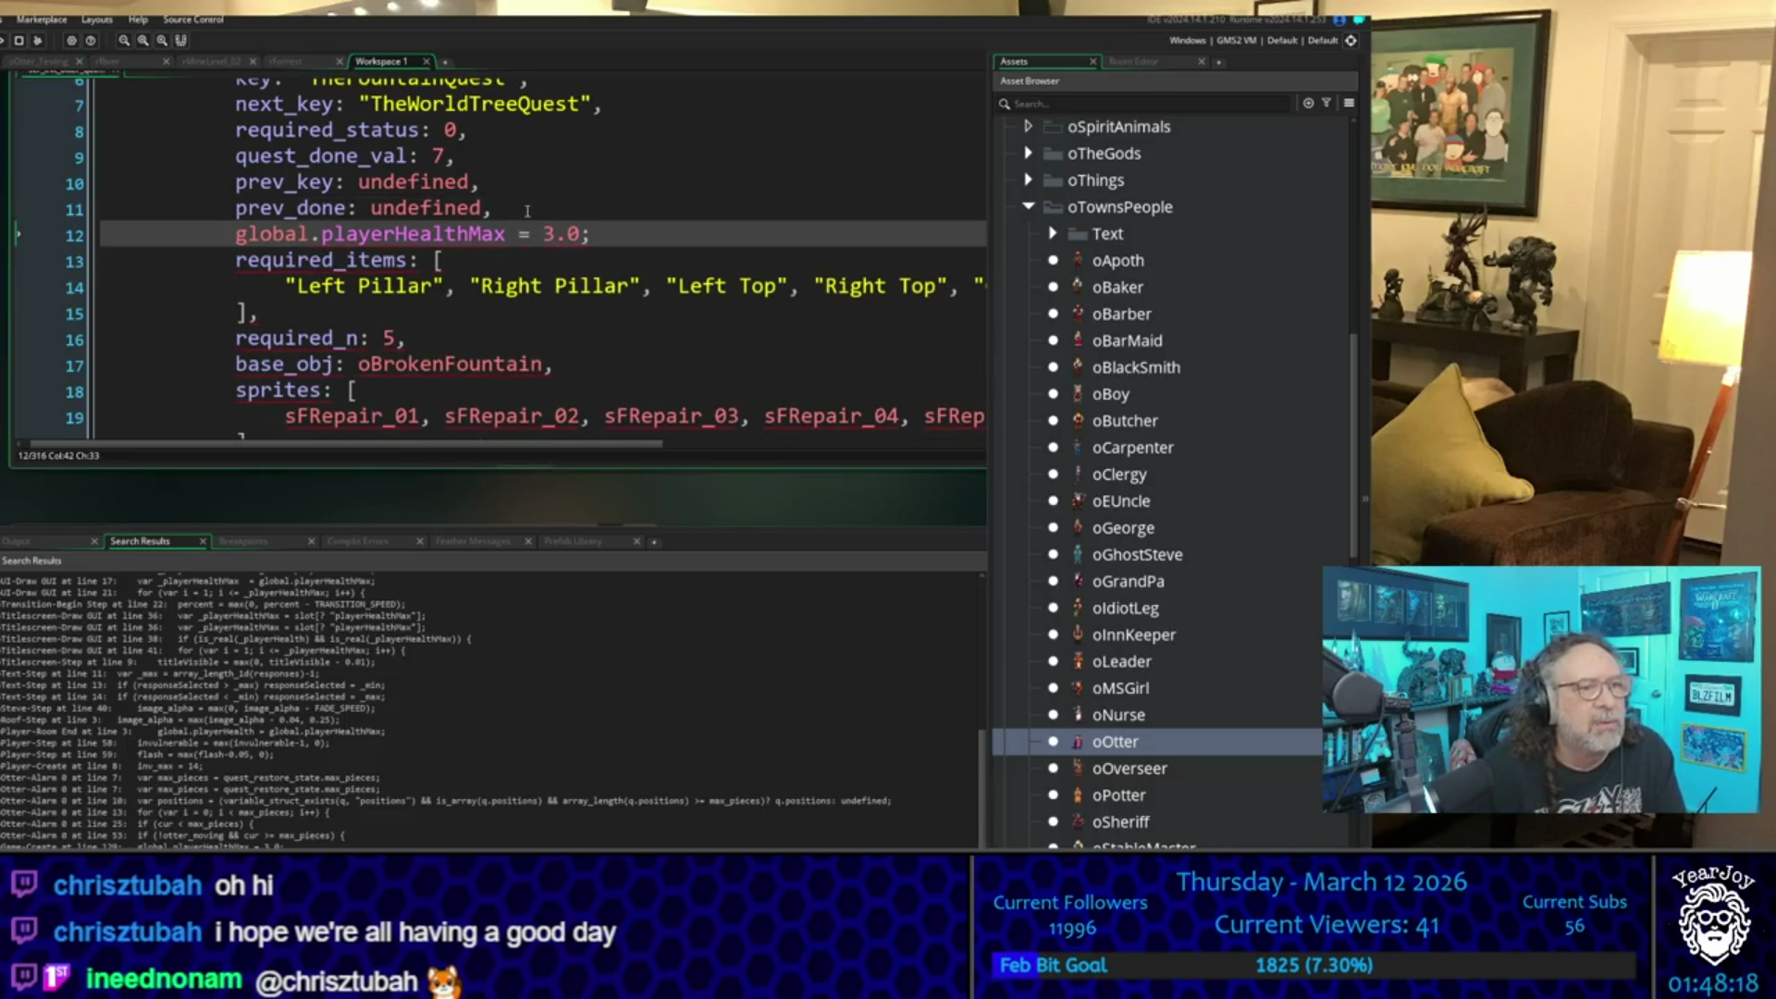
key(Home)
key(Home)
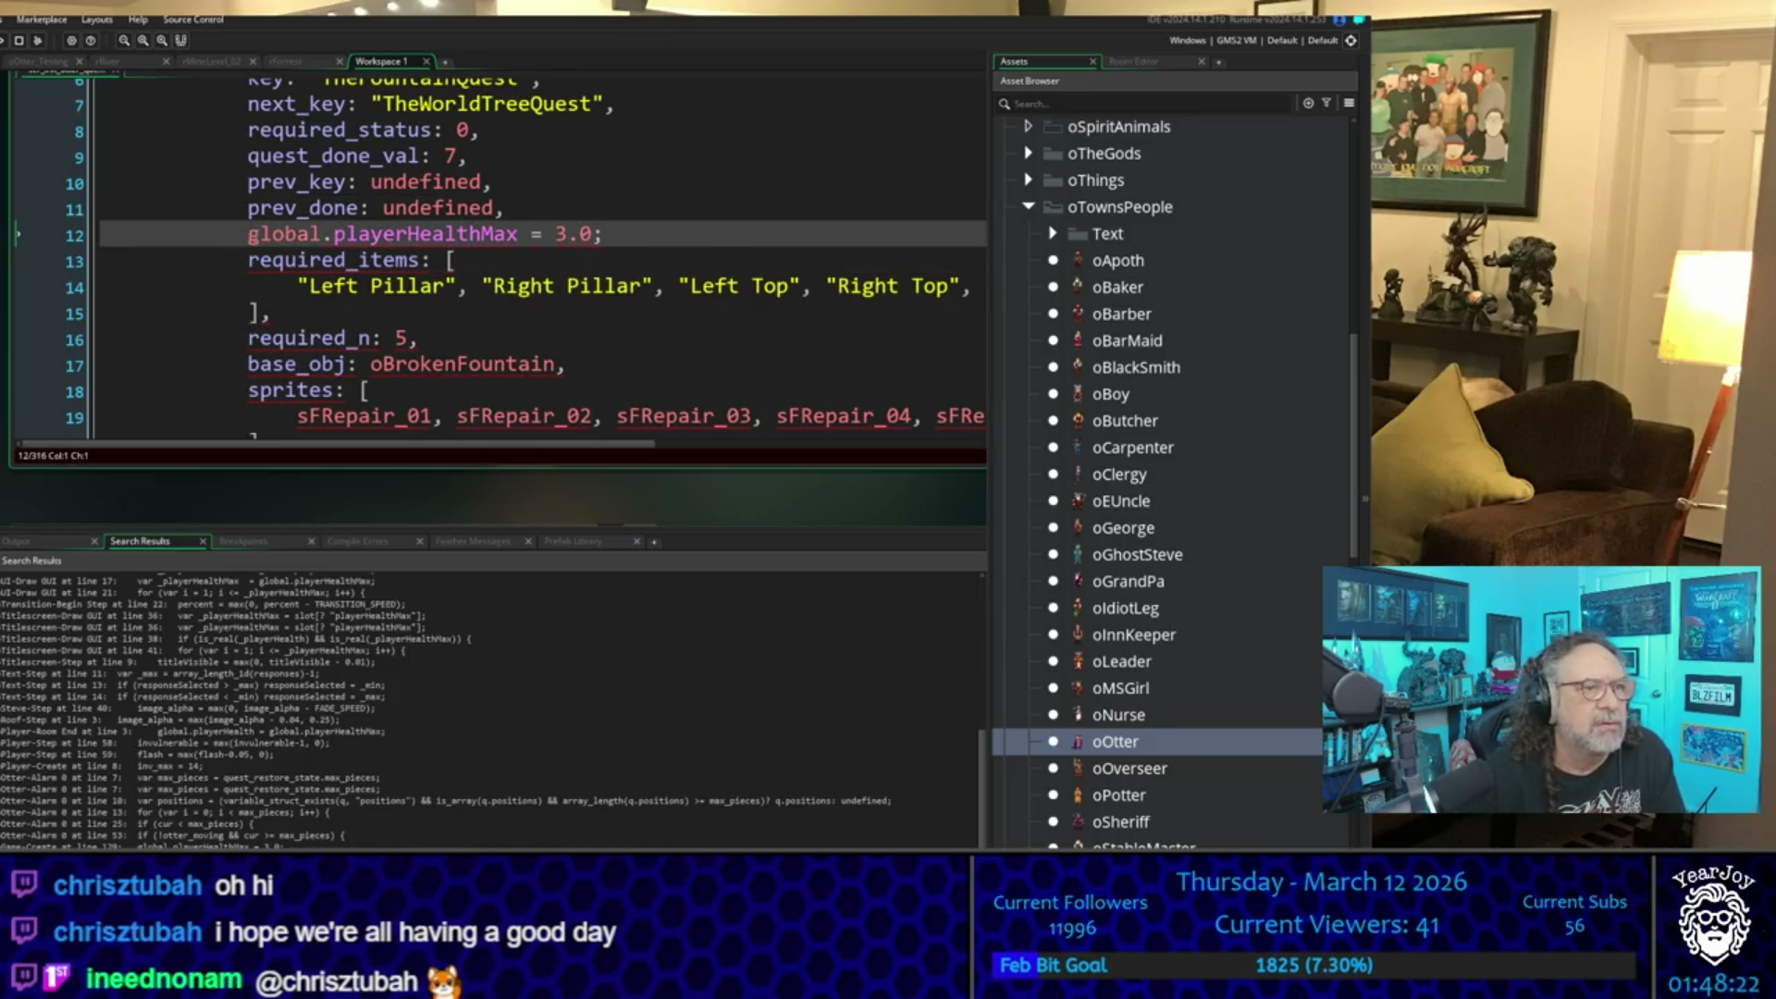
- Rewrite it as global.playerHealthMax = global.playerHealthMax +1, ending with a comma
mouse_move(556, 231)
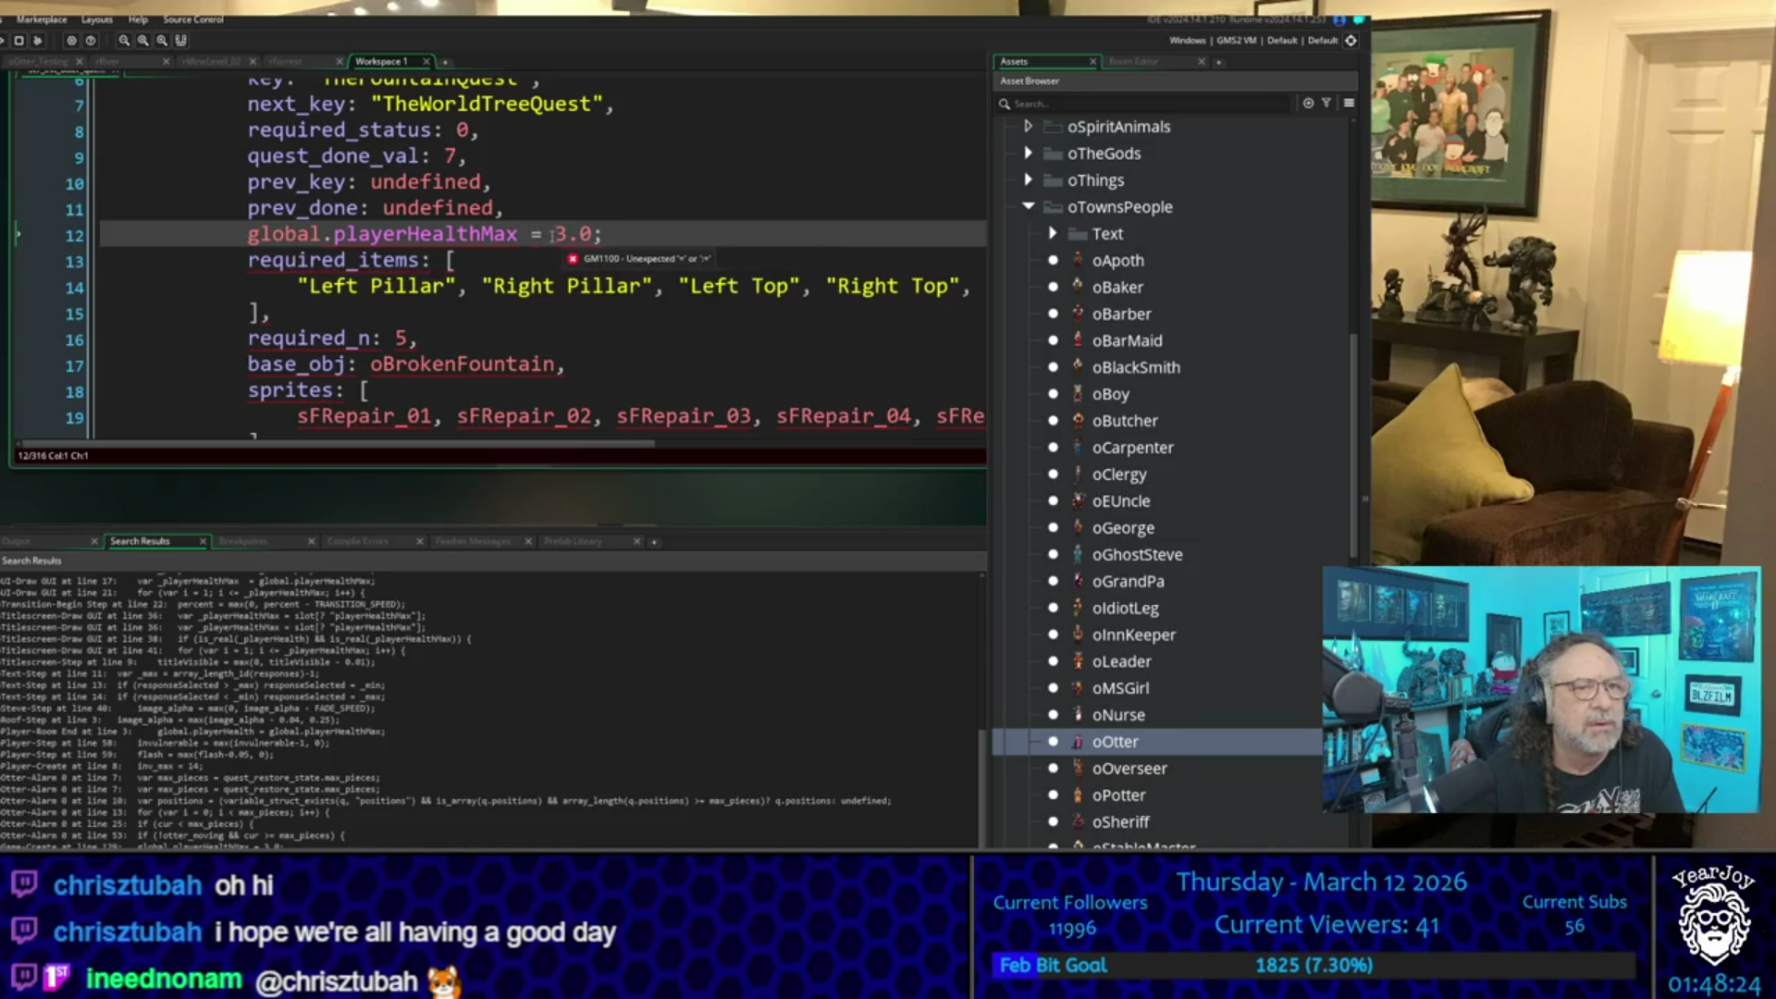
mouse_move(263, 238)
drag(247, 234, 524, 237)
key(ctrl+c)
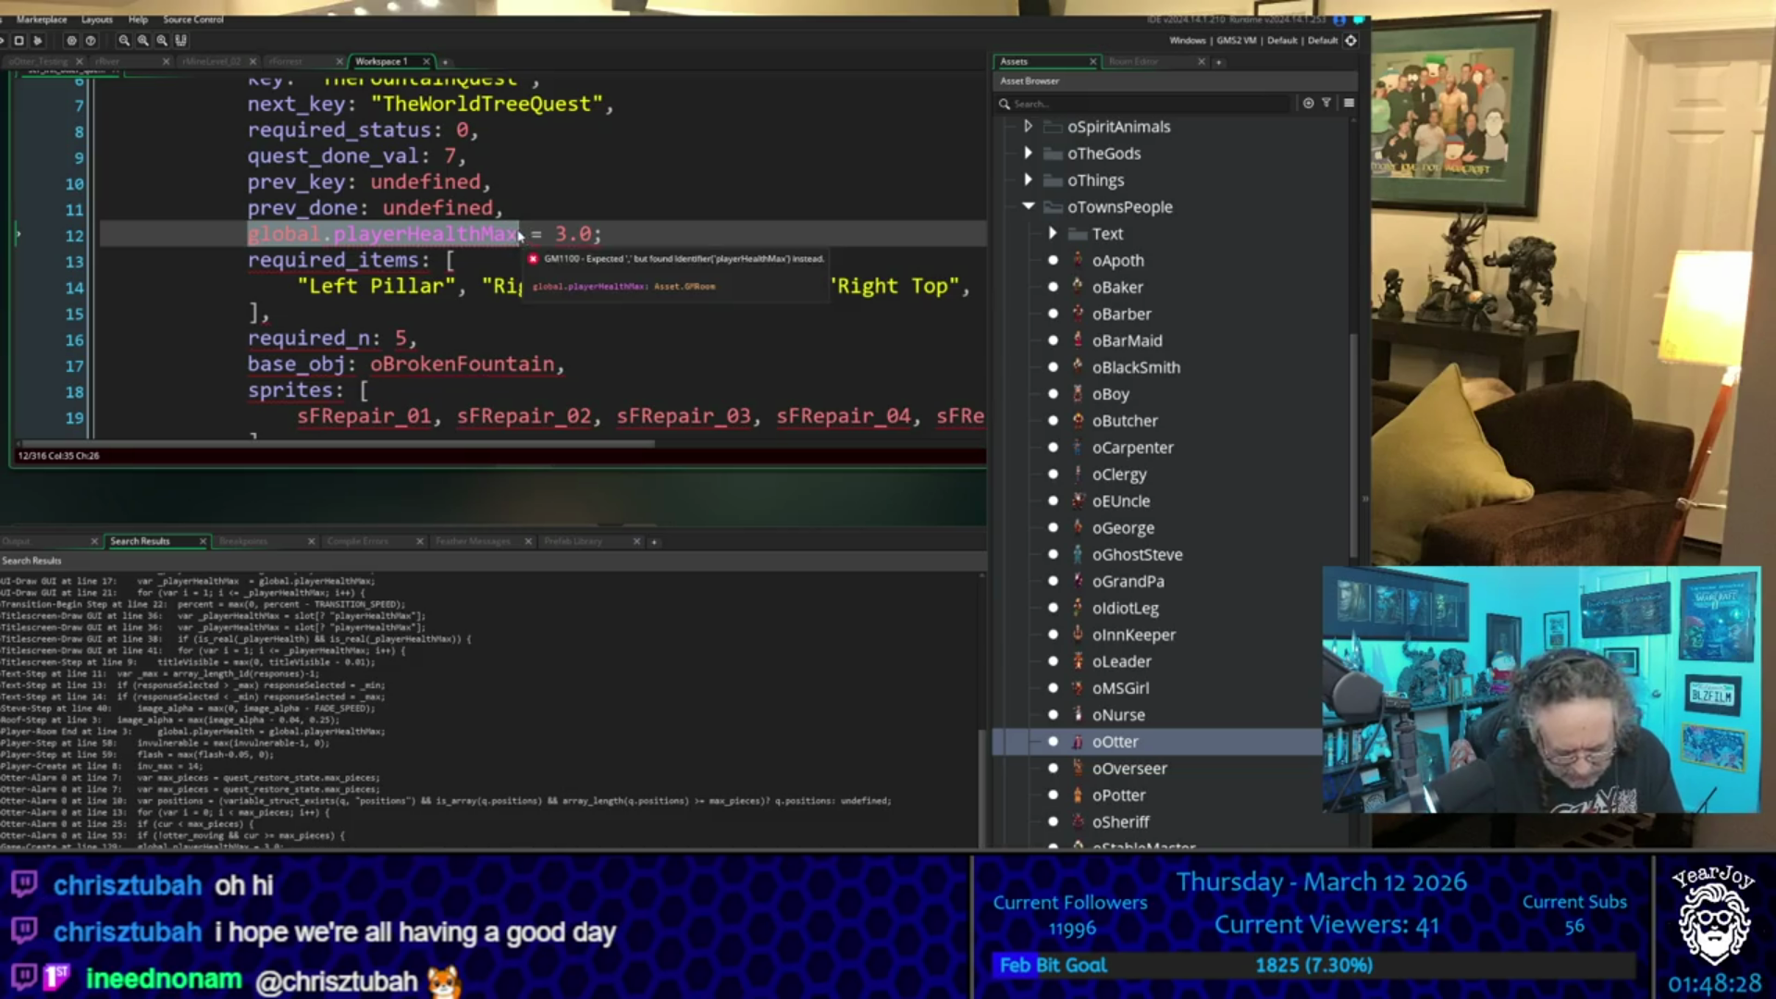
click(556, 234)
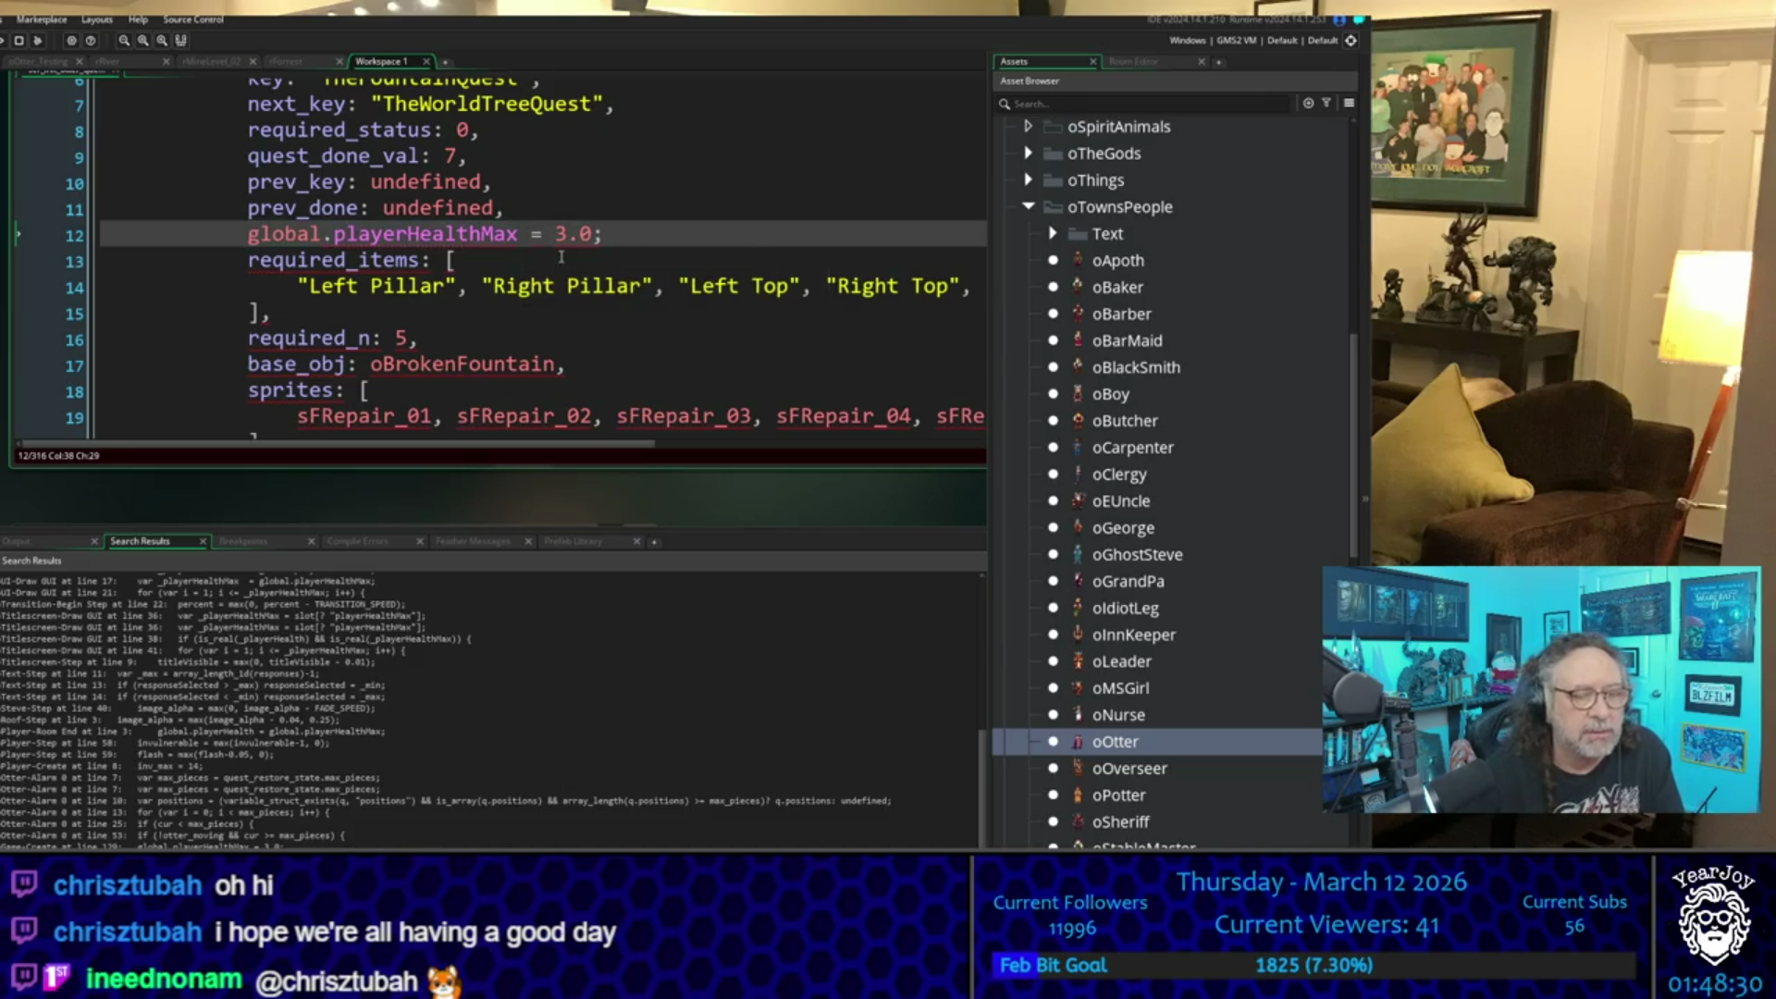
key(ctrl+v)
text(+1)
key(Delete)
key(Delete)
key(Delete)
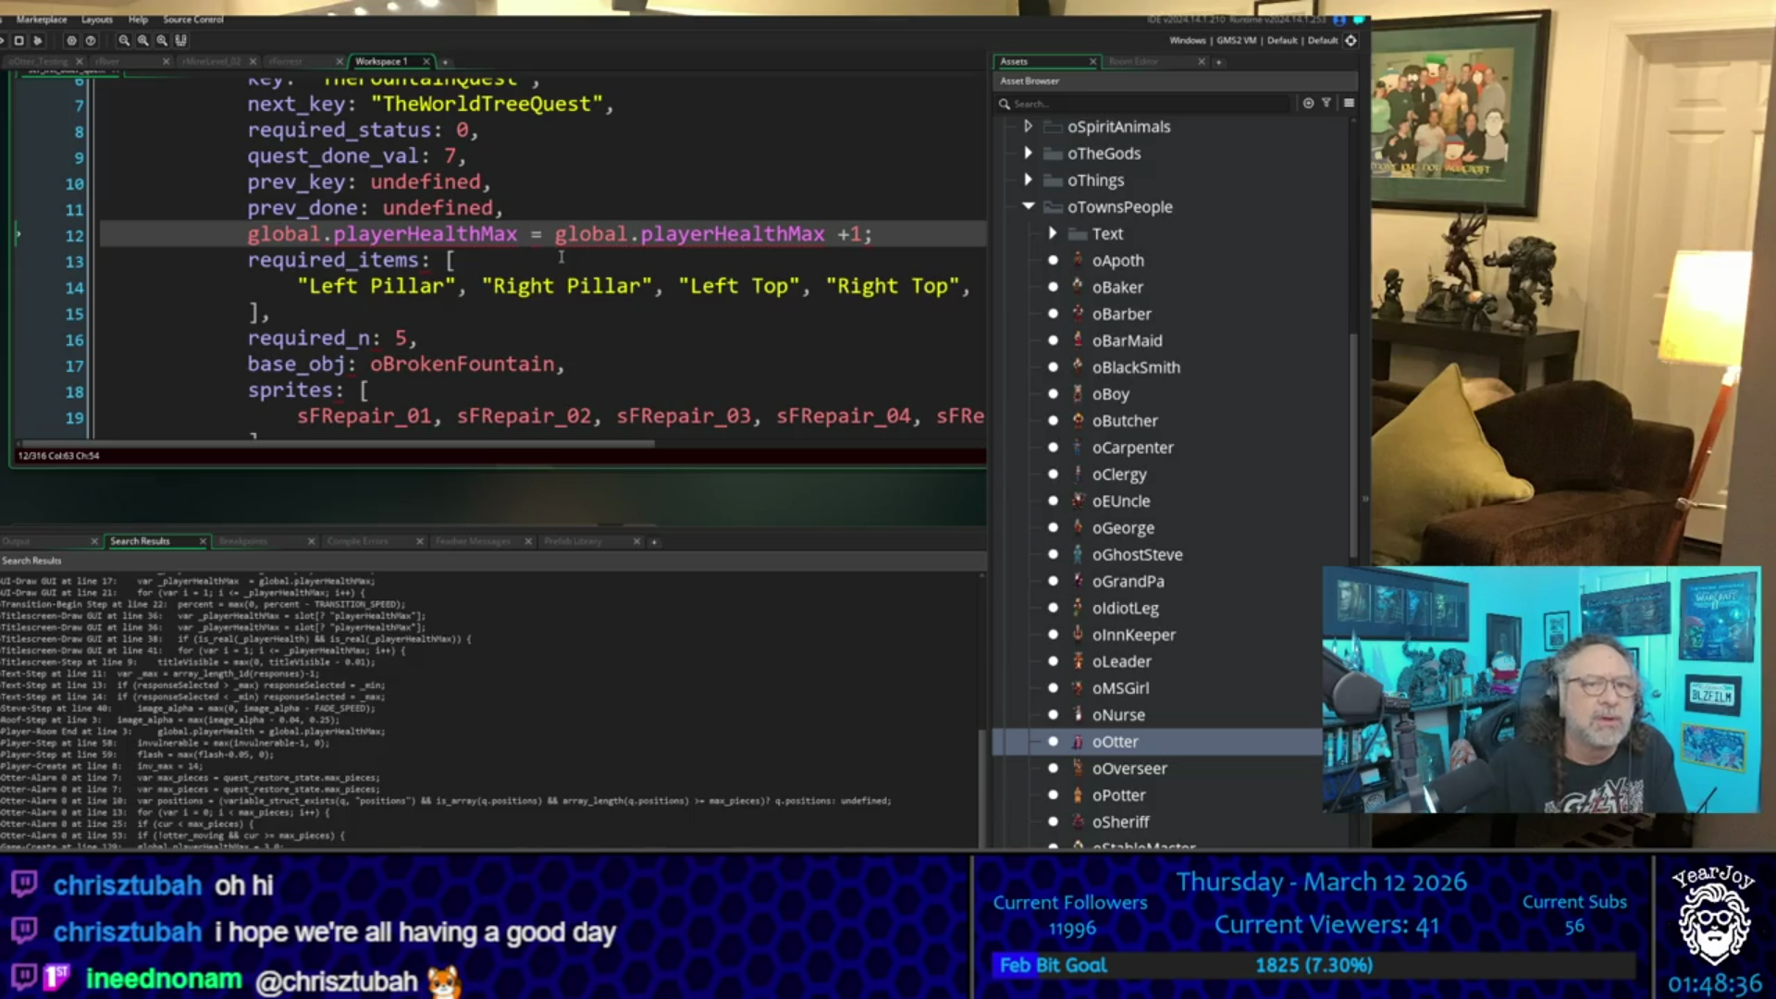
key(Delete)
text(,)
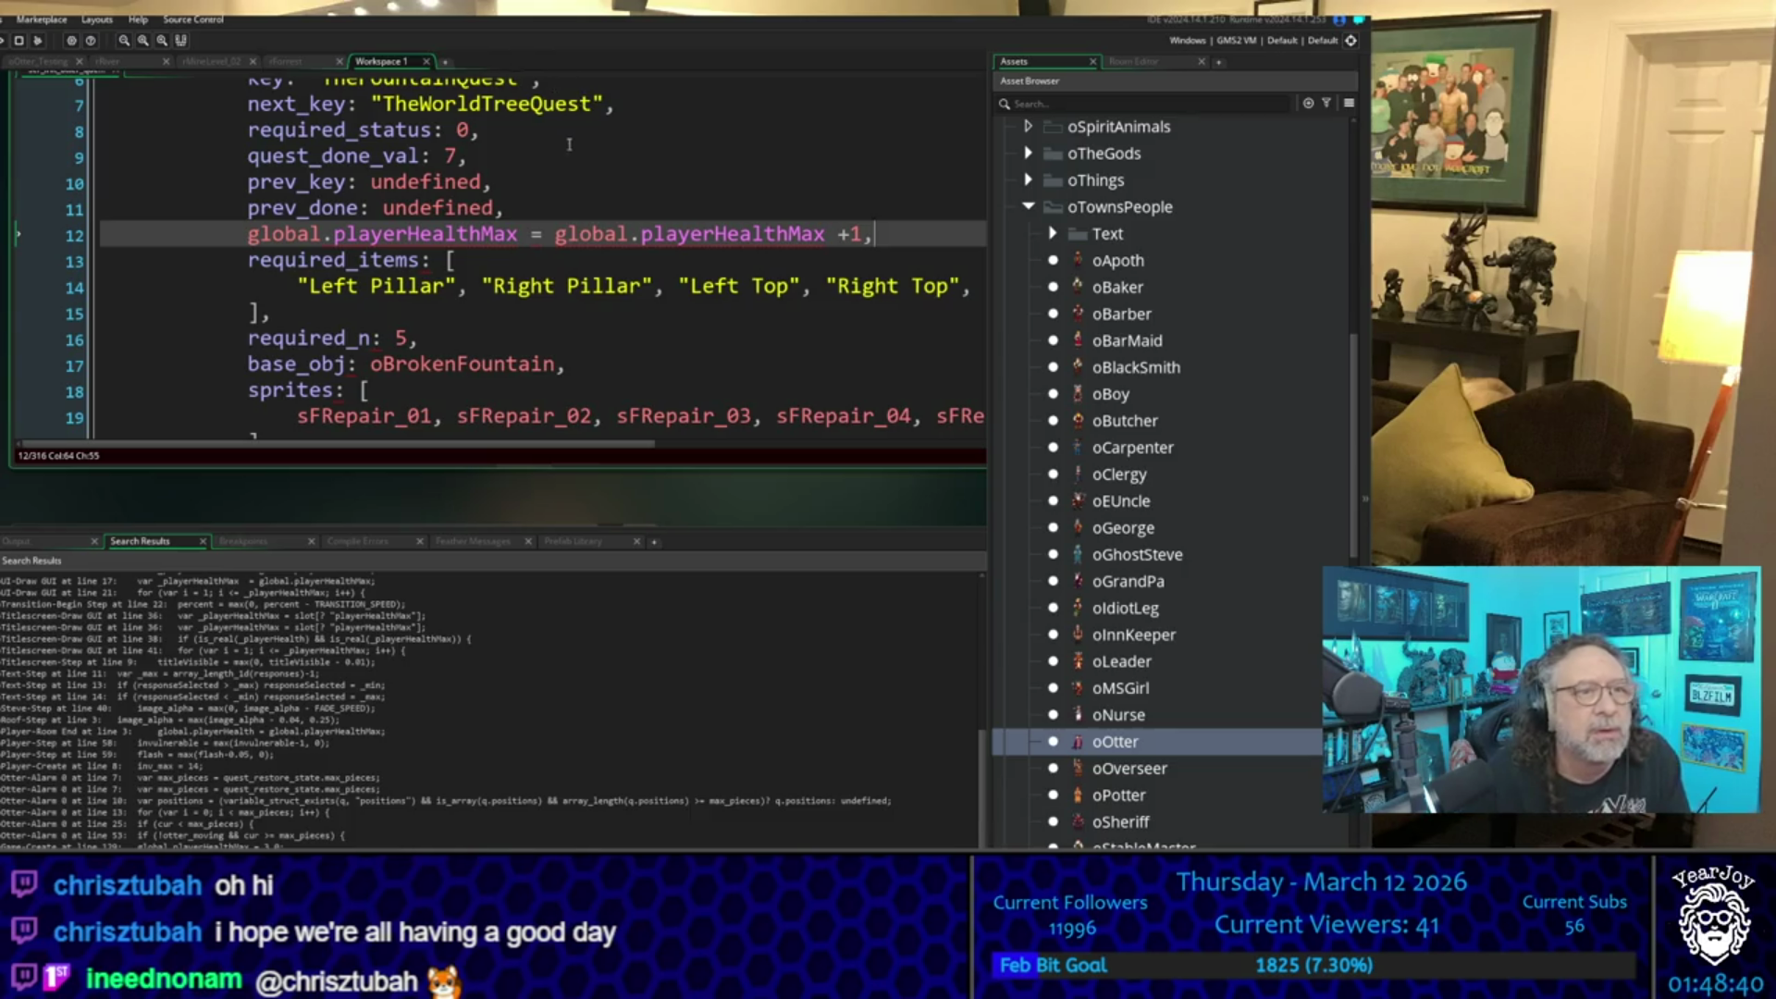
click(476, 155)
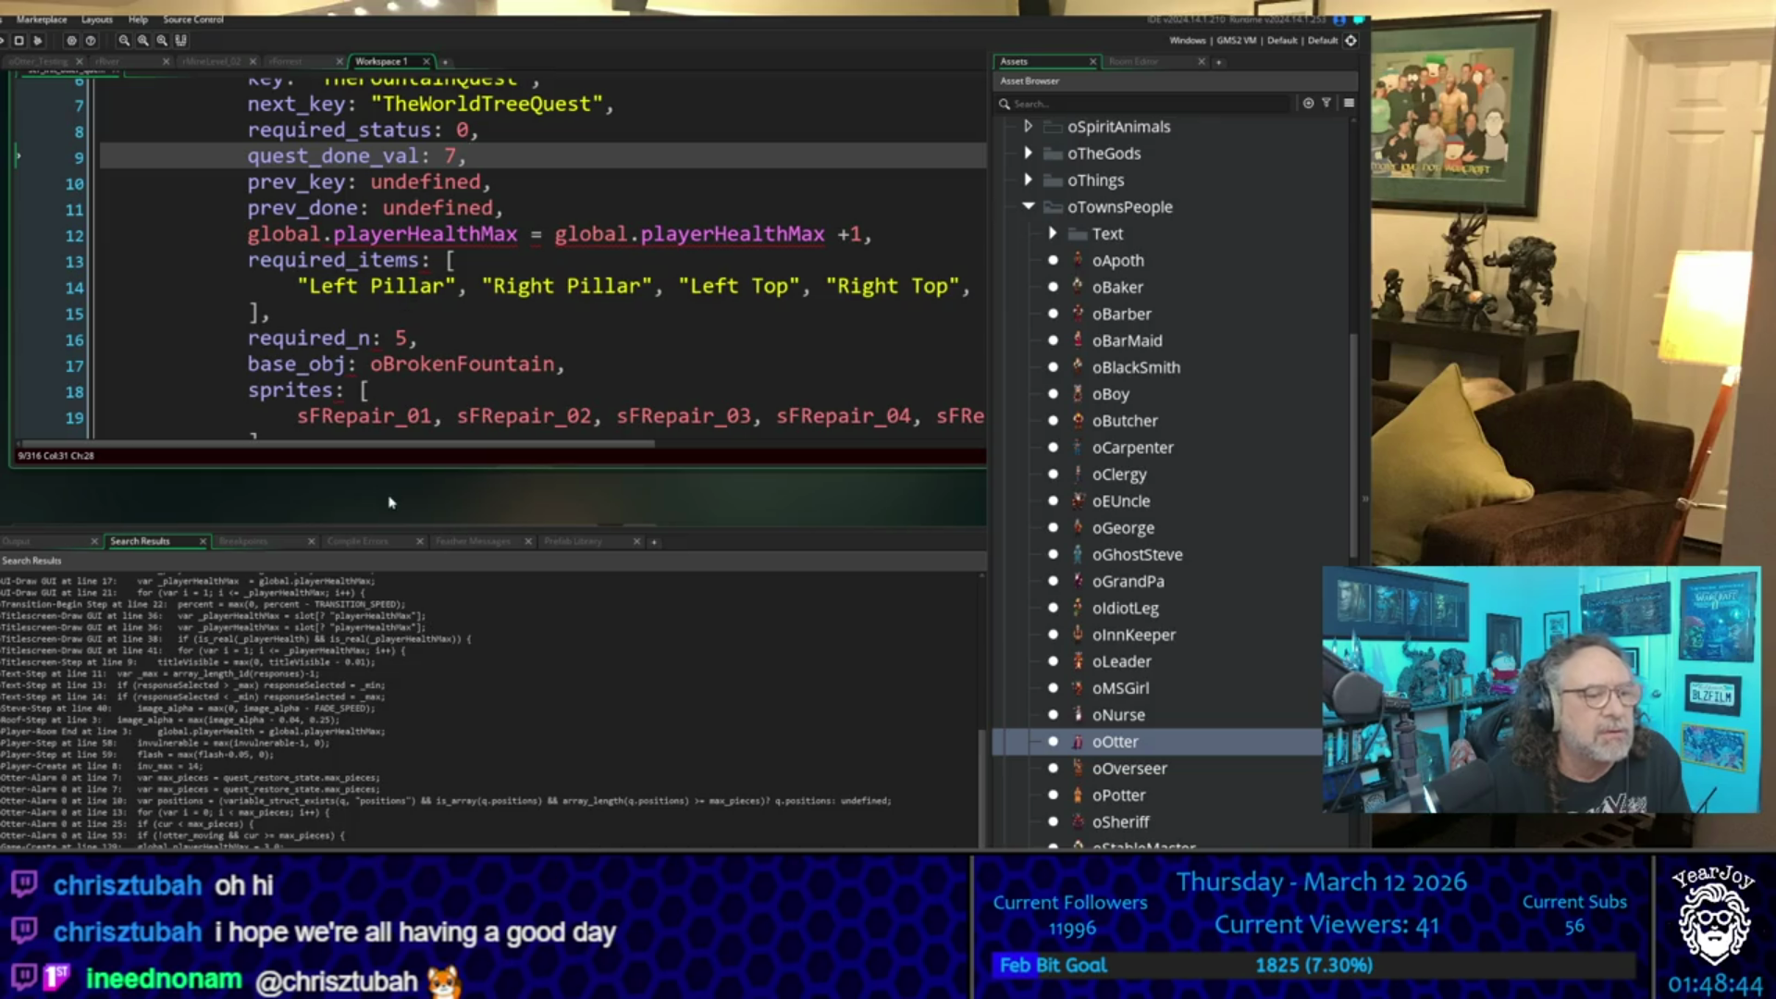
scroll(393, 504, down, 1)
- Reopen the oGame Create code at line 130, then change the quest line's playerHealthMax to playerHealth
double_click(360, 673)
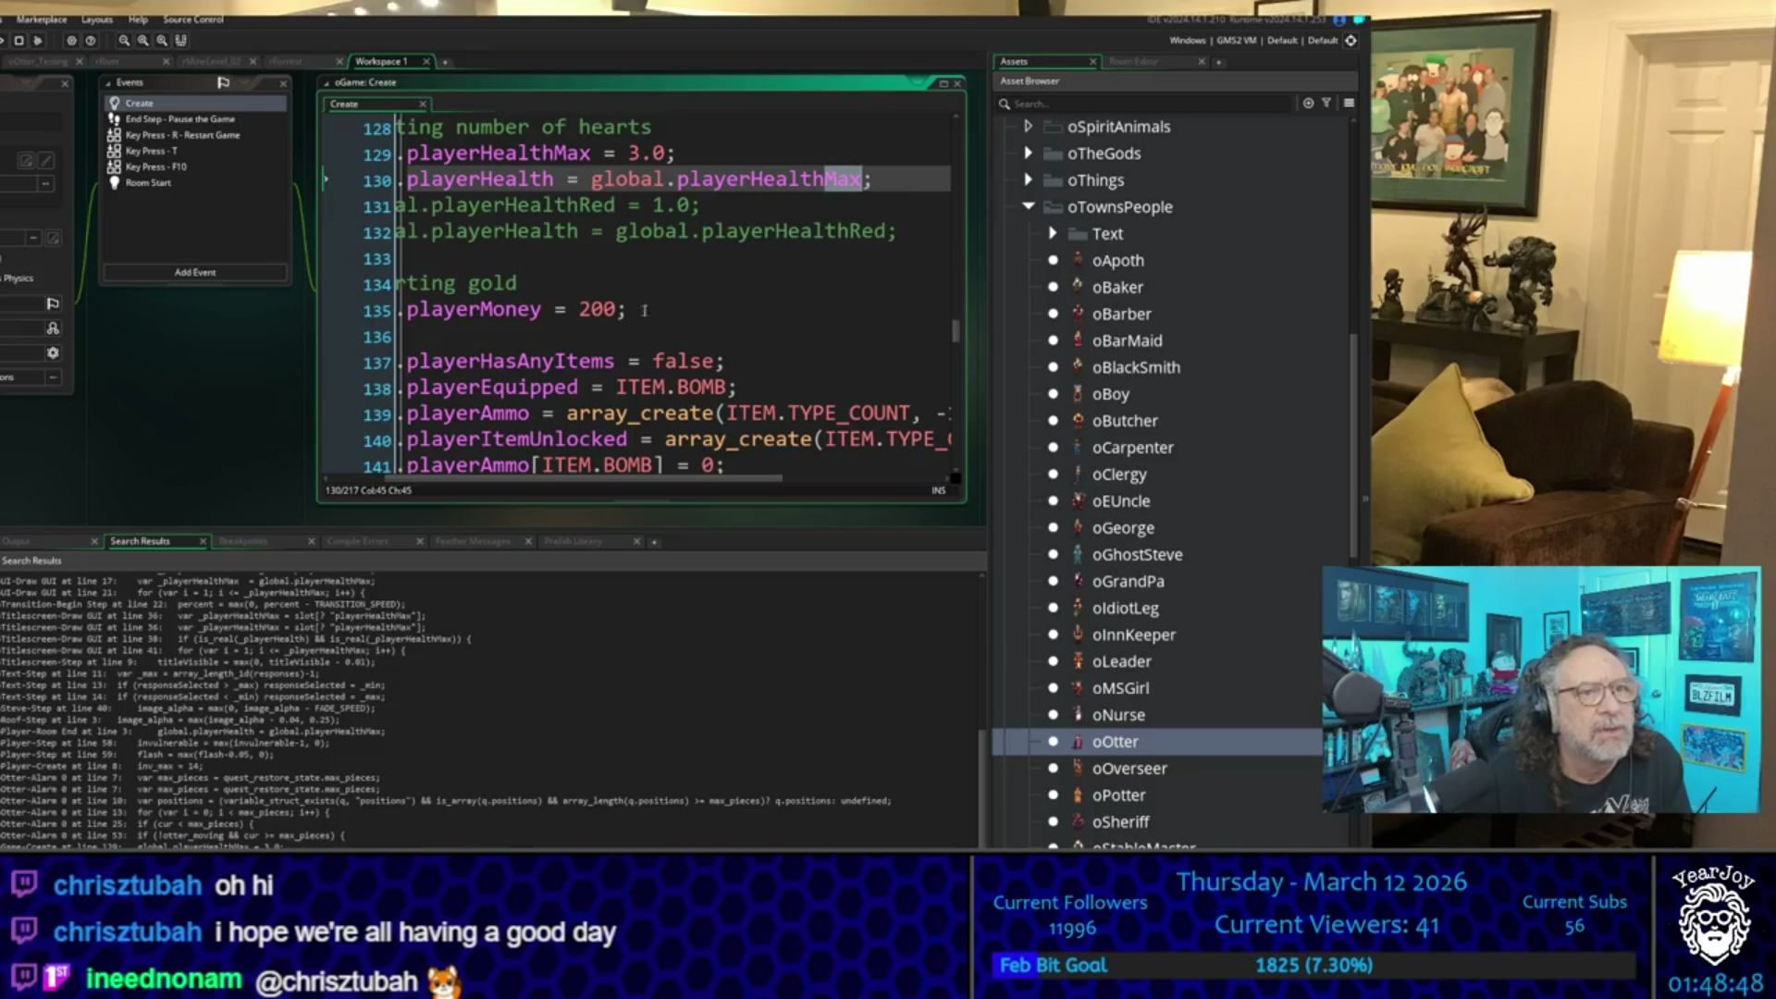
click(837, 232)
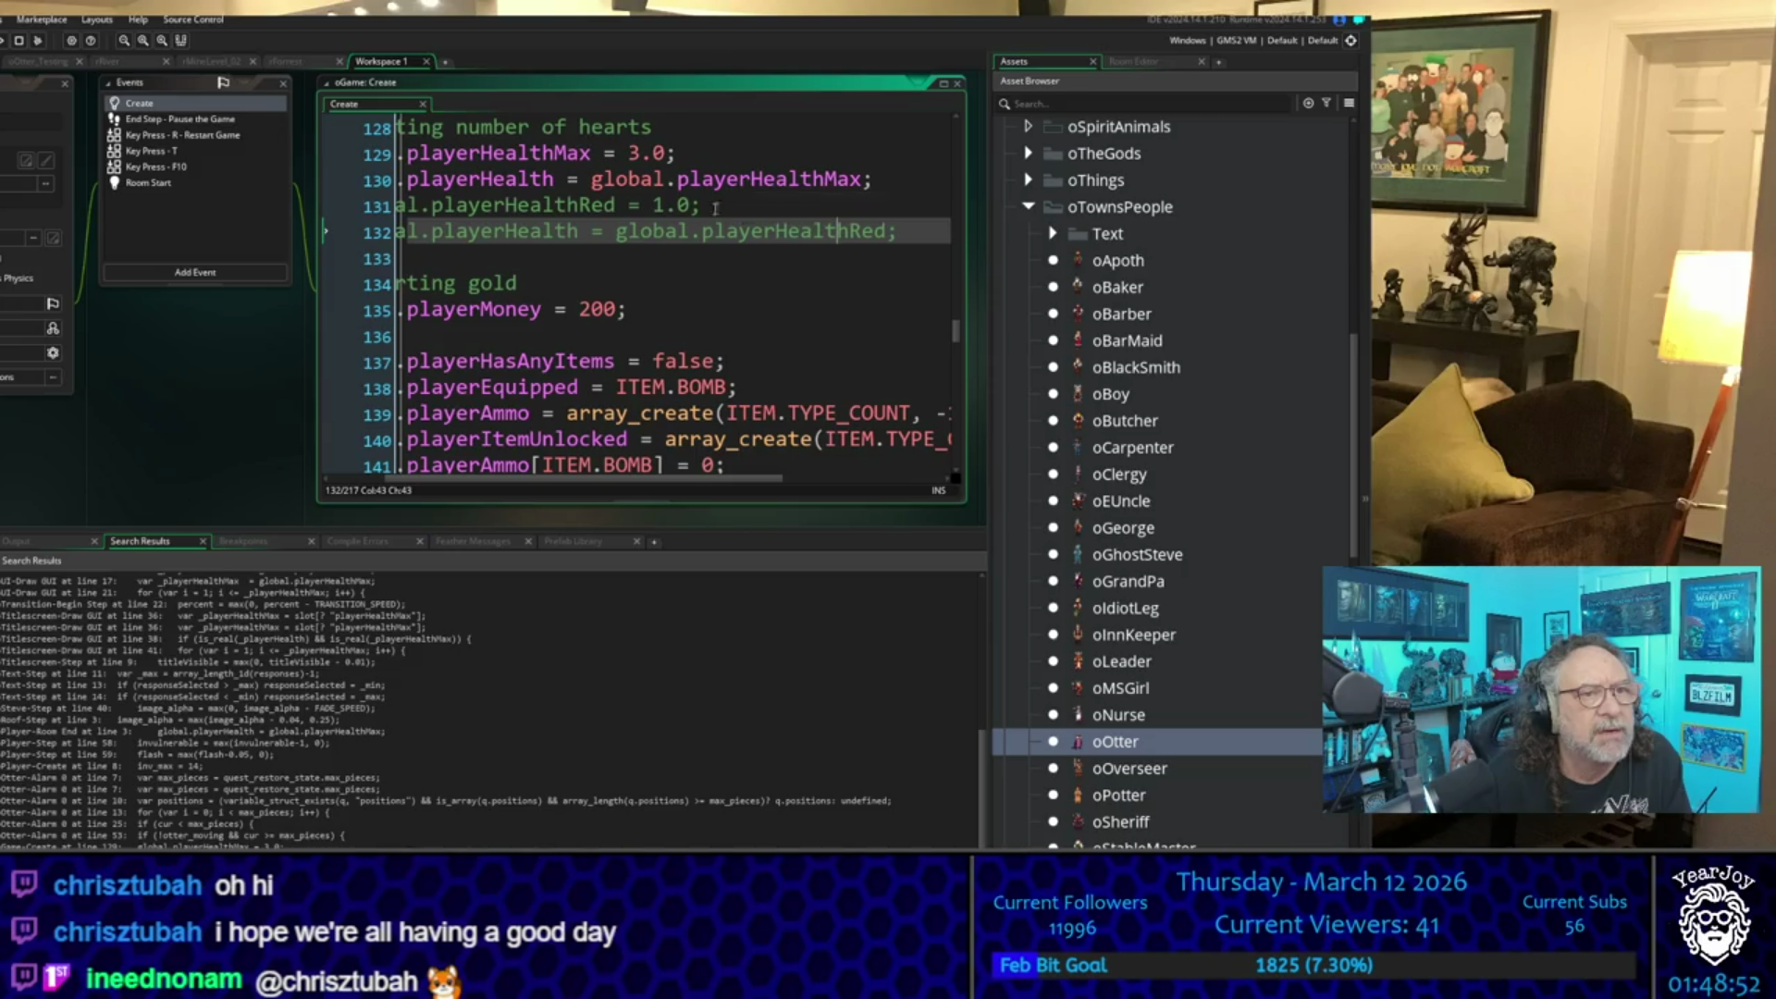
scroll(226, 463, up, 5)
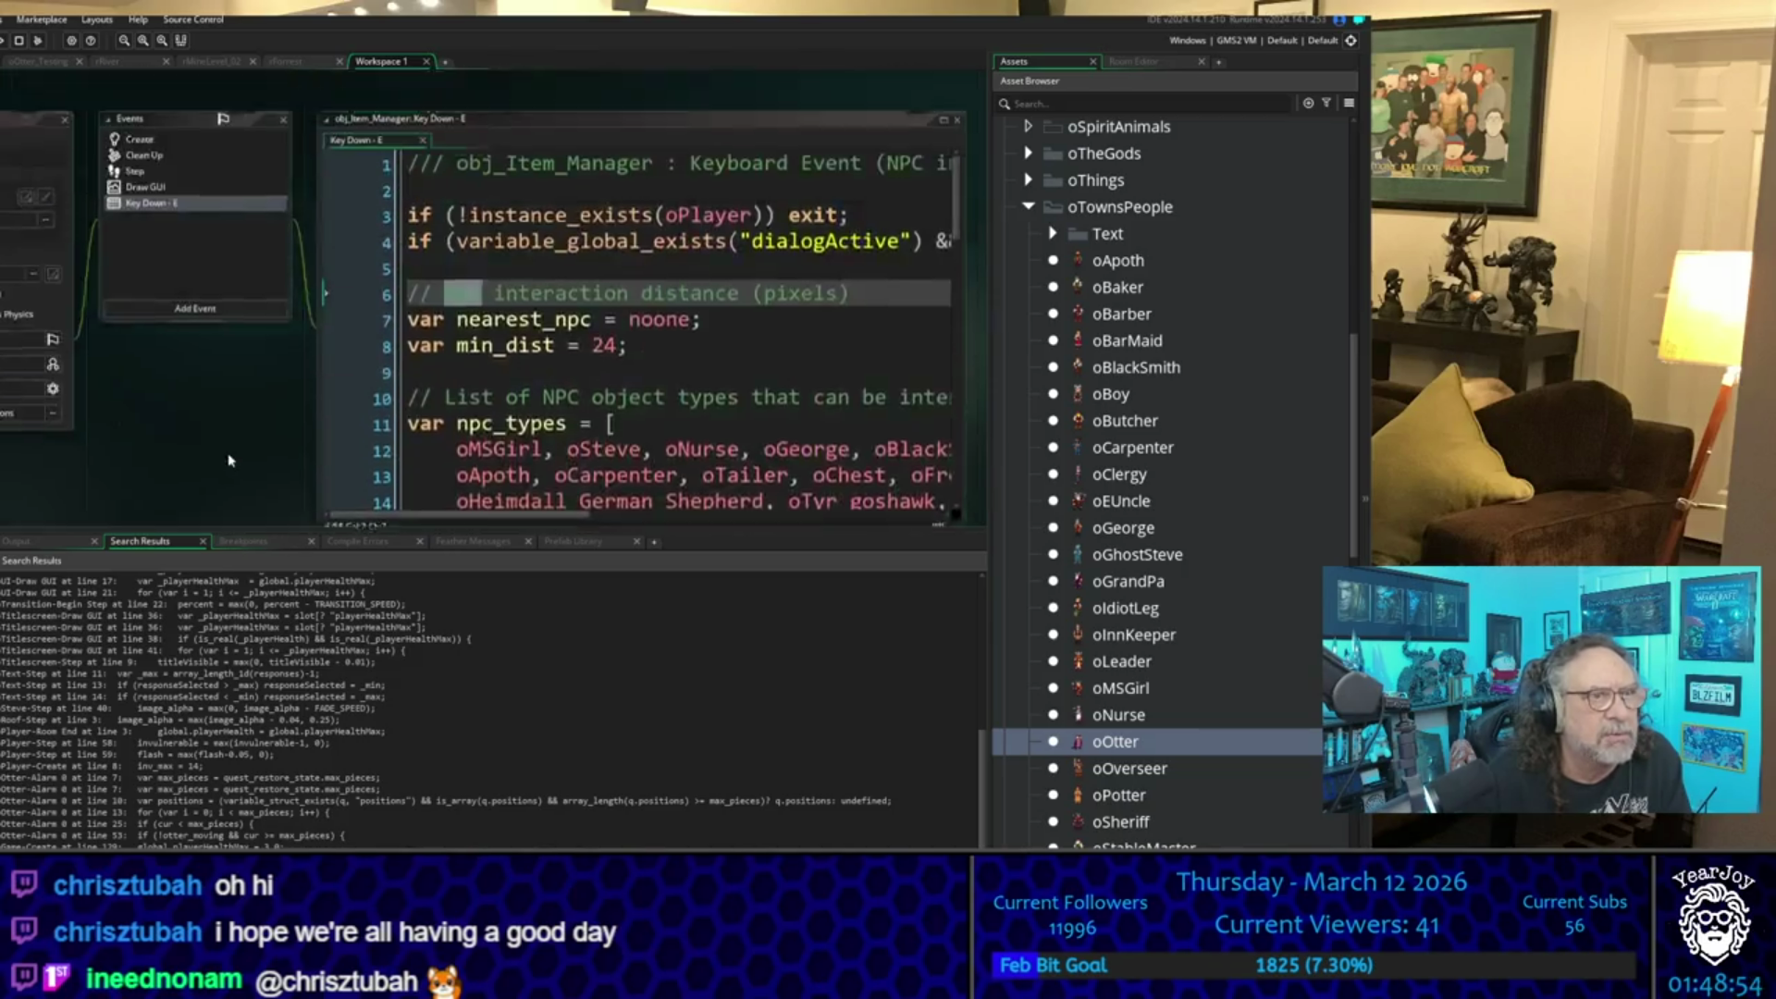
scroll(230, 462, down, 5)
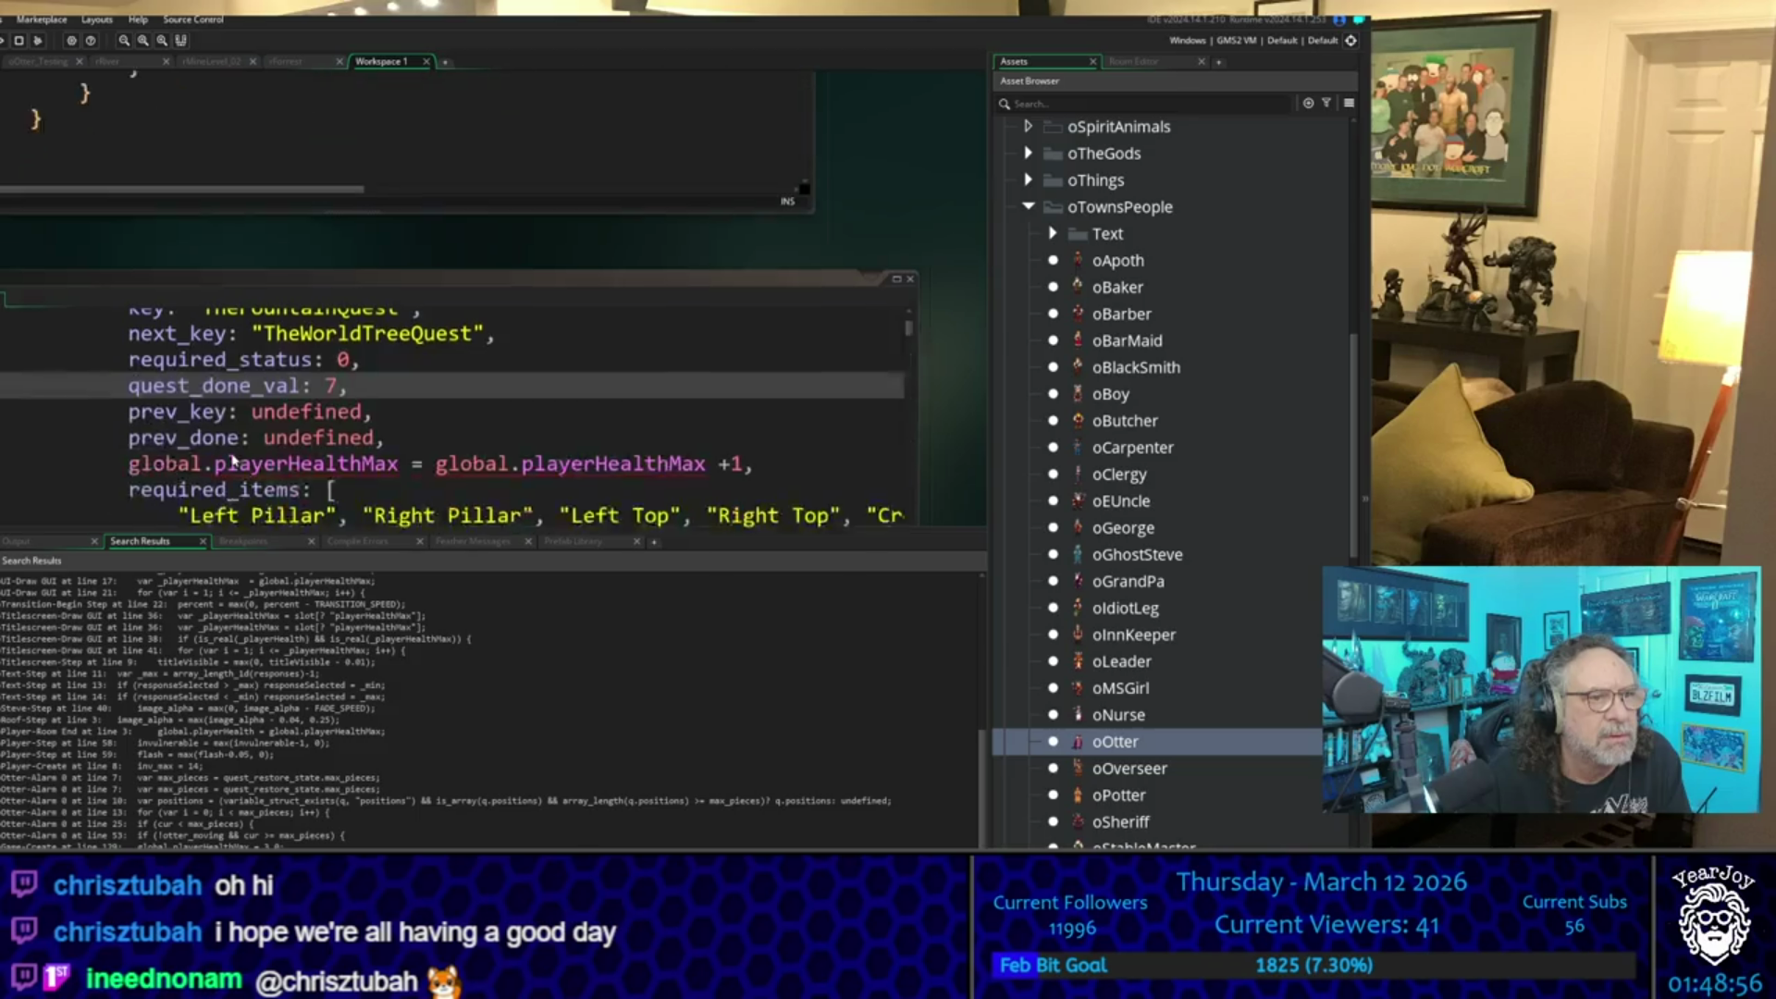
click(362, 420)
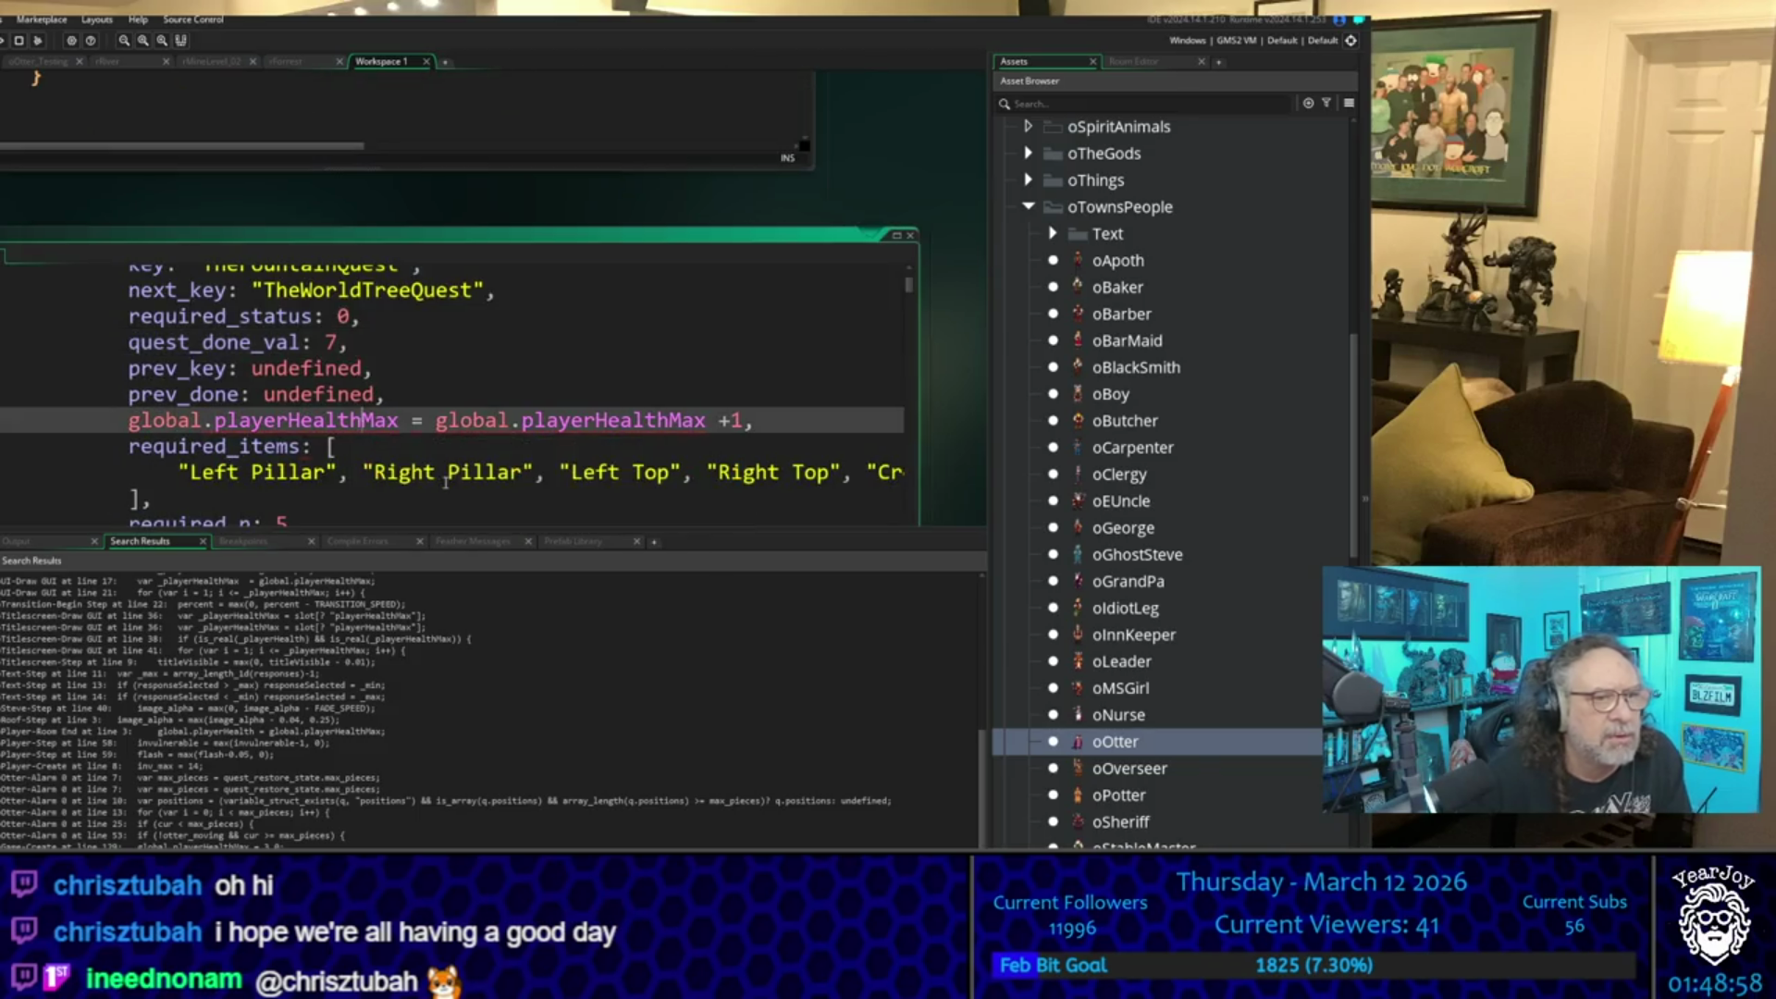
key(Delete)
key(Delete)
key(Delete)
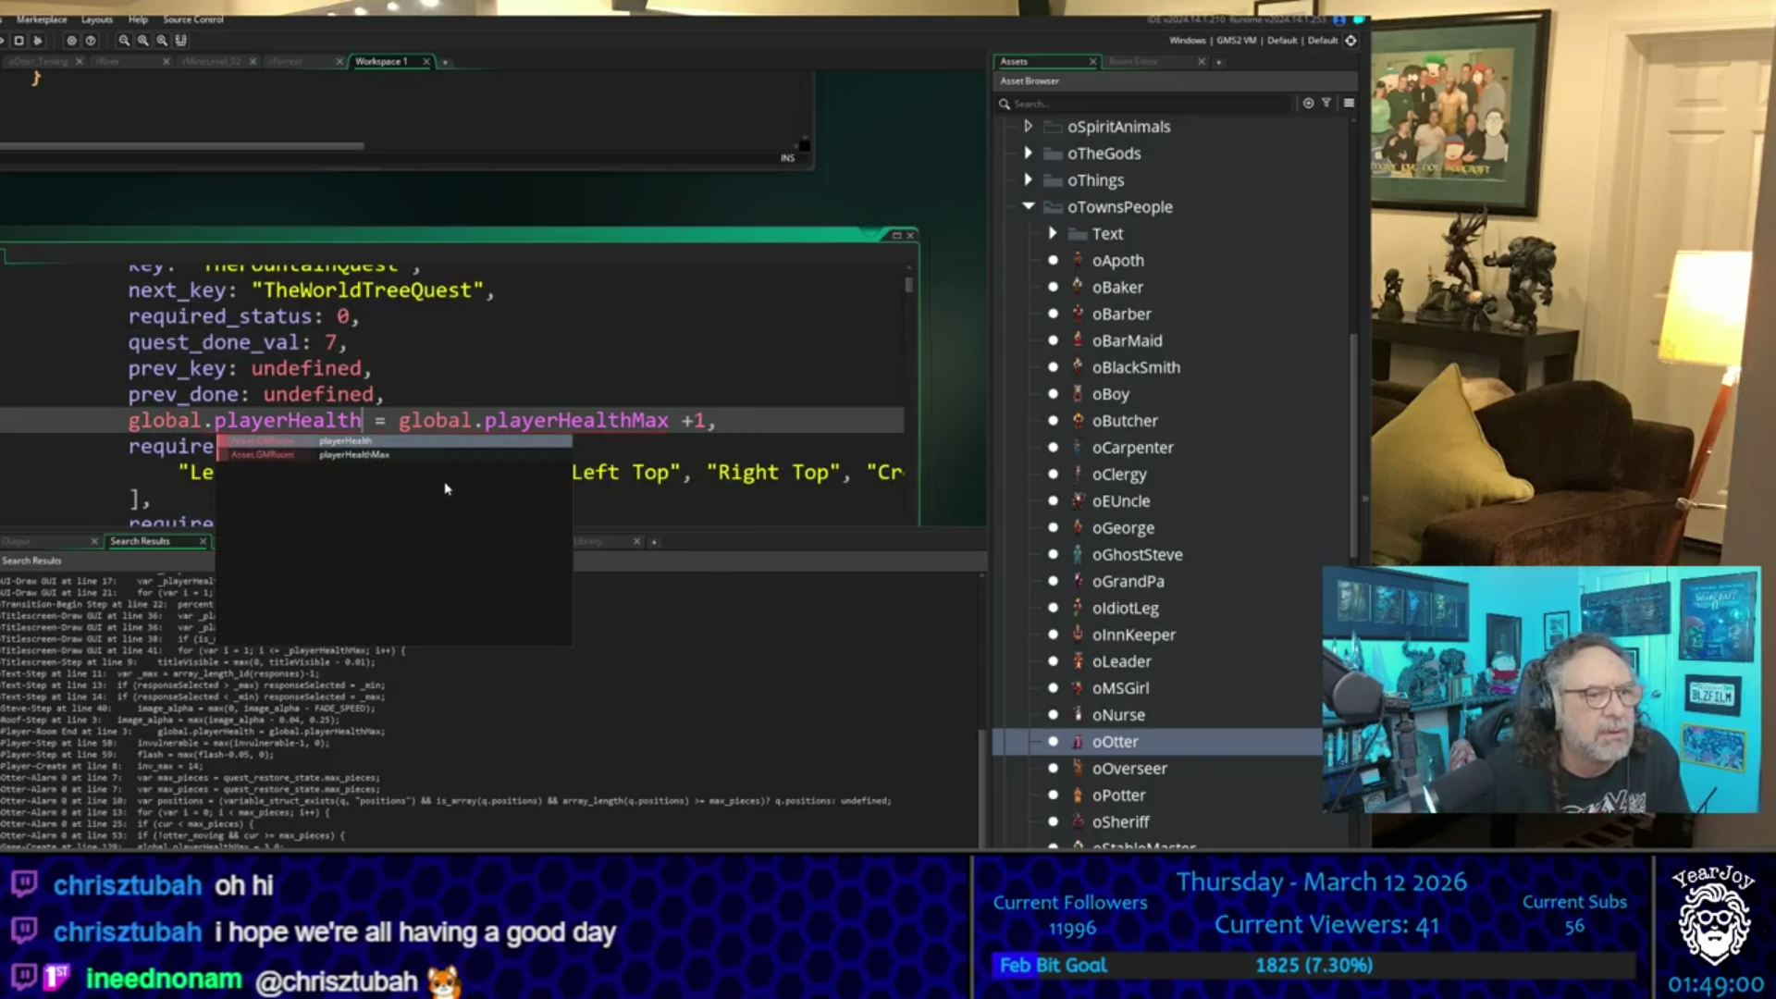
click(354, 441)
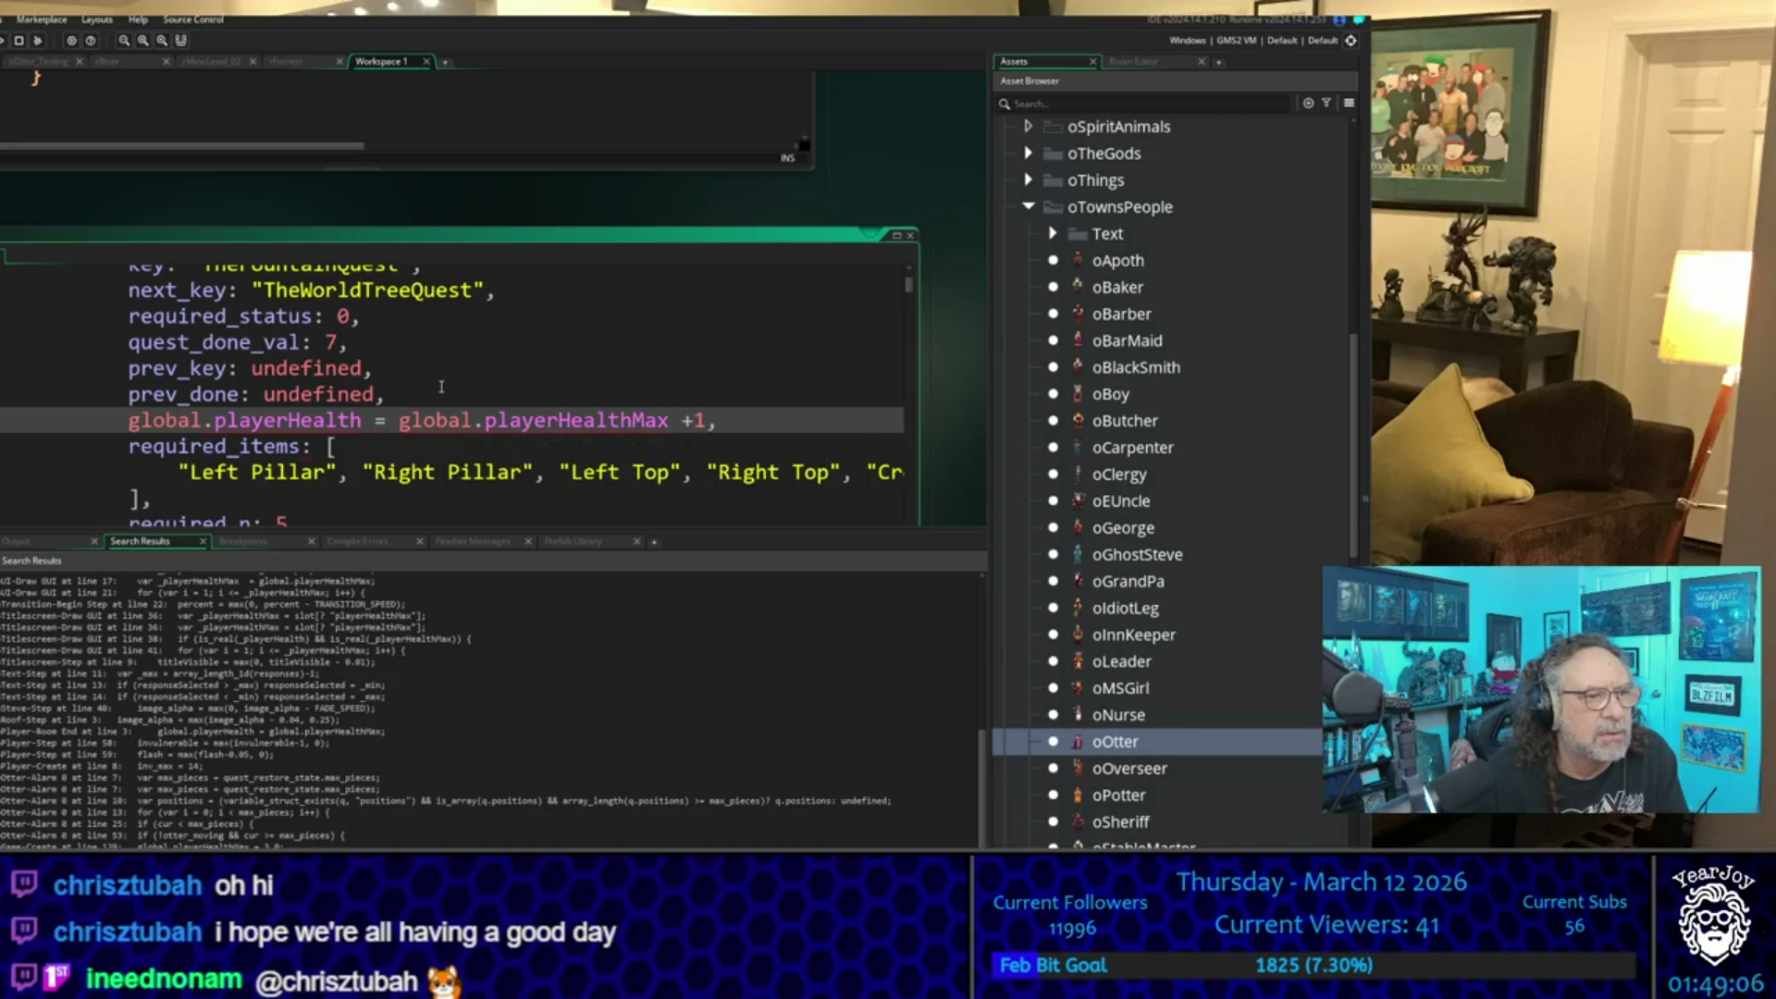
- Delete the stray player health line and its empty line from TheFountainQuest
click(736, 421)
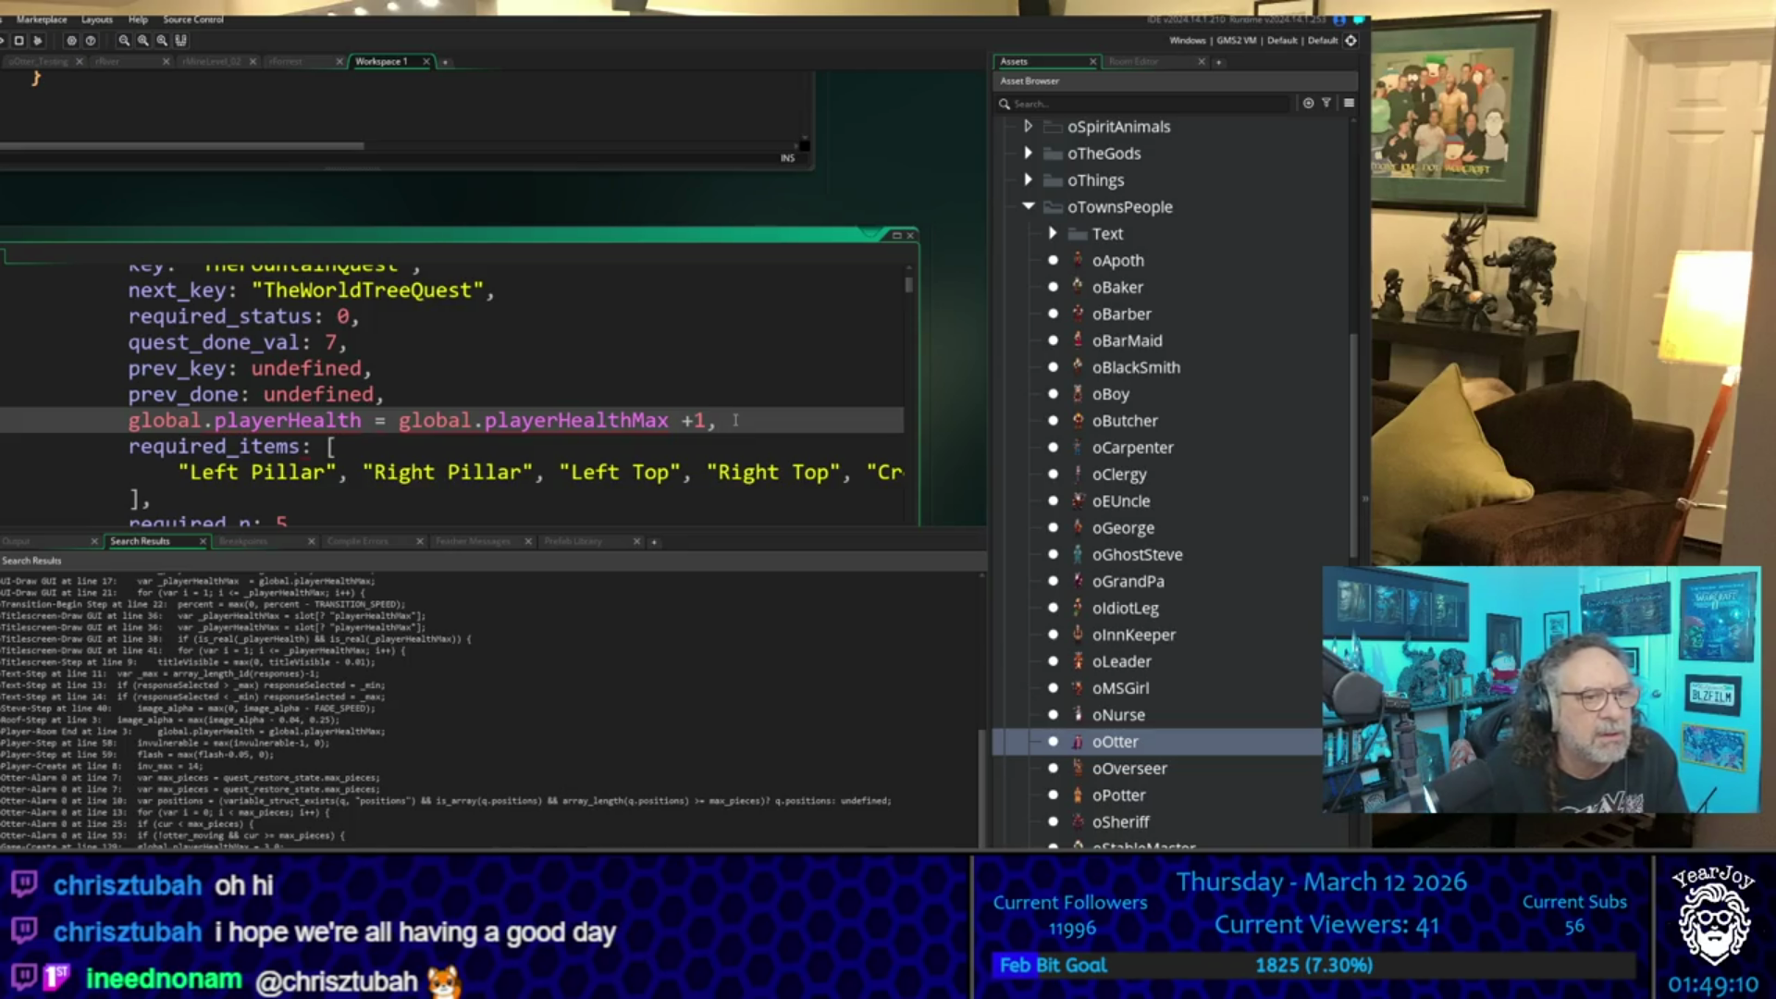
key(Left)
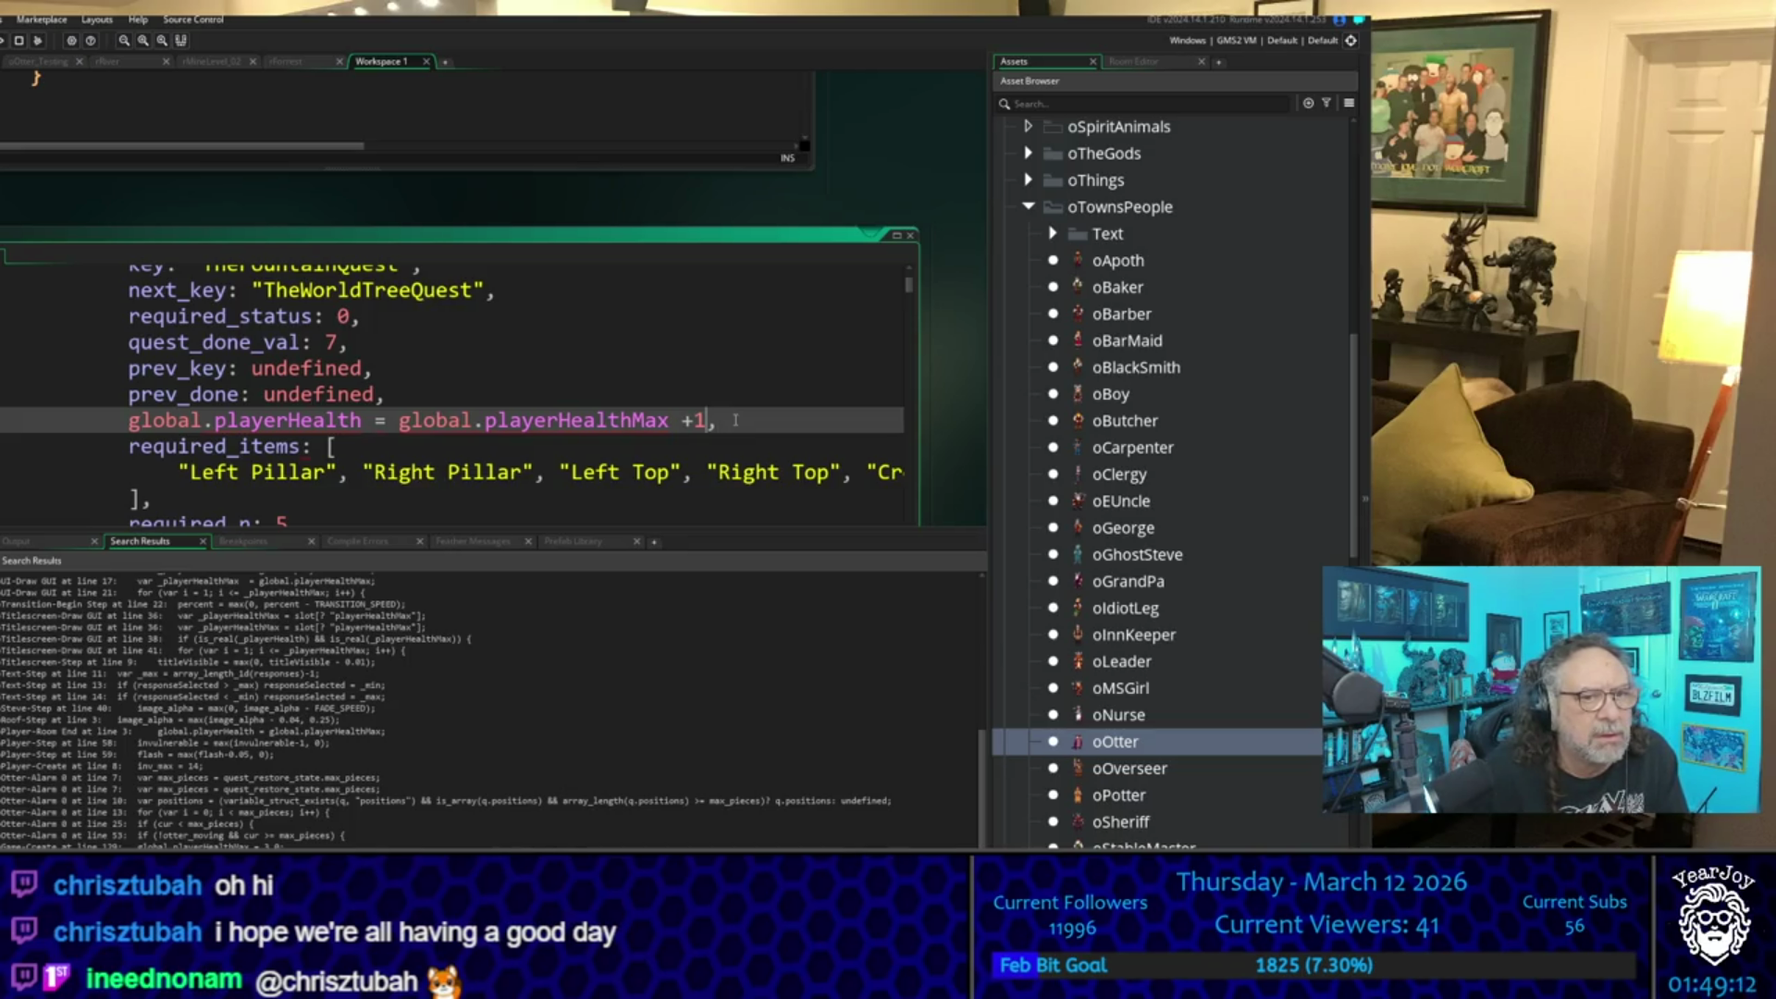
key(Left)
key(Left)
key(Left)
key(Left)
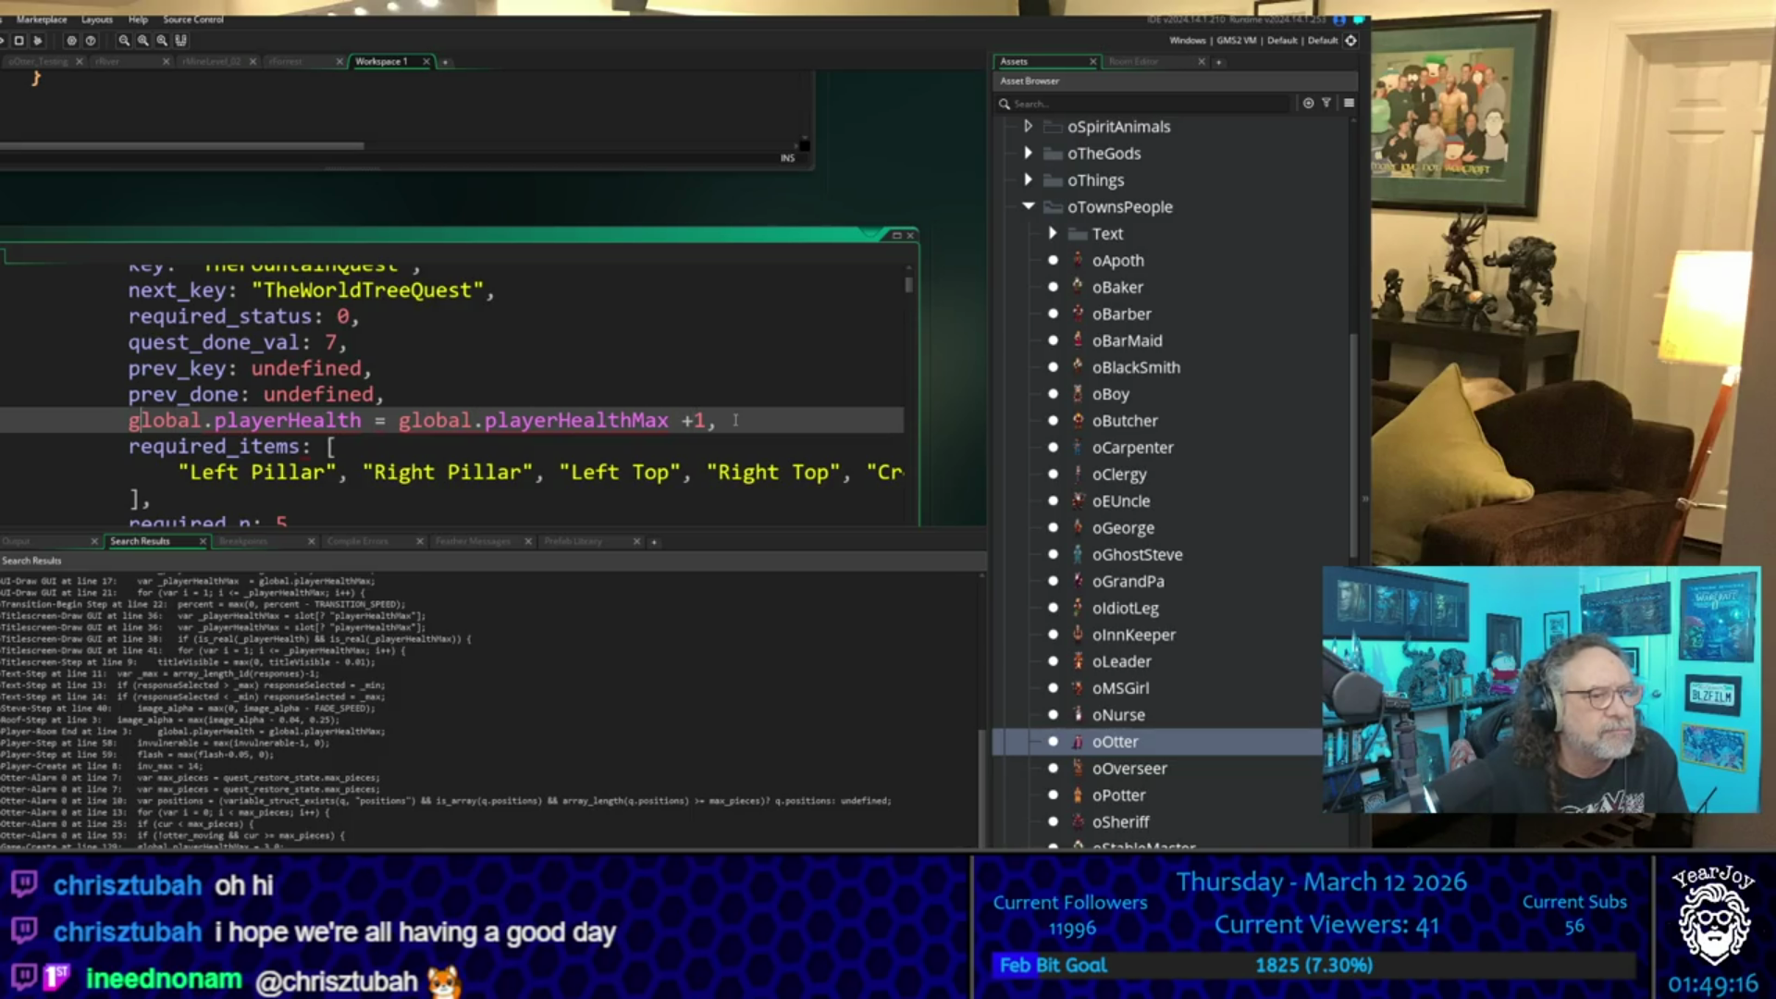
key(Down)
key(Down)
key(Down)
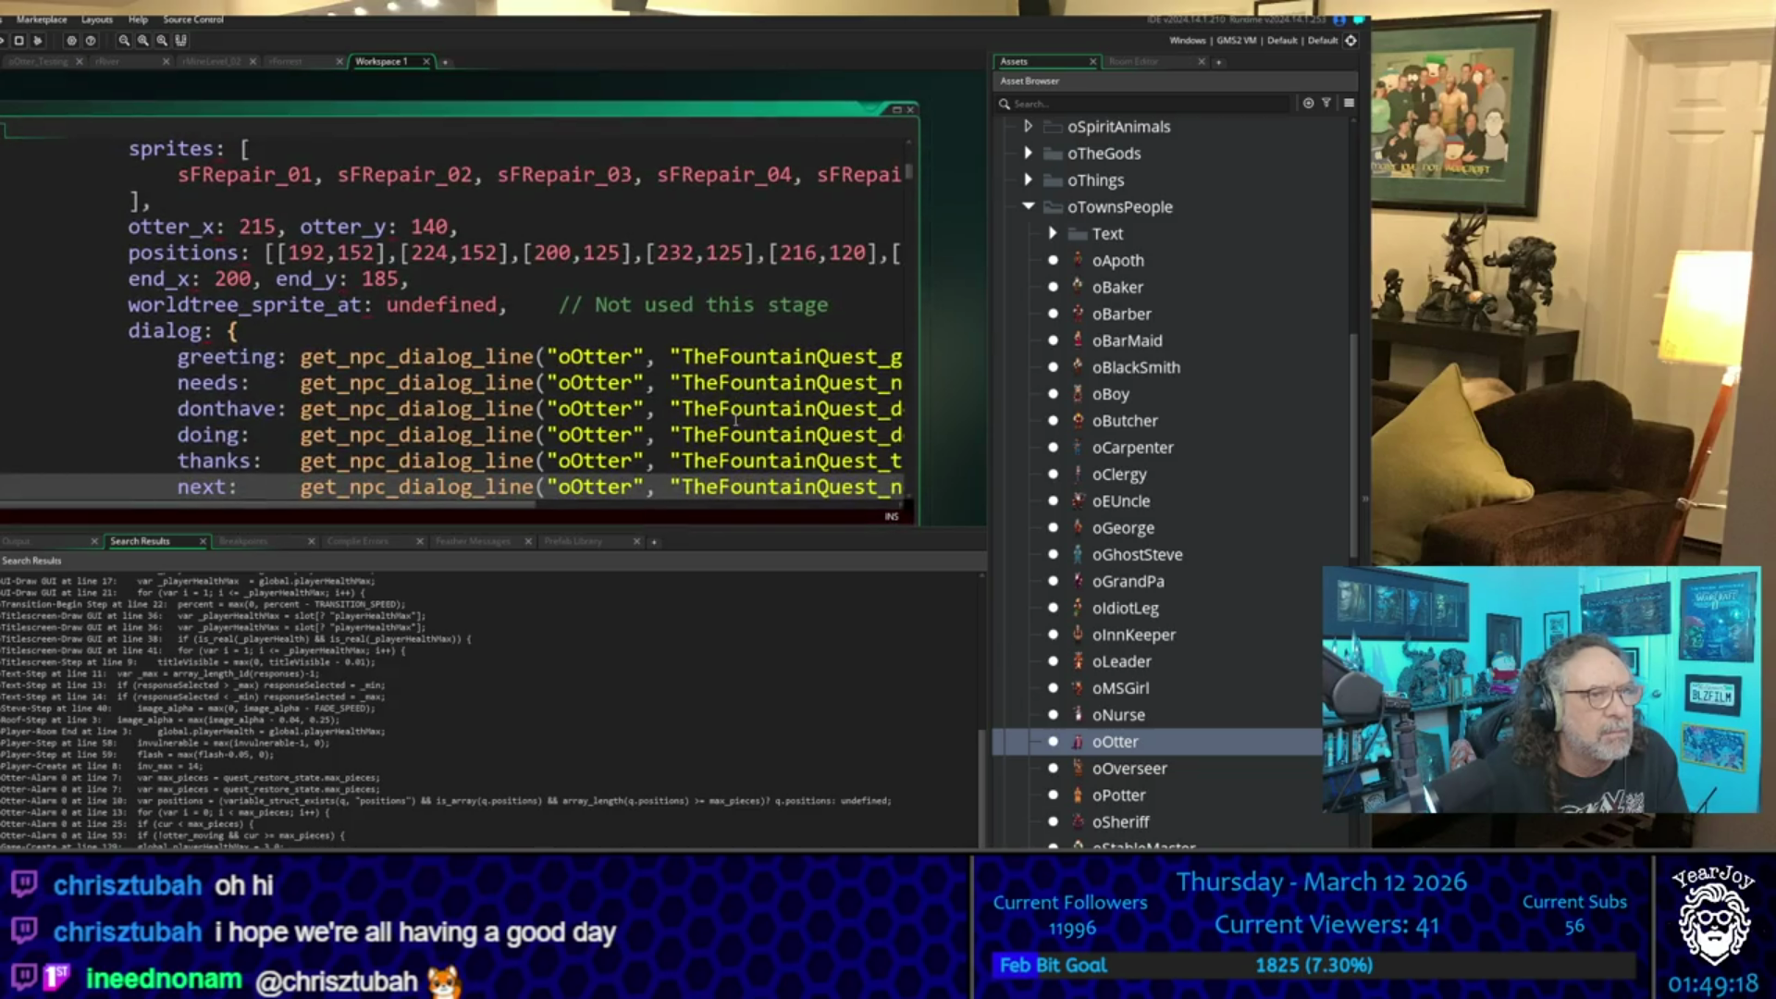
key(Down)
key(Down)
key(Down)
key(Up)
key(Up)
key(Up)
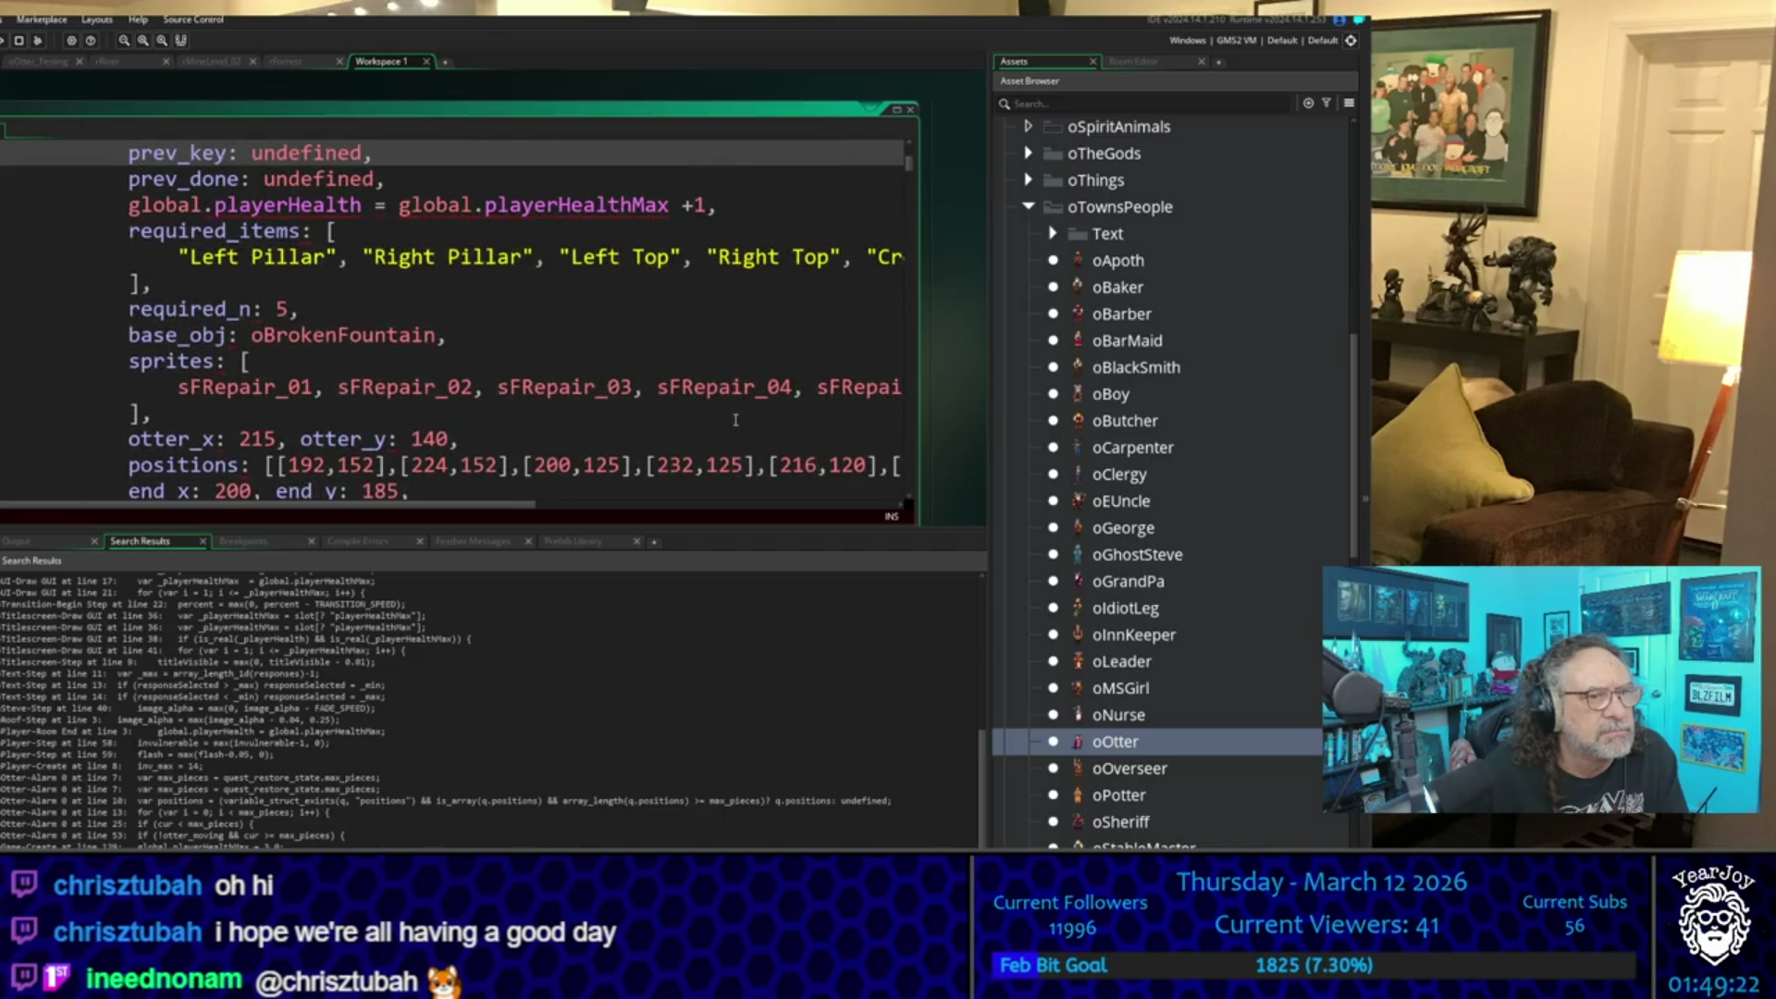
key(Down)
key(Down)
key(Down)
key(Up)
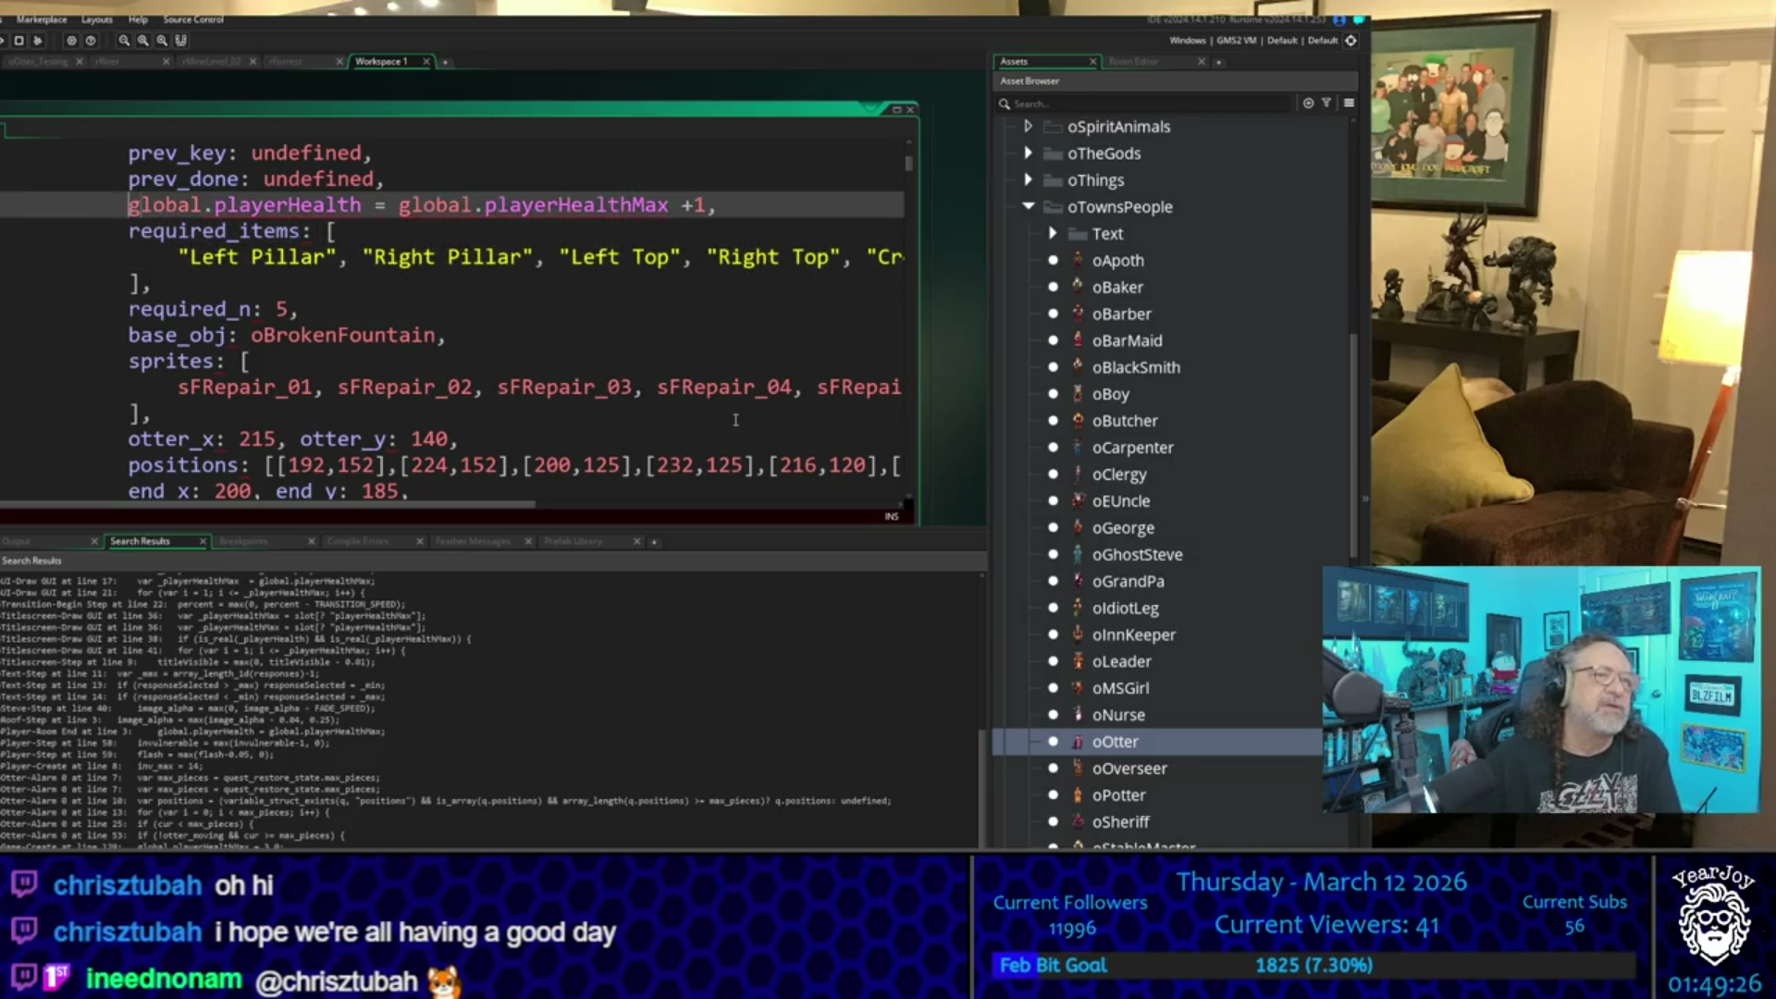
key(shift+End)
key(Delete)
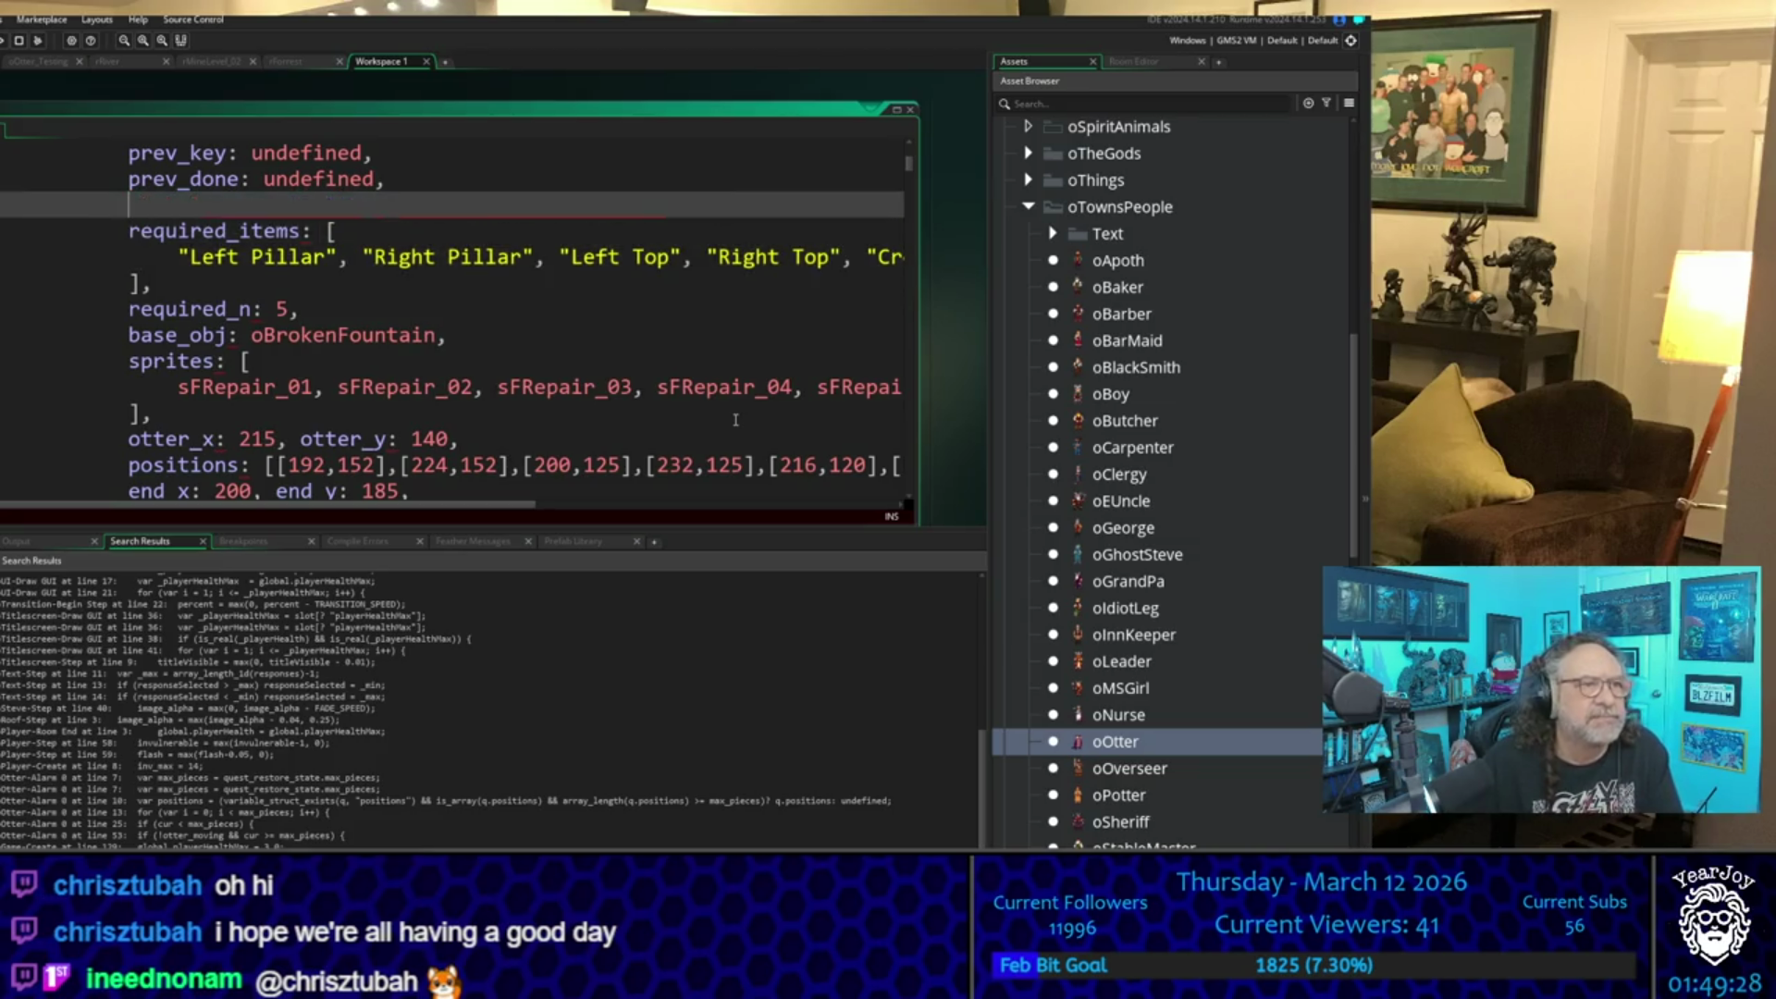
key(Delete)
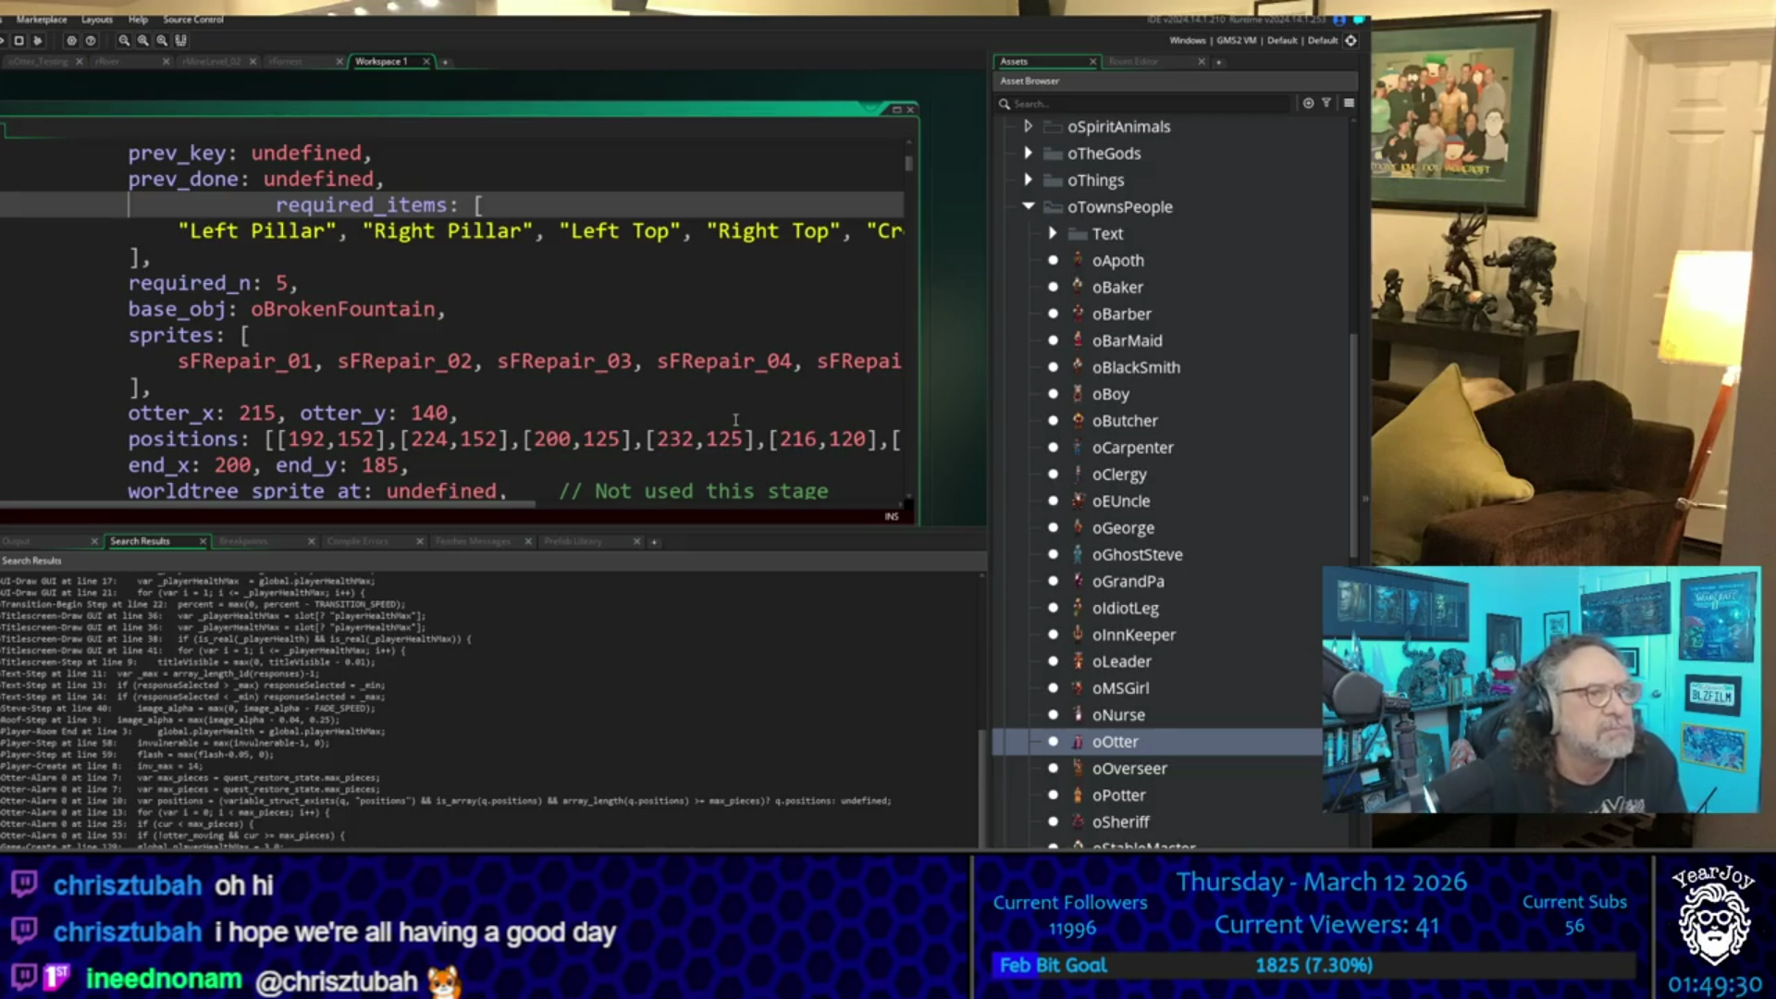
- Unindent required_items to align with the other struct fields
key(Delete)
key(Delete)
key(Delete)
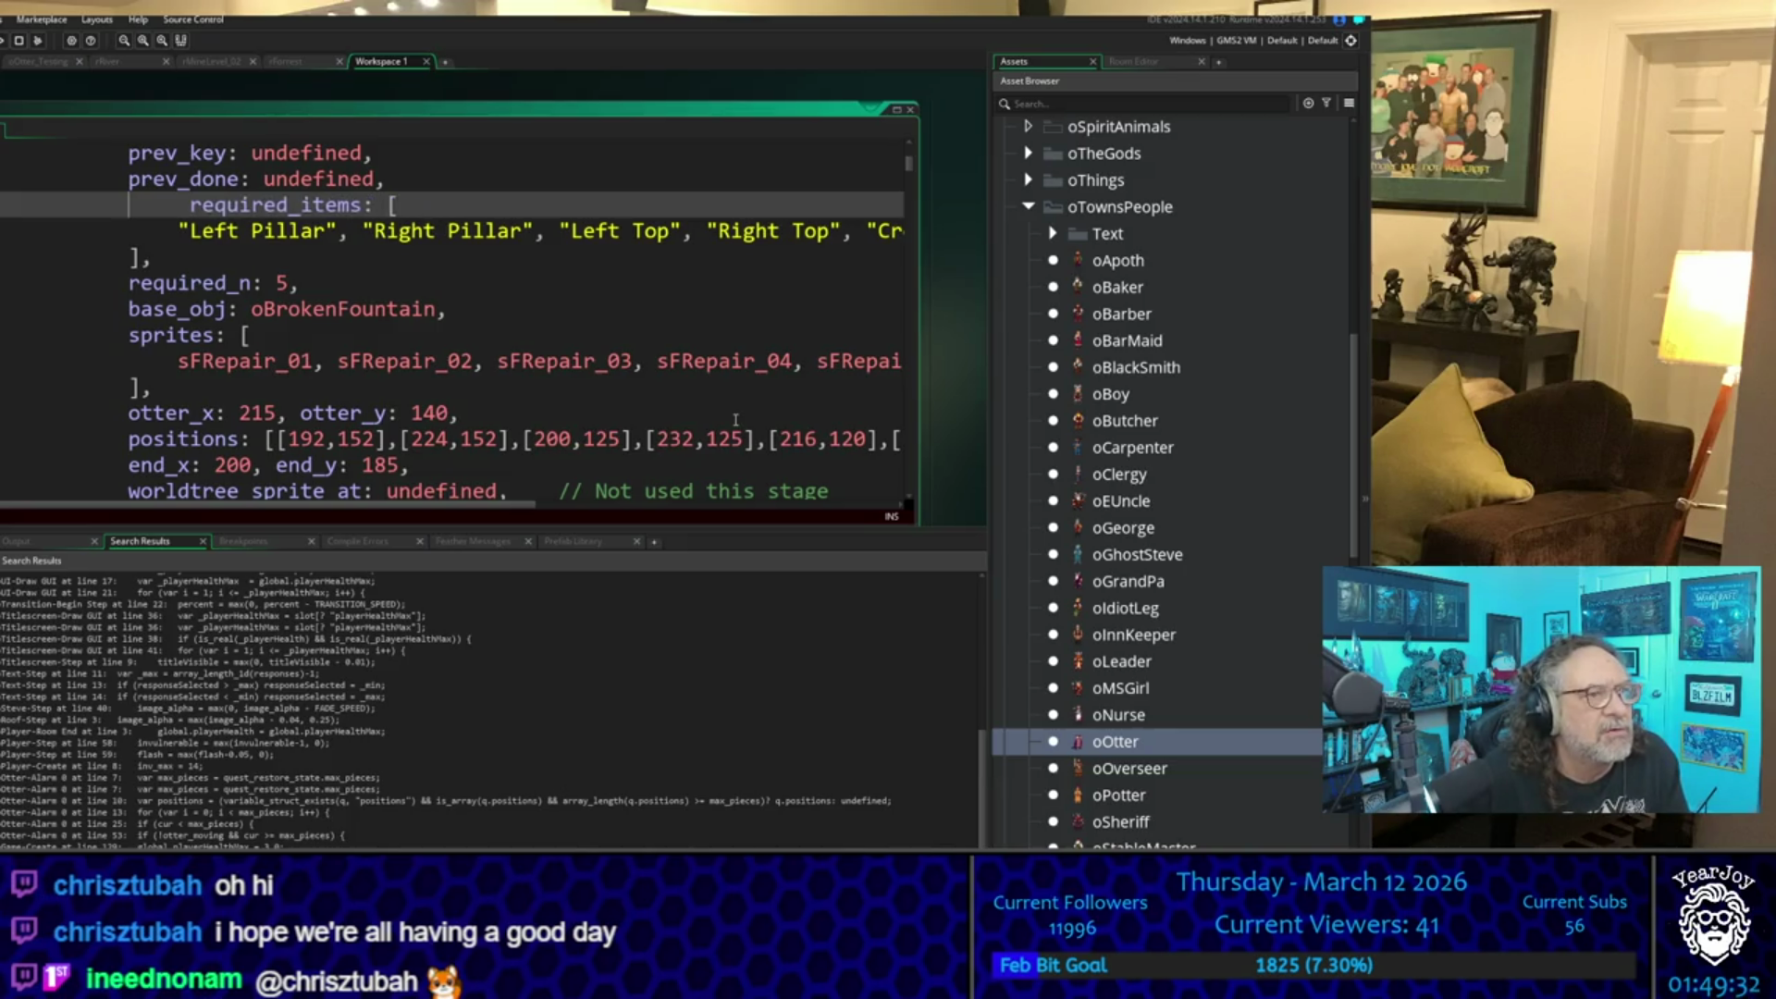
key(Delete)
key(Delete)
key(Delete)
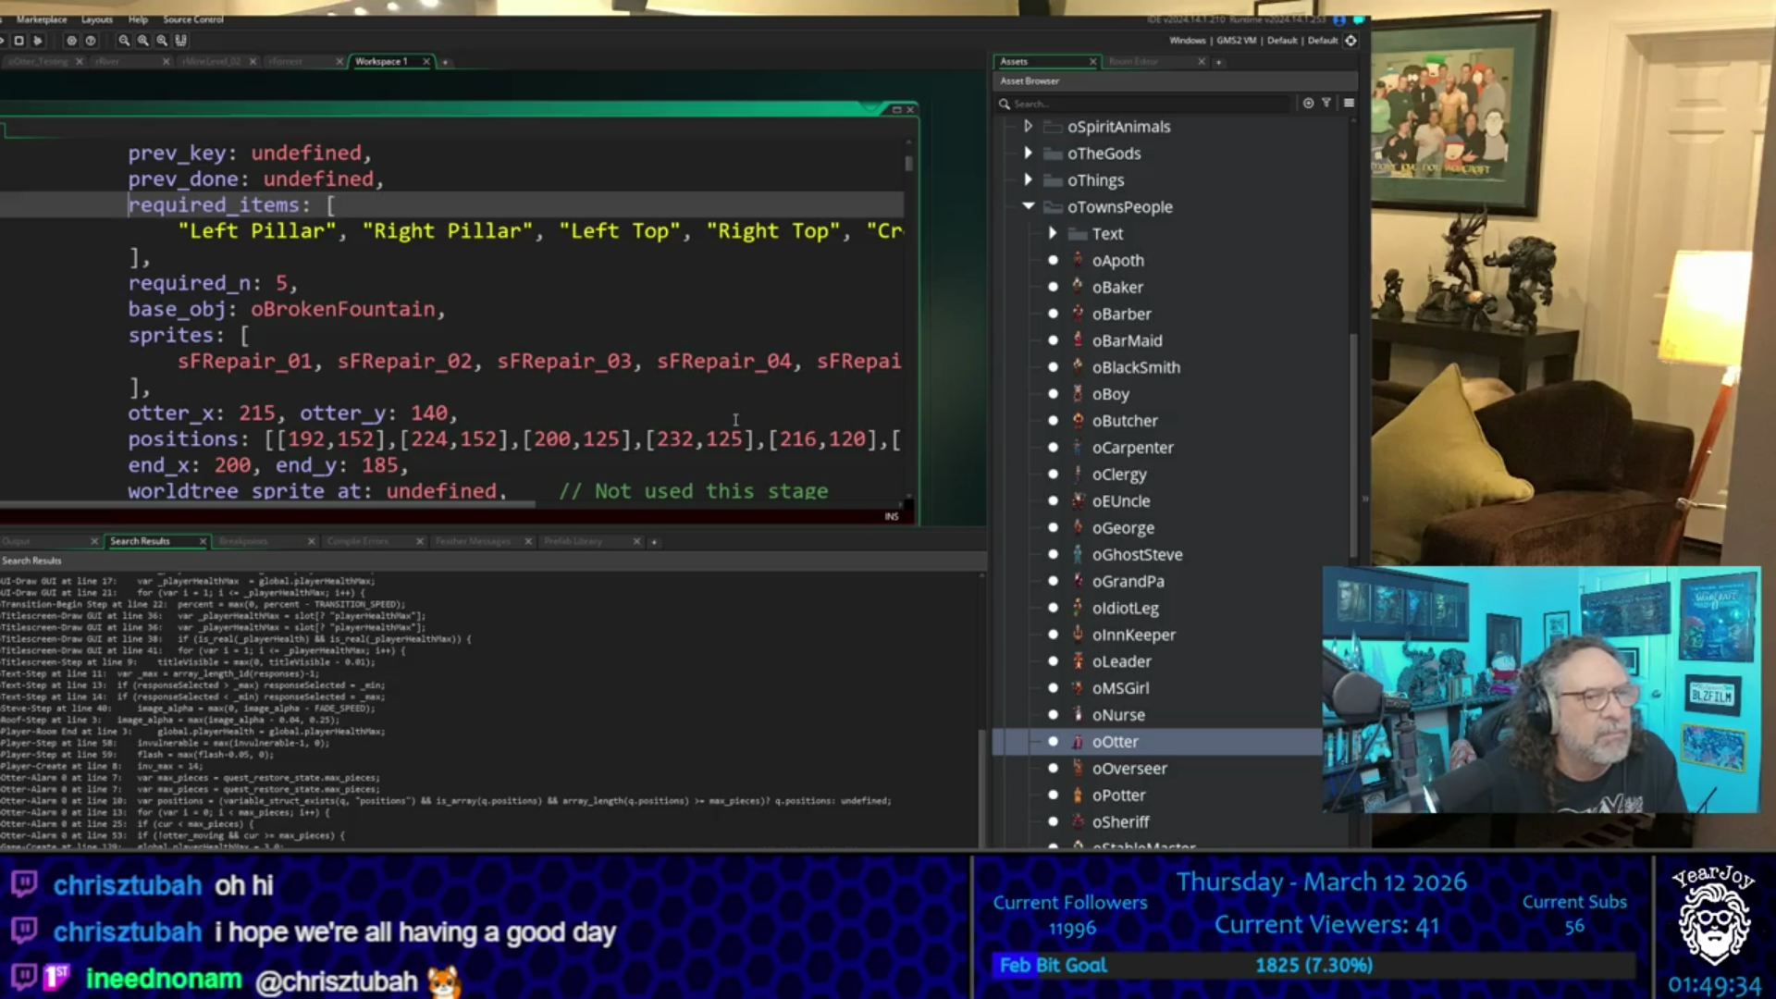
scroll(1157, 787, down, 15)
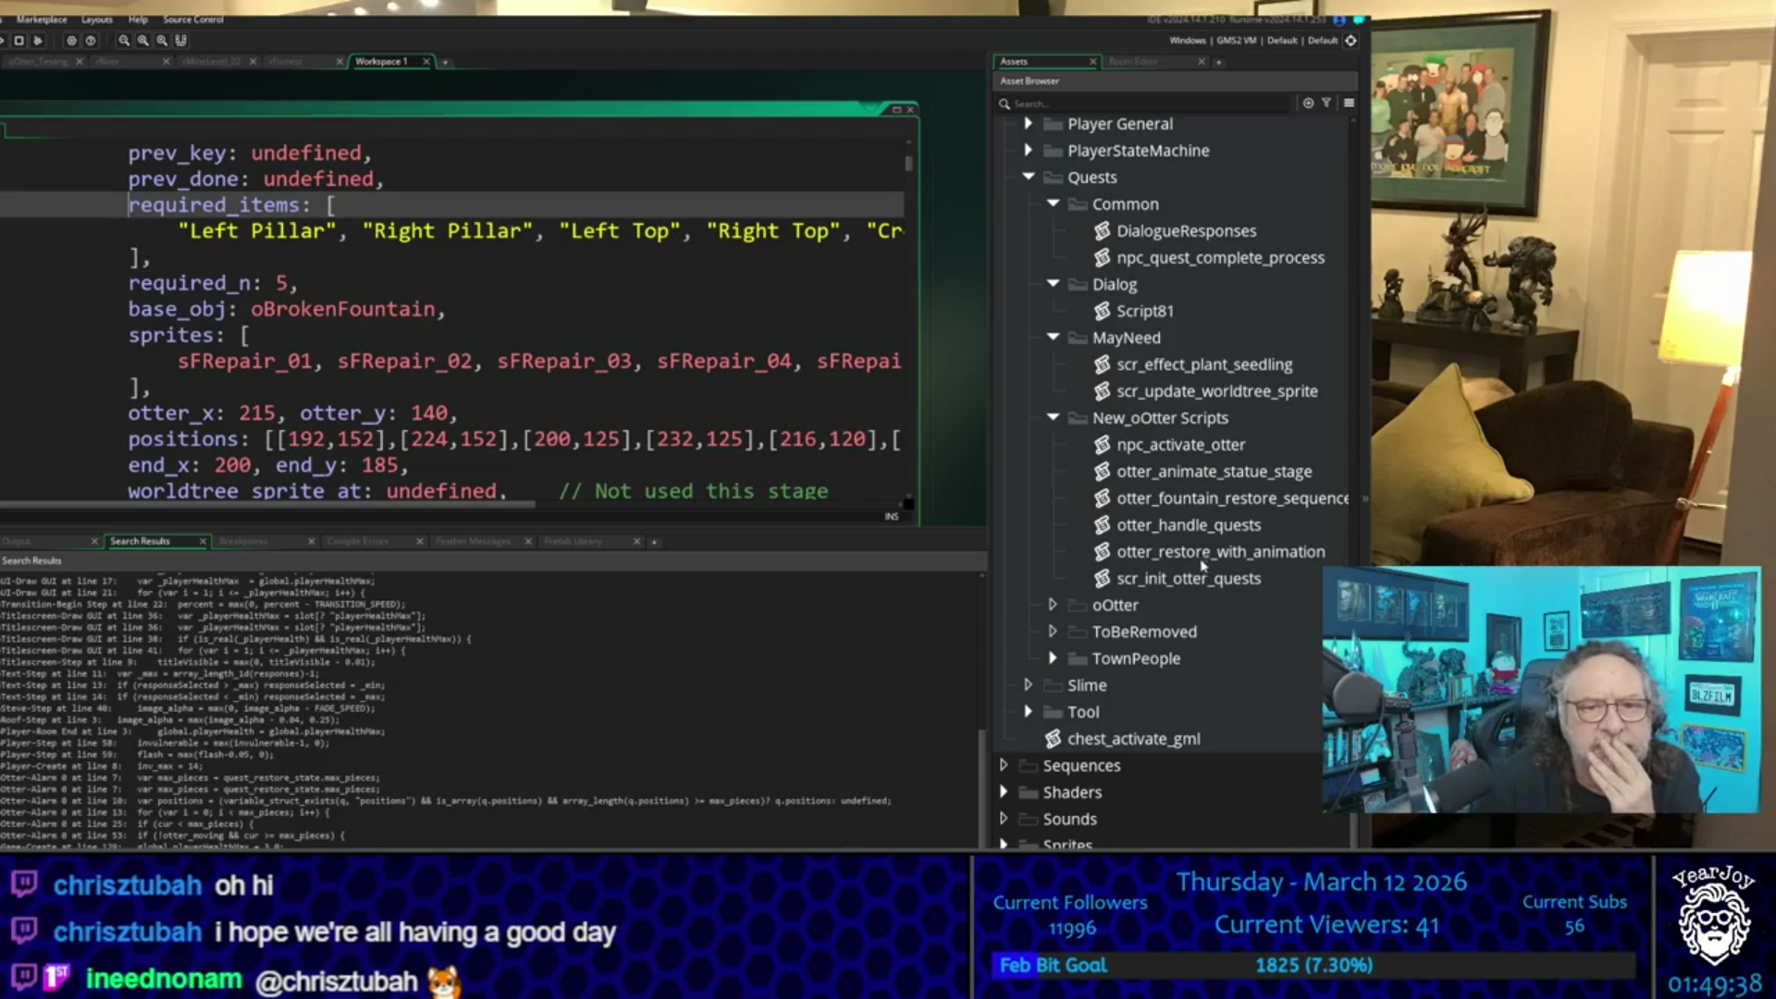
- Open the npc_activate_otter script and review its dialogue branches near the function header
double_click(1202, 455)
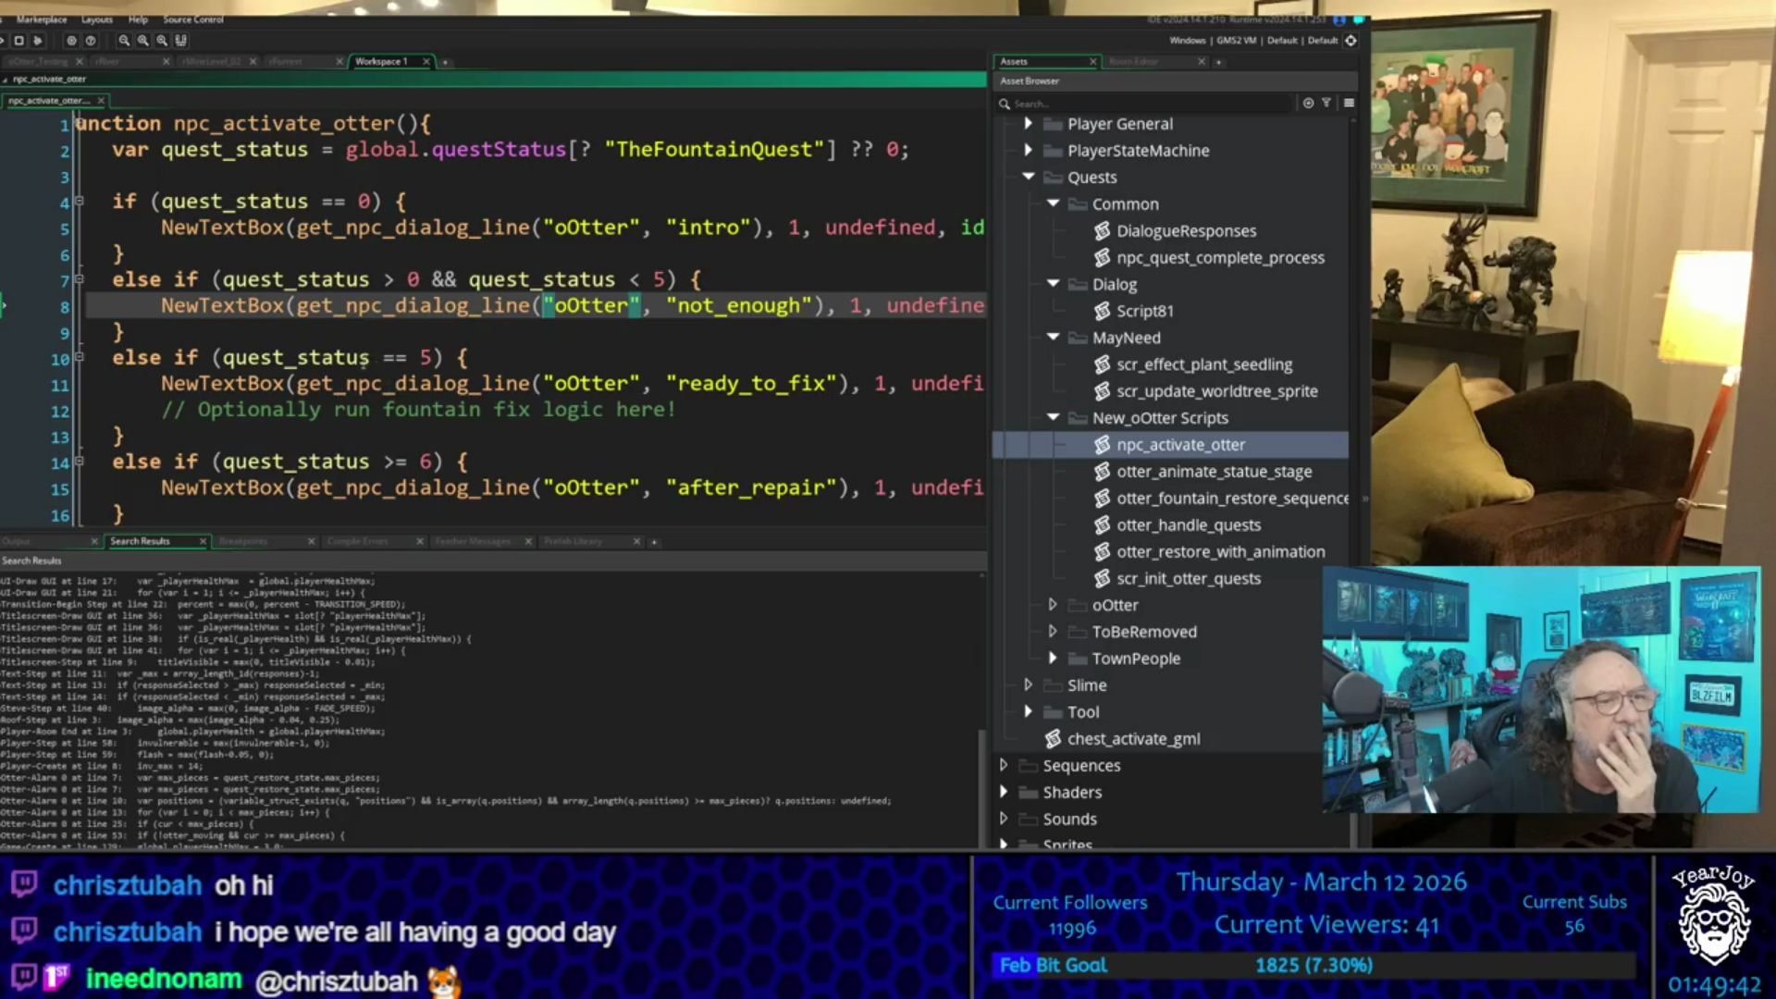
scroll(356, 368, down, 2)
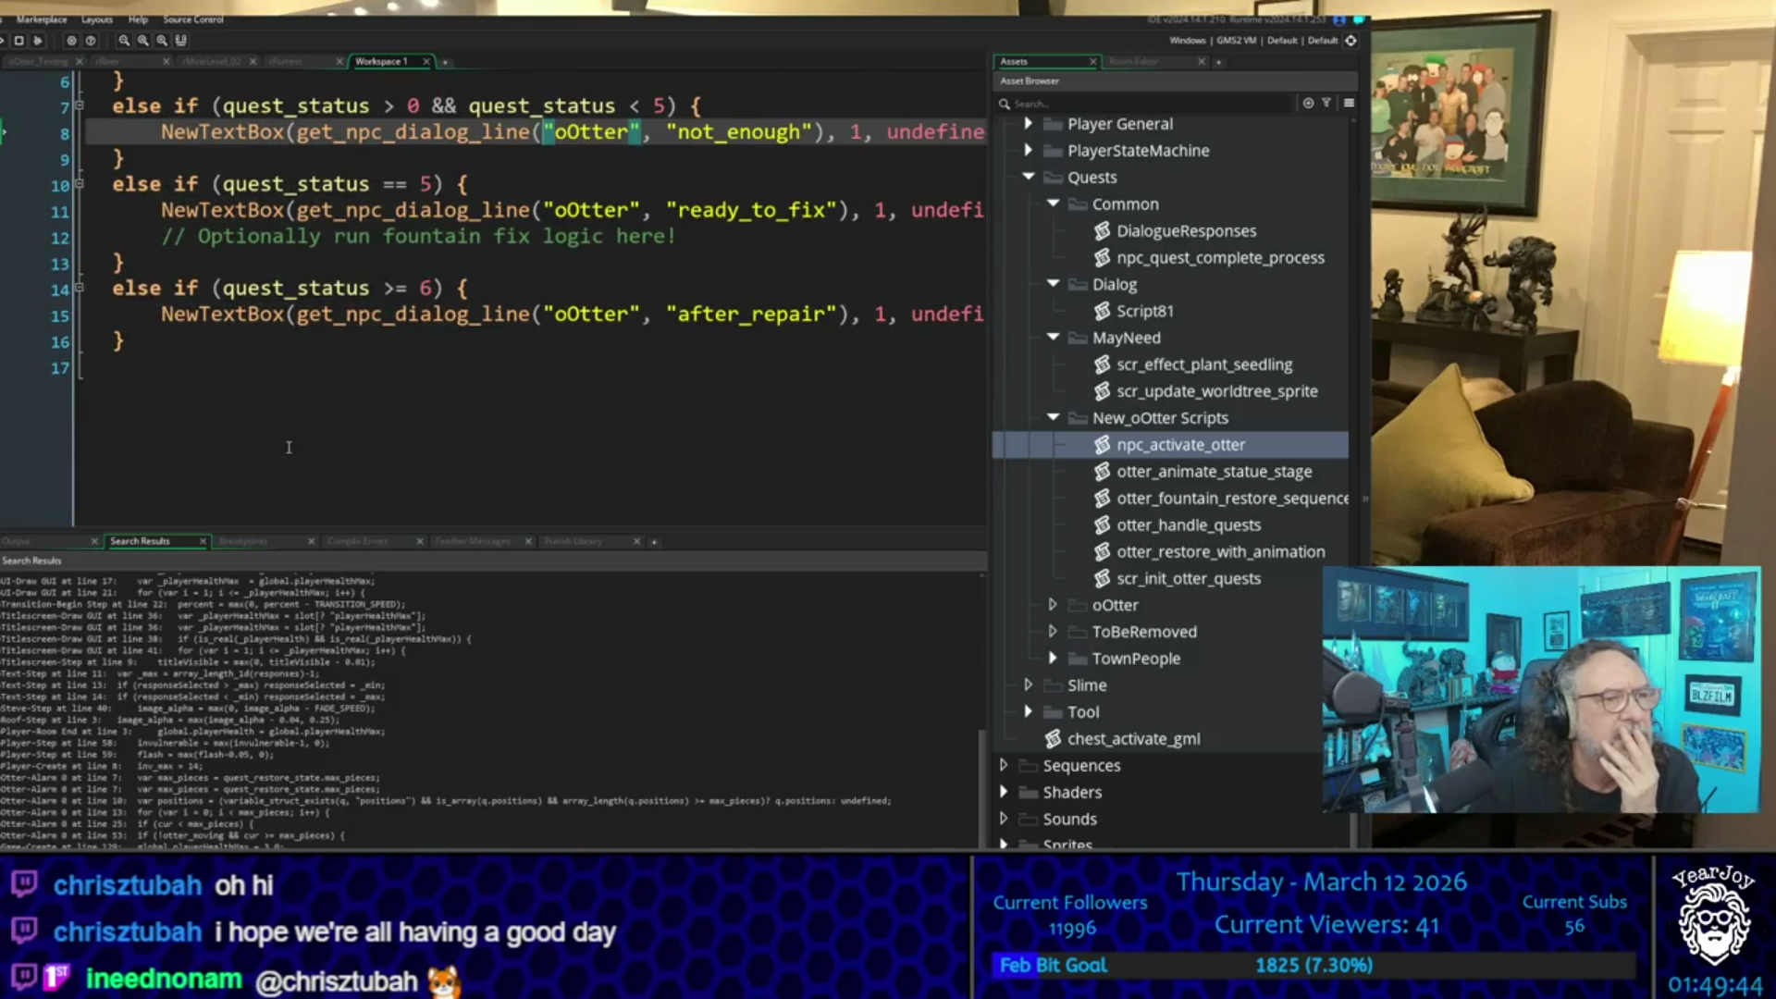
scroll(289, 447, up, 5)
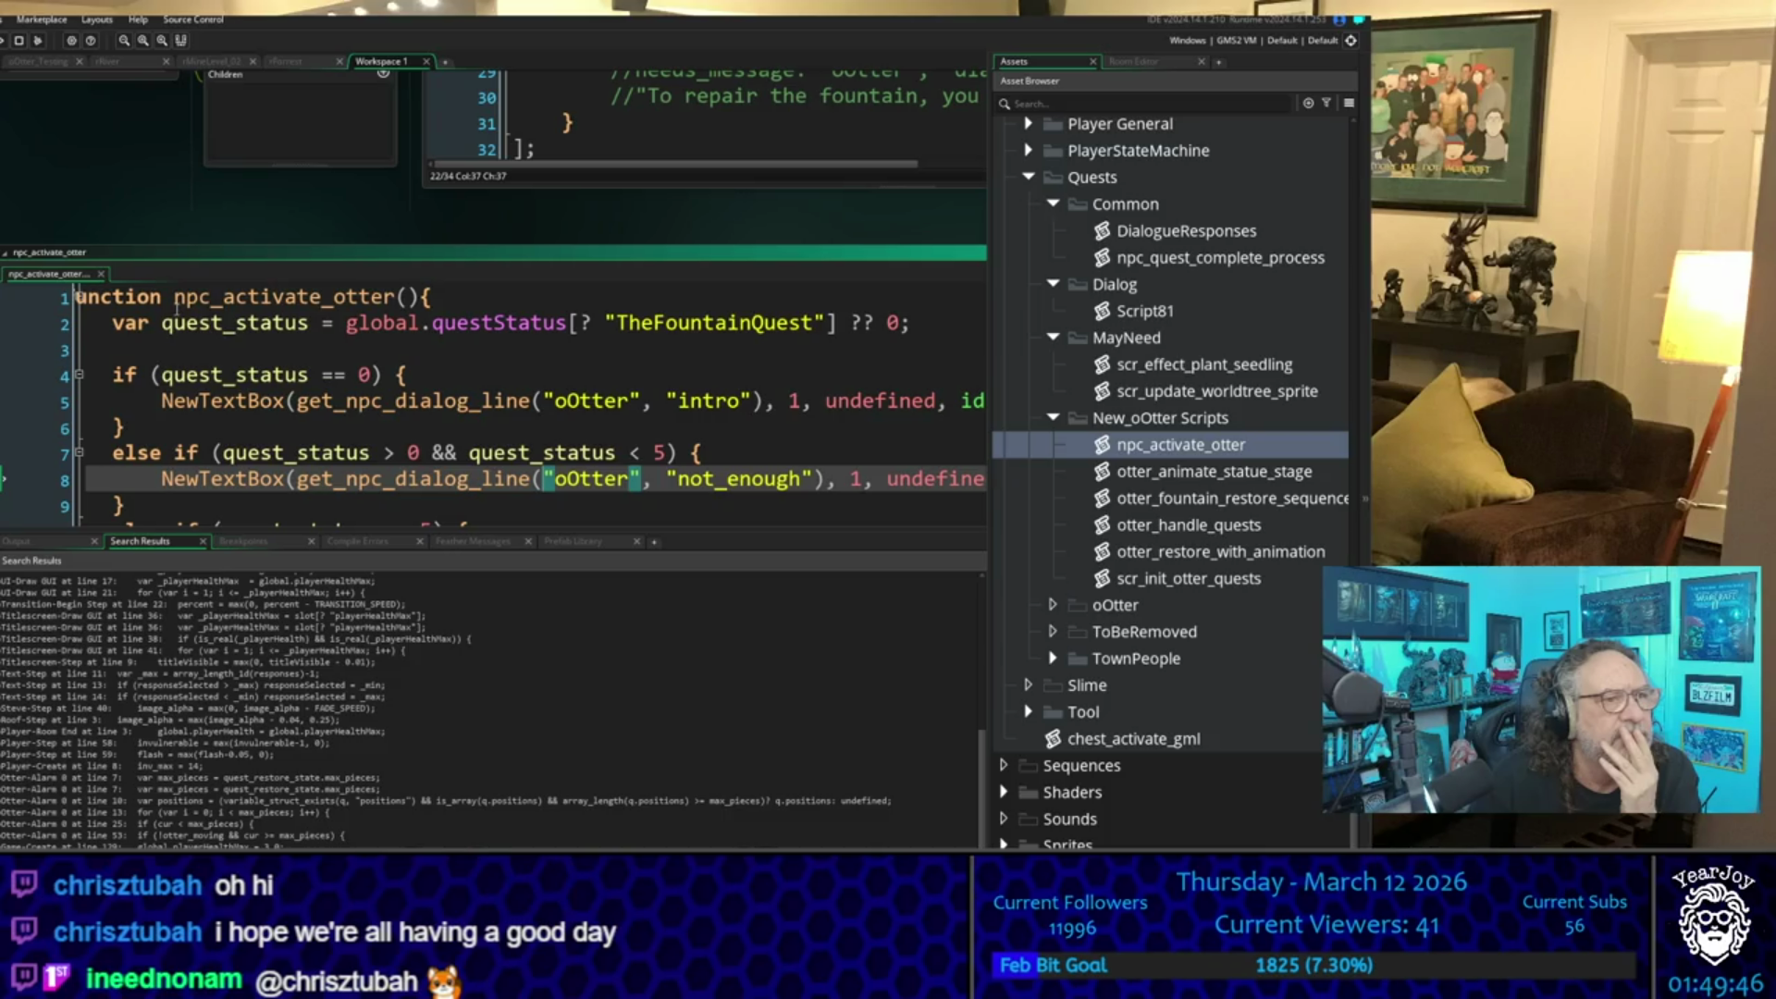
scroll(670, 374, down, 2)
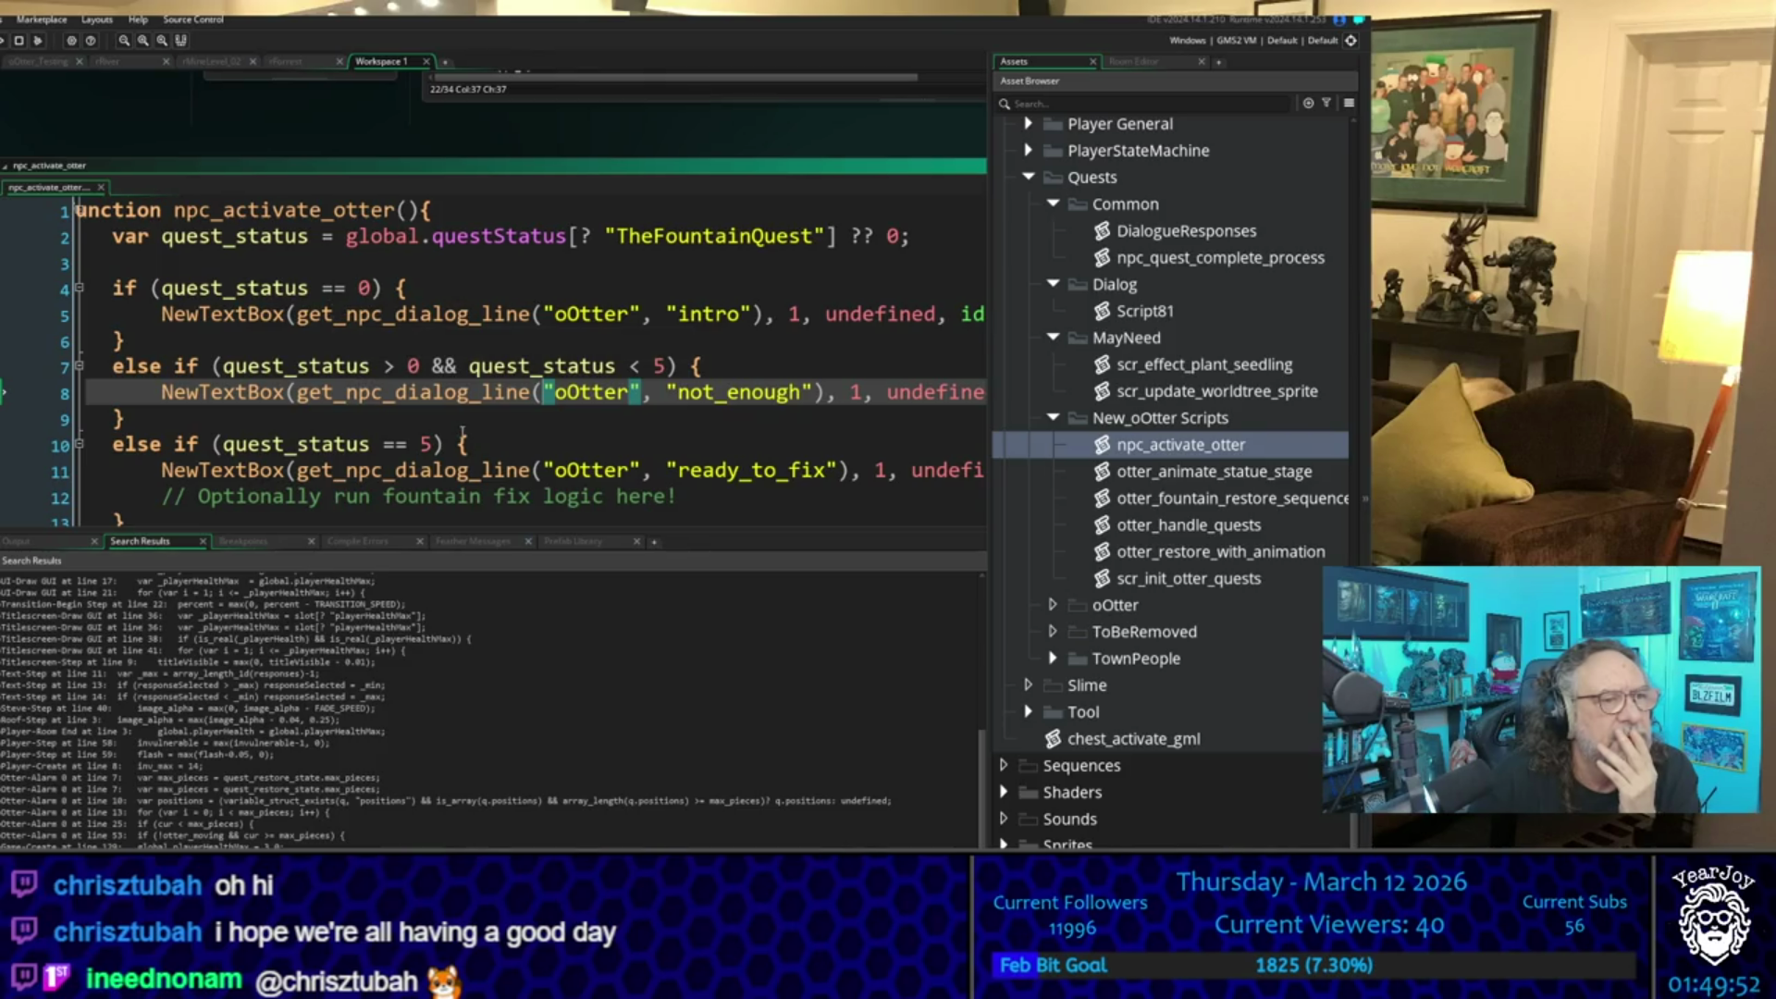
scroll(463, 433, down, 5)
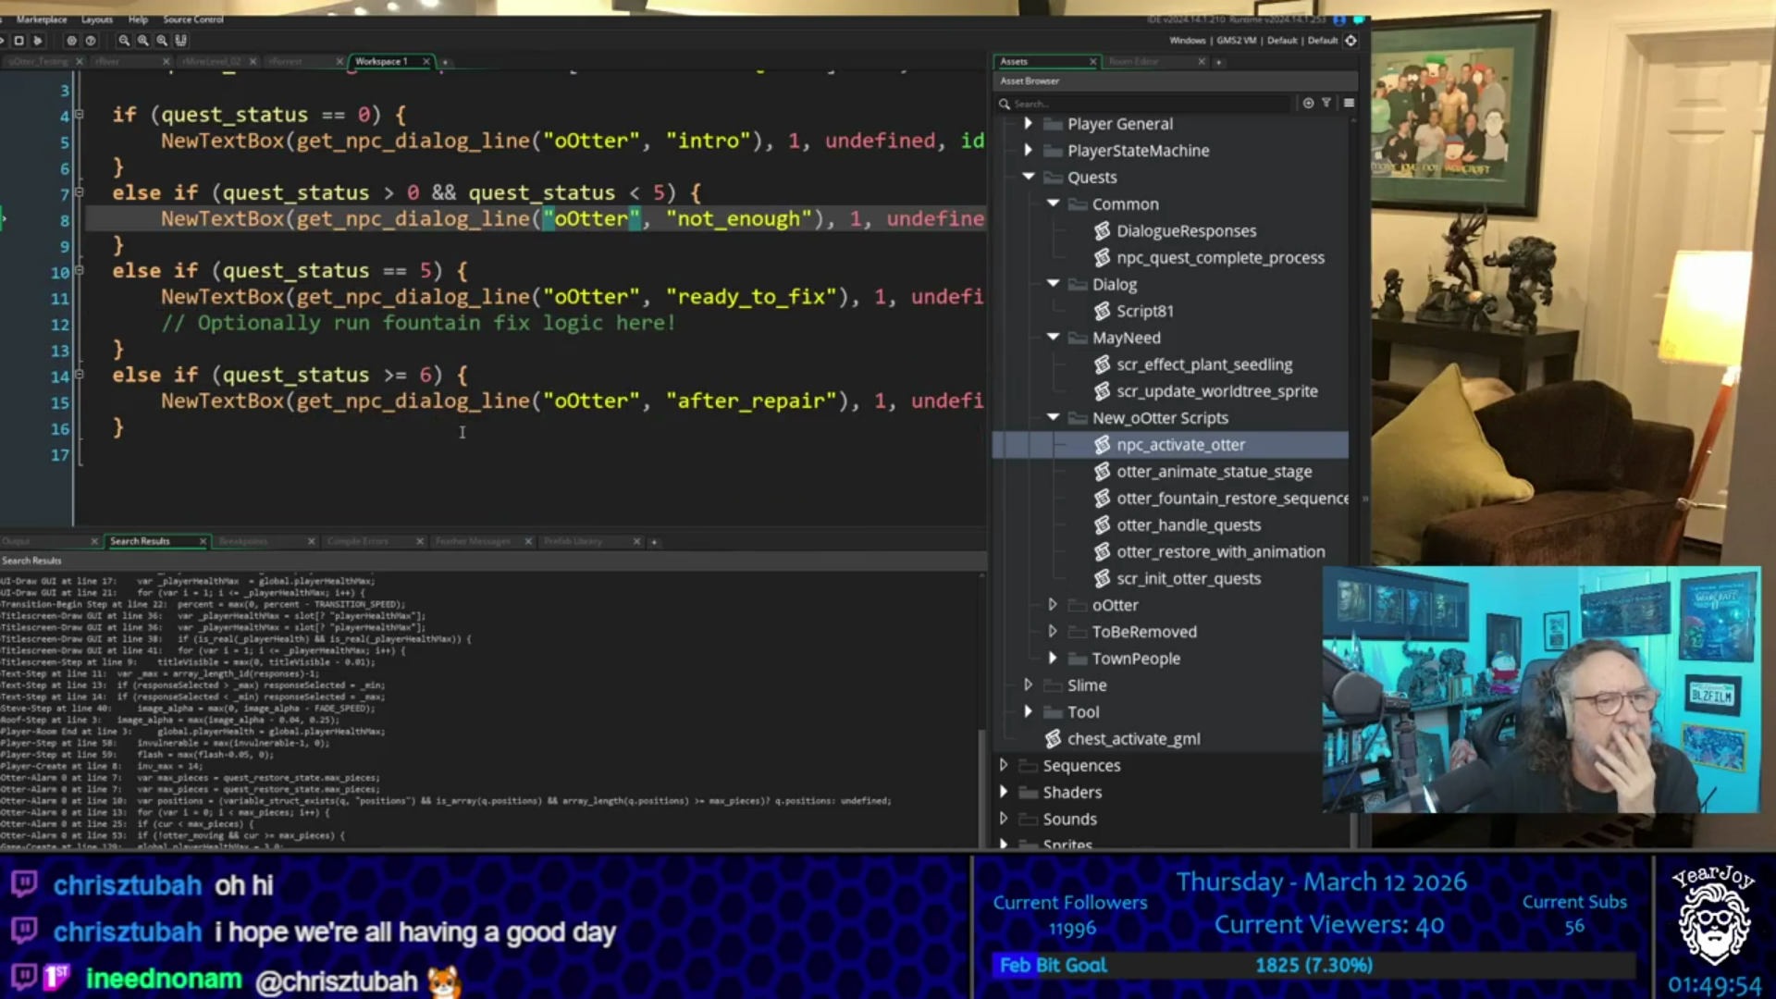
mouse_move(385, 298)
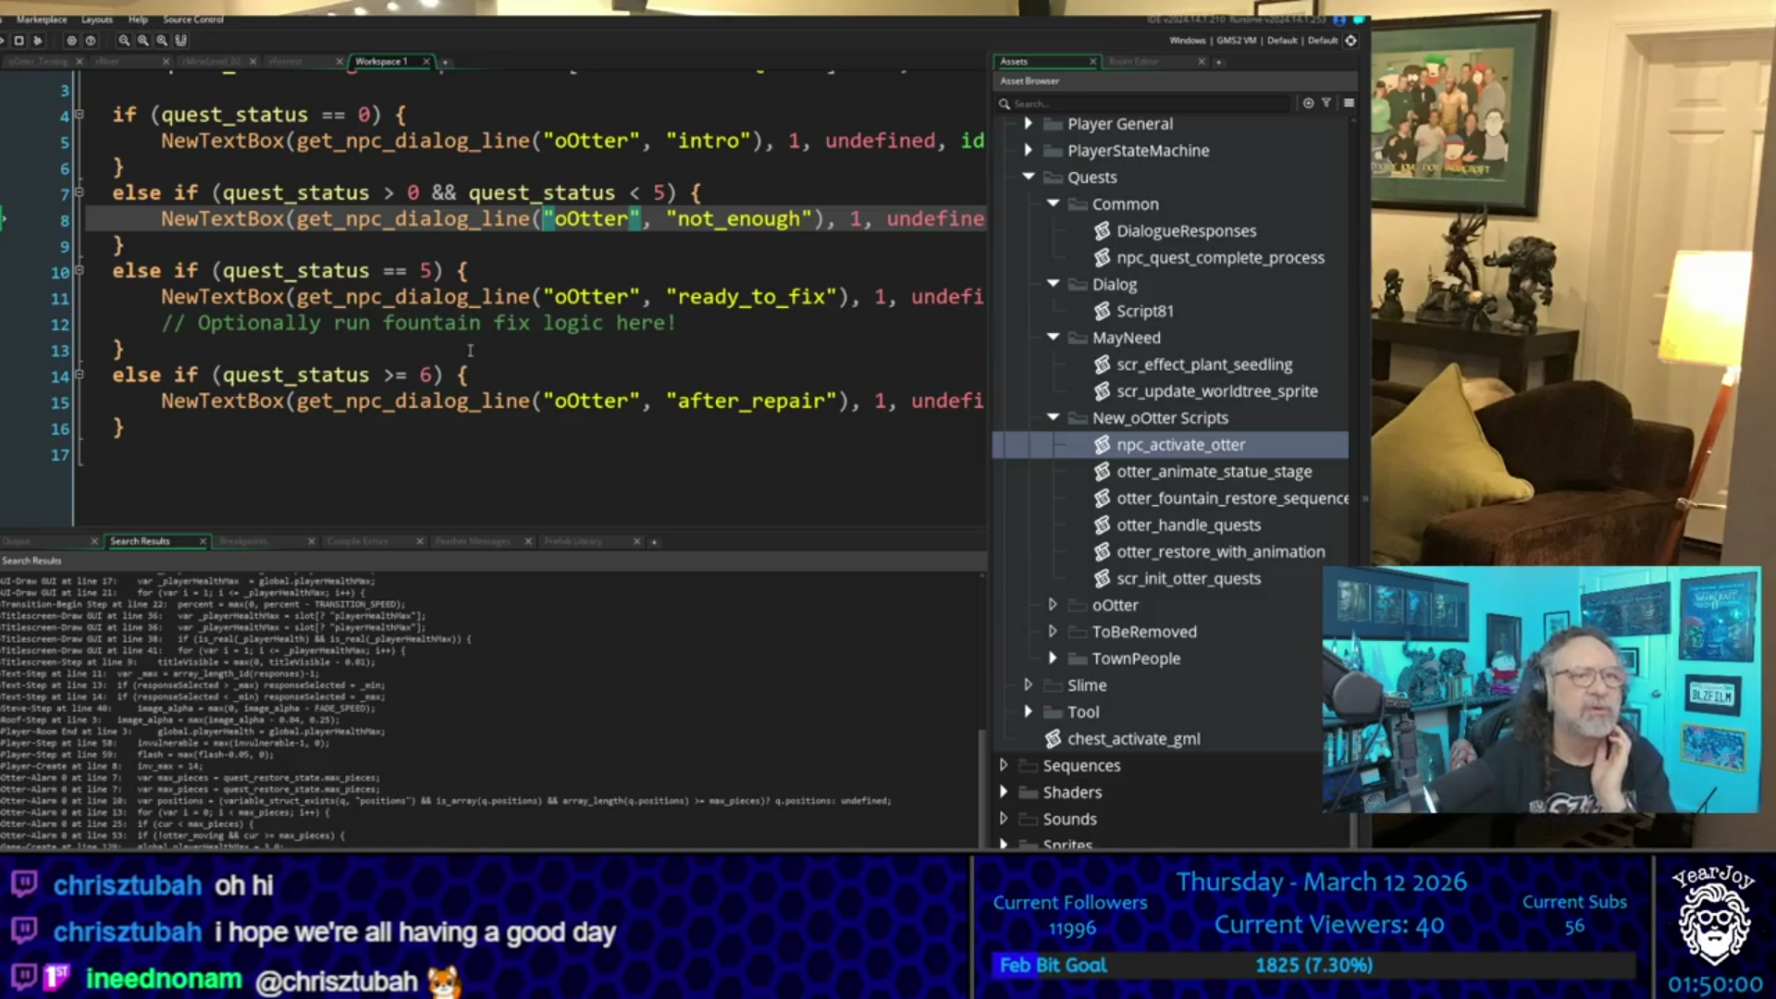
click(236, 297)
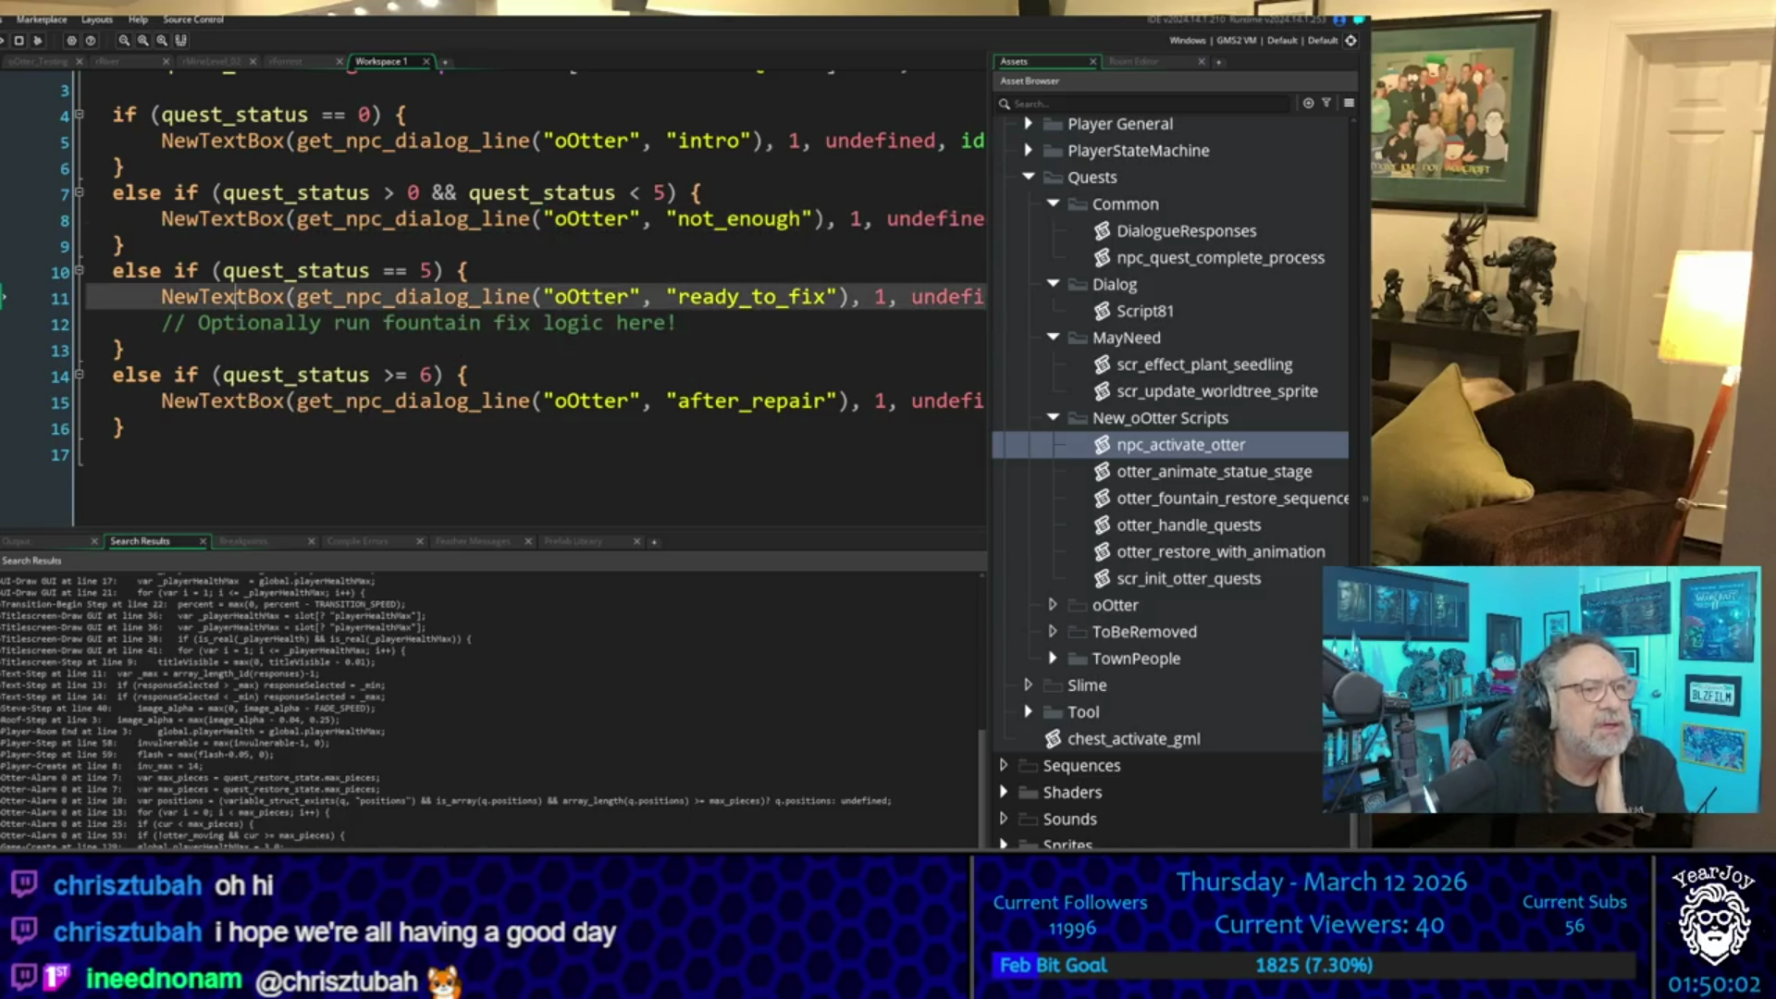
key(Up)
key(Up)
key(Up)
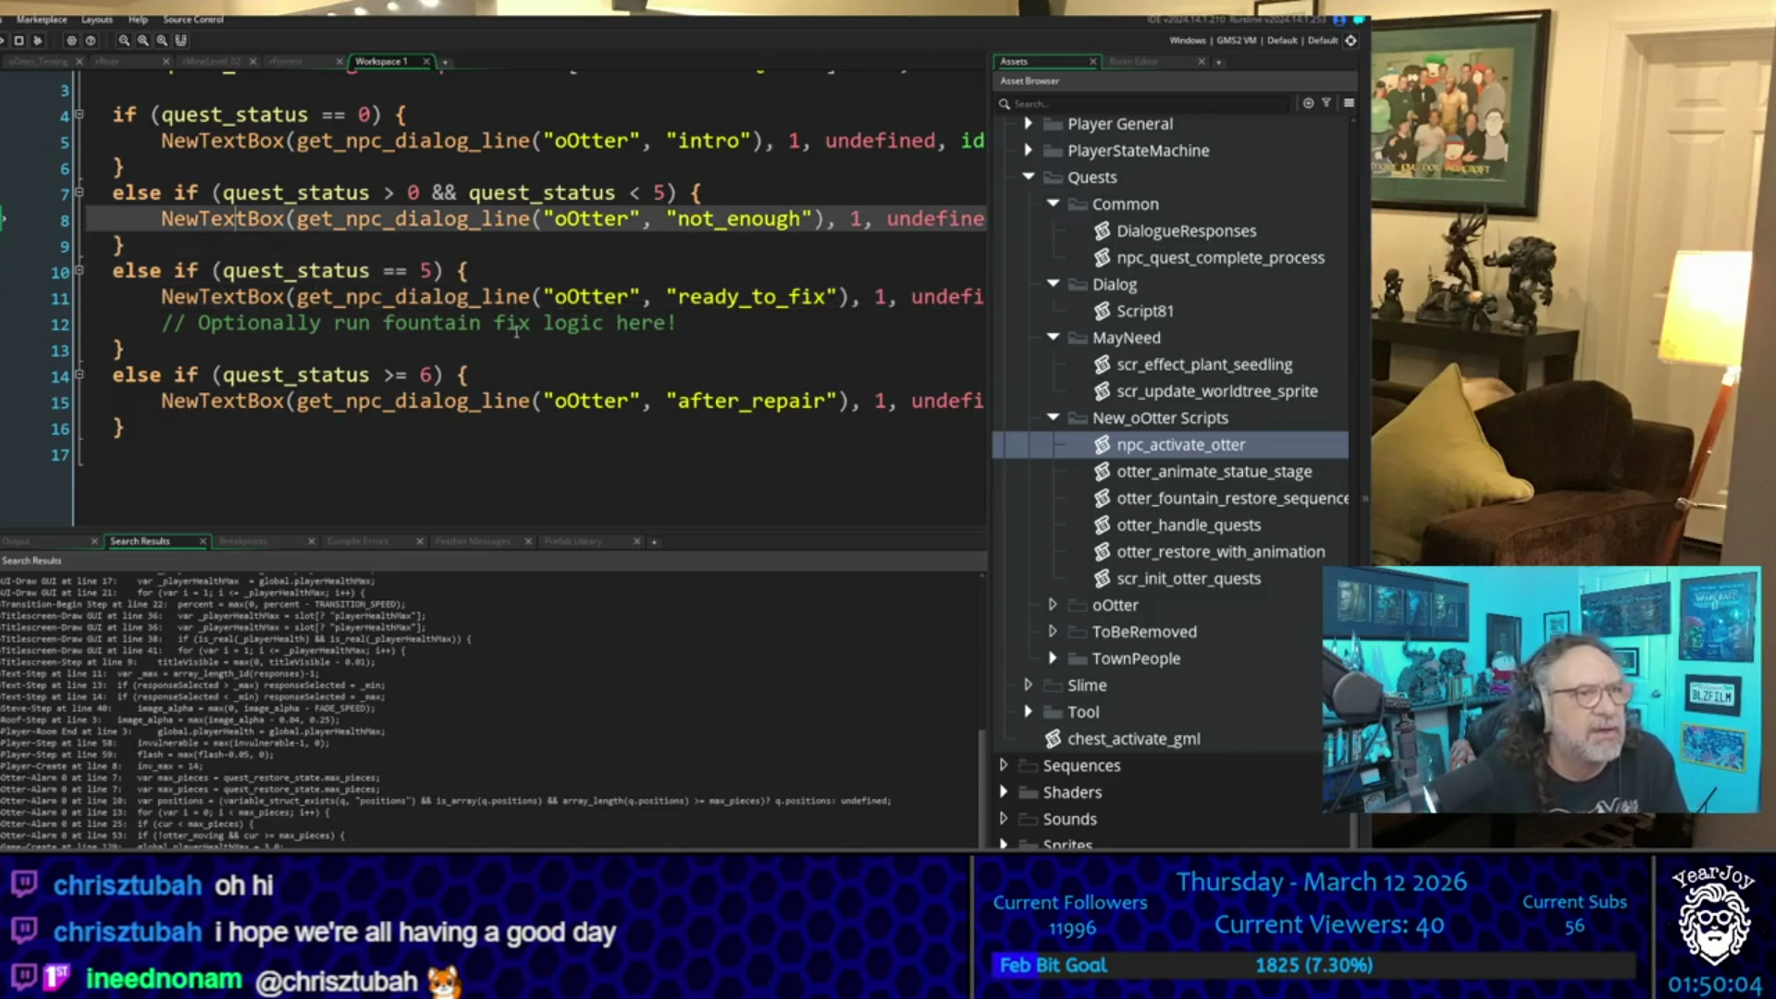
key(Up)
key(Up)
key(Up)
key(Down)
key(Down)
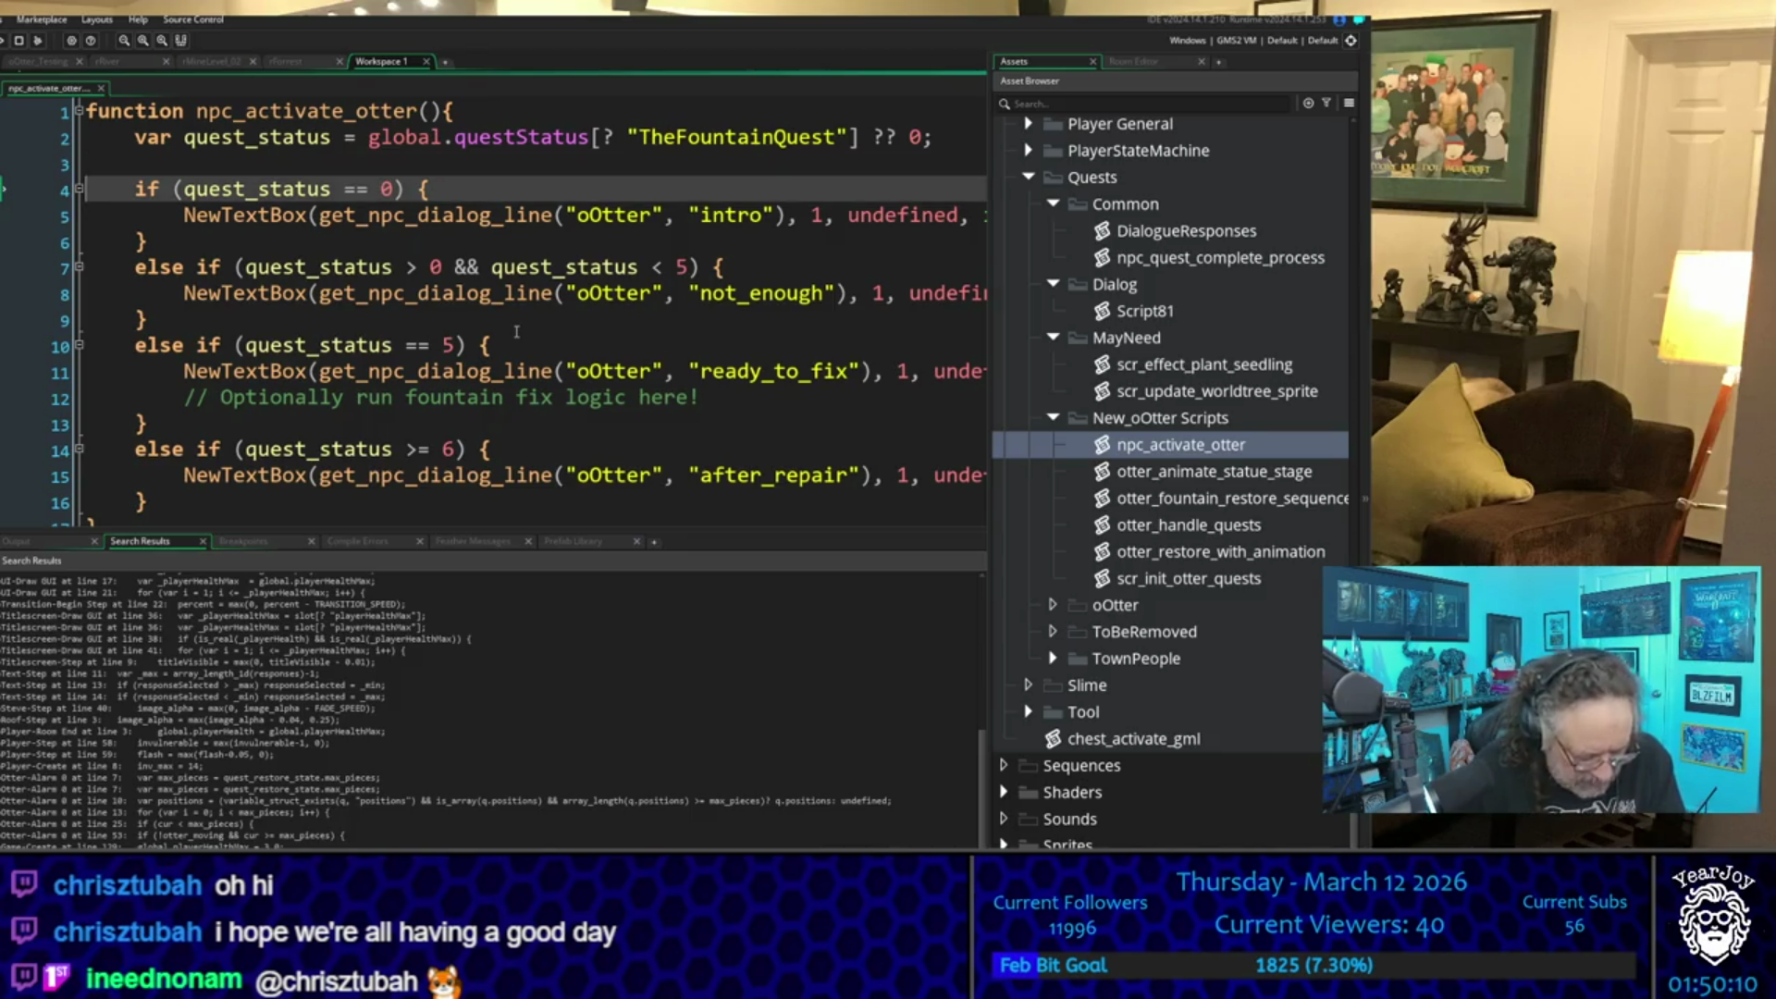
- Insert blank lines above the intro branch and inside the not_enough branch
key(shift+Down)
key(shift+Down)
key(shift+Down)
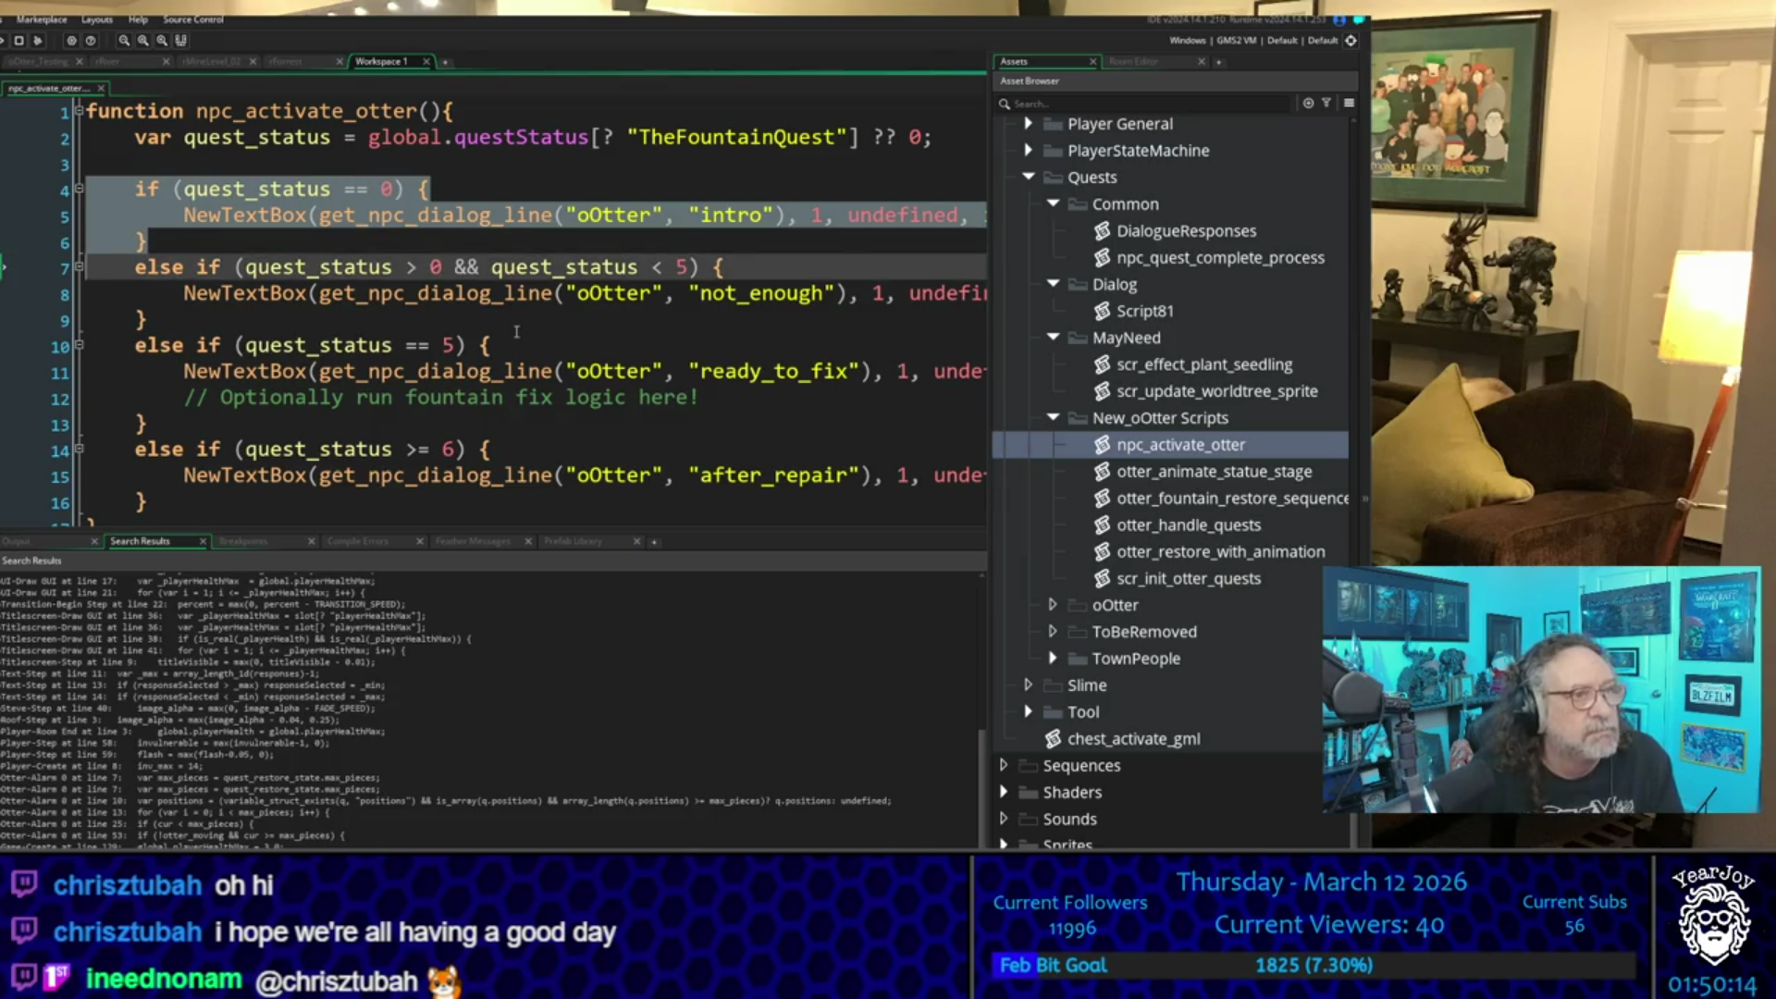
key(Down)
key(Up)
key(Up)
key(Up)
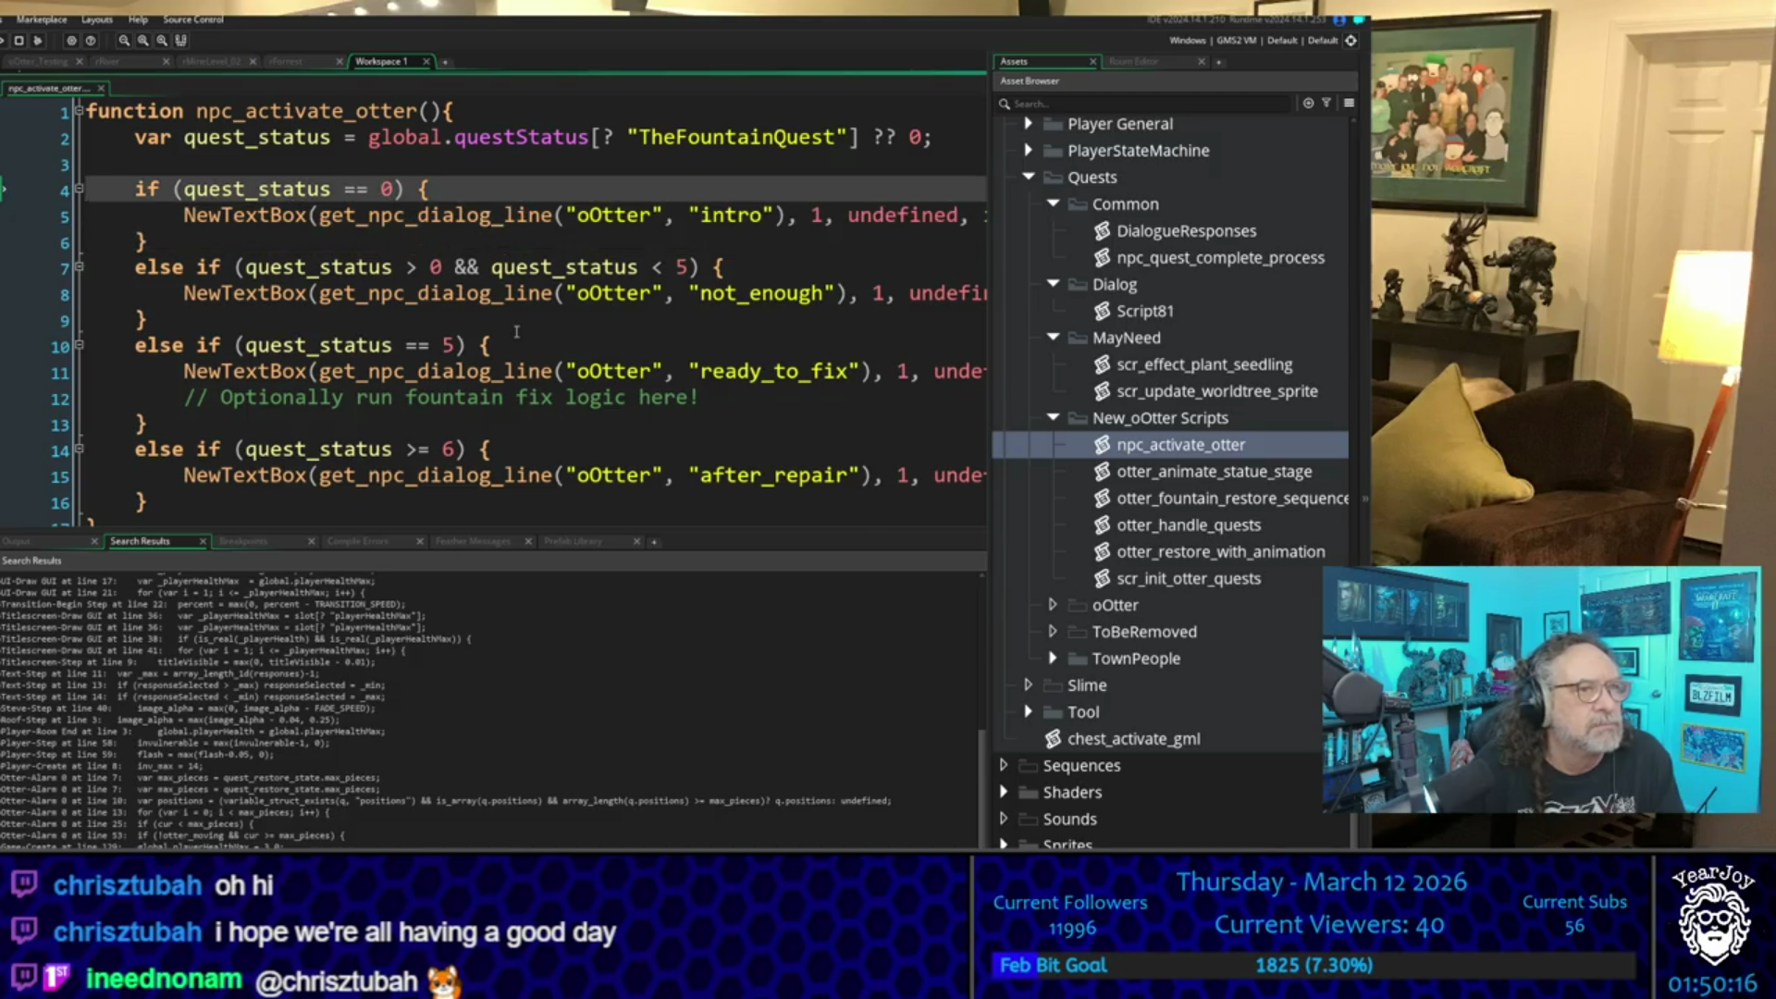
key(Return)
key(Return)
key(Up)
key(Up)
key(Down)
key(Down)
key(Down)
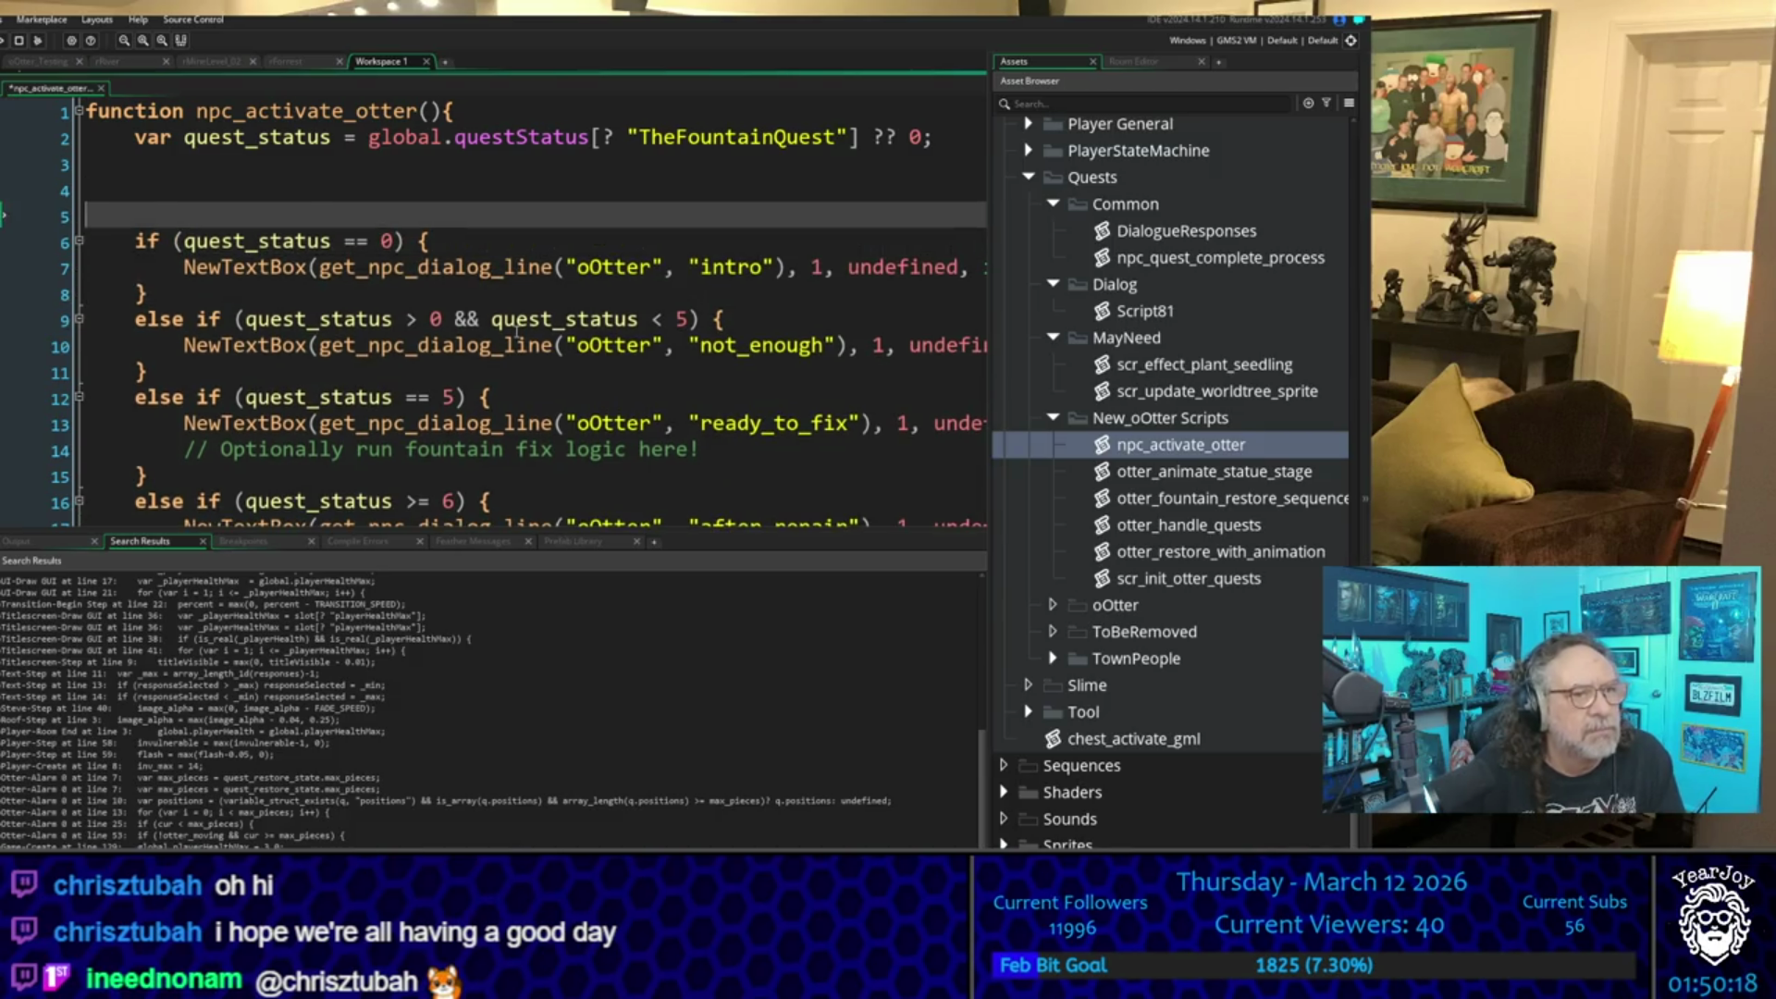
key(Return)
key(Return)
key(Return)
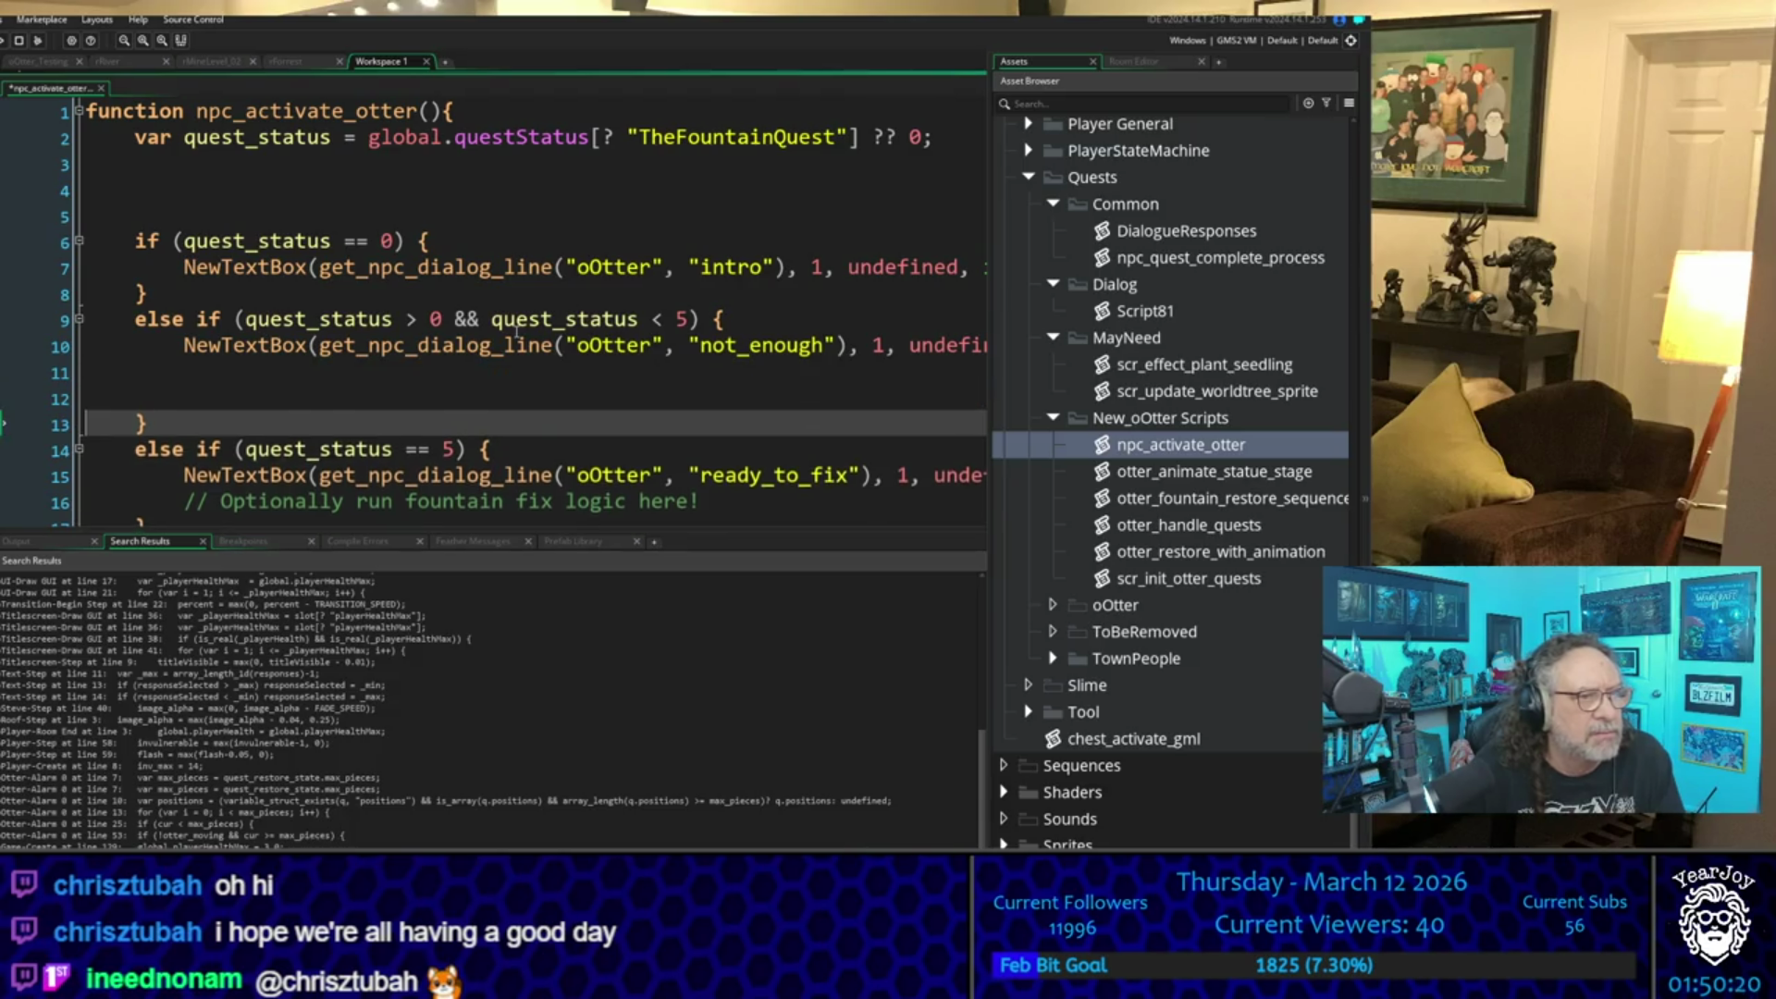
key(Up)
key(Up)
key(Up)
- Duplicate the not_enough else-if branch below the original and close it with a brace
key(shift+Up)
key(shift+Up)
key(ctrl+c)
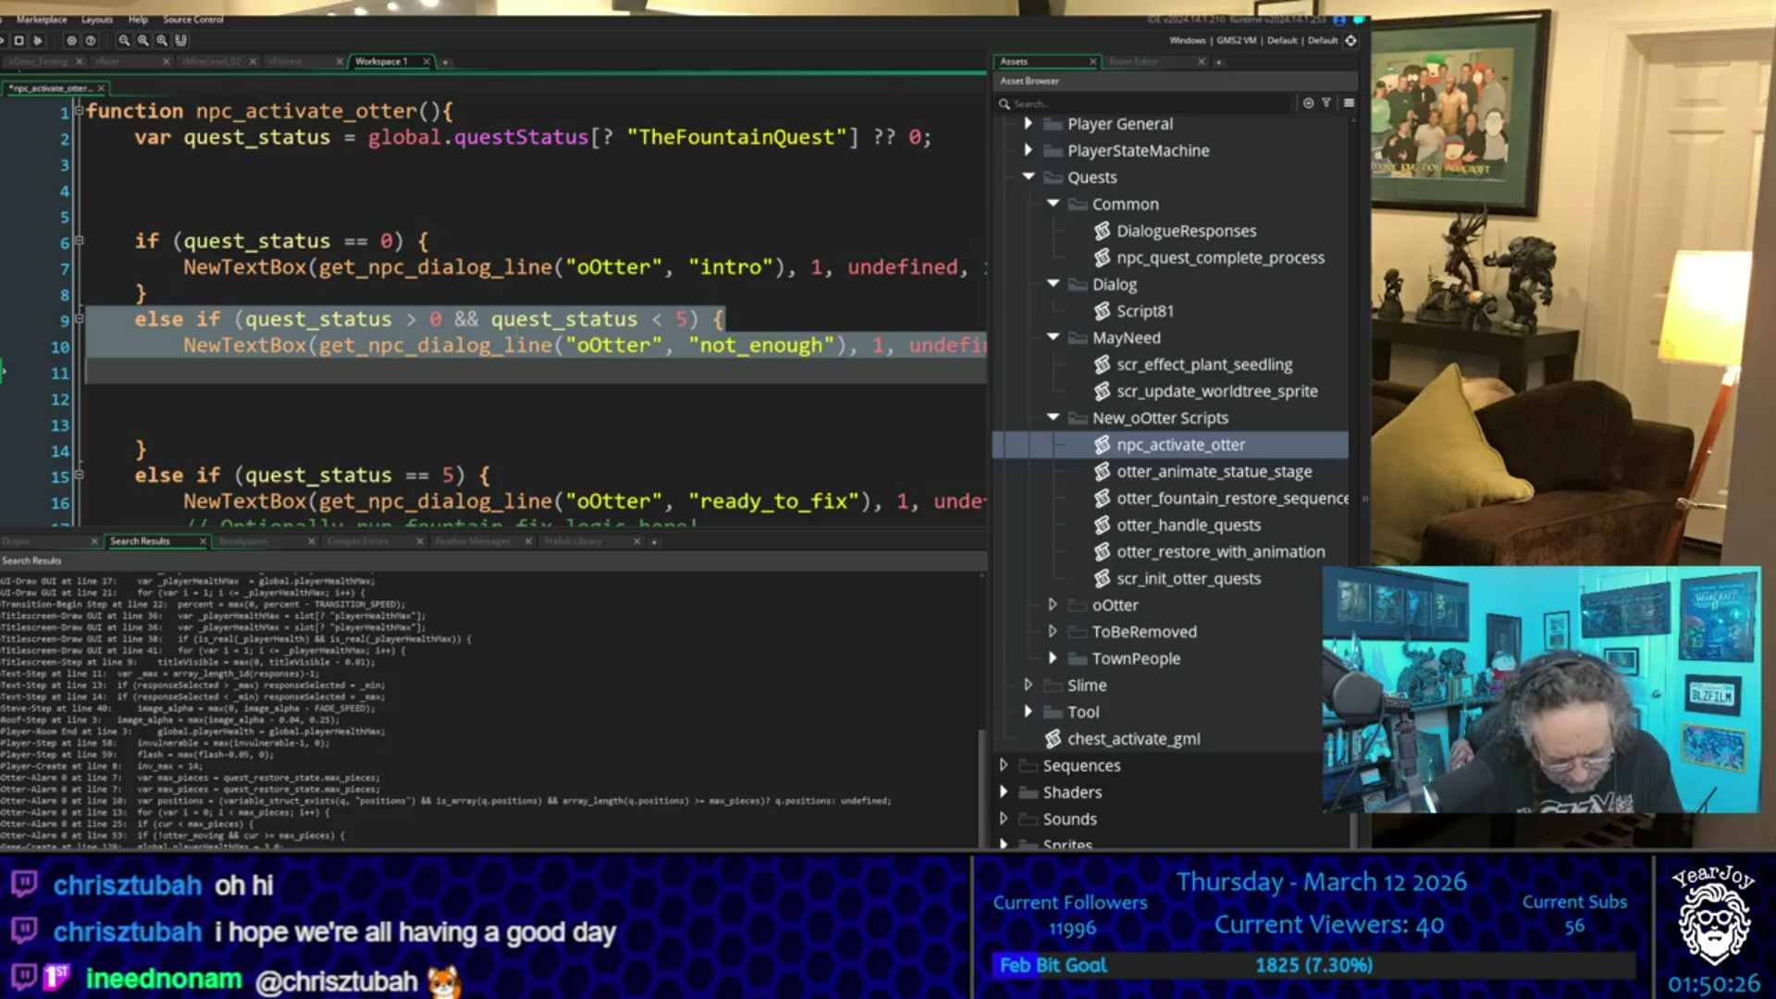
key(Down)
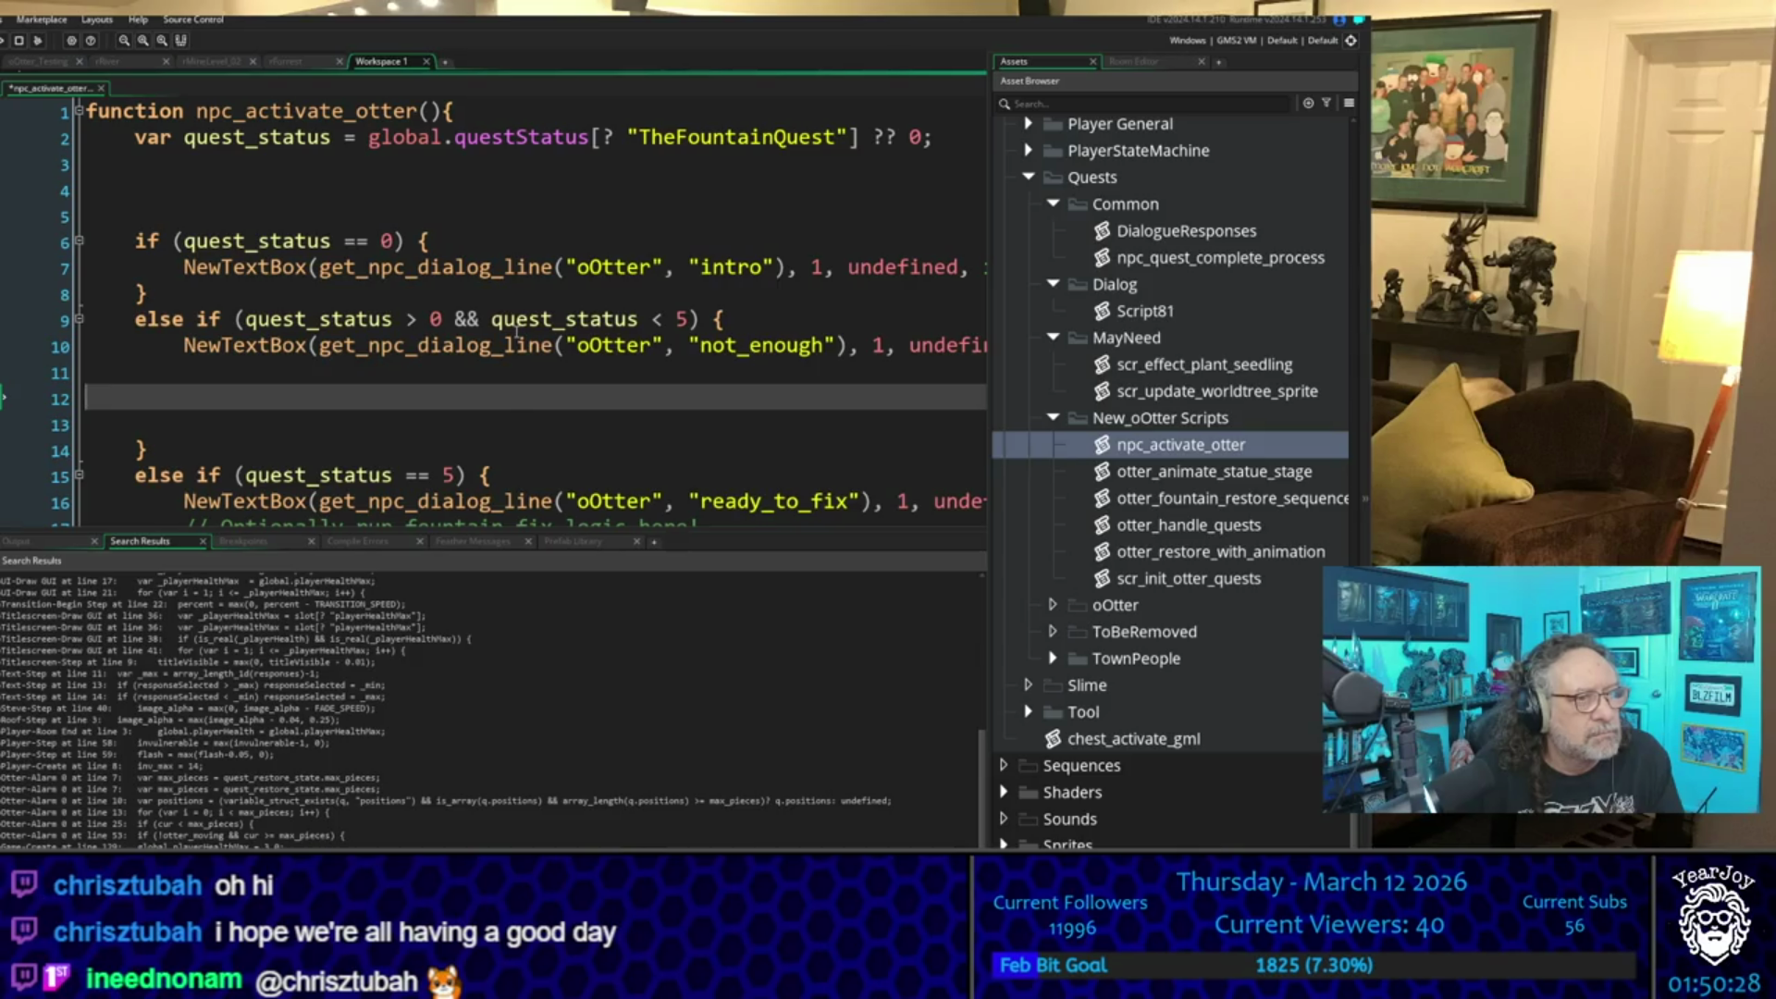
key(ctrl+v)
key(Up)
key(Up)
key(Up)
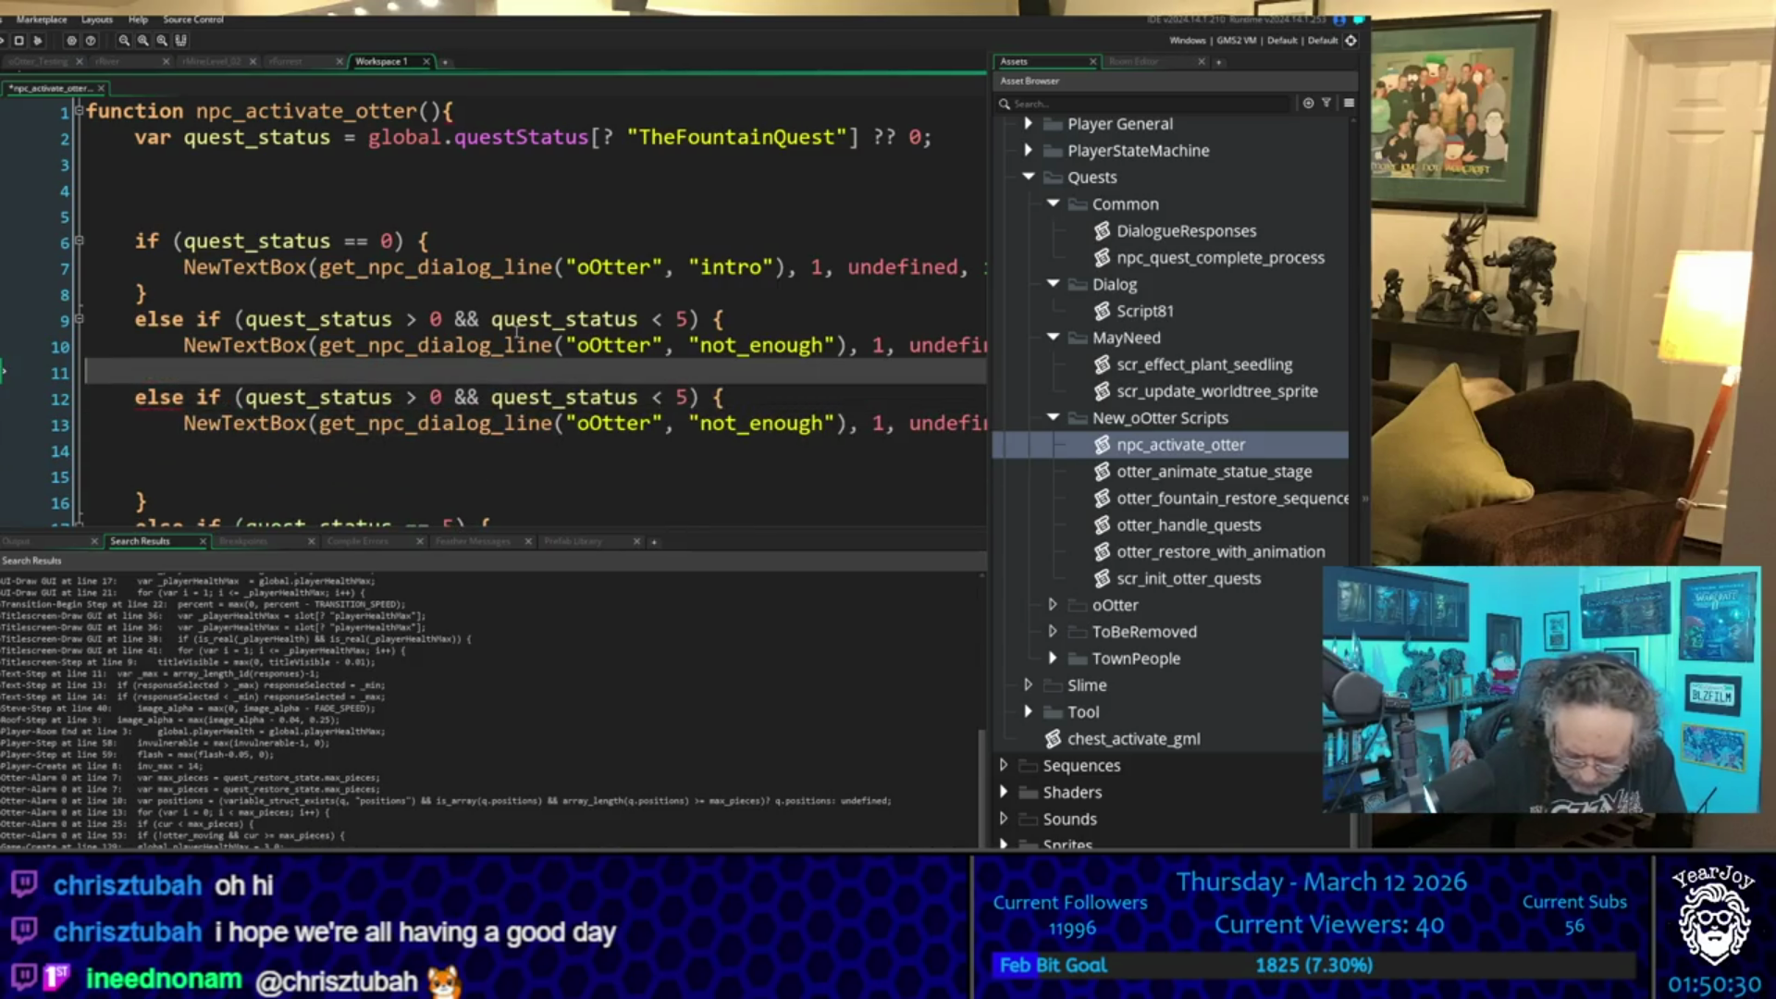
text(})
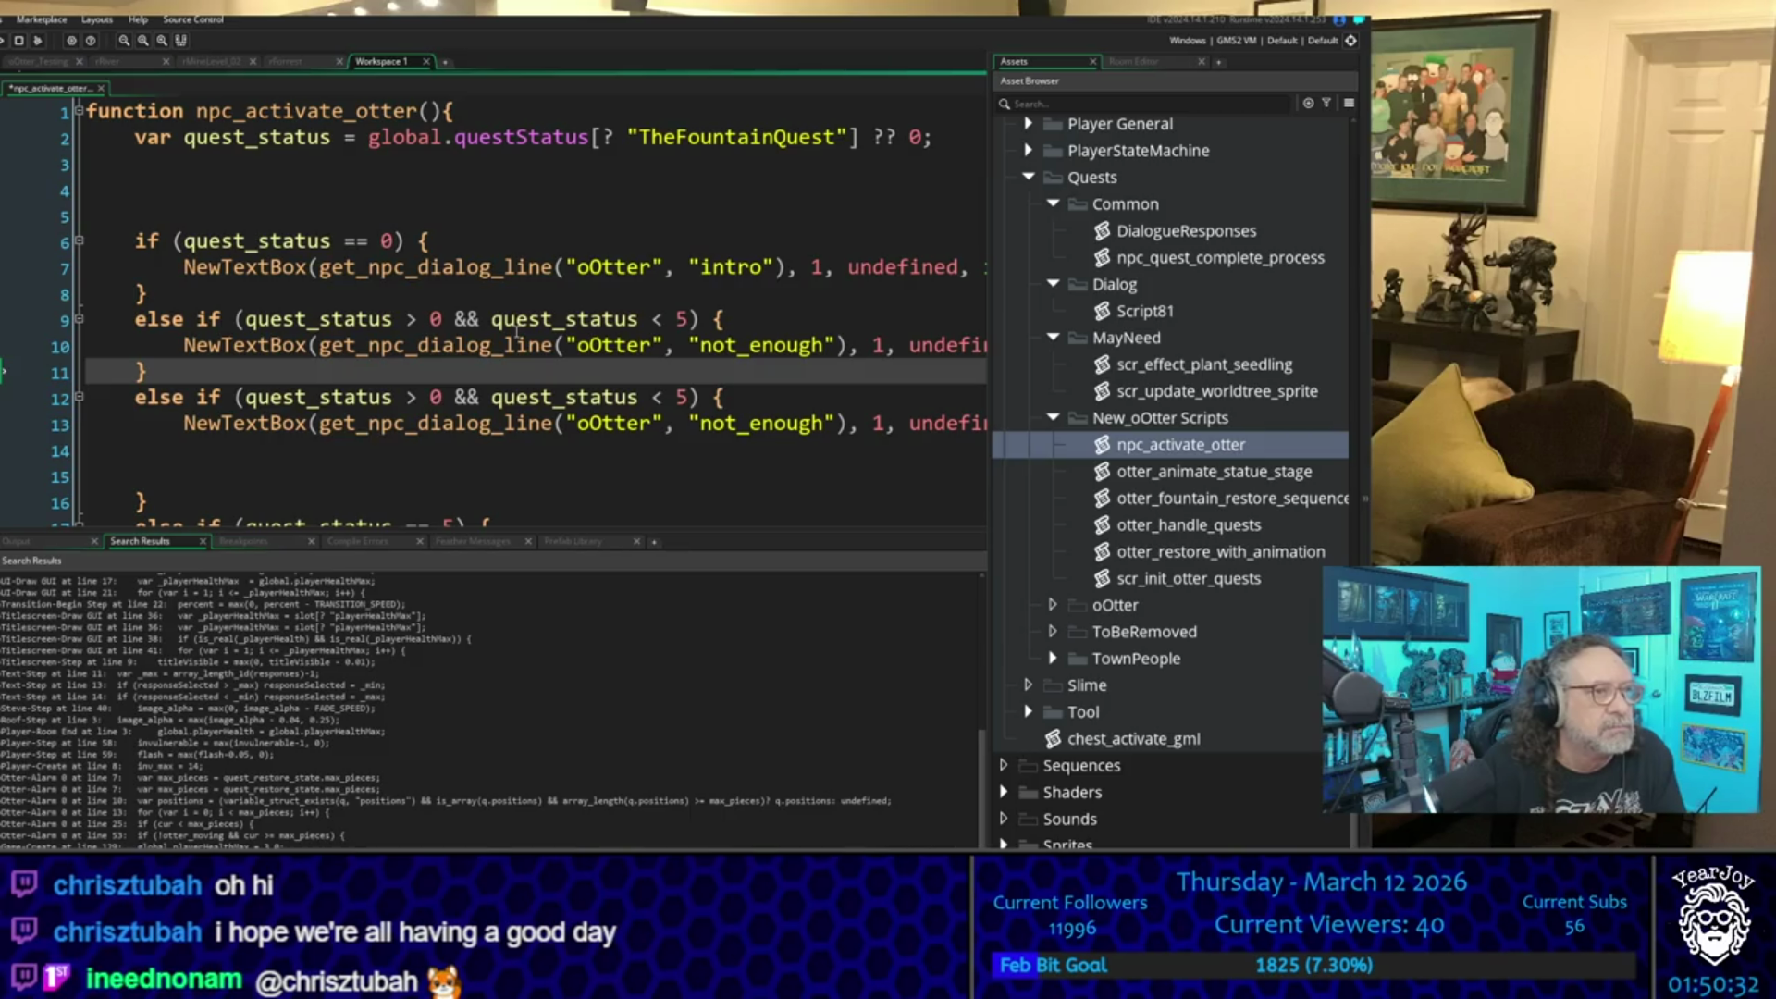
- Change the copied condition's upper bound from 5 to 1, giving quest_status > 0 && < 1
key(Down)
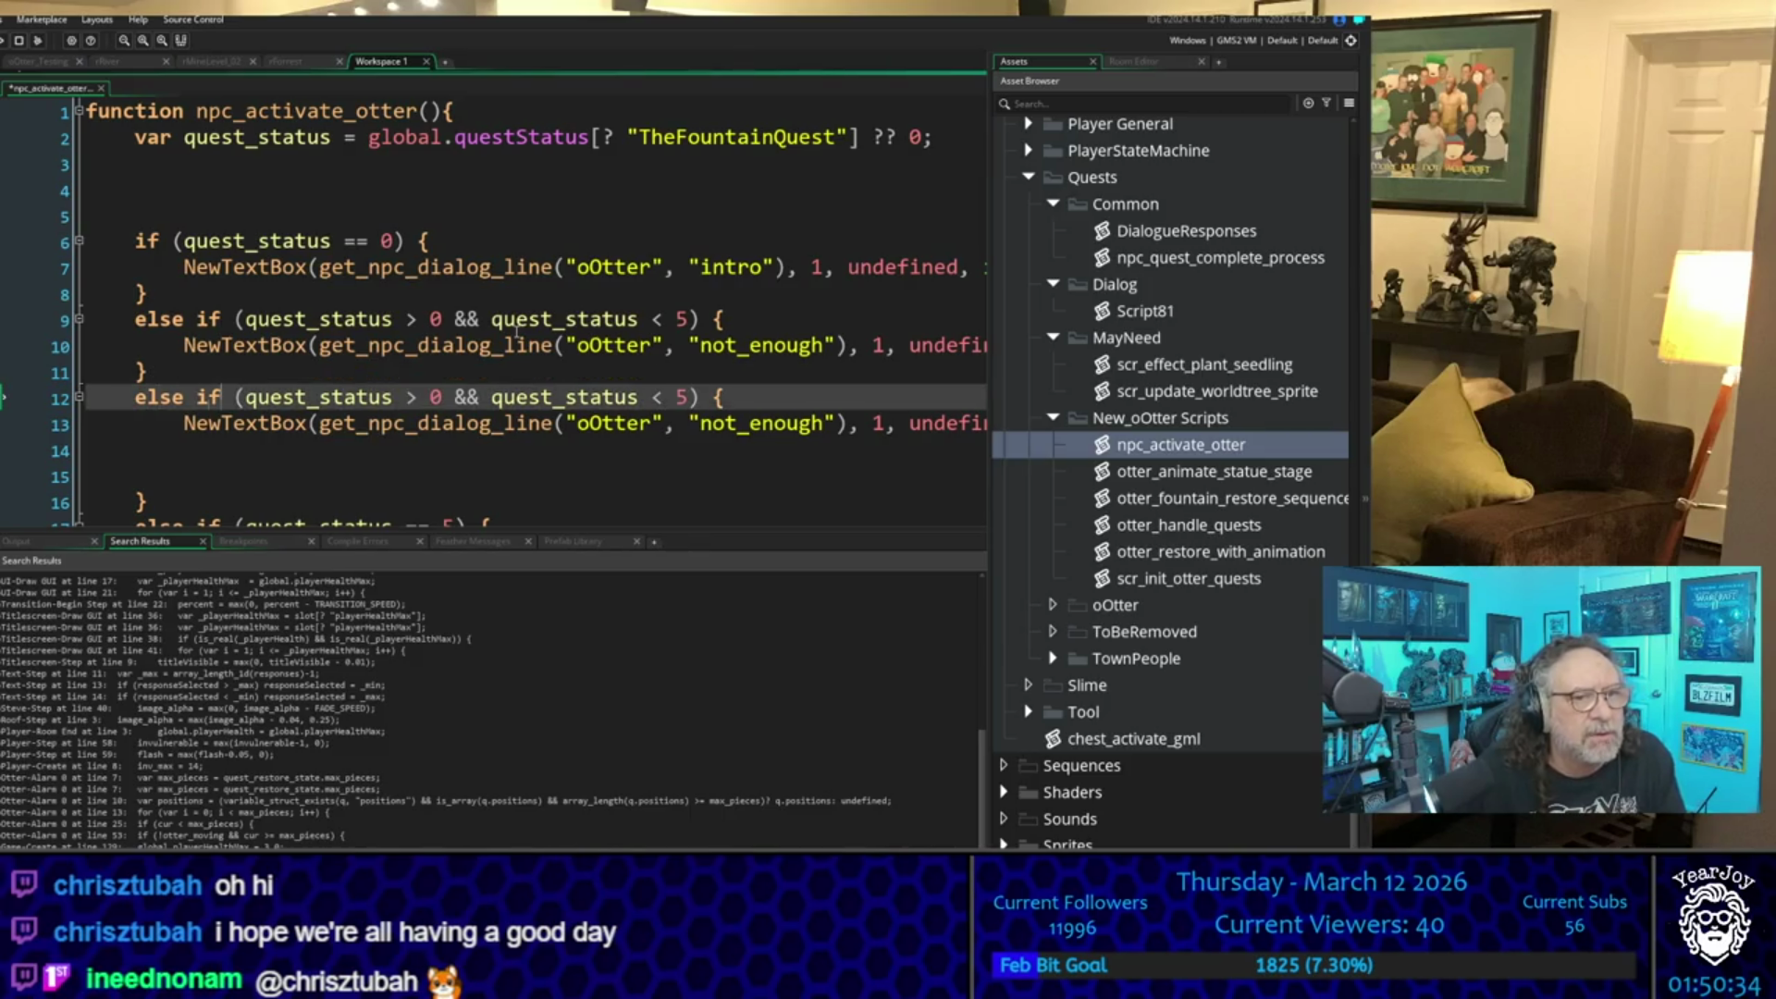
key(Right)
key(Right)
key(Right)
key(Left)
key(Left)
key(Left)
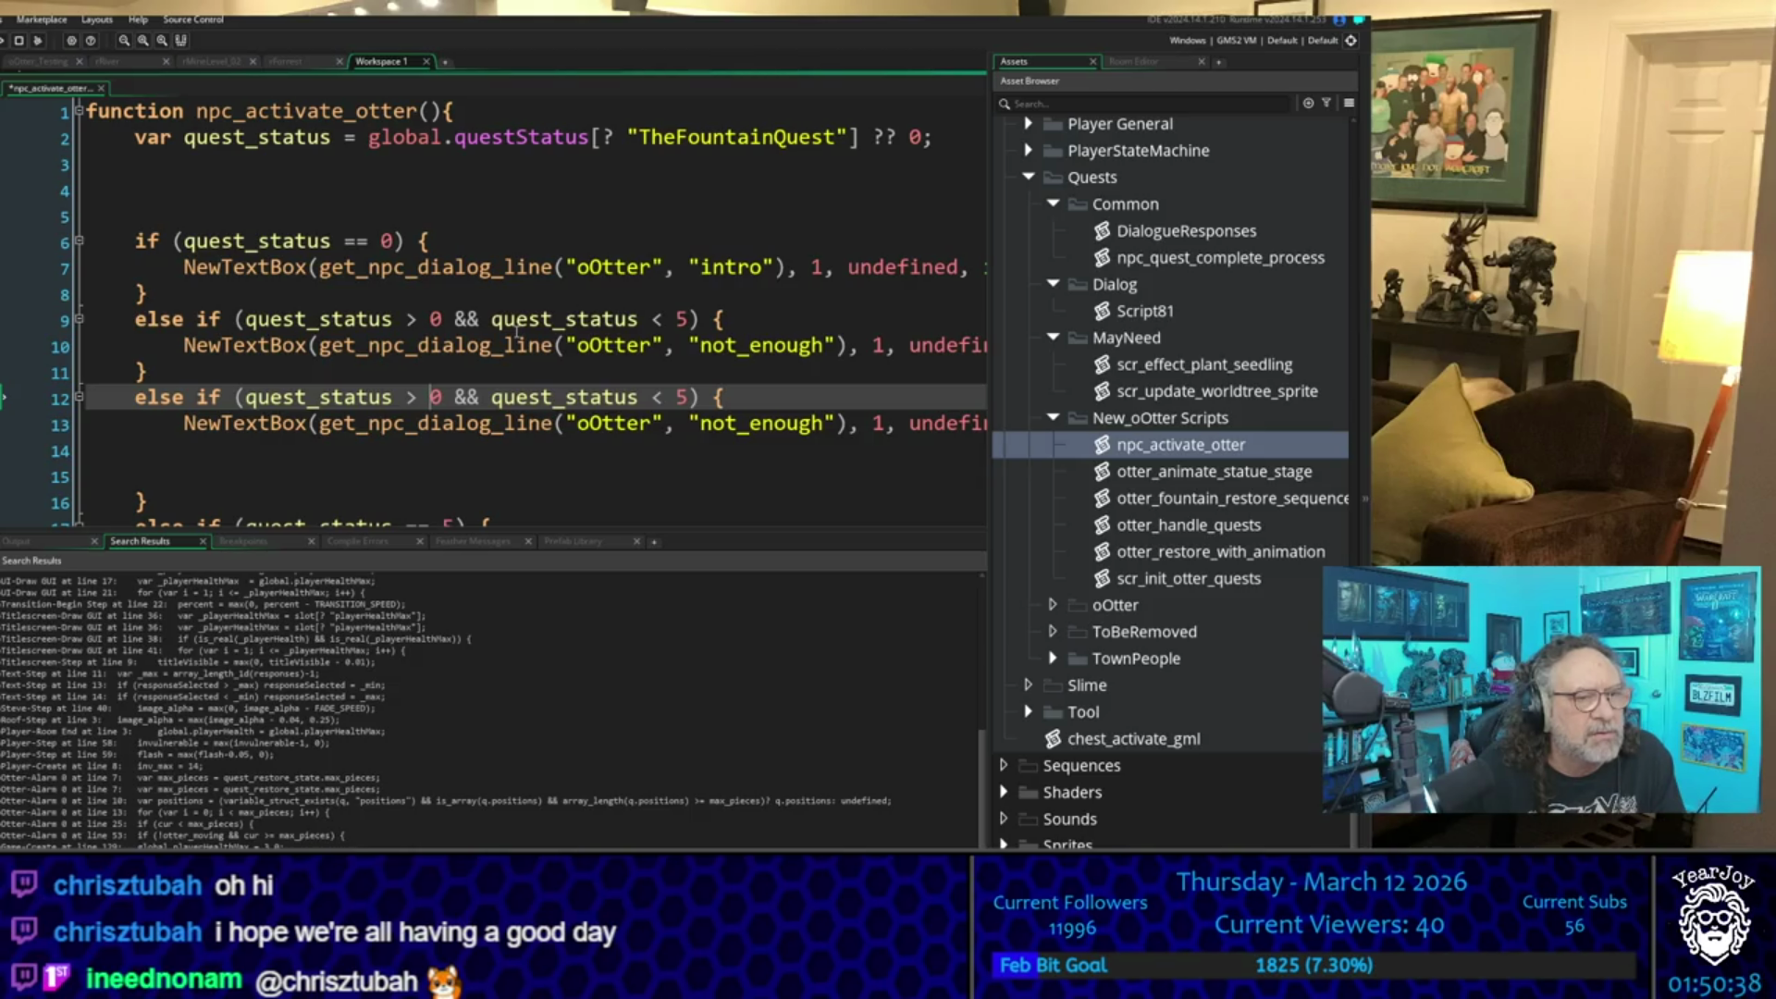
key(End)
key(Left)
key(Left)
key(Left)
key(shift+Left)
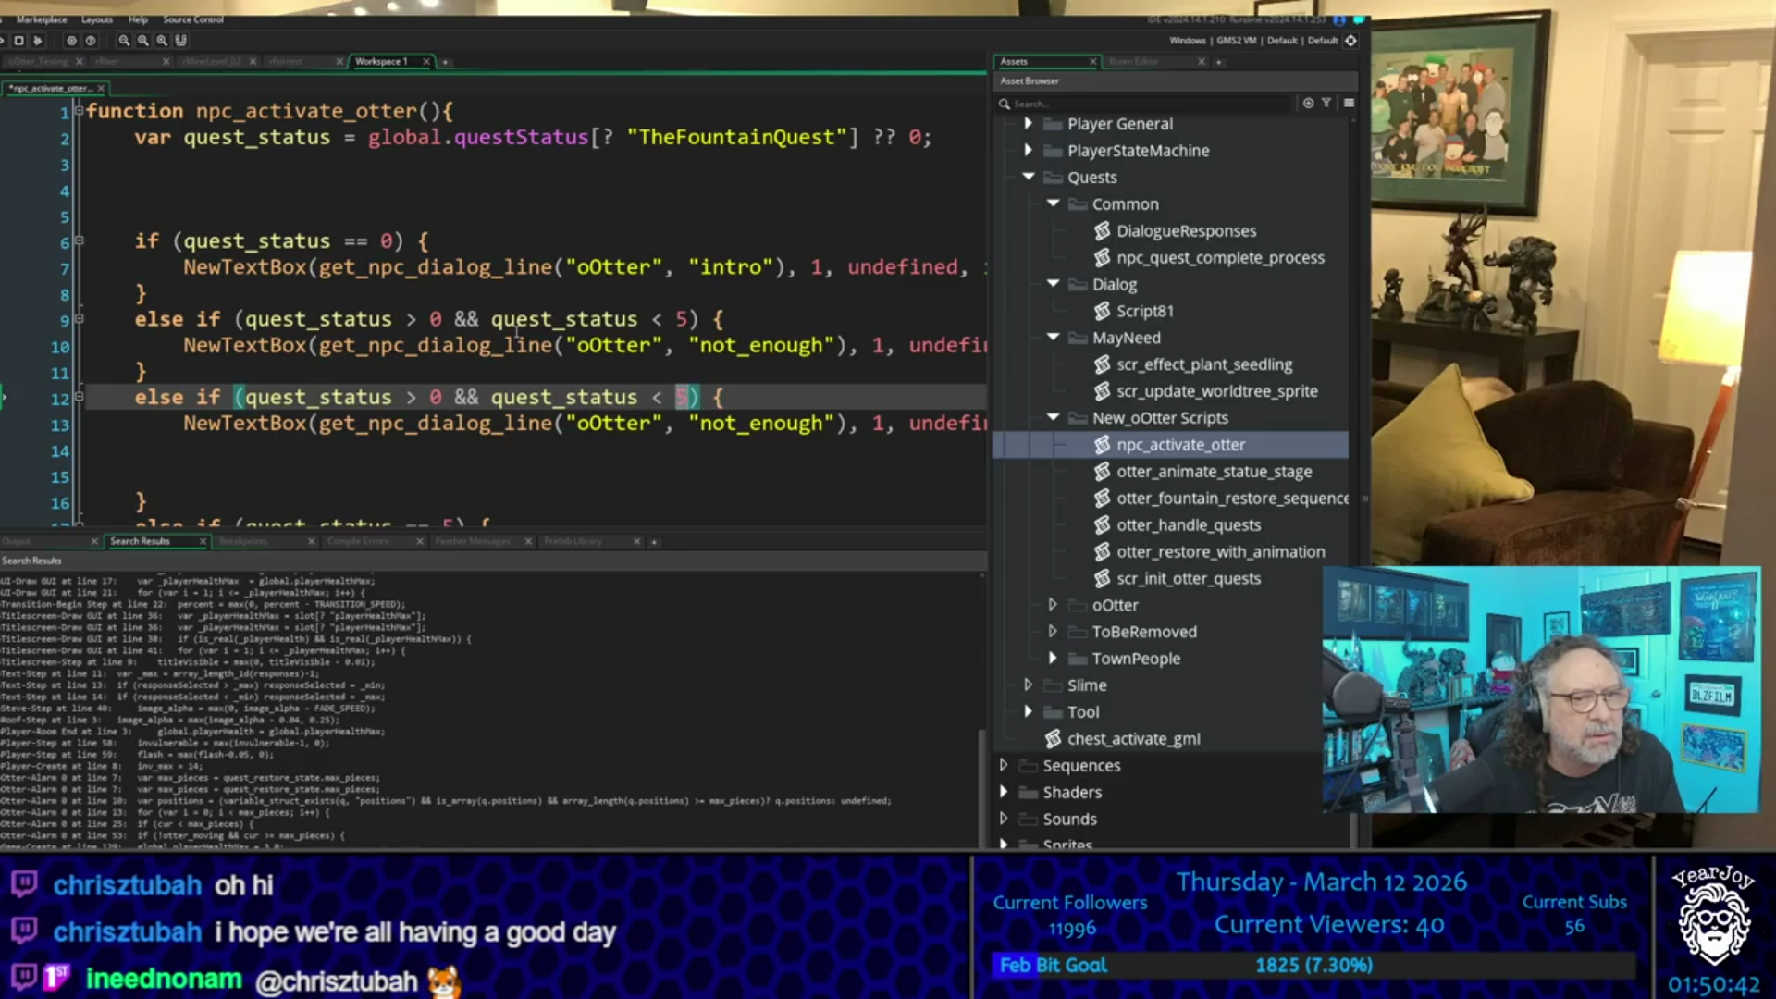
text(1)
key(Down)
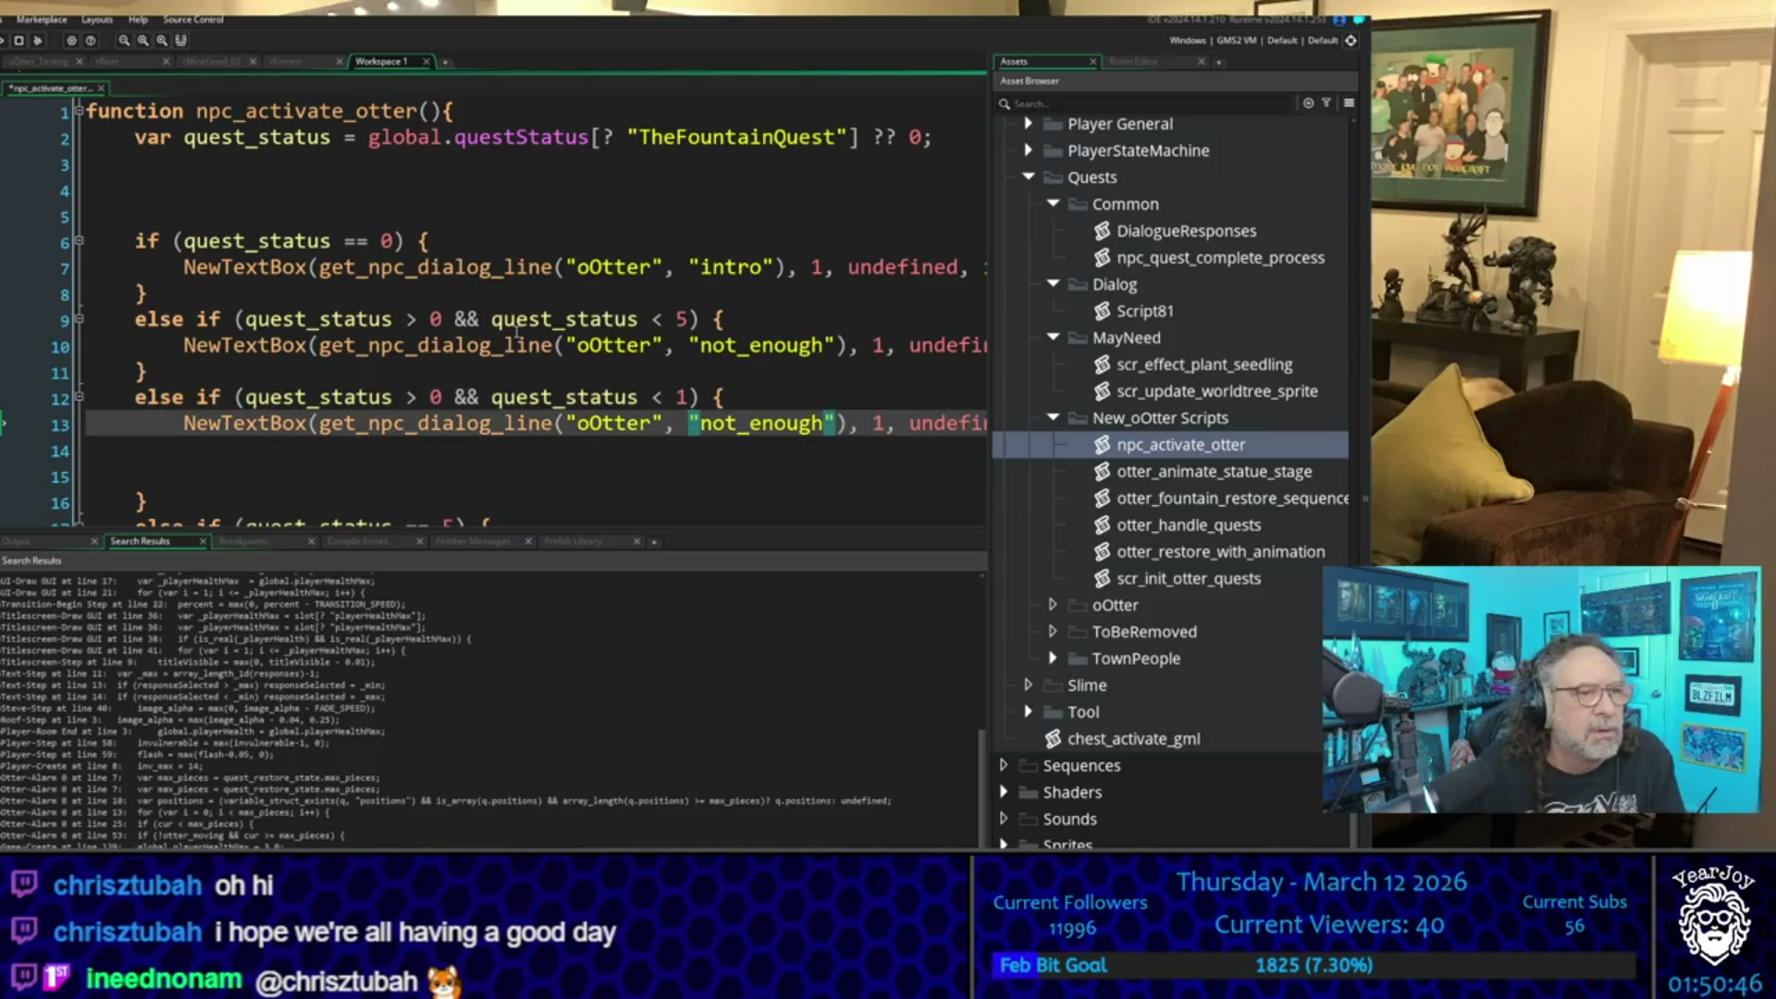
key(Right)
key(Right)
key(Right)
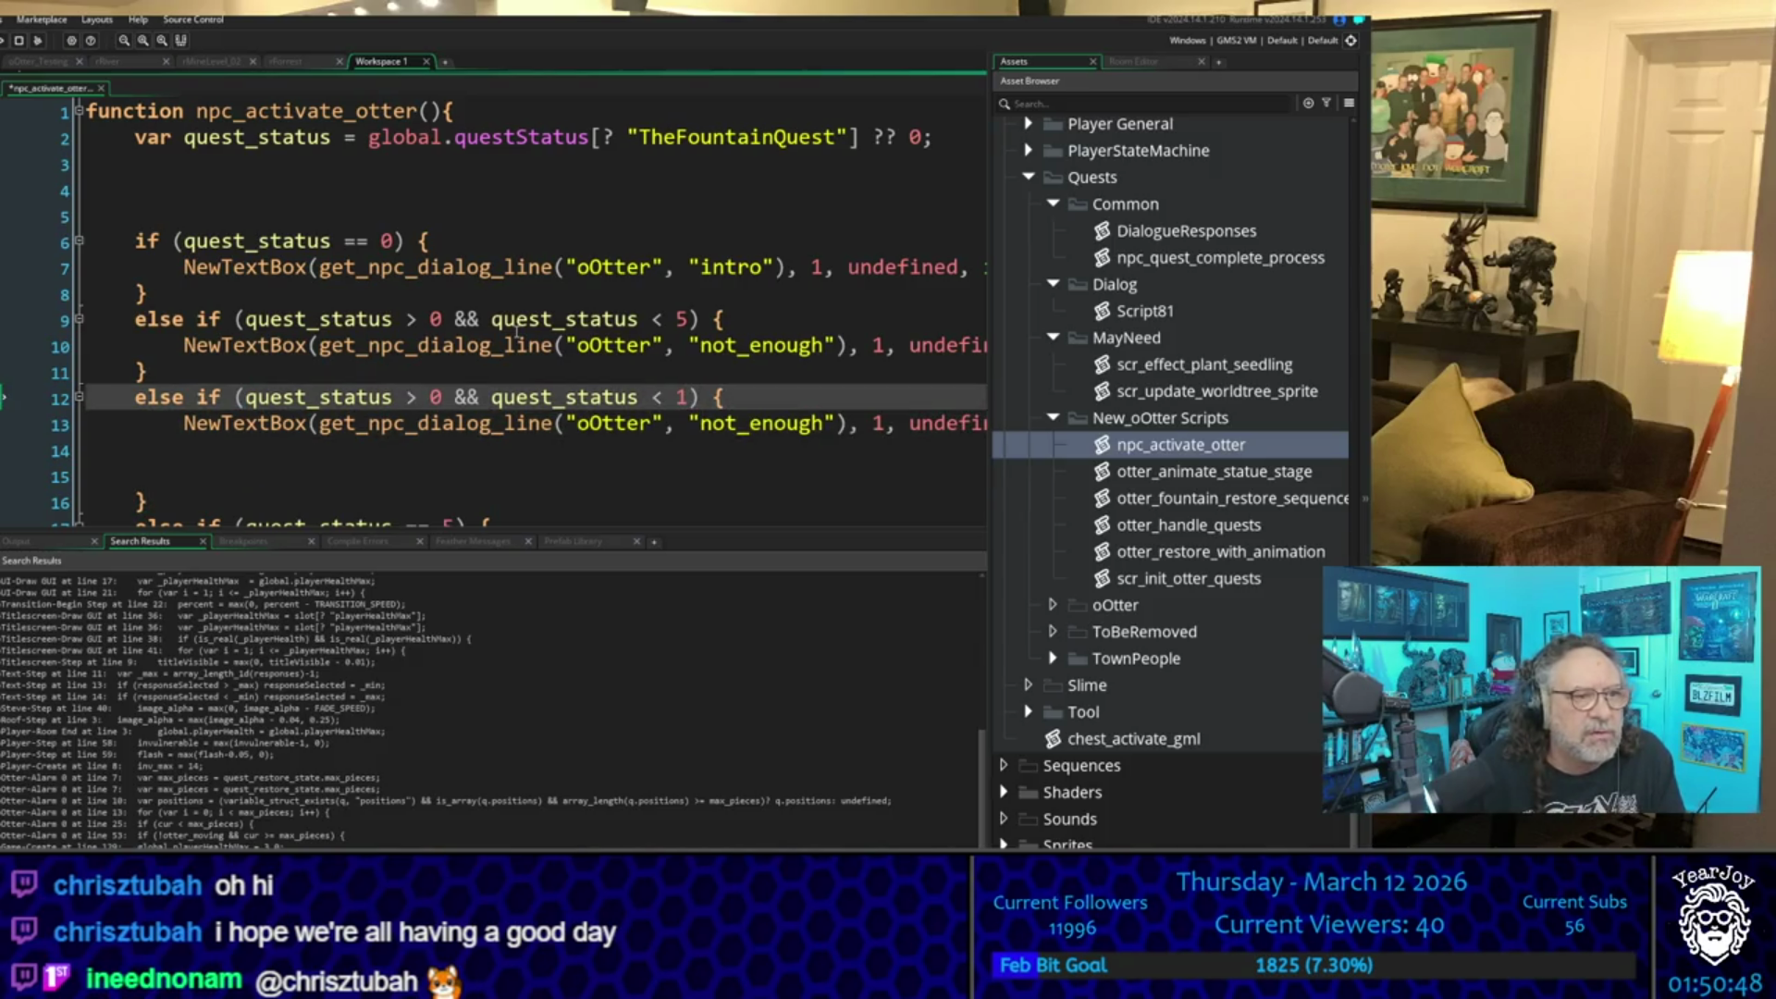
key(Down)
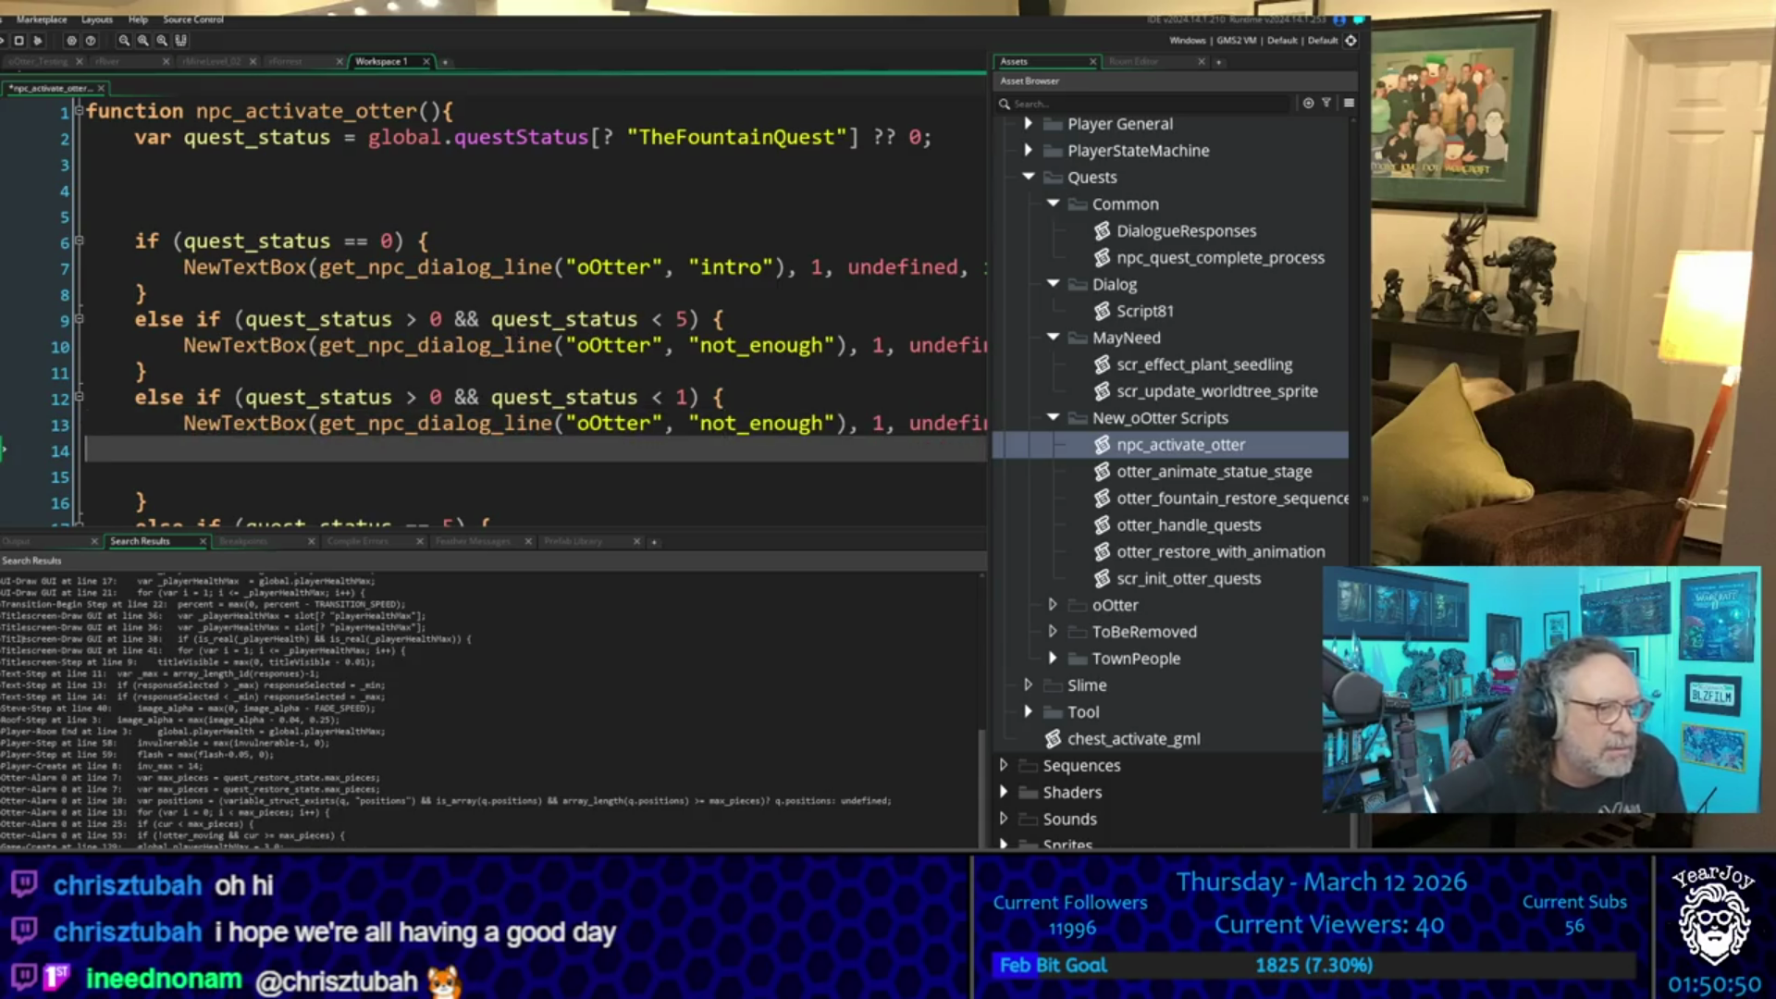
key(ctrl+Return)
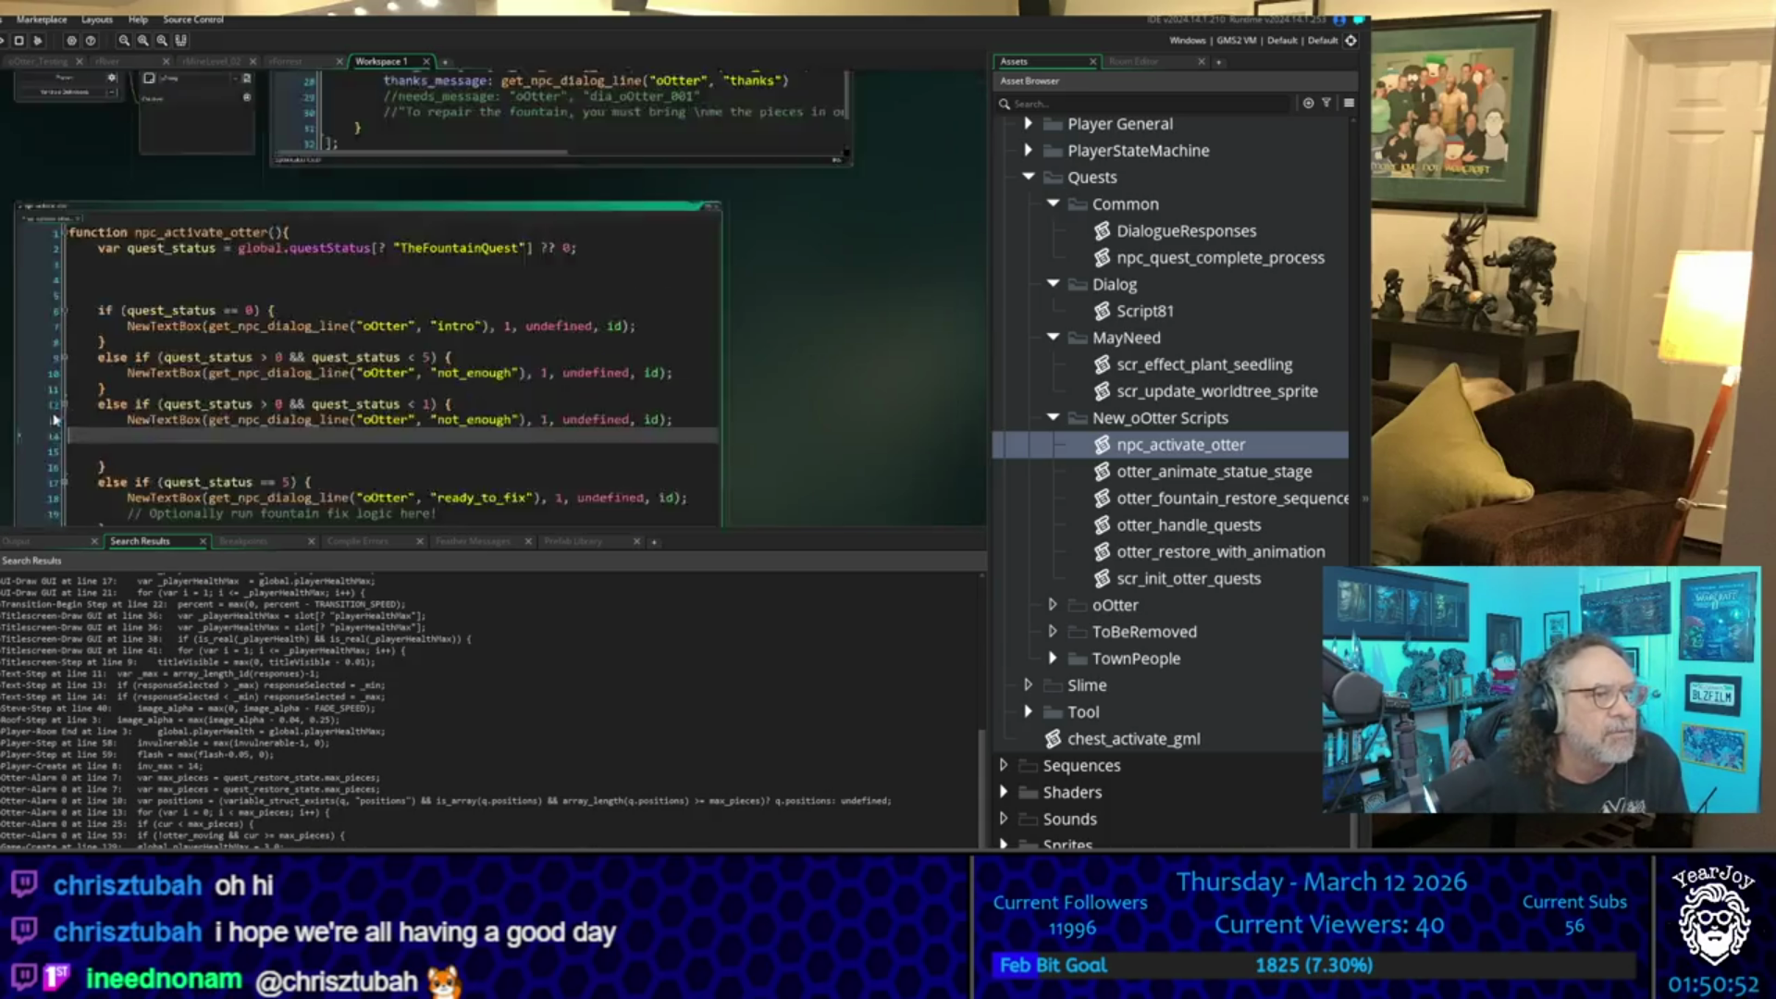
- Widen the player Create code window and copy the line refilling health to playerHealthMax
scroll(812, 343, down, 2)
scroll(813, 343, down, 5)
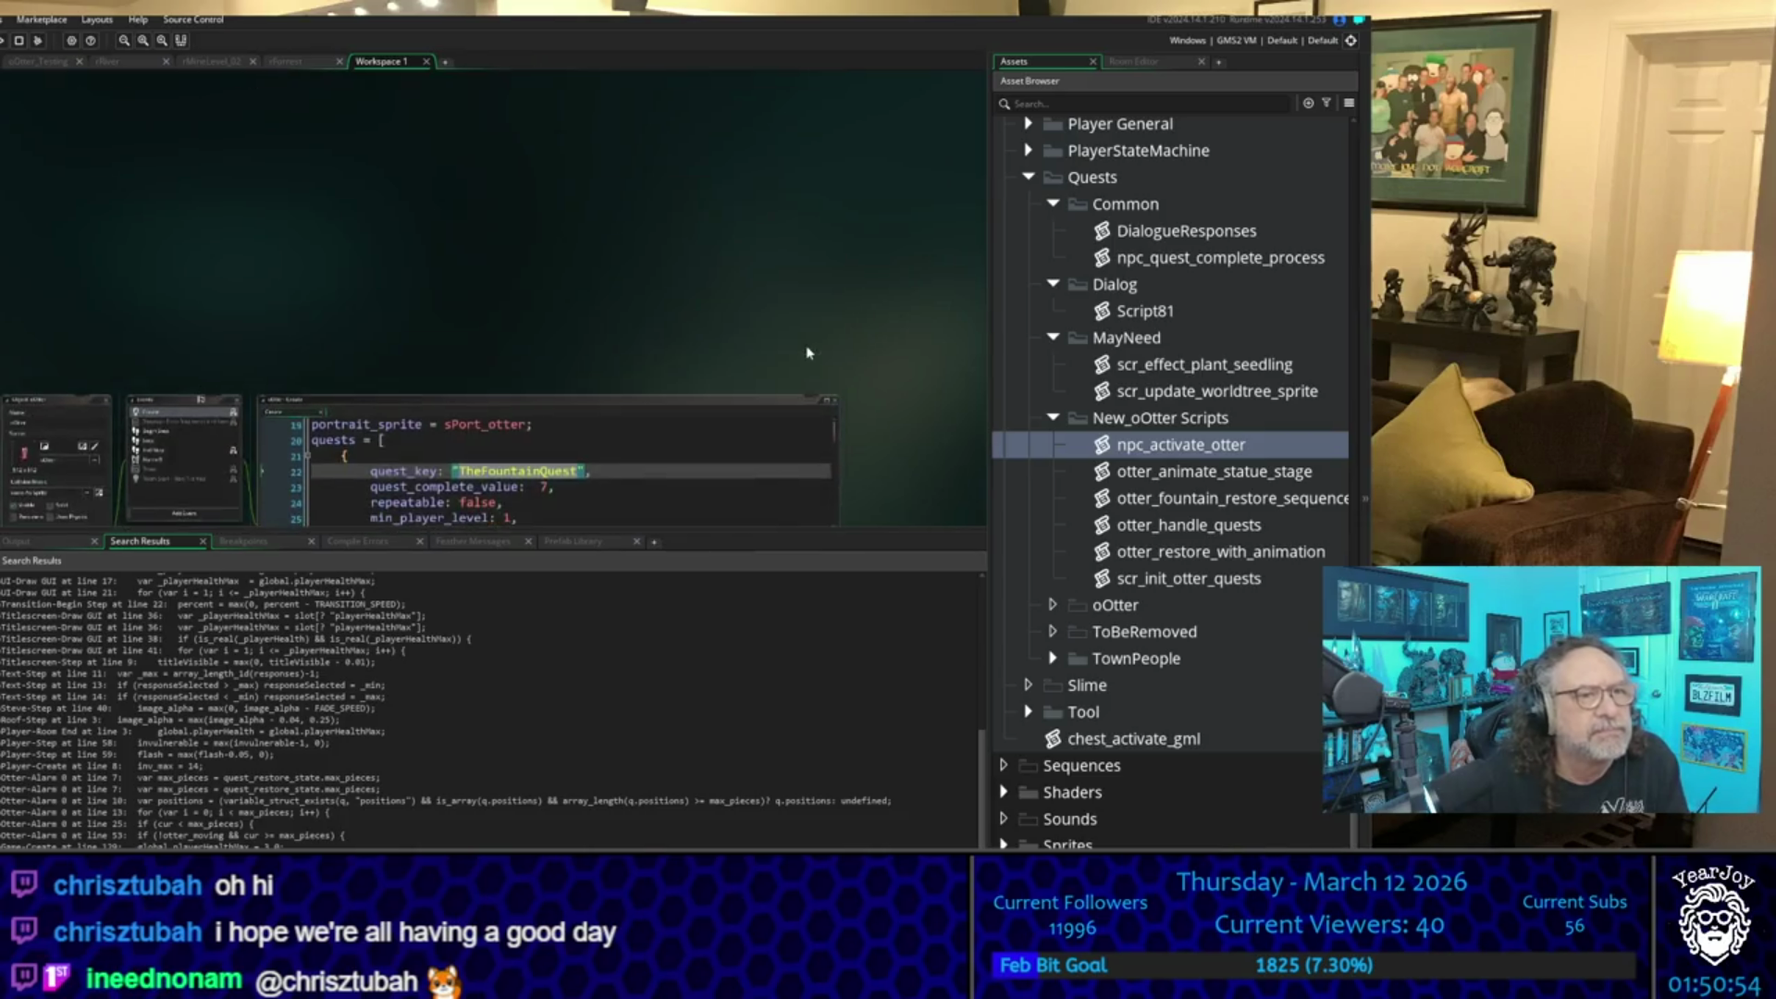
scroll(793, 350, down, 10)
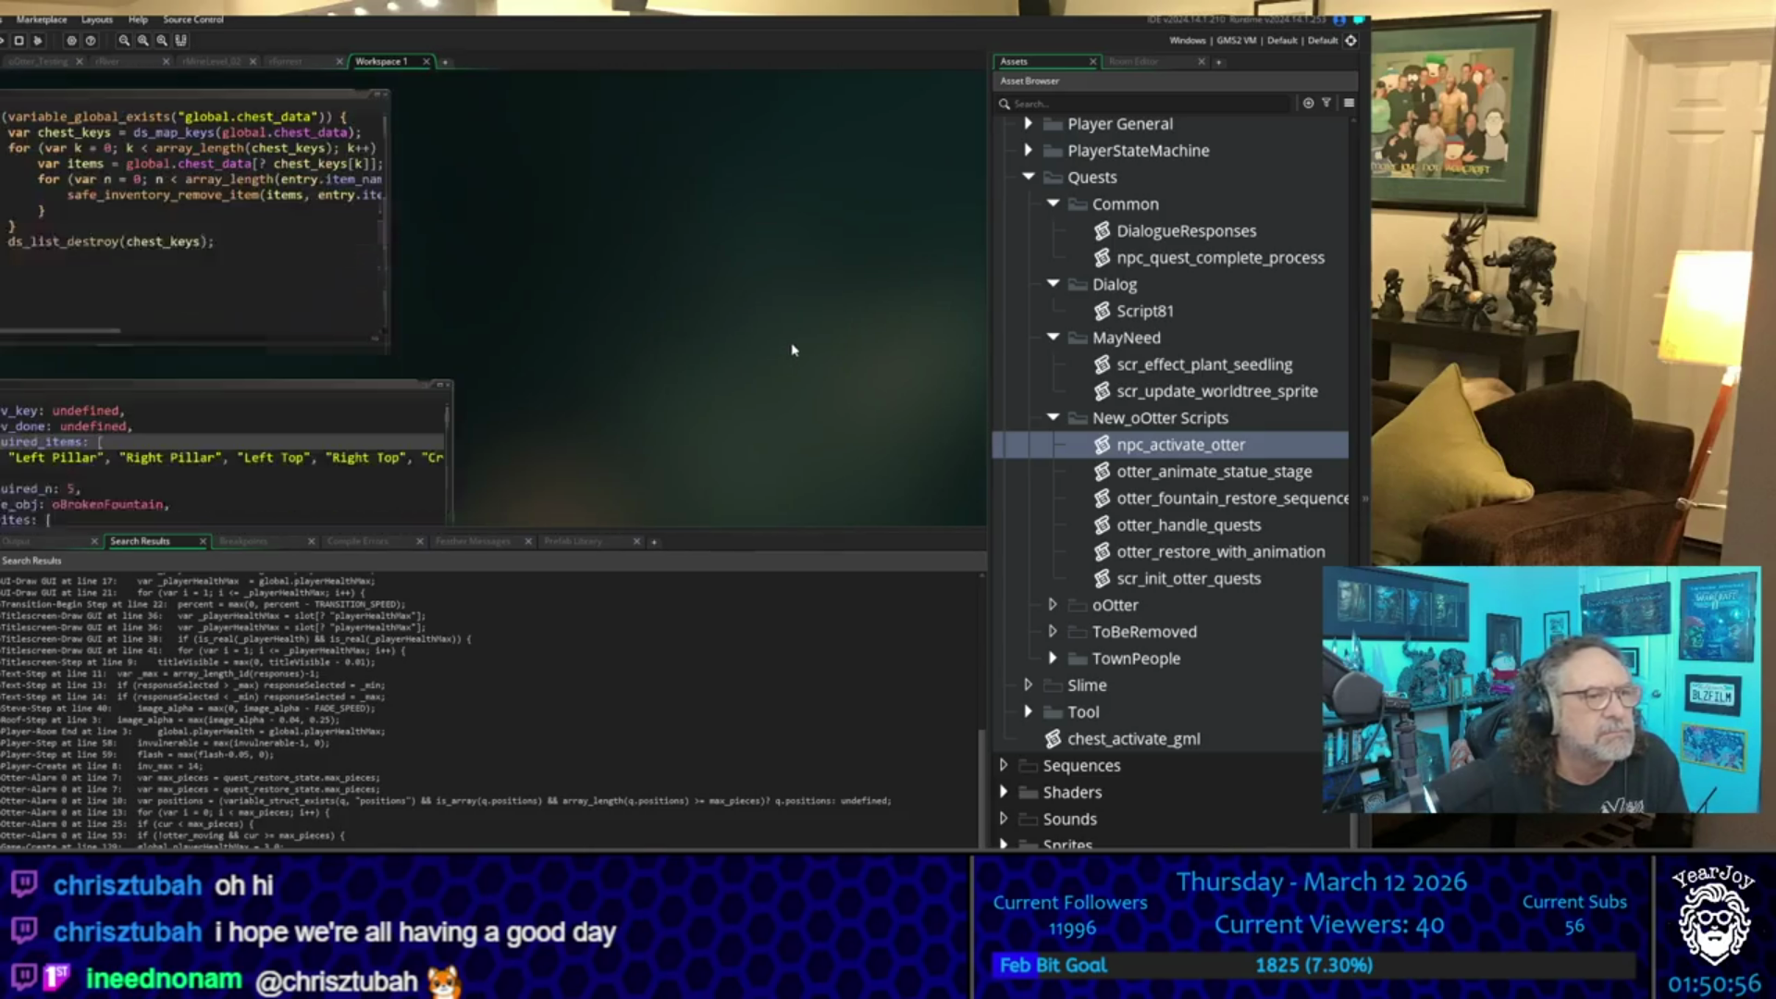
scroll(614, 309, down, 5)
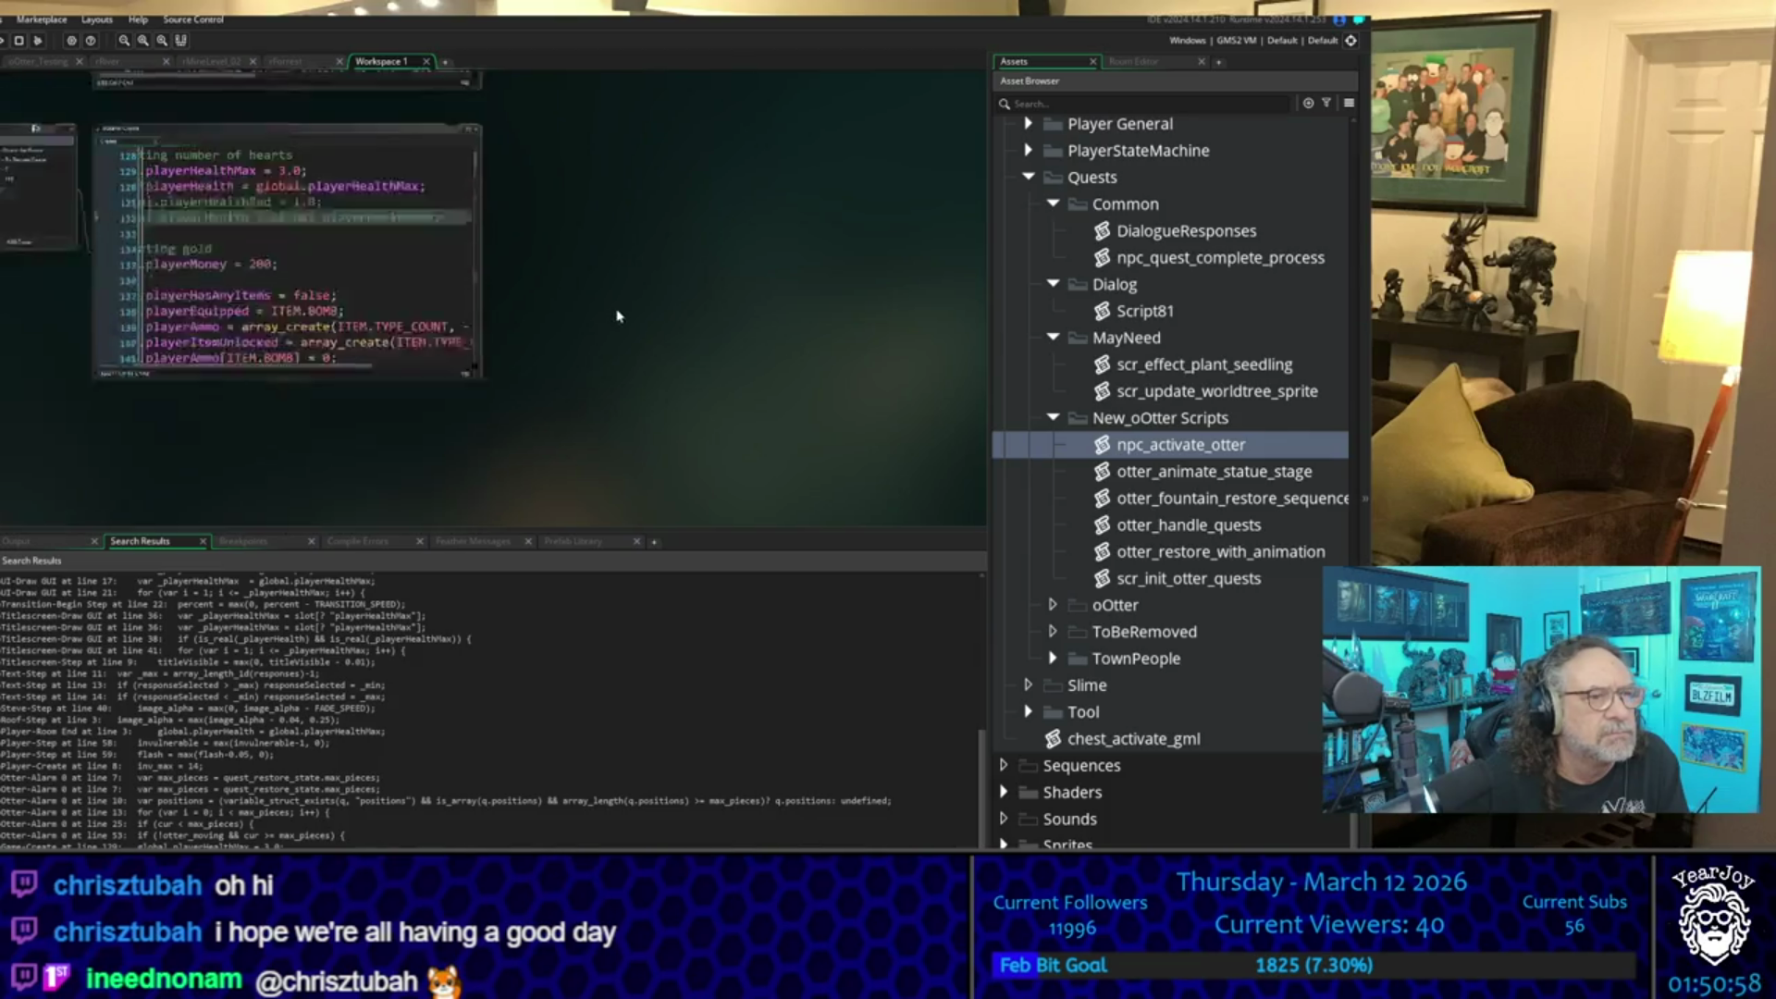
scroll(614, 317, up, 4)
click(450, 443)
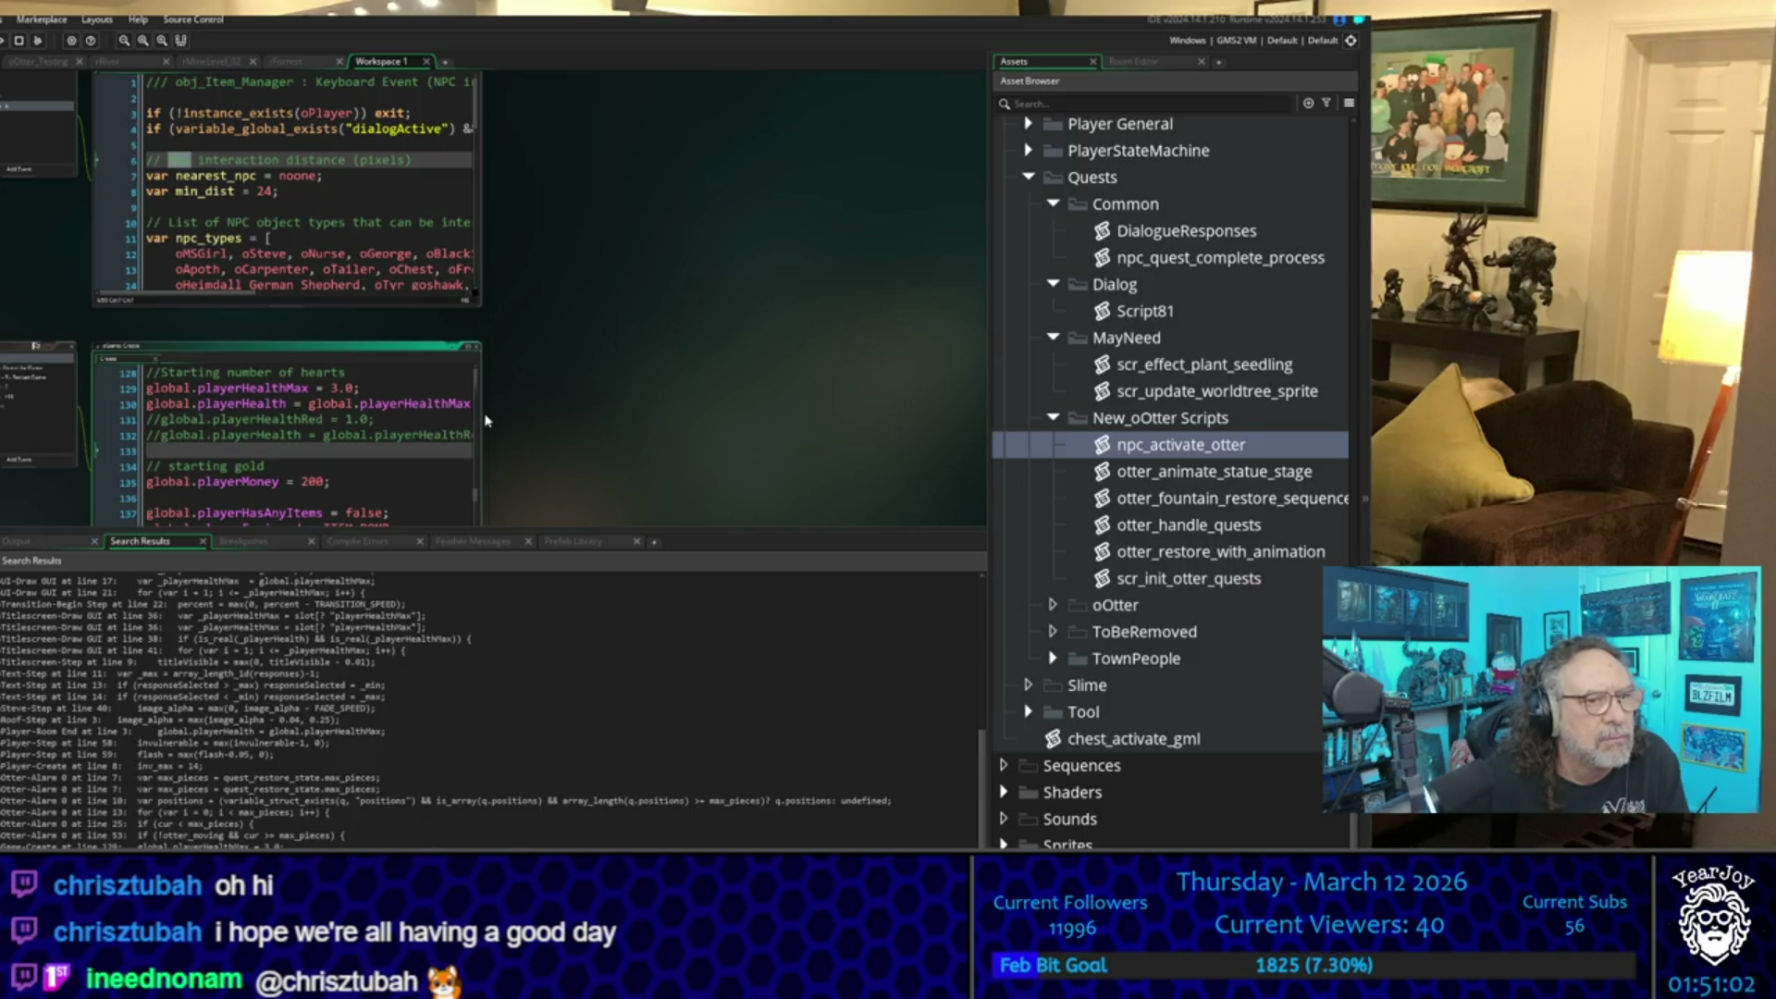
drag(482, 414, 754, 414)
drag(479, 404, 136, 416)
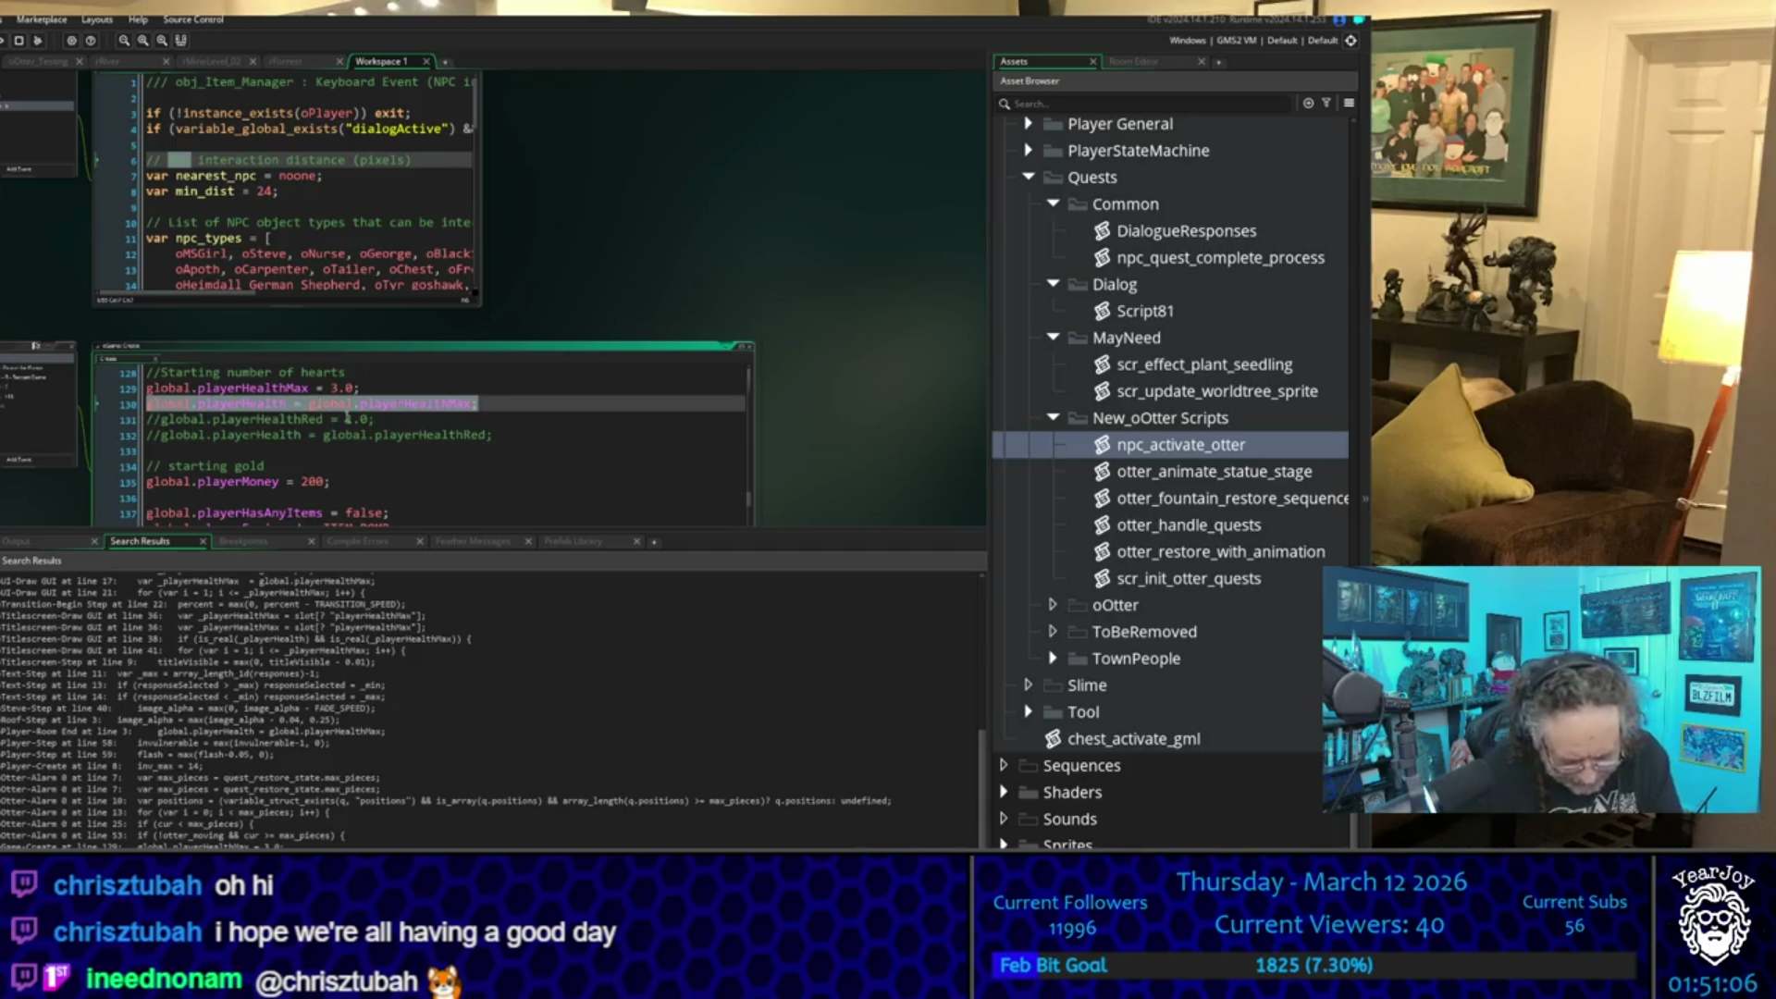
- Return to the npc_activate_otter script at the quest_status < 1 branch
scroll(606, 277, up, 5)
scroll(576, 327, up, 10)
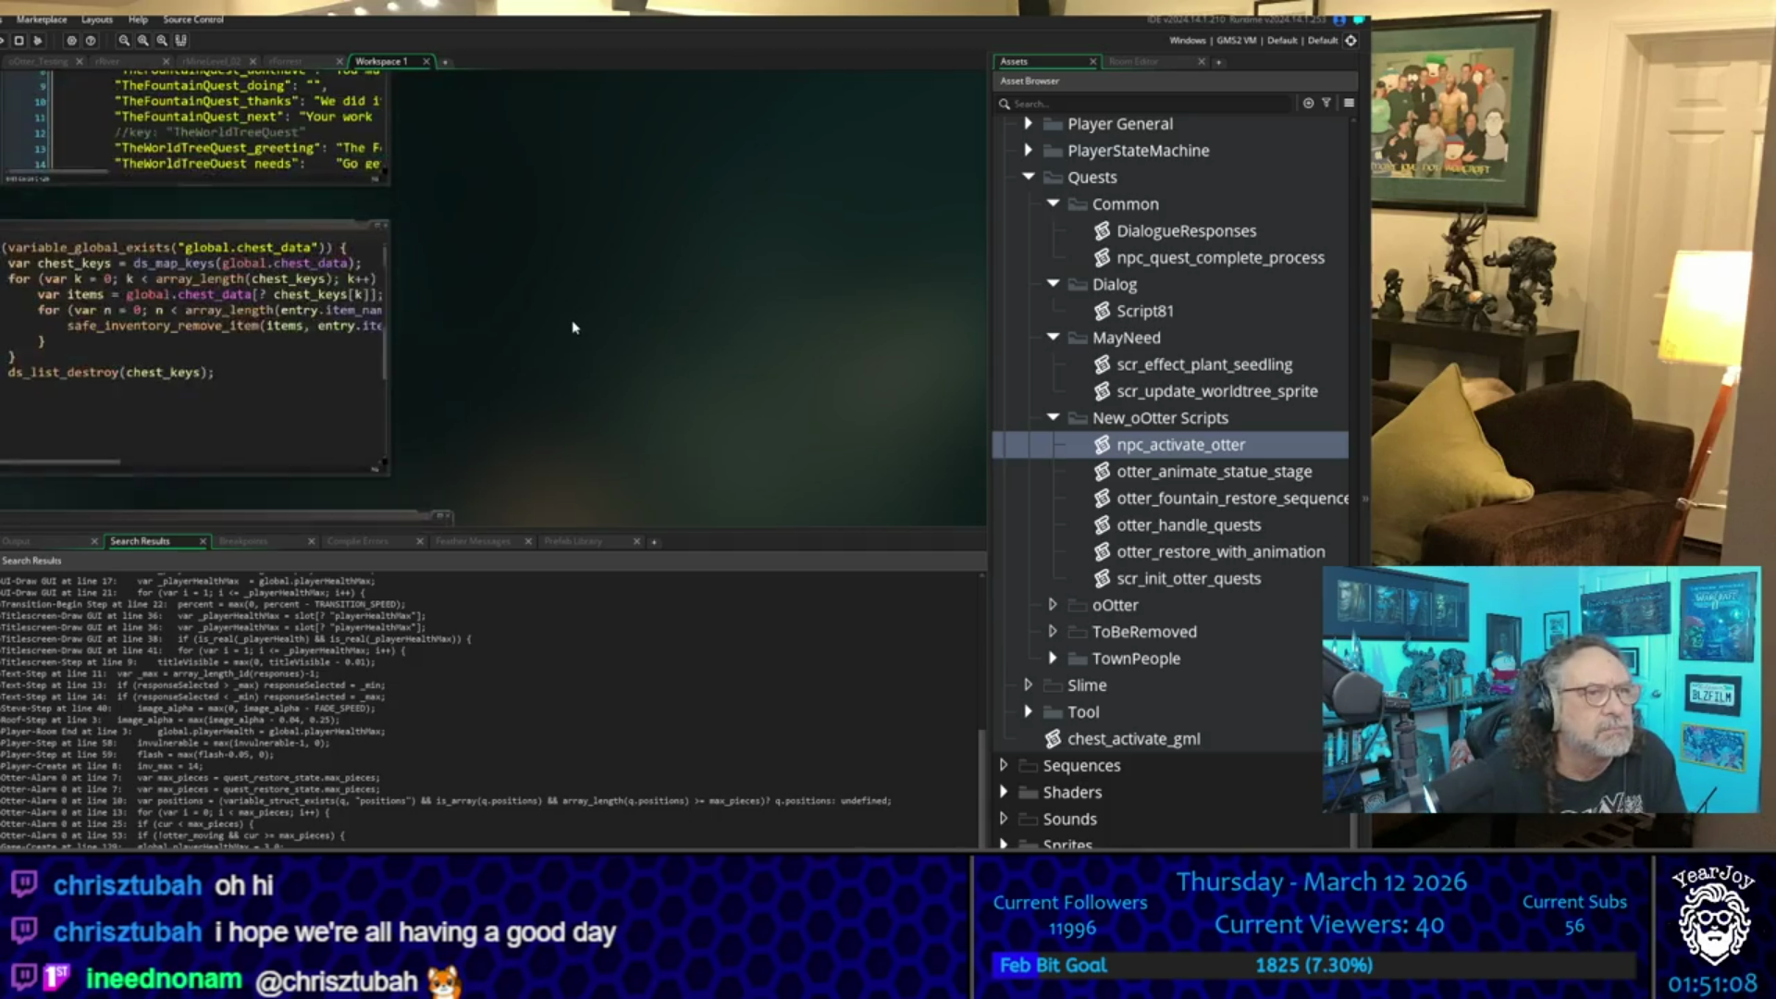
click(351, 309)
click(446, 283)
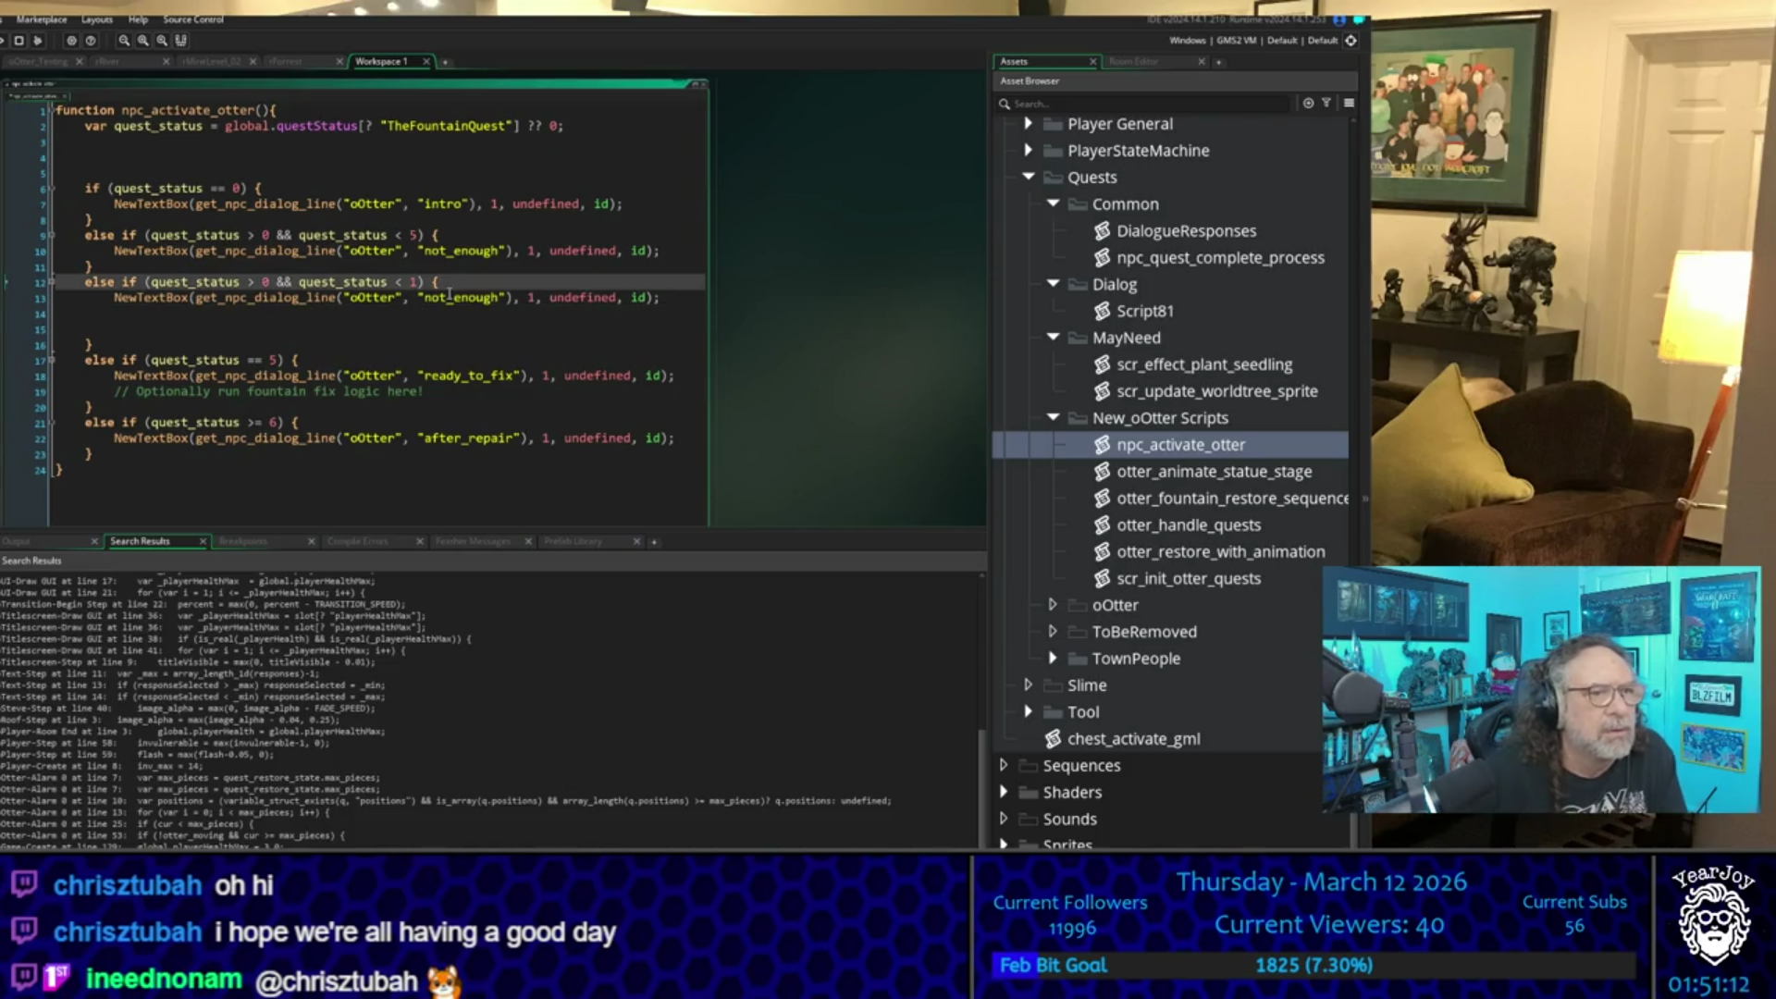
- Paste the health-refill line under line 12 of the < 1 branch and add + 1
click(450, 294)
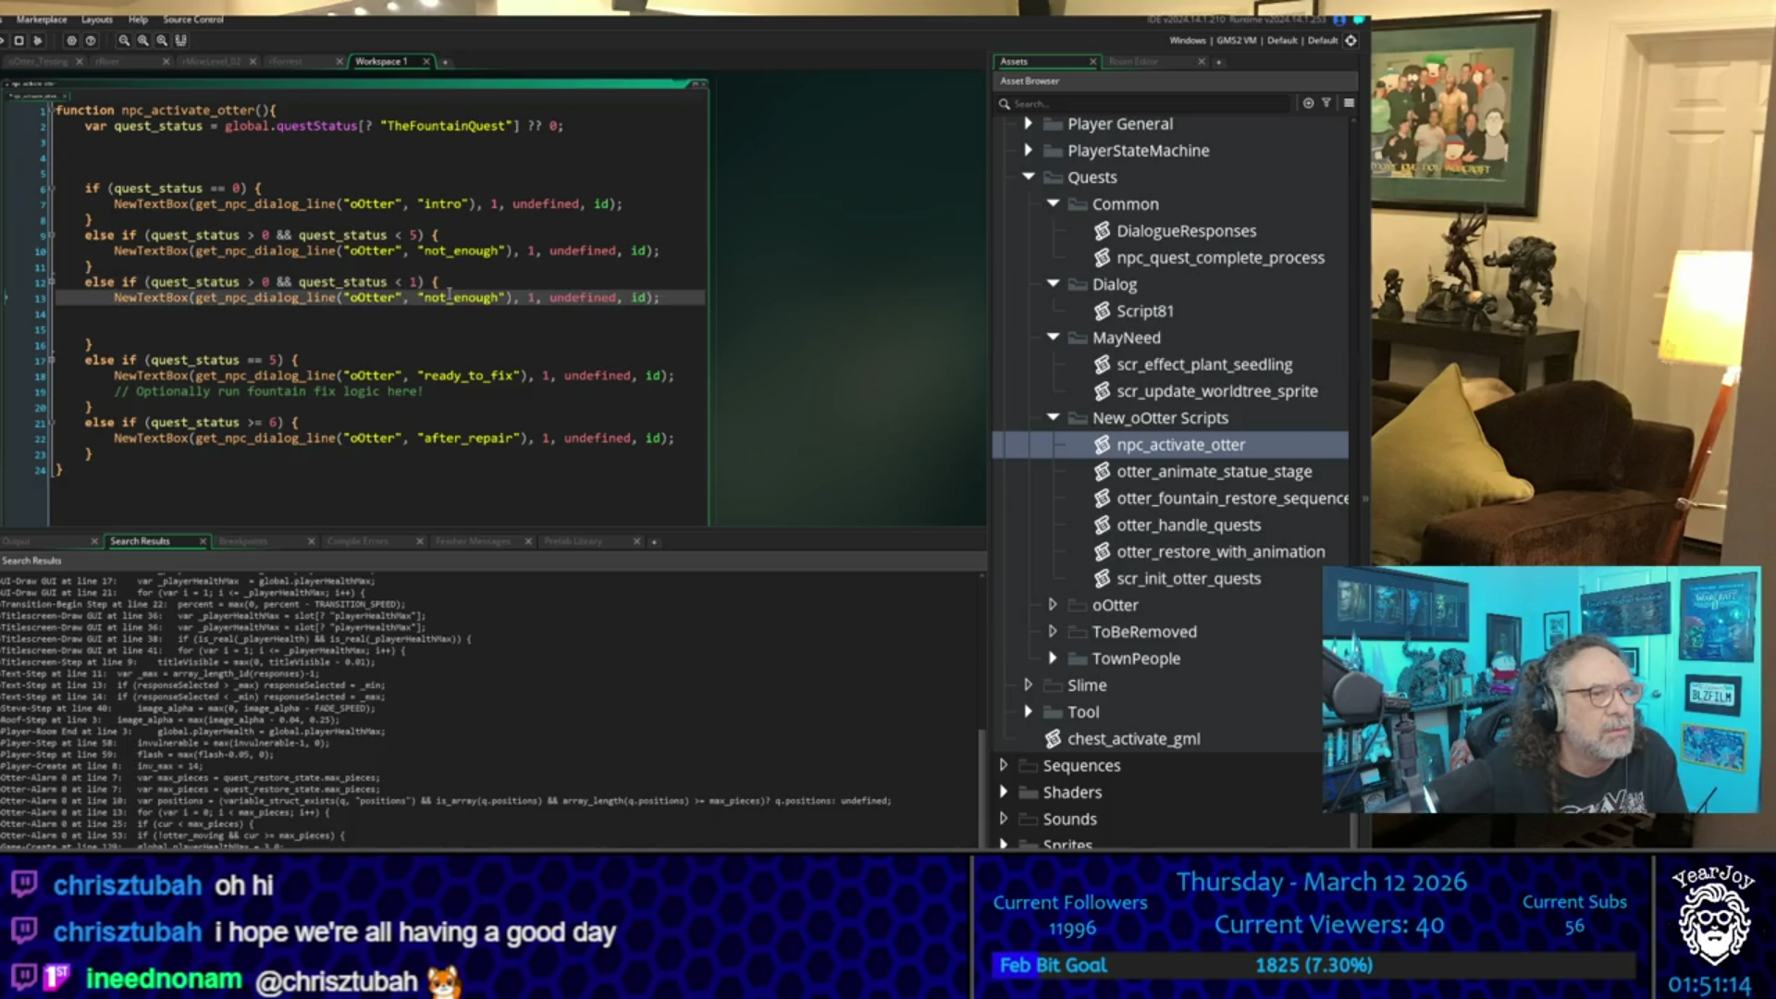
key(Return)
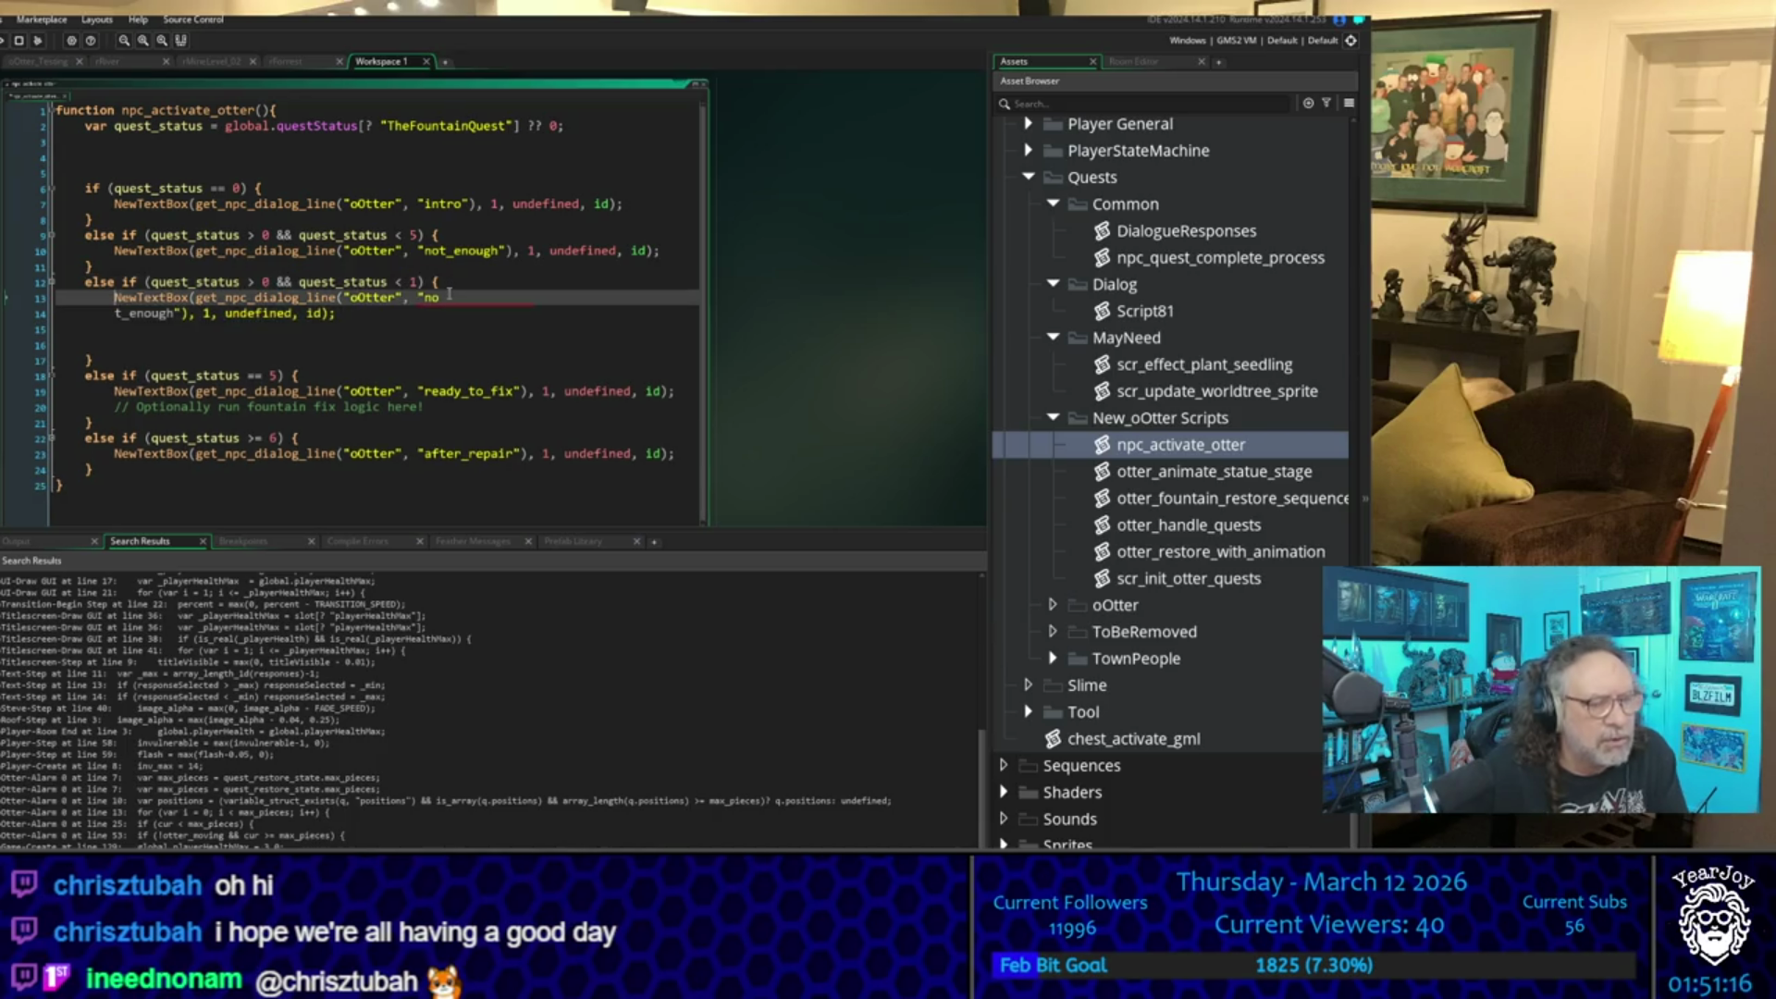
key(BackSpace)
key(BackSpace)
key(BackSpace)
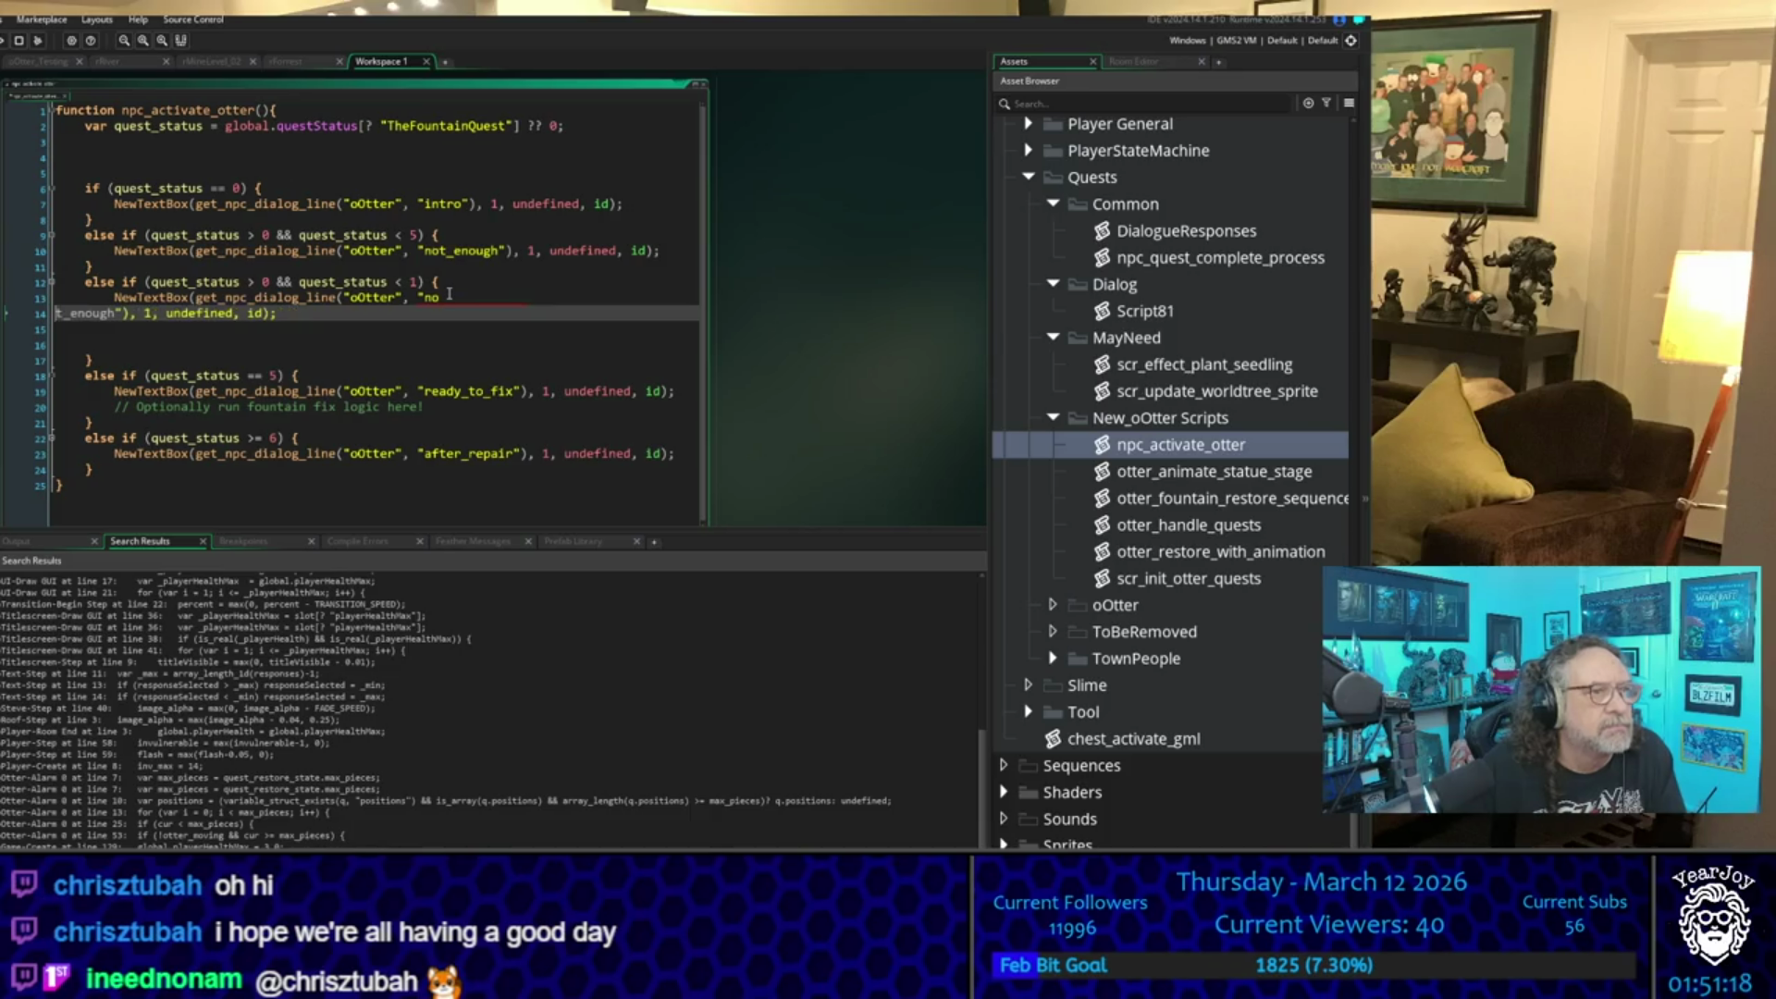
key(Up)
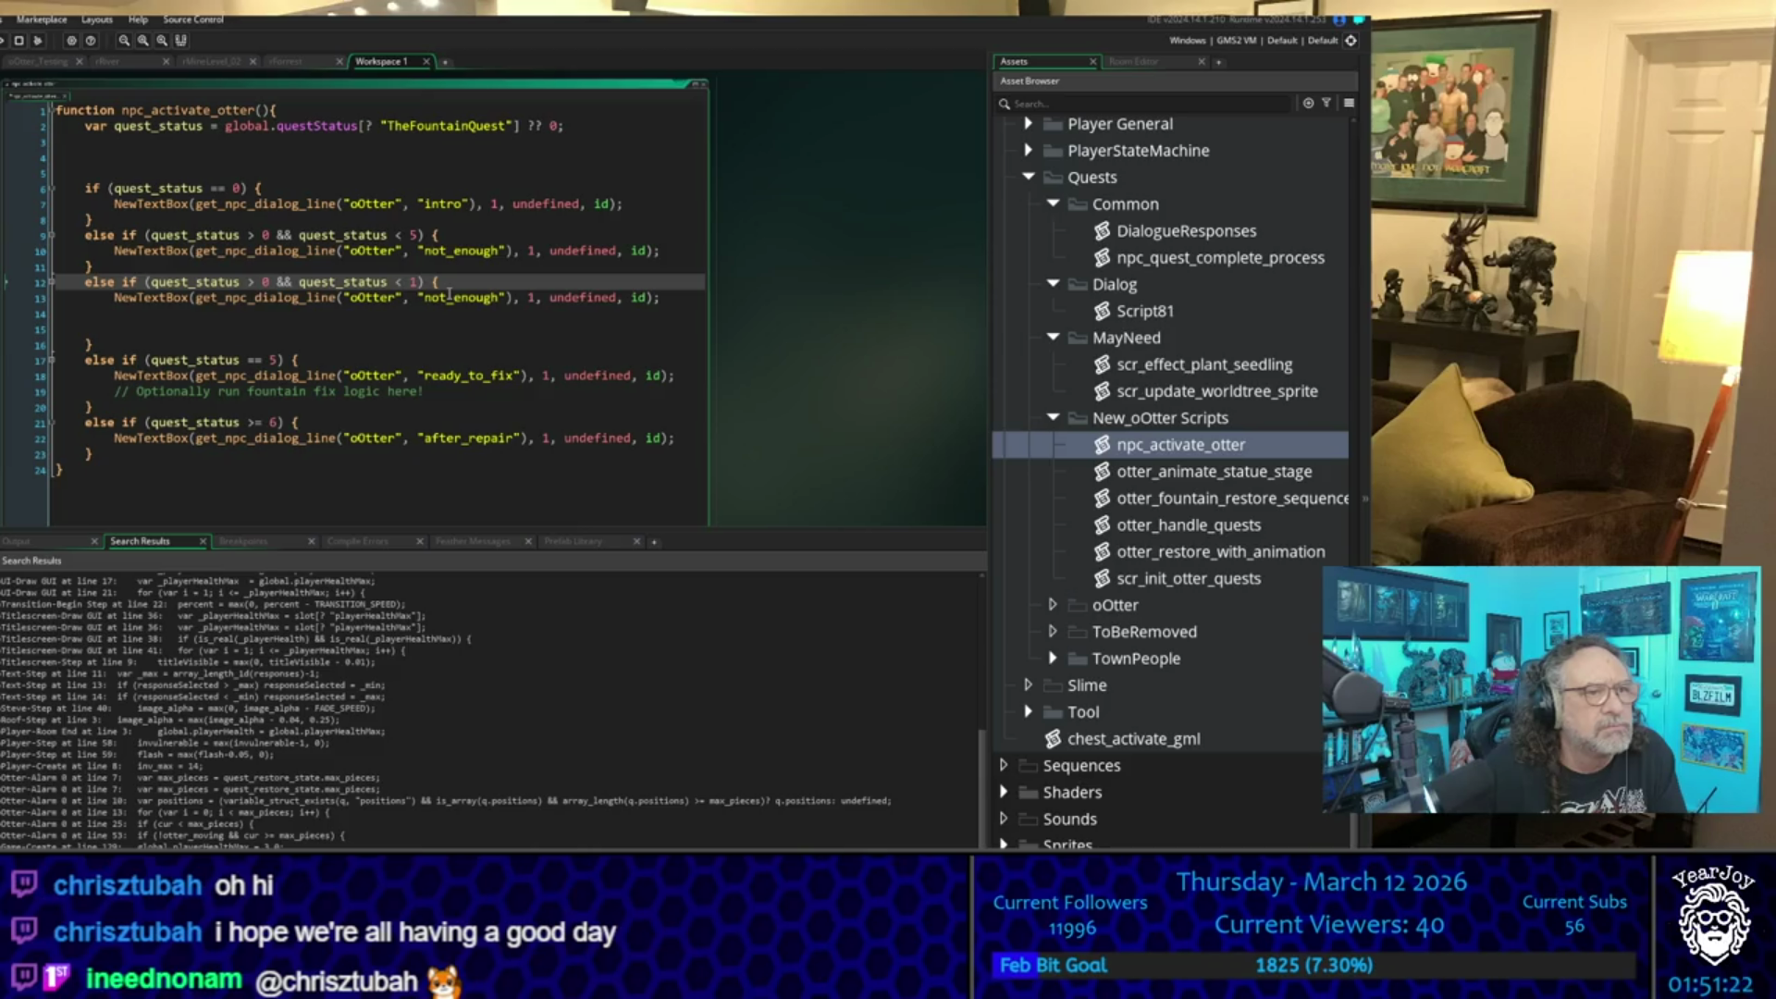
key(Return)
text(global.playerHealth = global.playerHealthMax;)
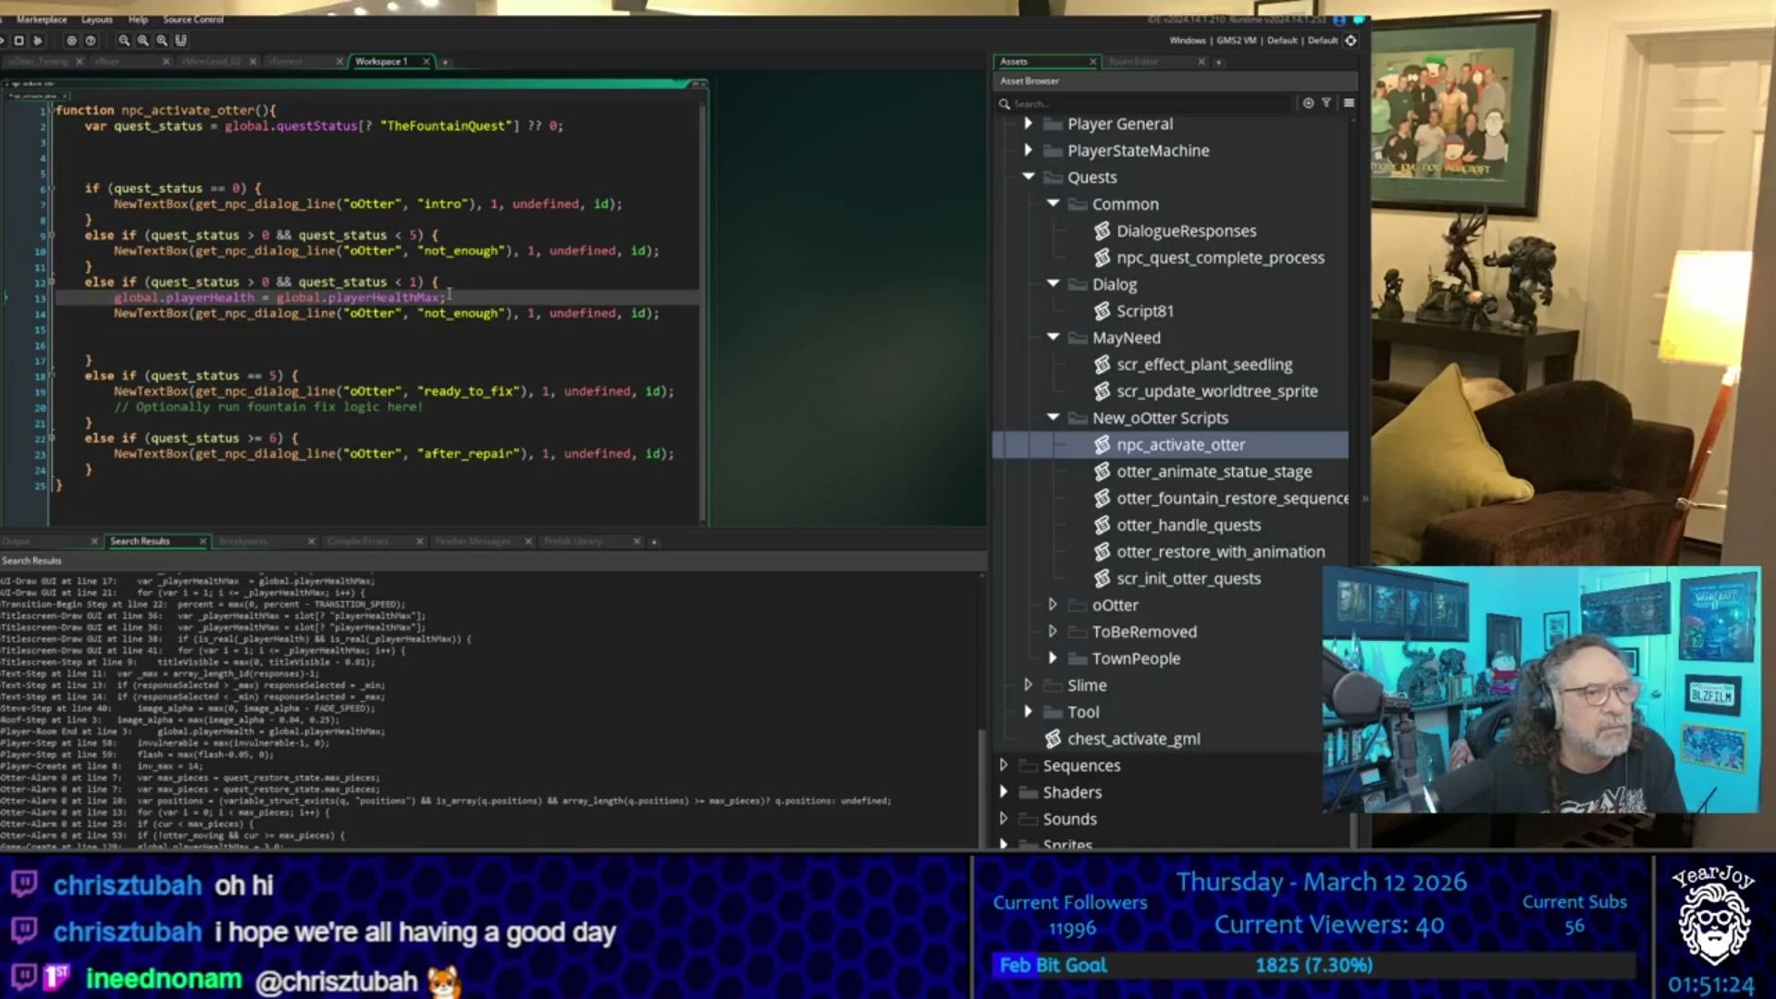
text(+ 1)
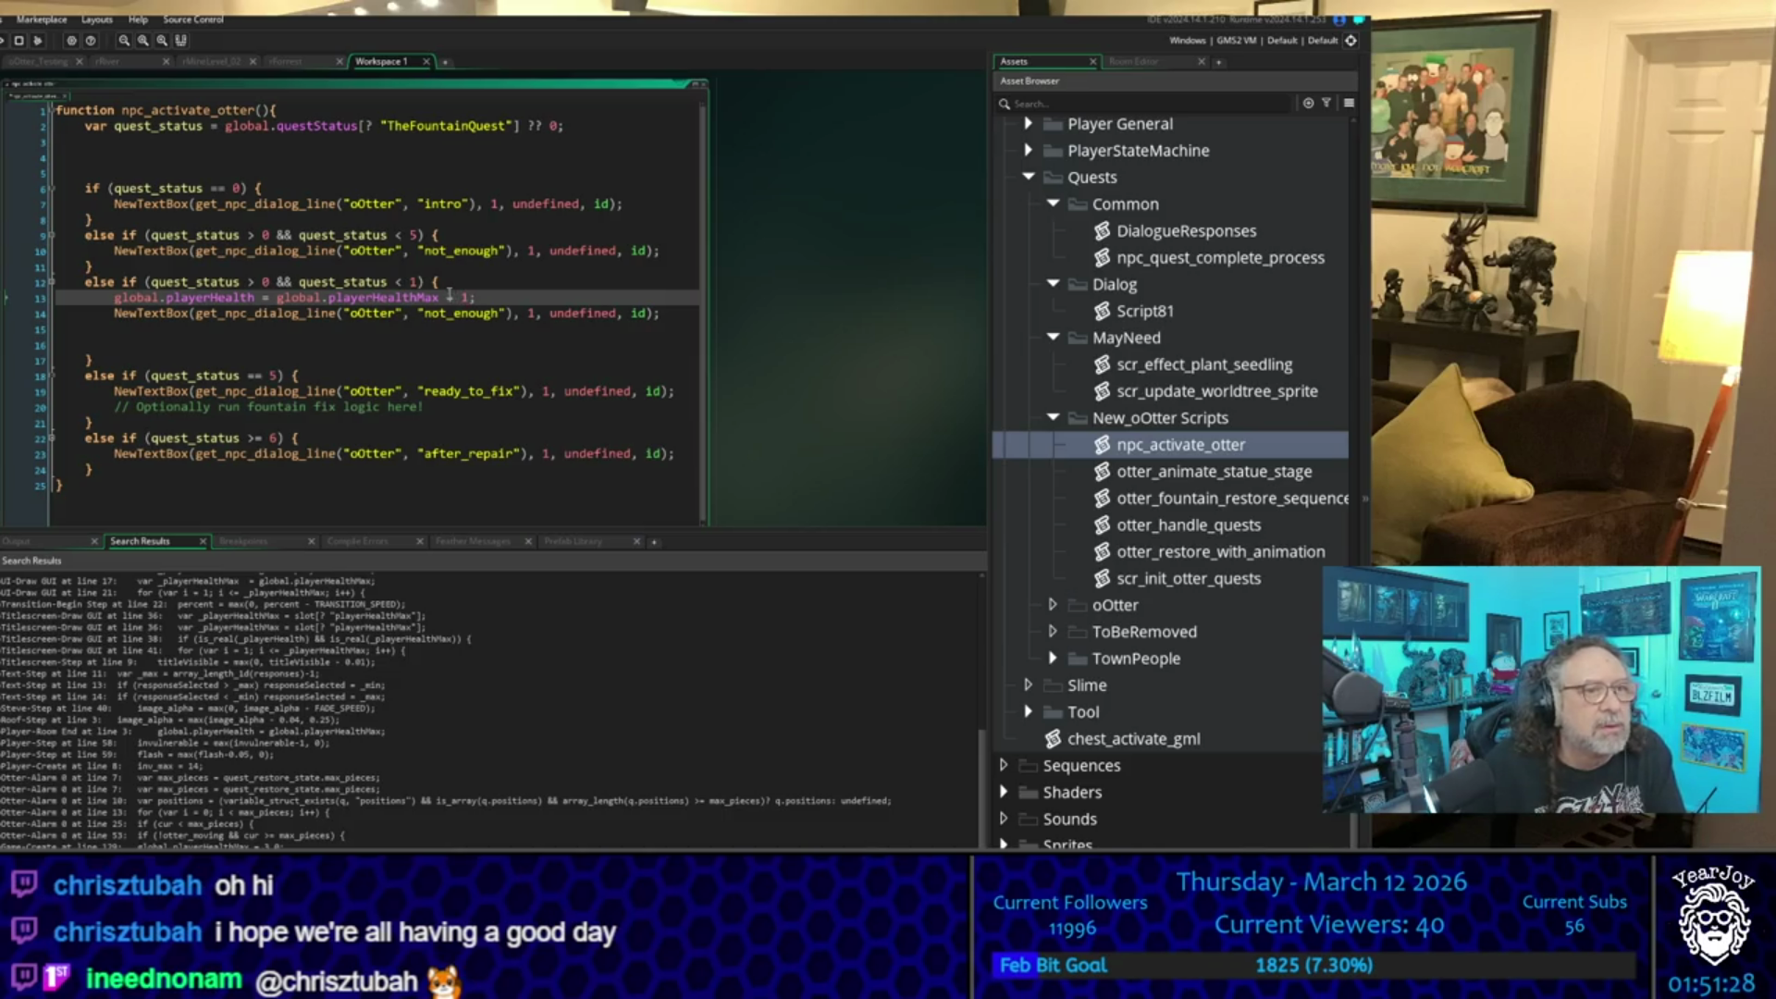
- Comment out the branch's not_enough NewTextBox call, remove its blank lines, and run the game
key(Down)
key(Up)
key(Down)
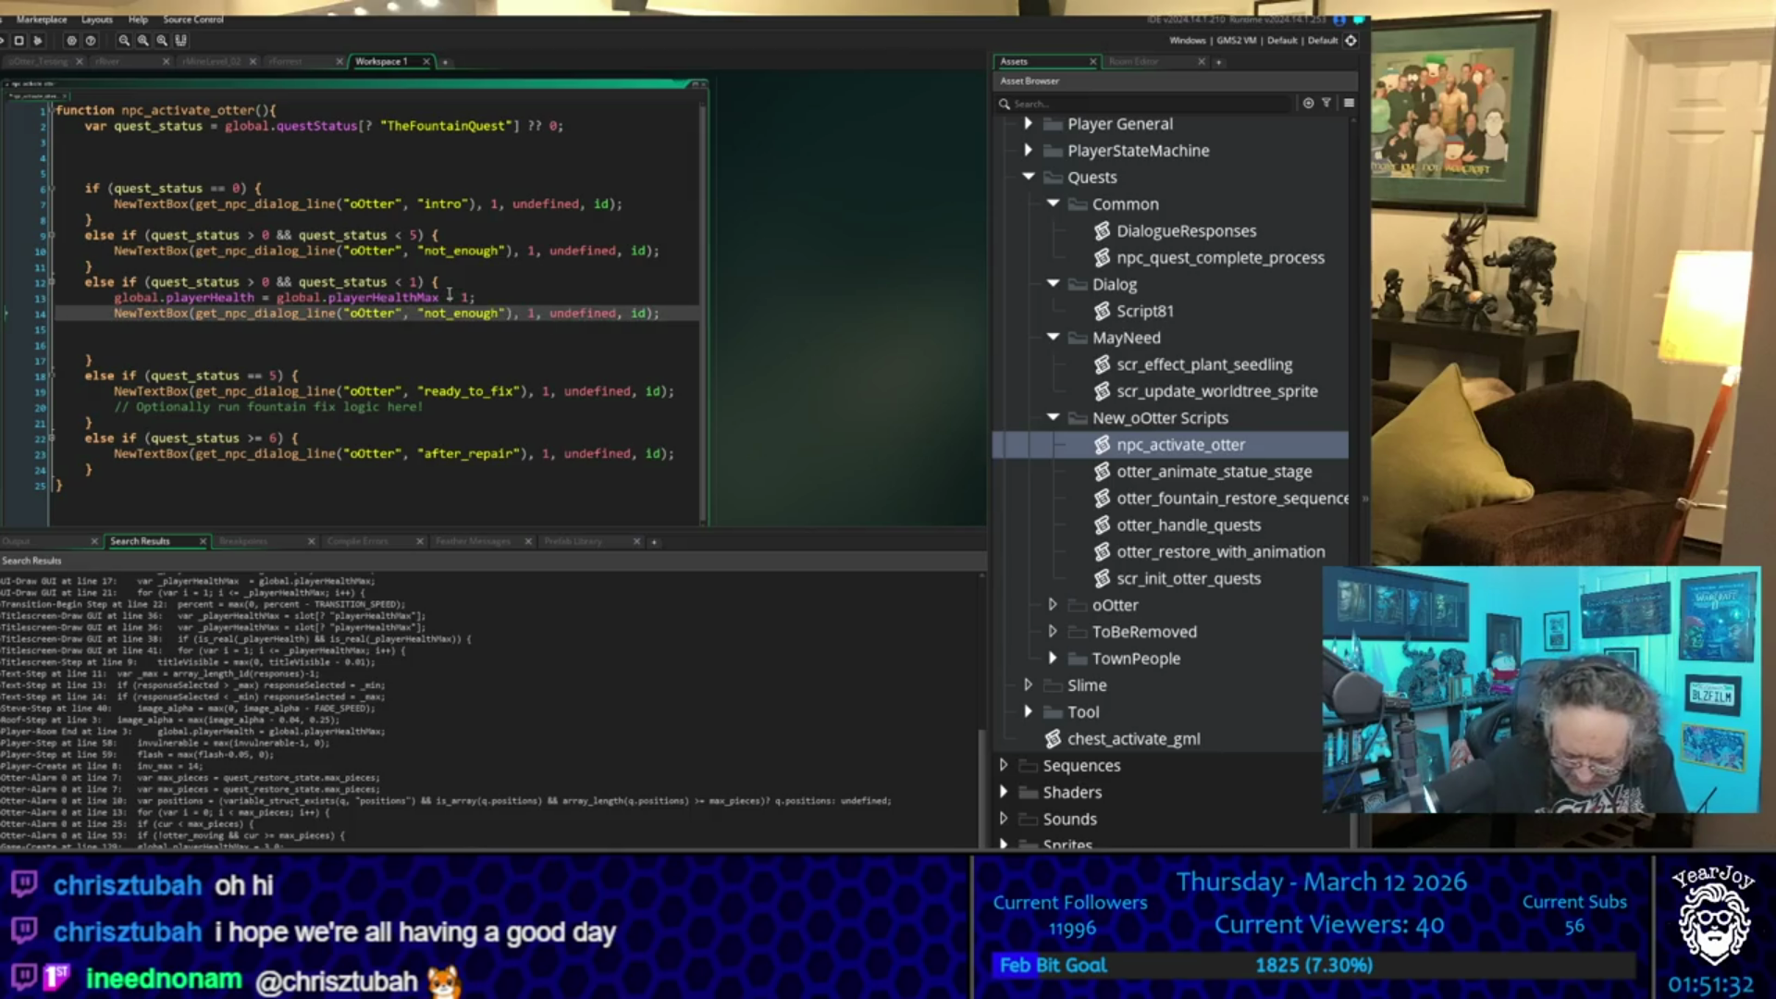
key(ctrl+k)
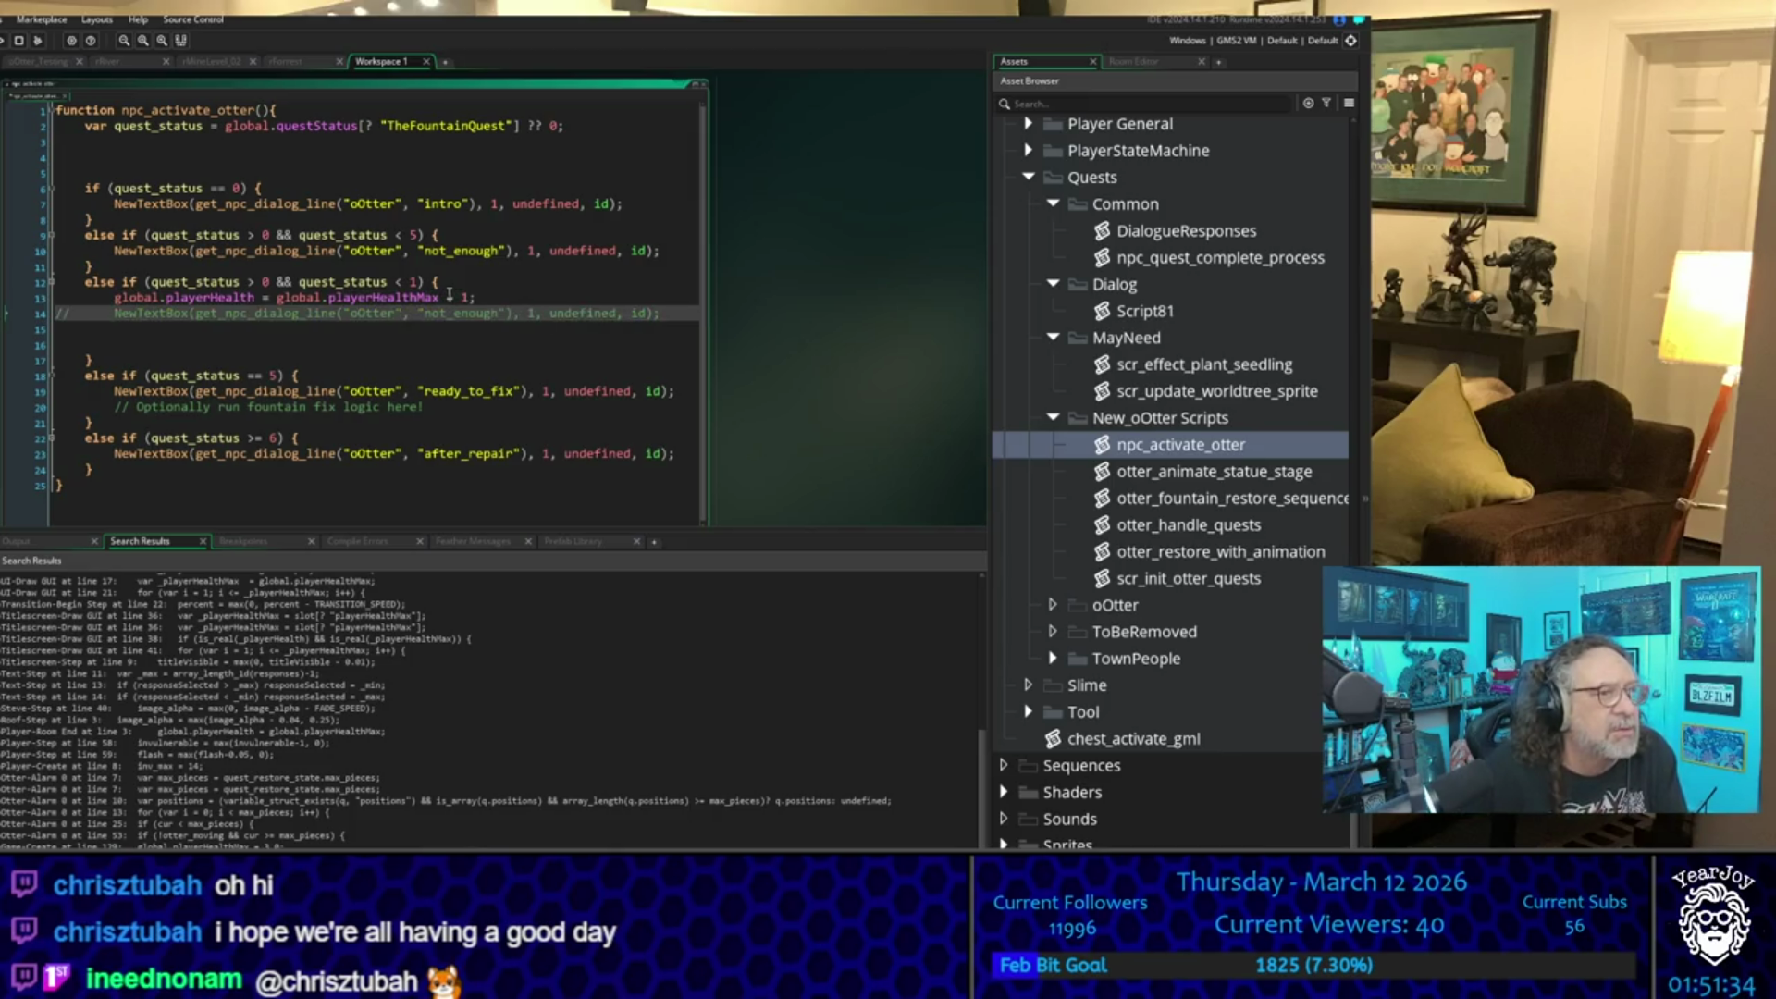
key(Down)
key(Delete)
key(Delete)
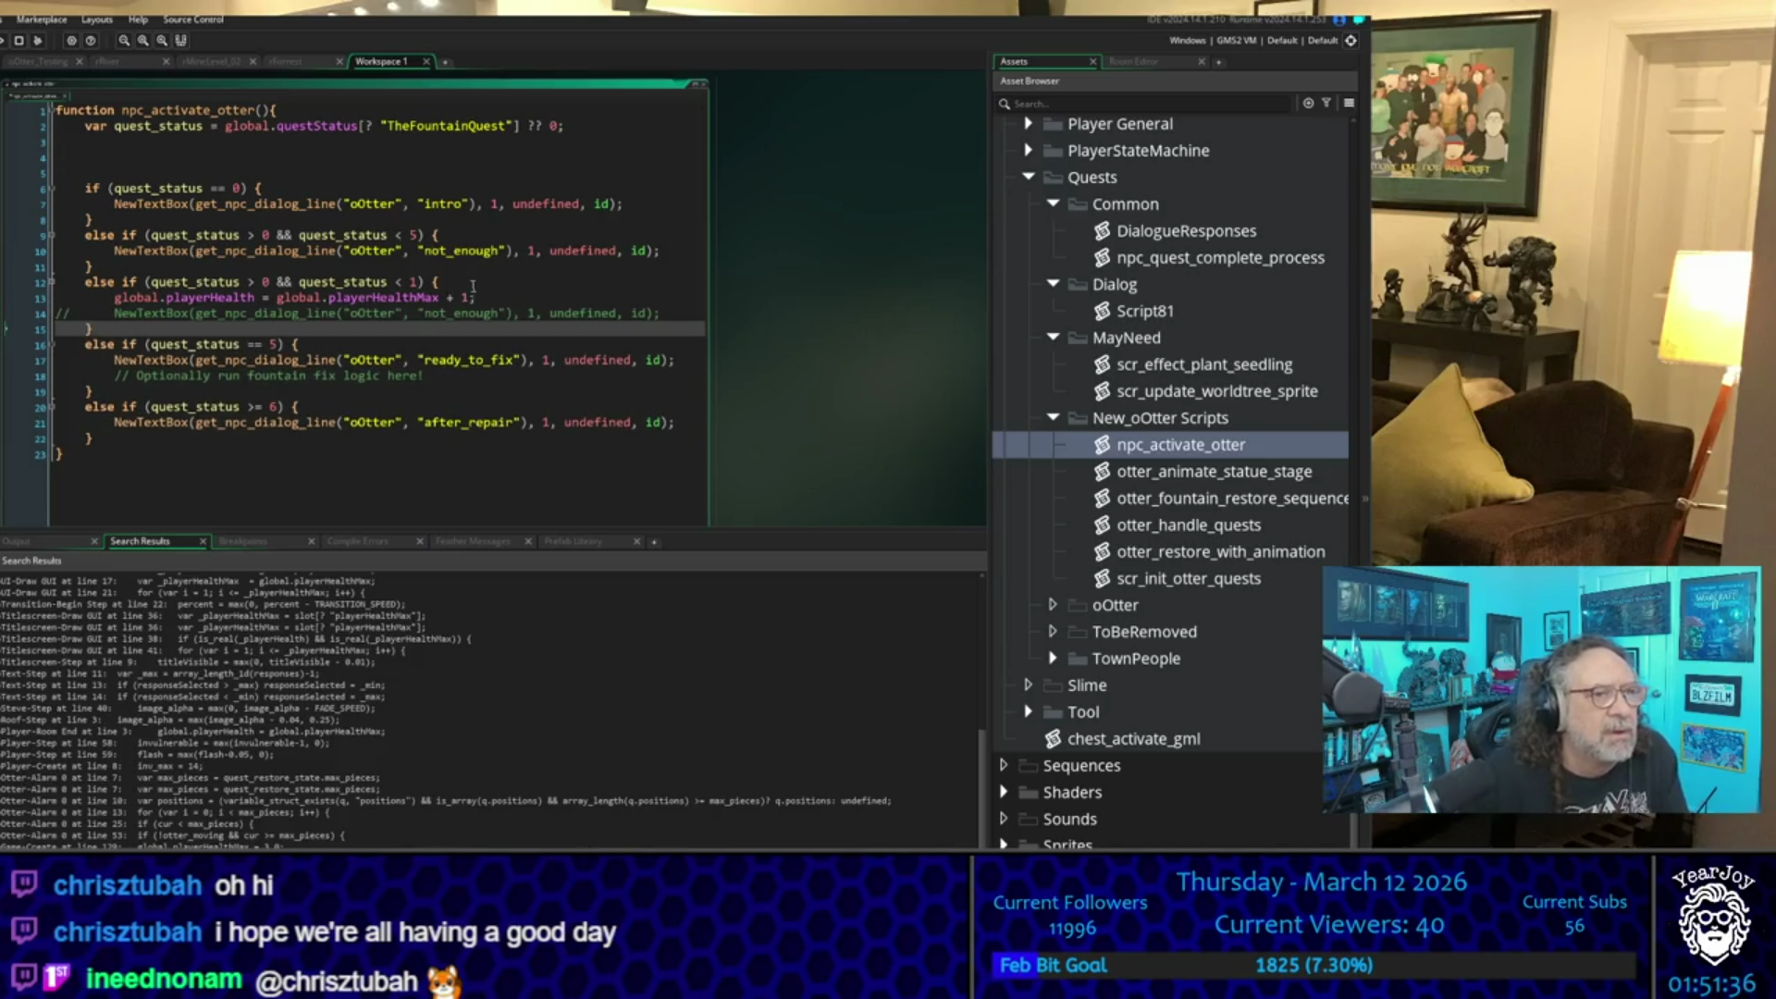
click(506, 302)
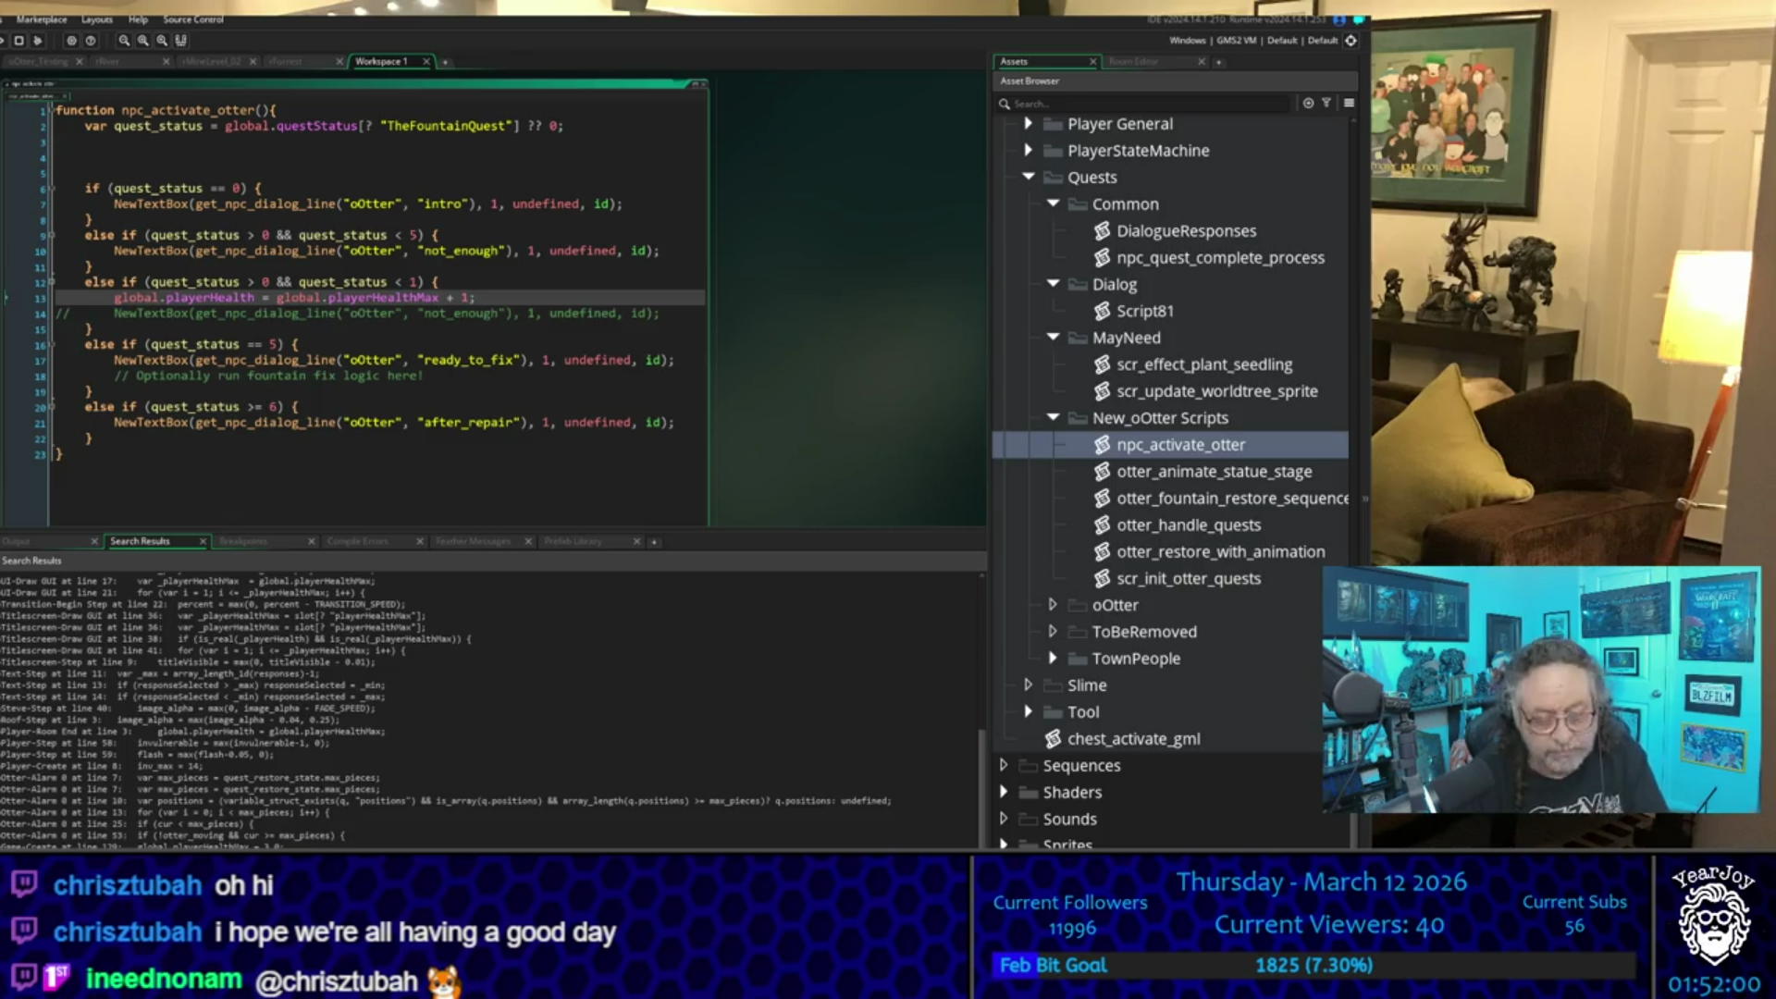
click(927, 235)
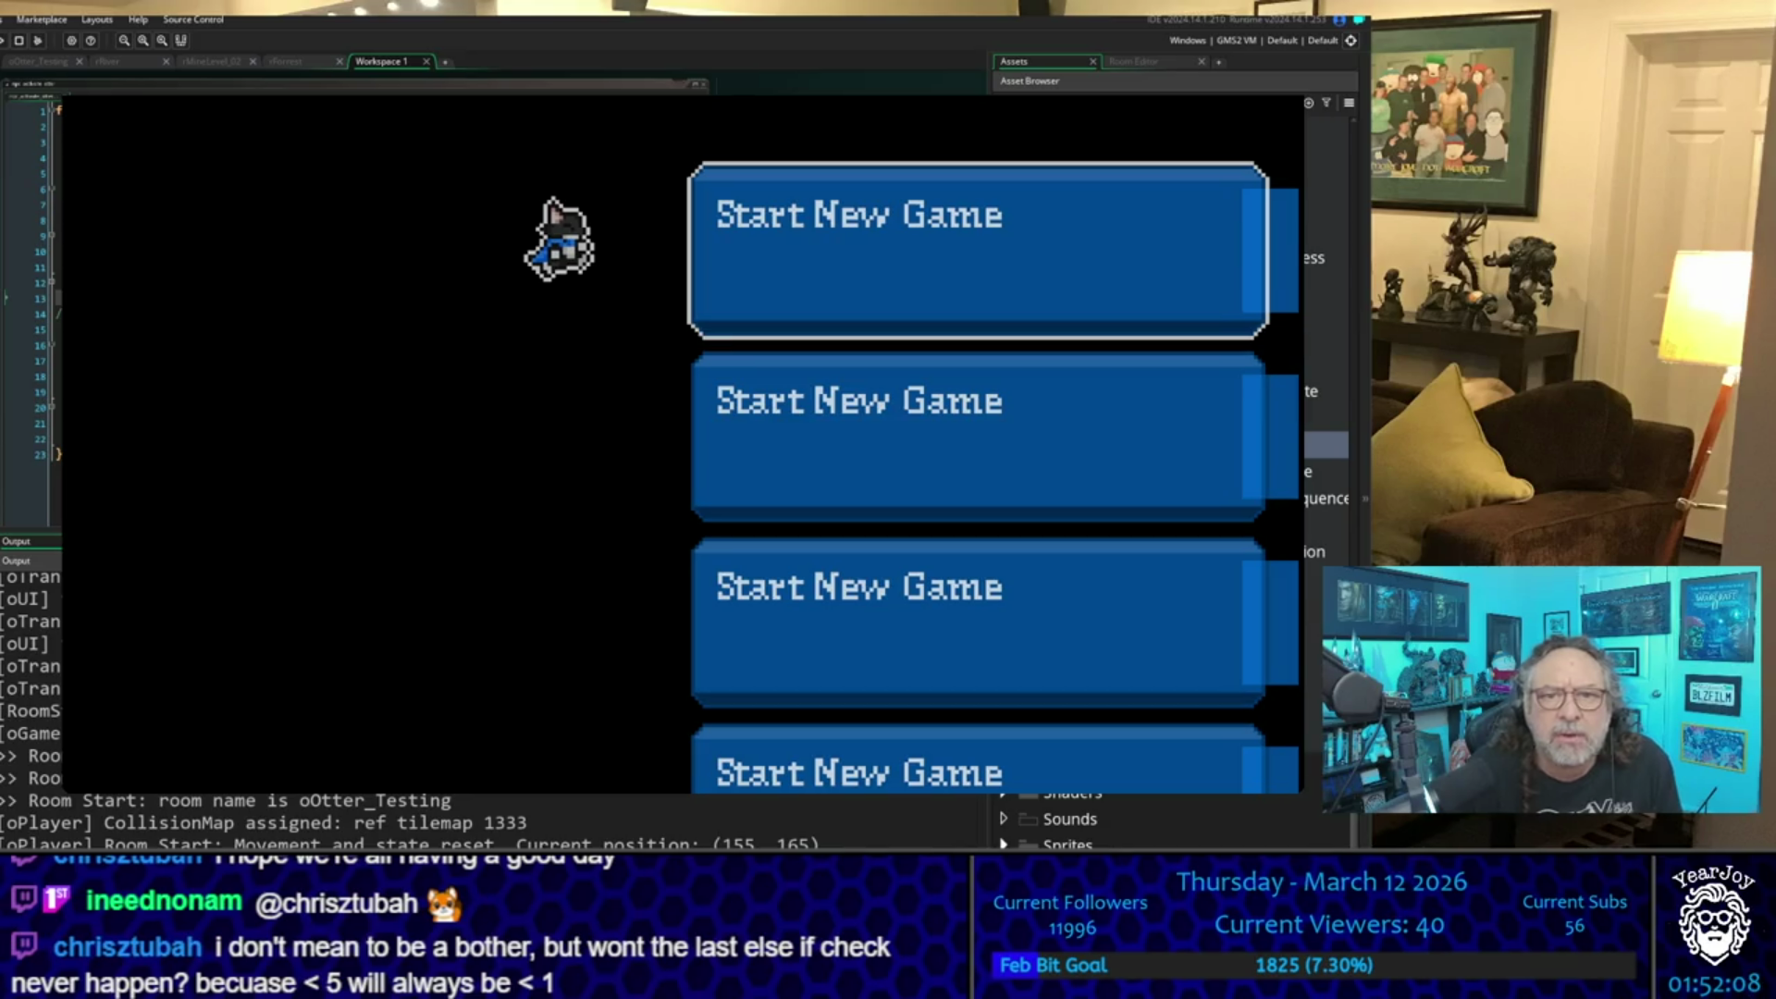
- Start a new game, walk the player to the otter beside the fountain, and talk to it
key(Return)
key(Right)
key(Up)
key(Up)
key(Right)
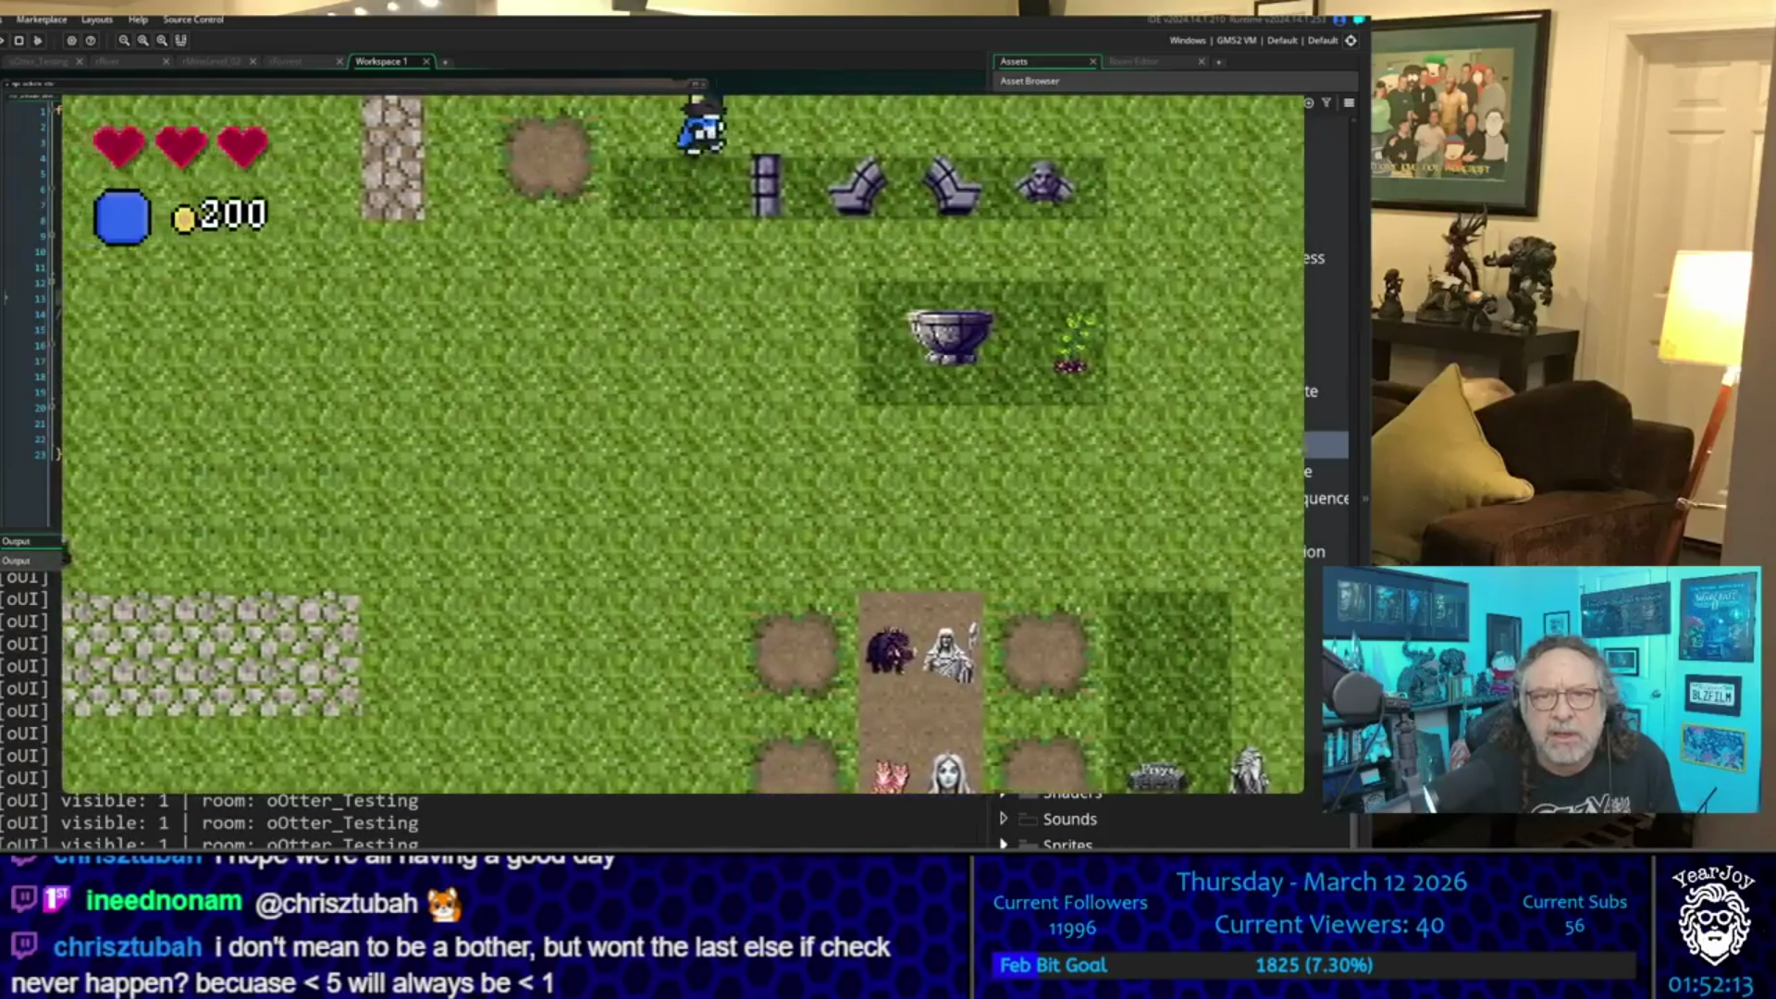
key(Right)
key(Down)
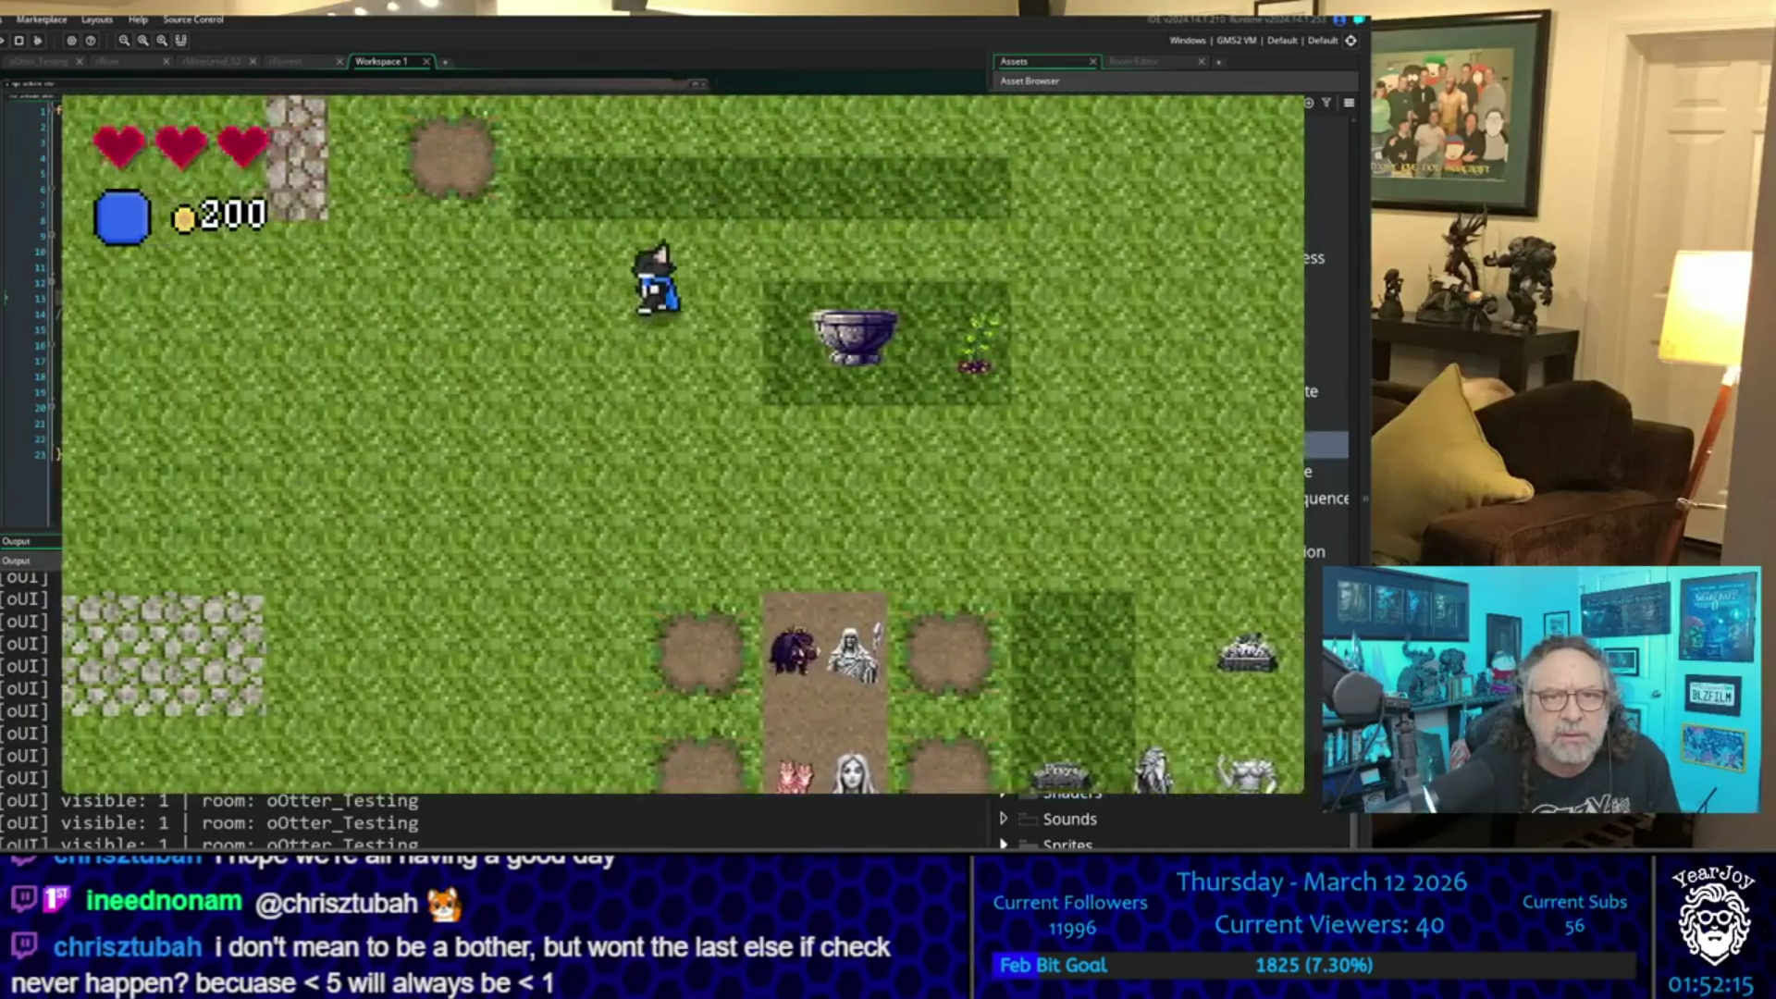
key(Left)
key(Down)
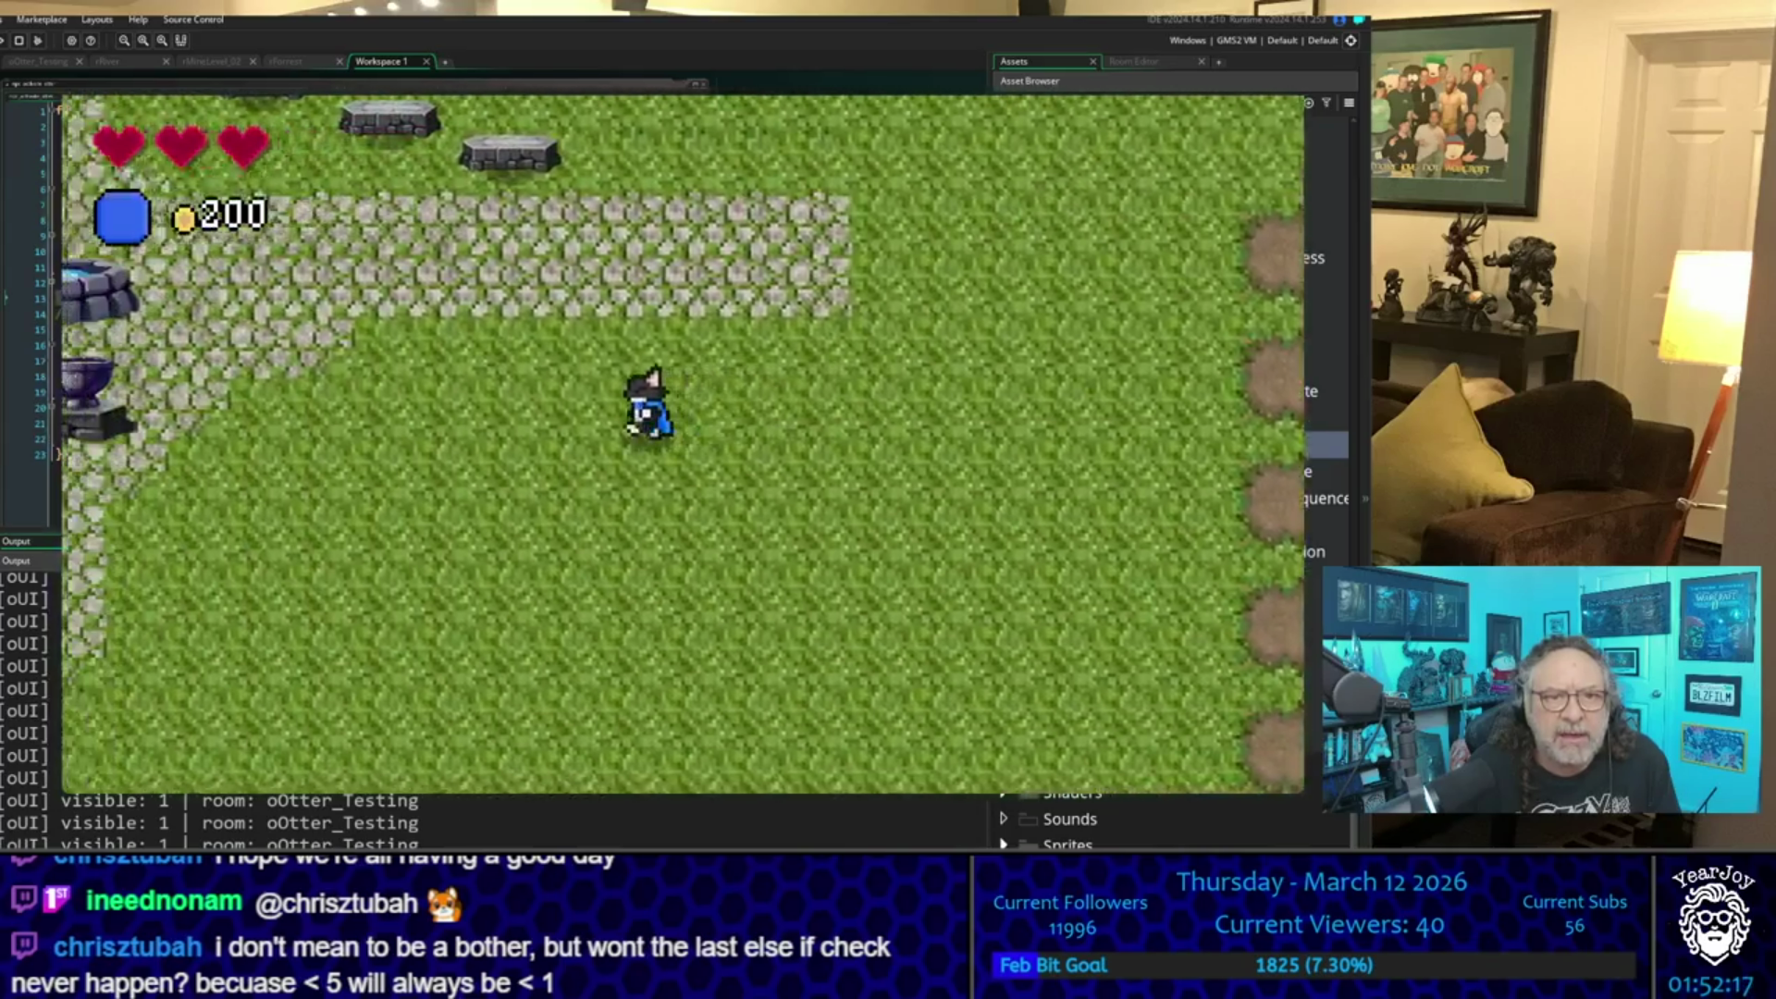
key(Left)
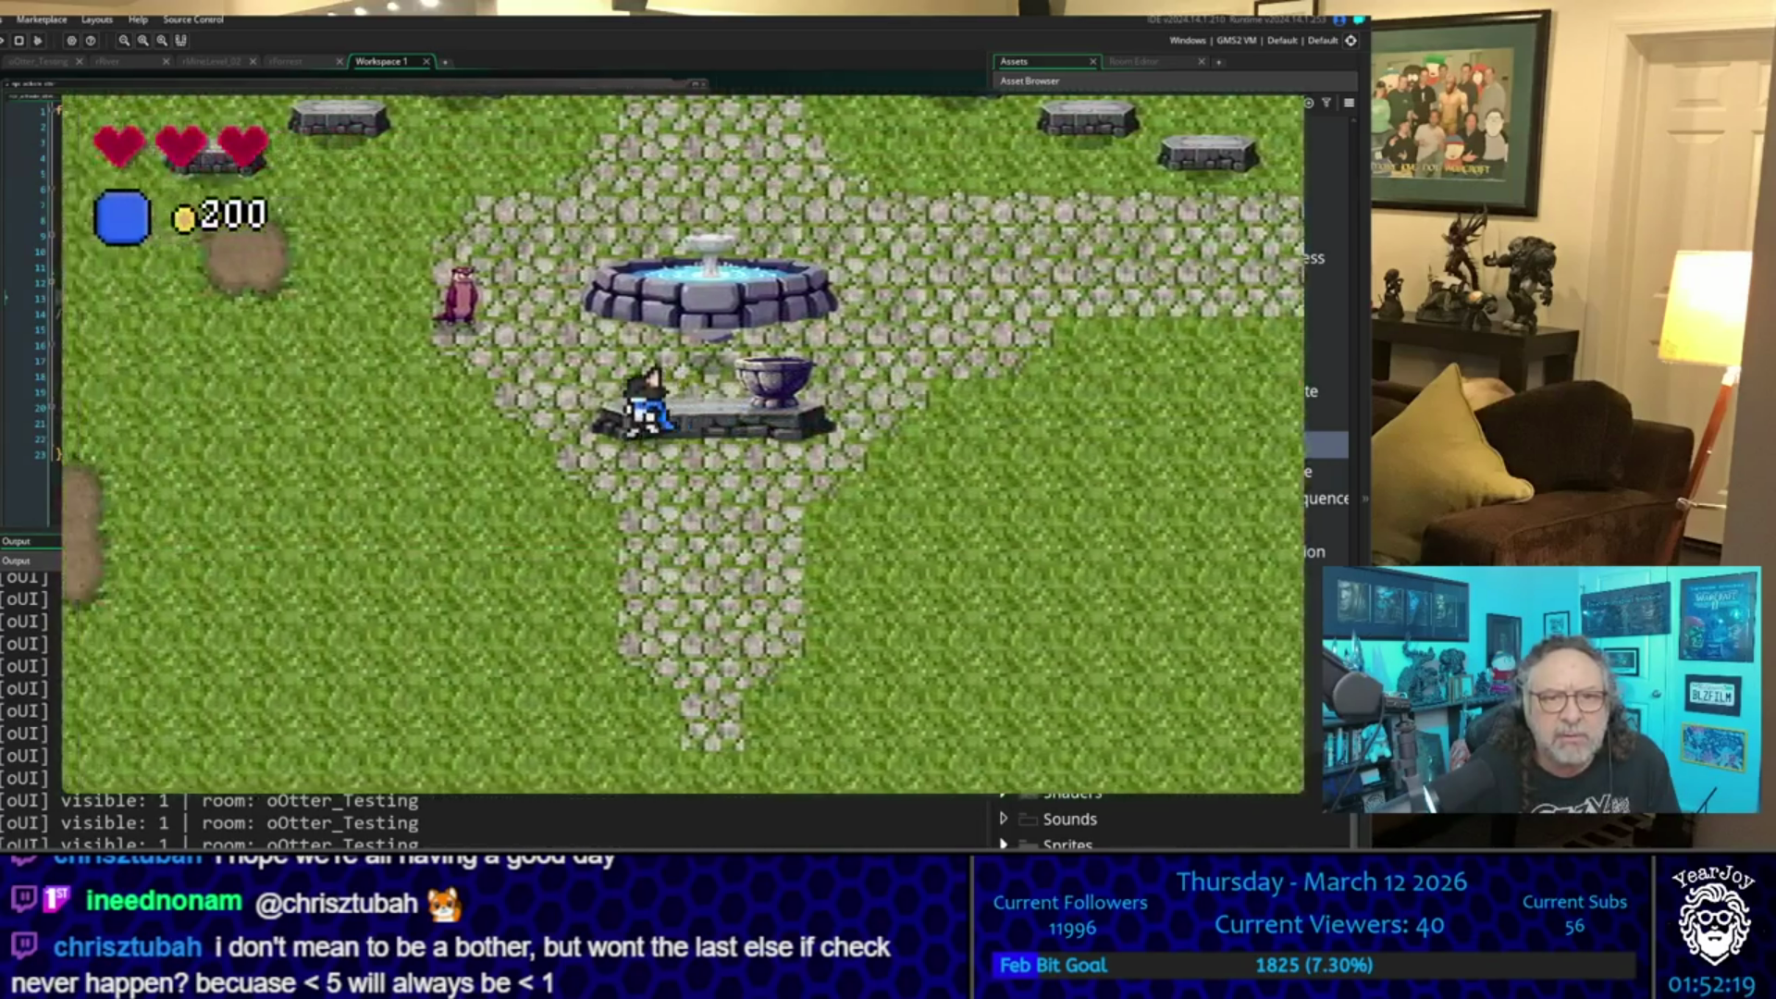
key(Up)
key(Left)
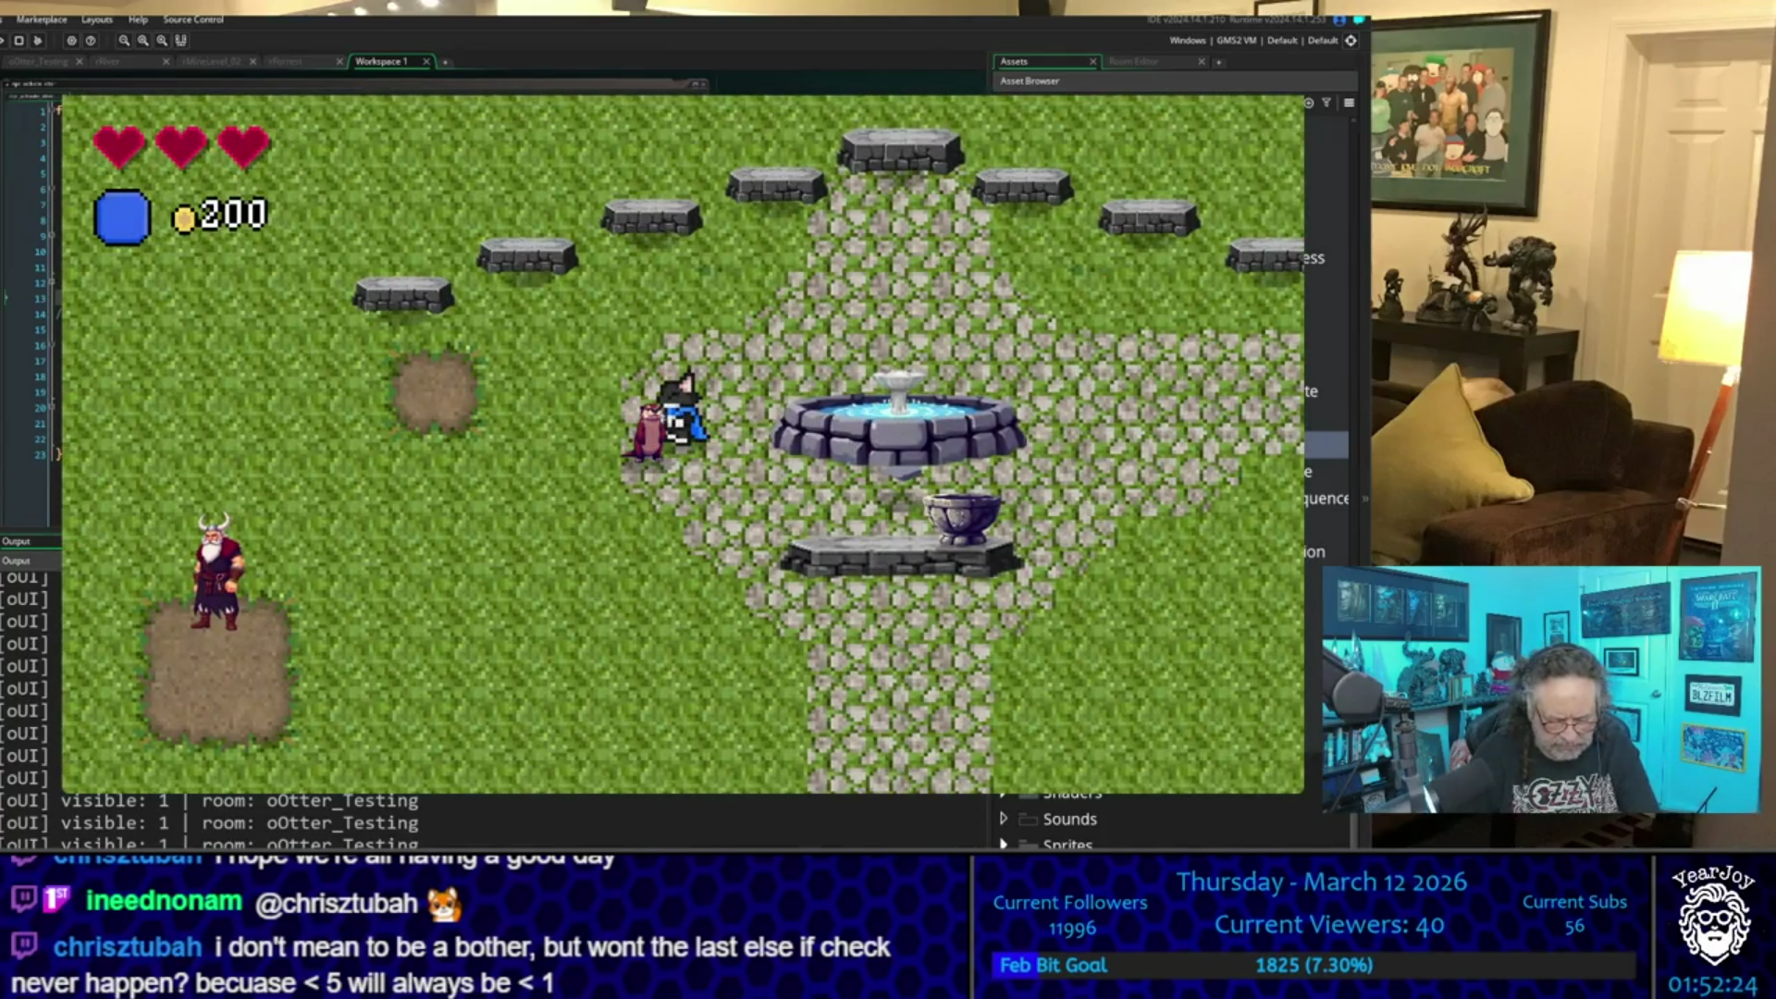
key(space)
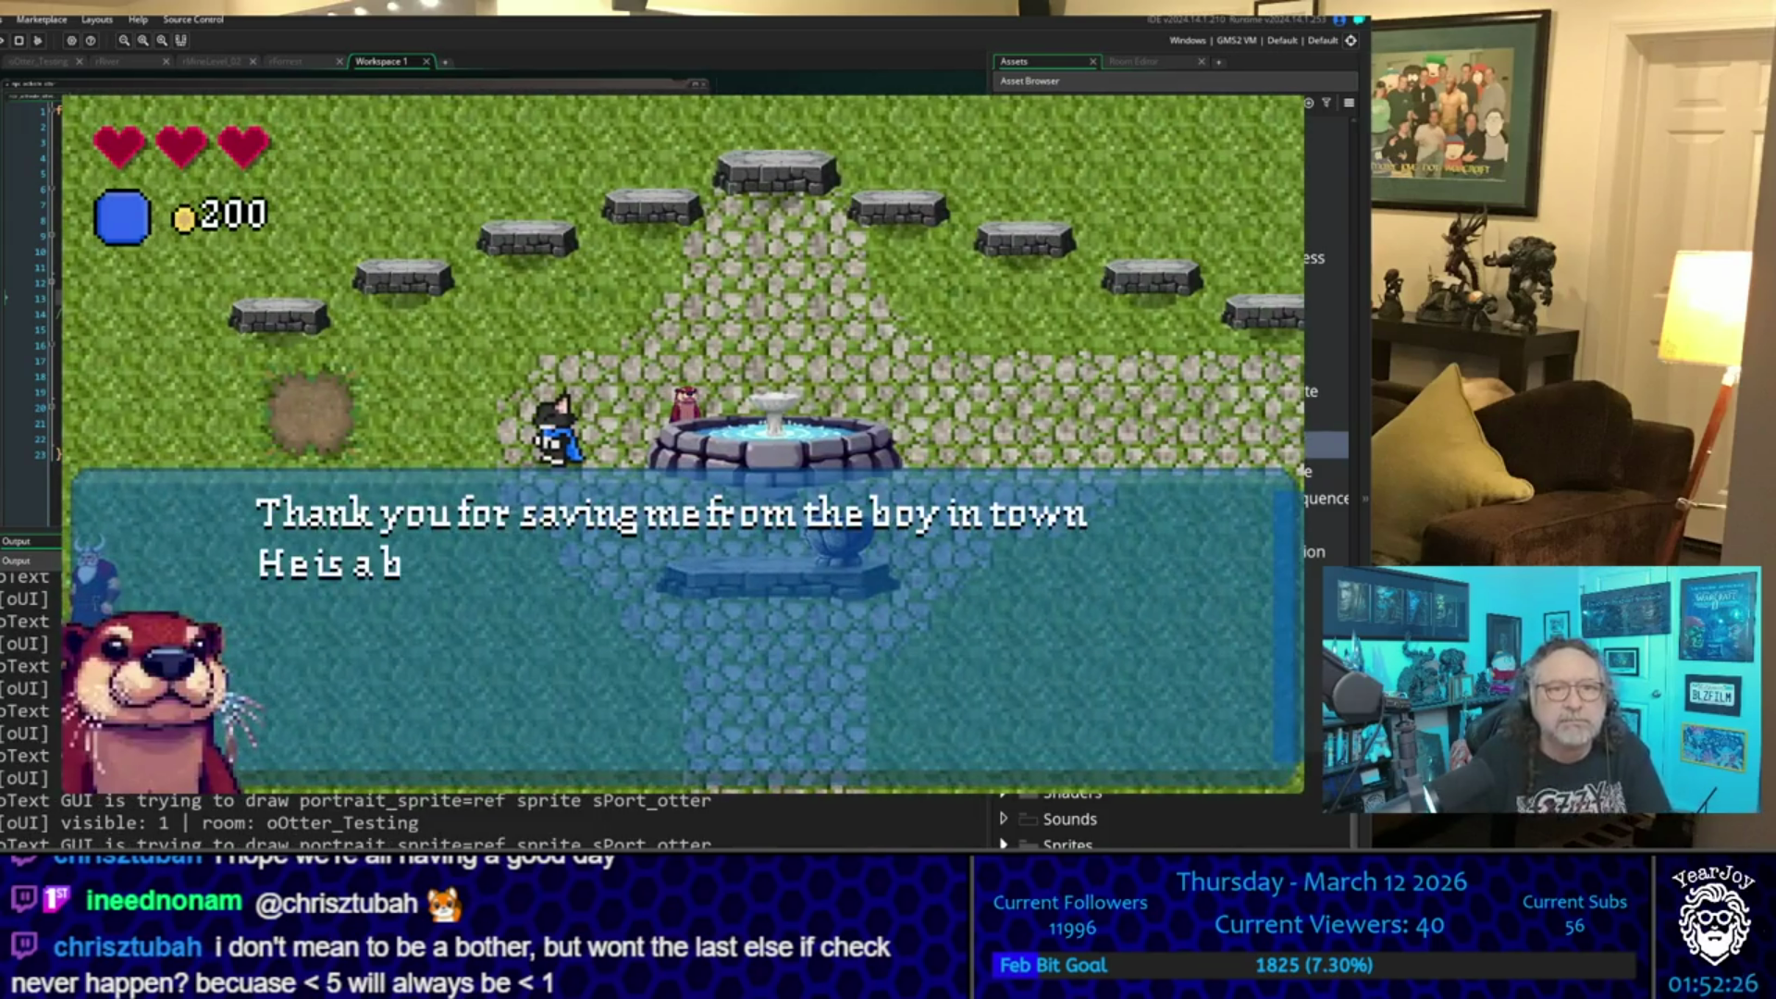
- Dismiss the otter's dialogue and close the running game
key(space)
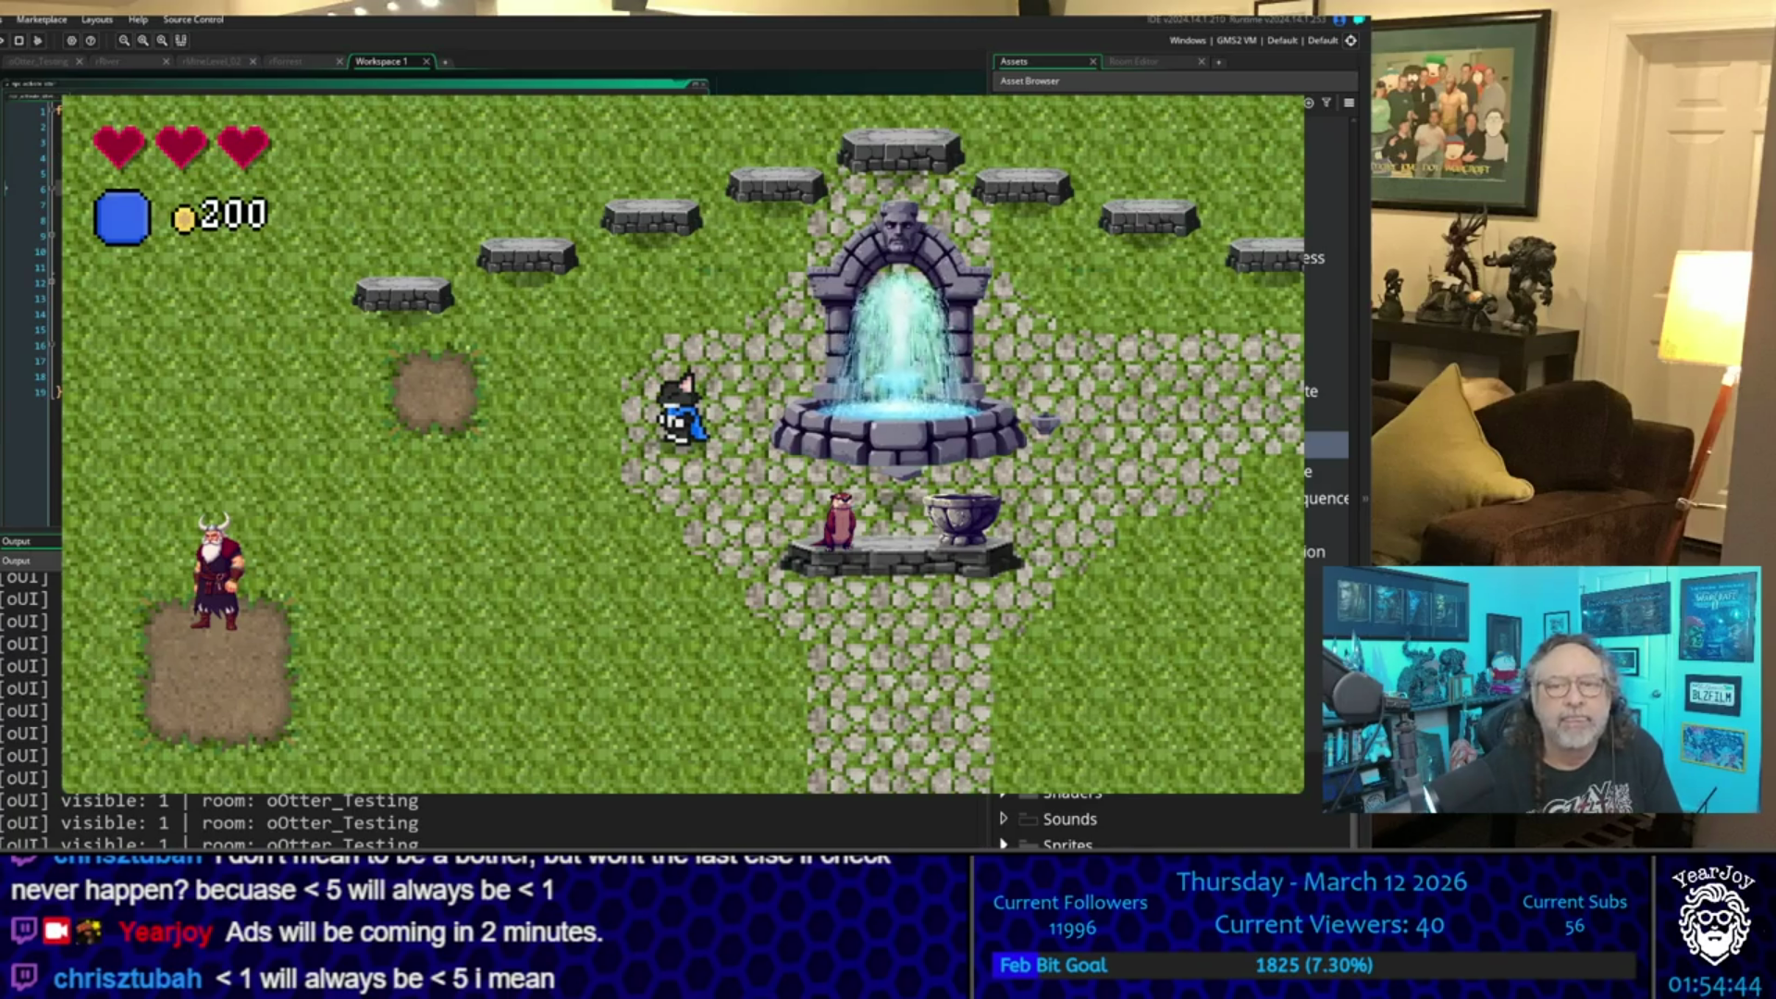
key(Escape)
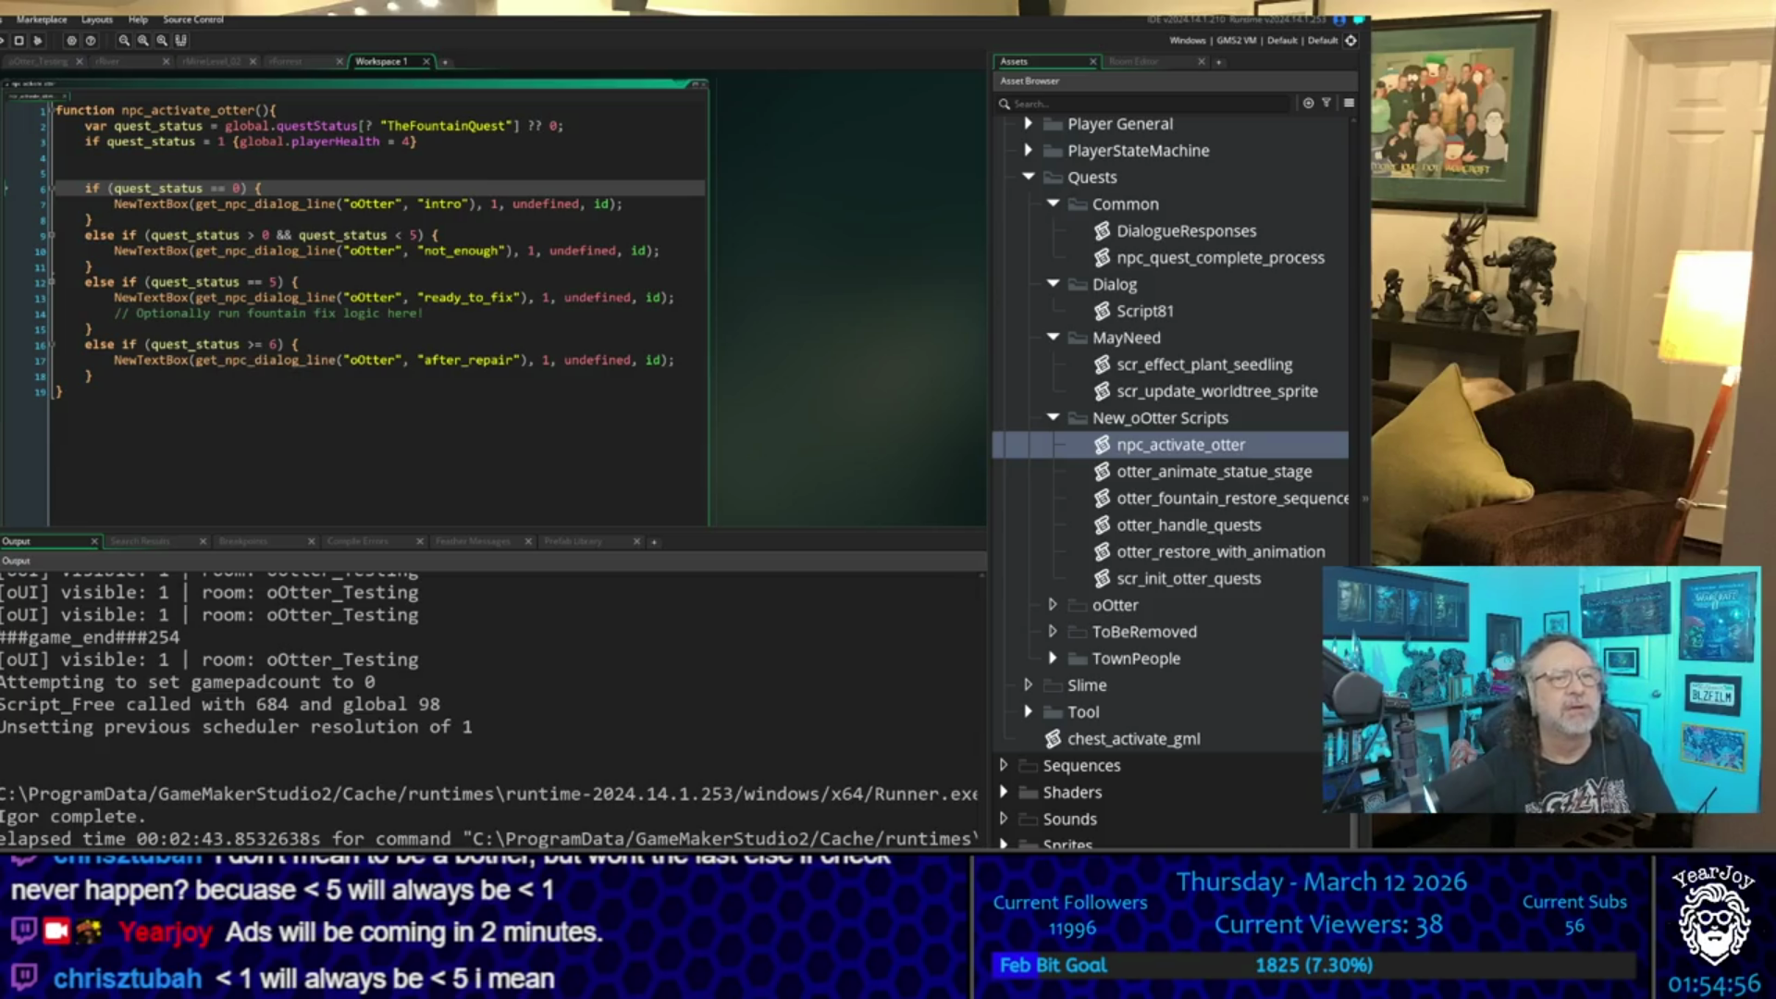
- Rerun the game with F5, start a new game, and walk the player north, then south-west
click(704, 129)
key(F5)
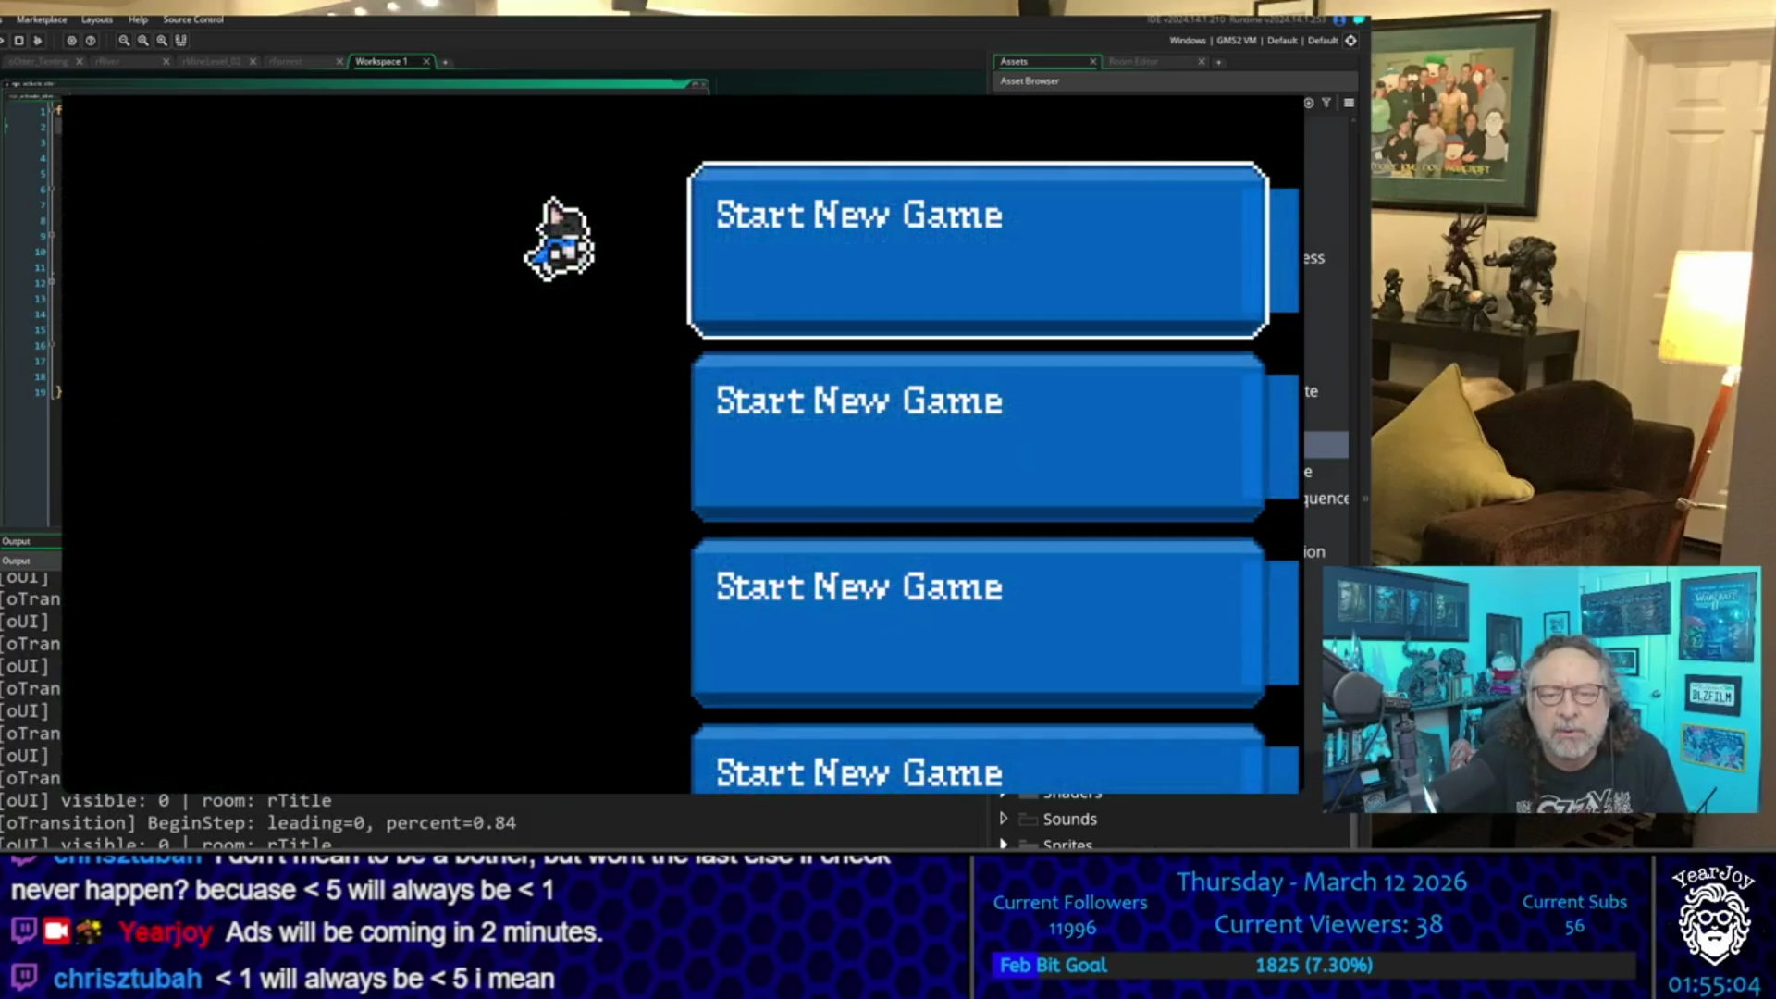
key(Return)
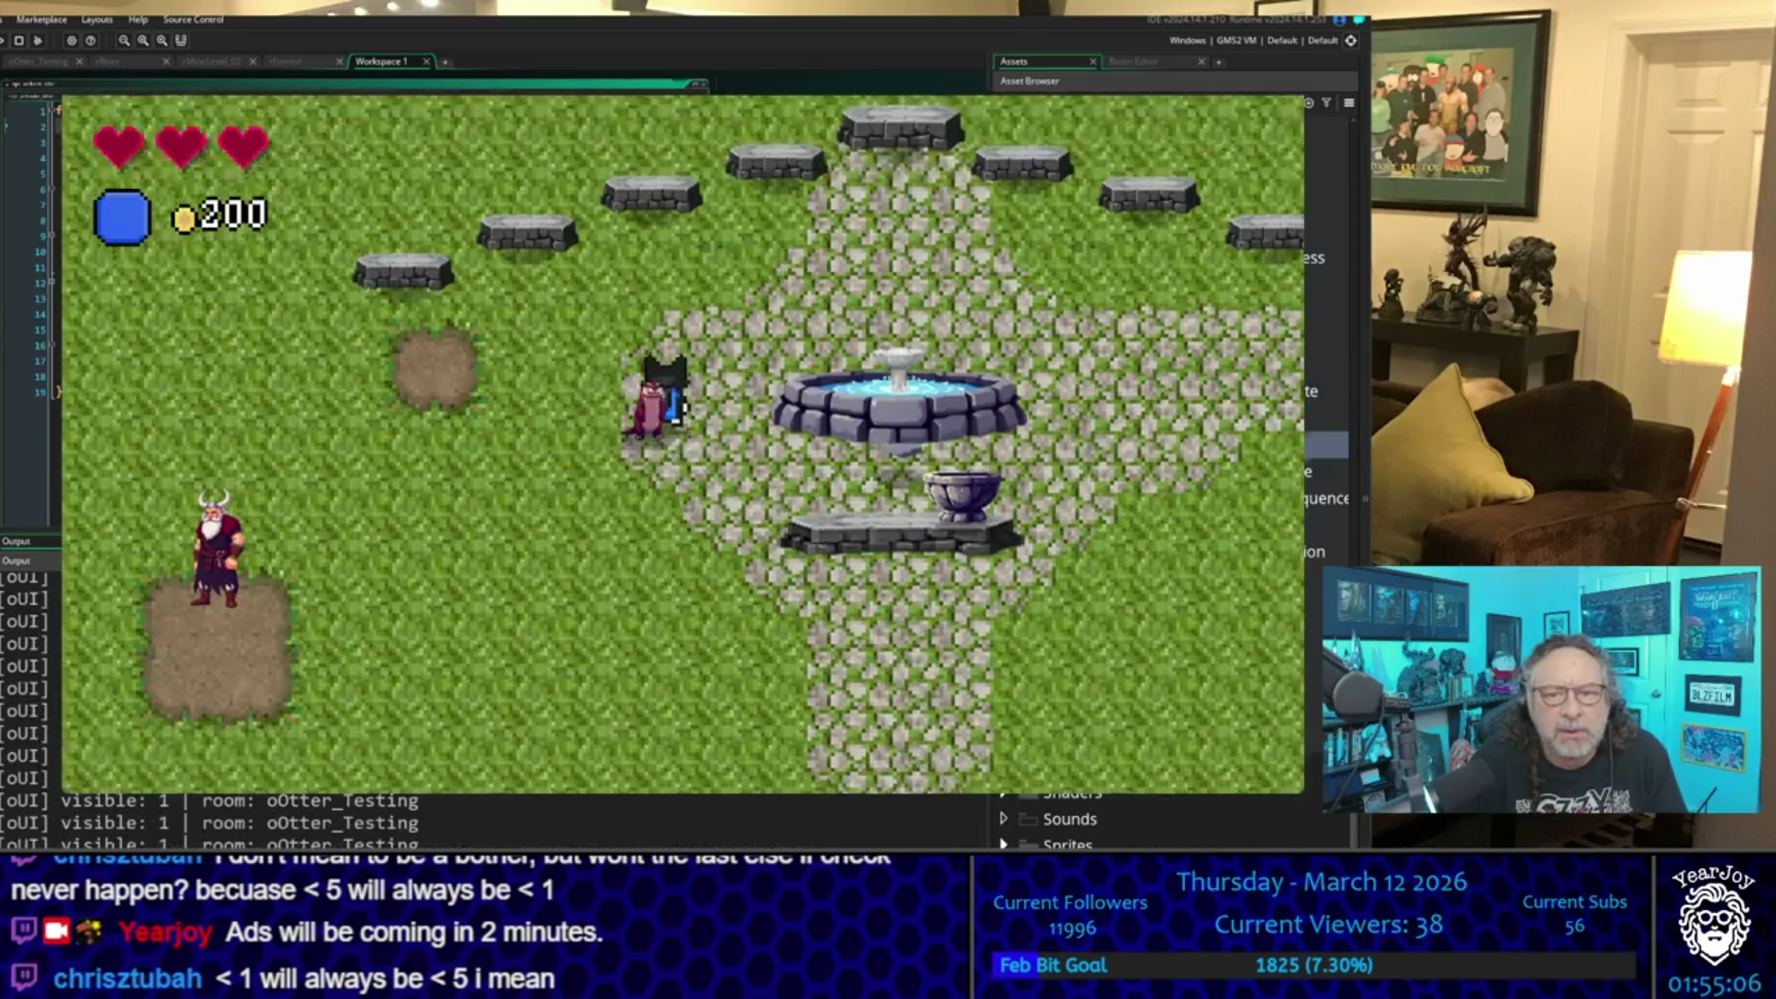
key(Up)
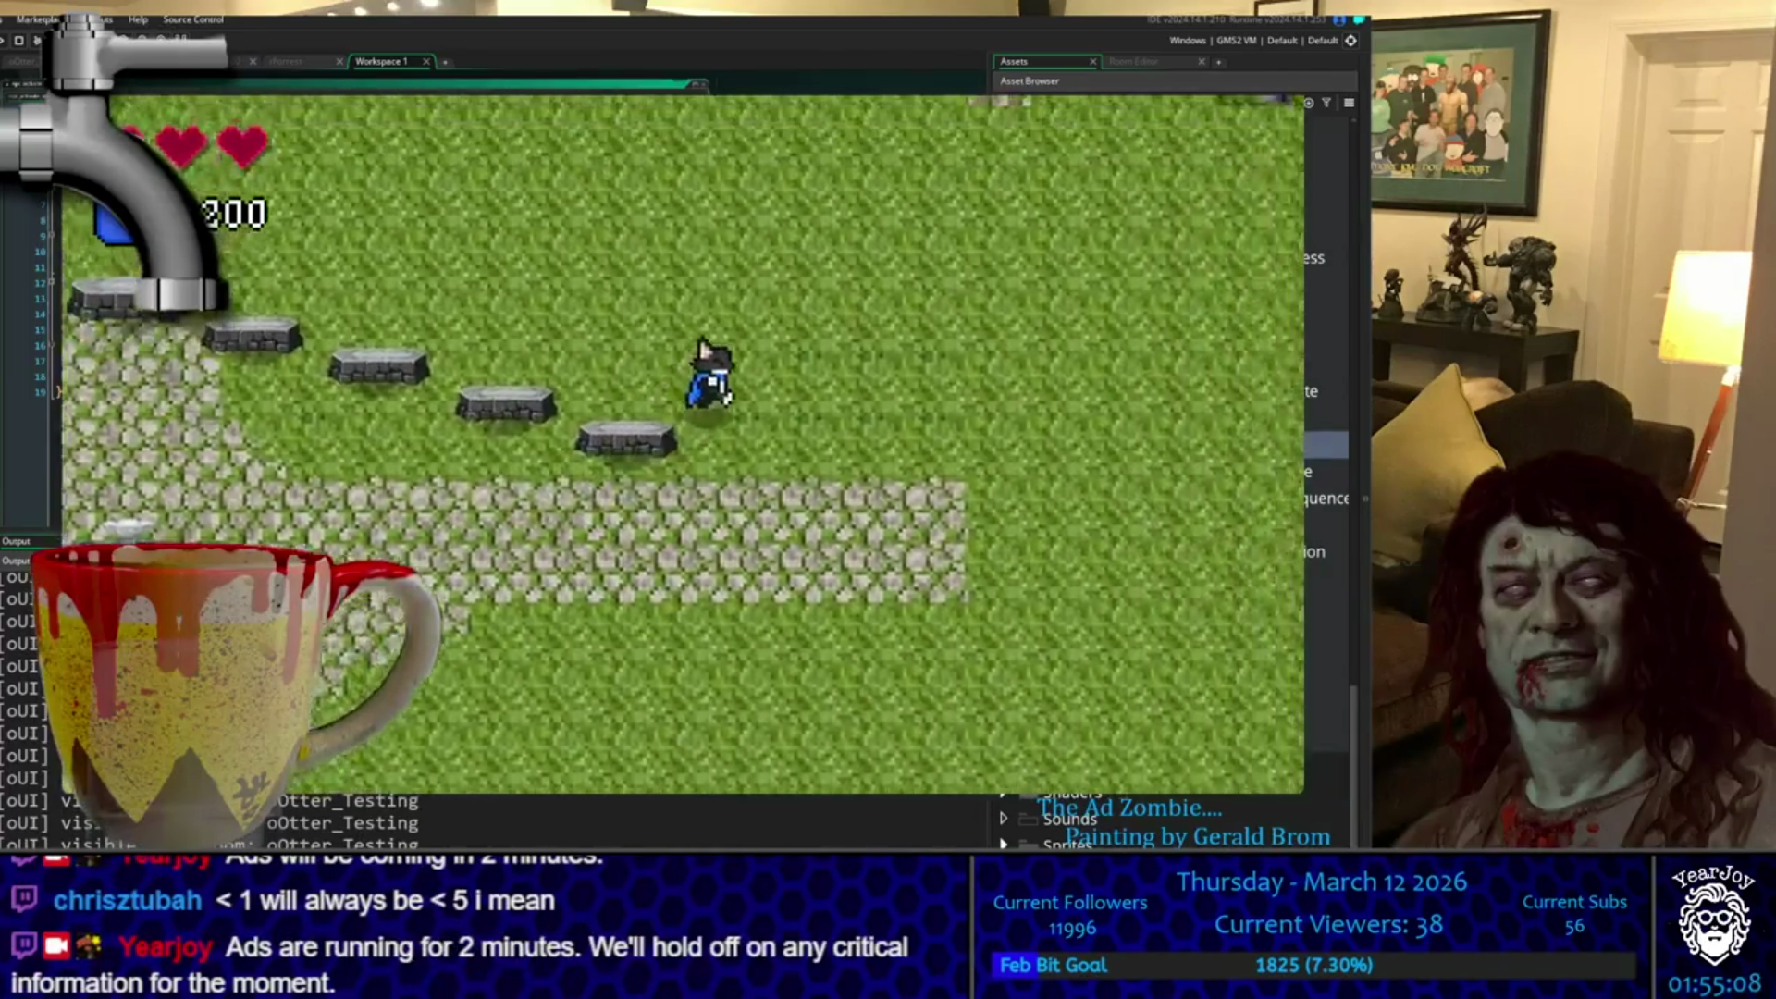
key(Up)
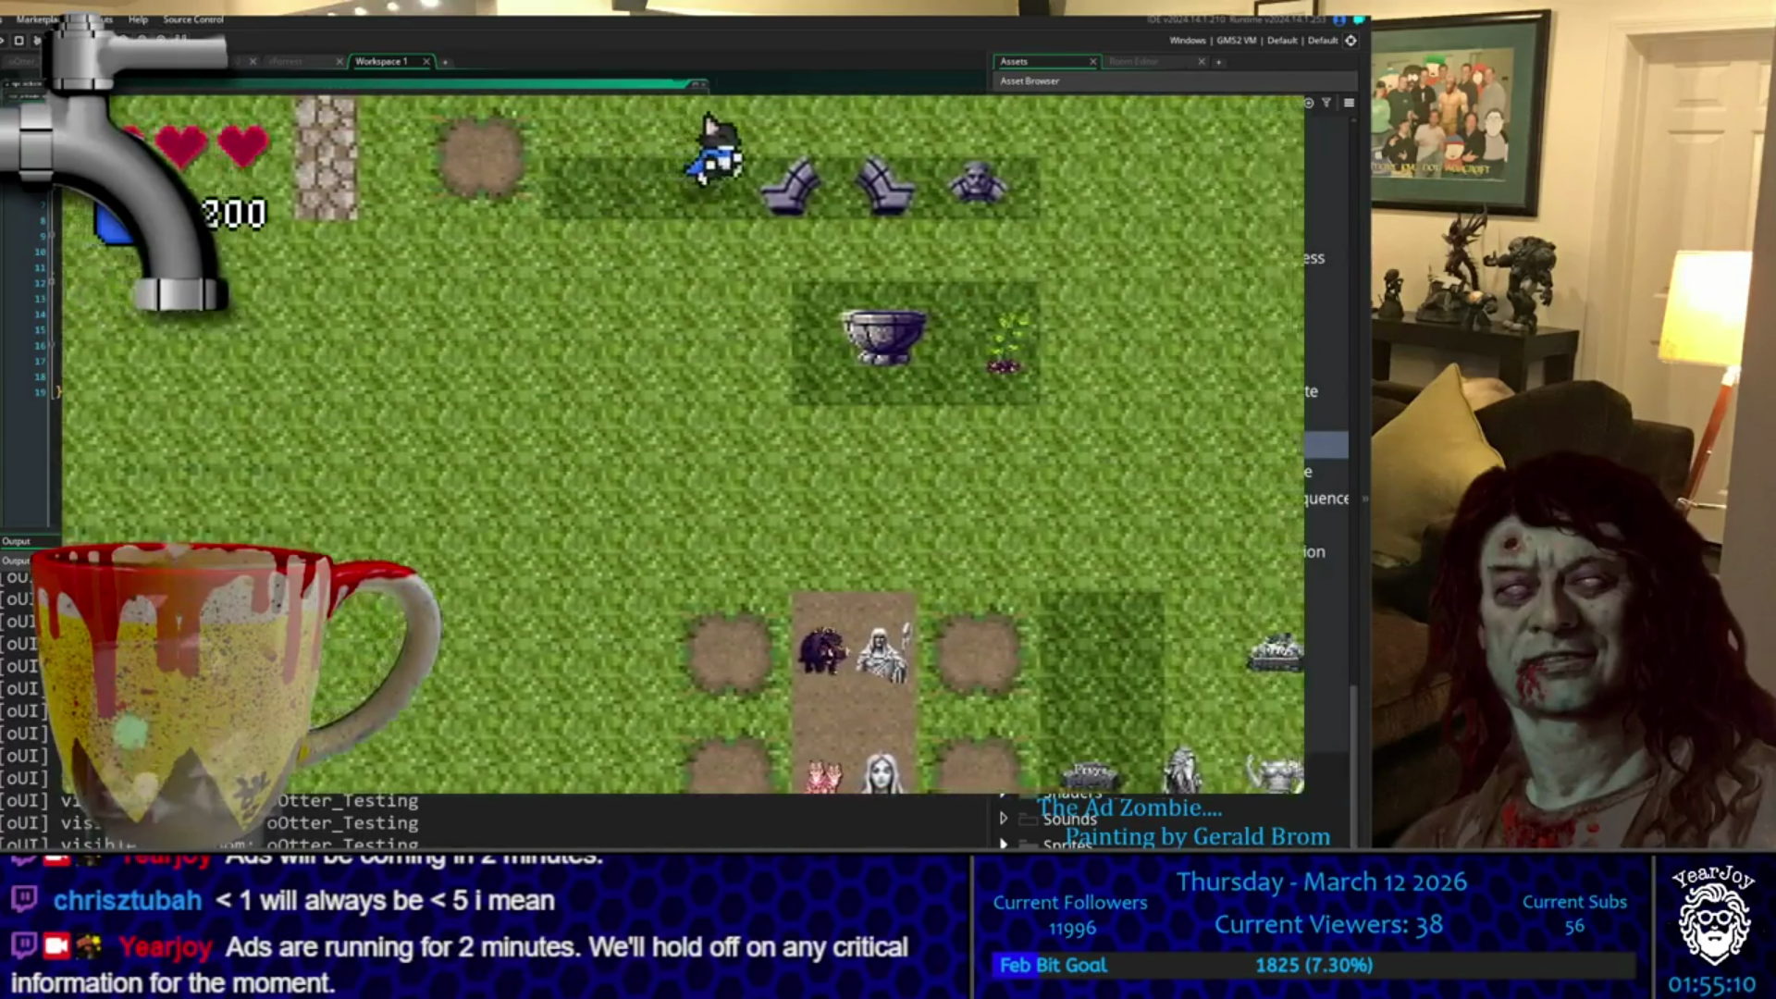
key(Down)
key(Left)
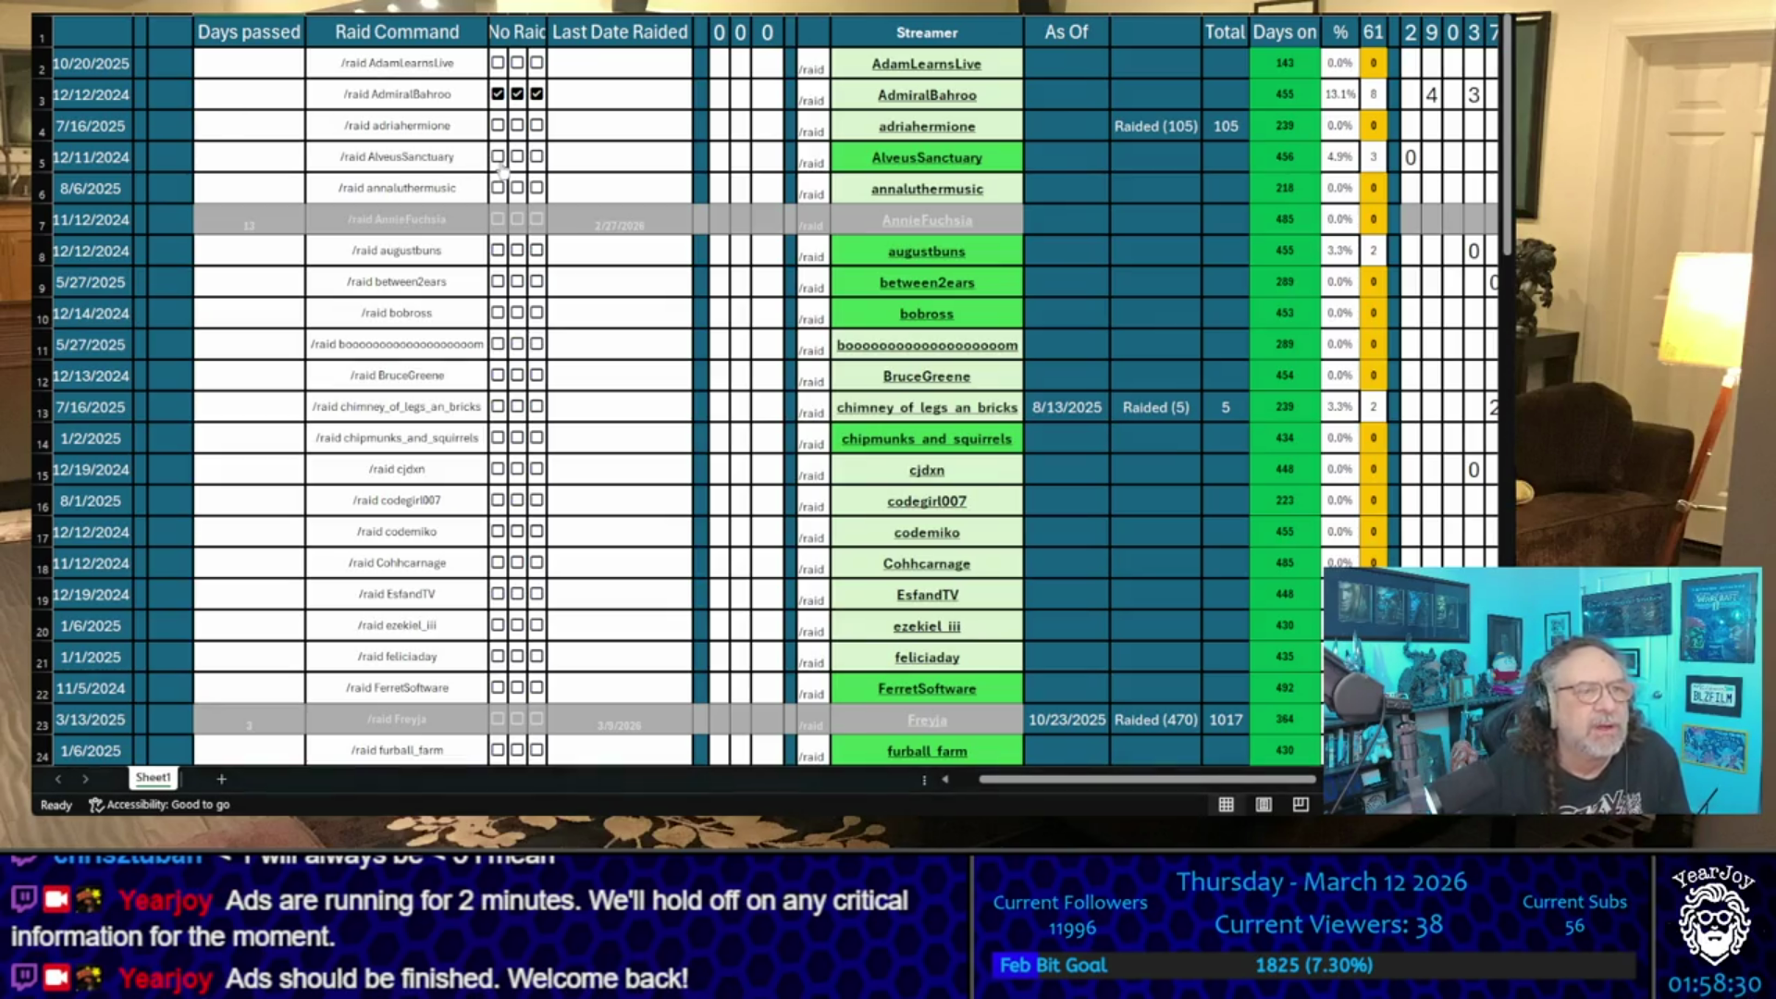
scroll(501, 167, down, 3)
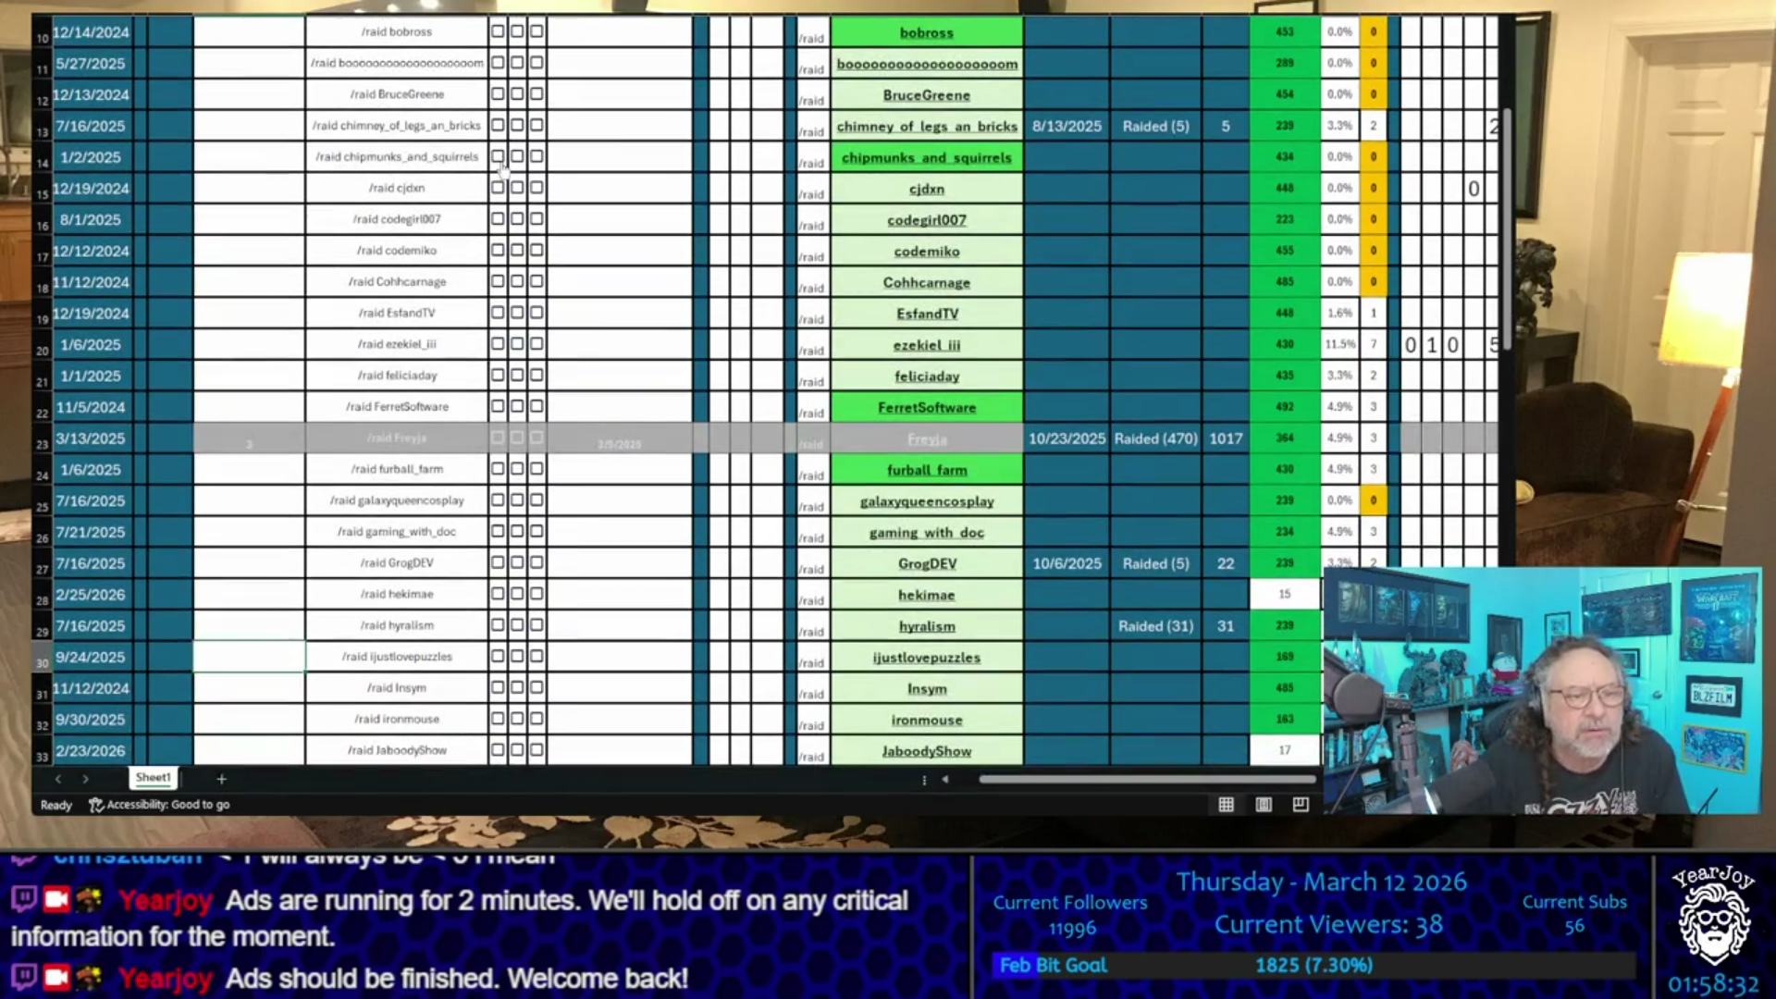
- Mark AdmiralBahroo's shortlist cell with an x
scroll(501, 167, up, 3)
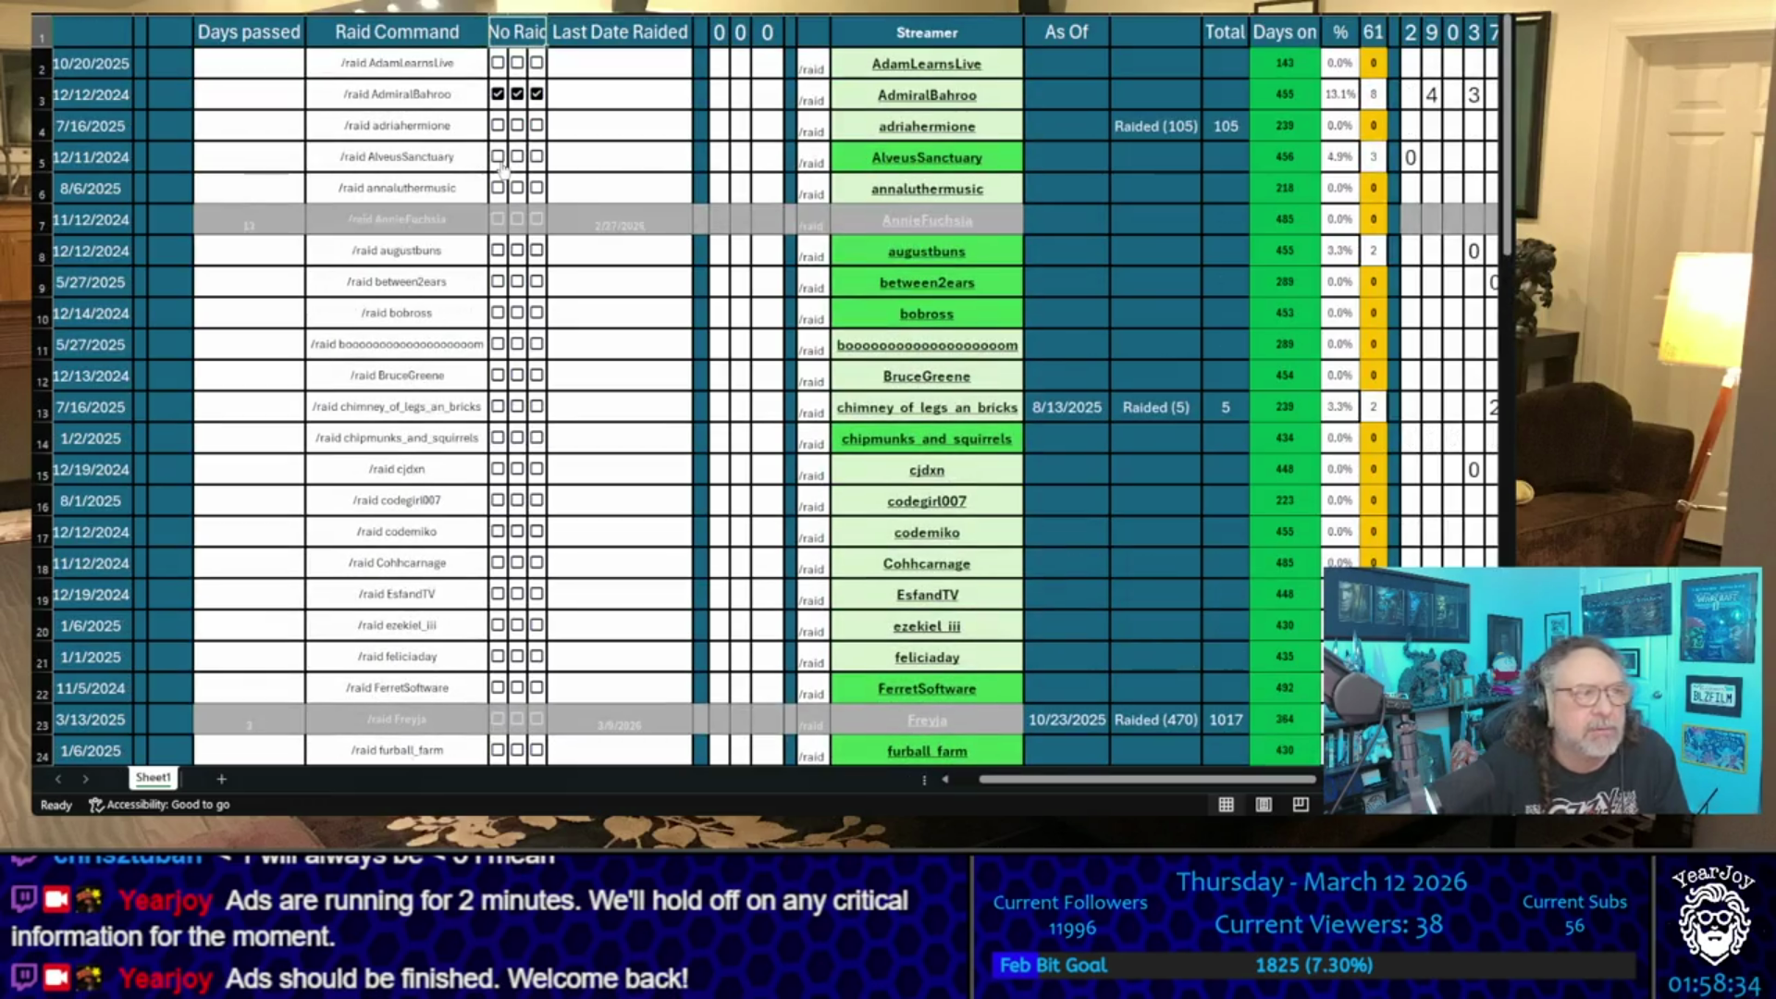
scroll(425, 266, down, 11)
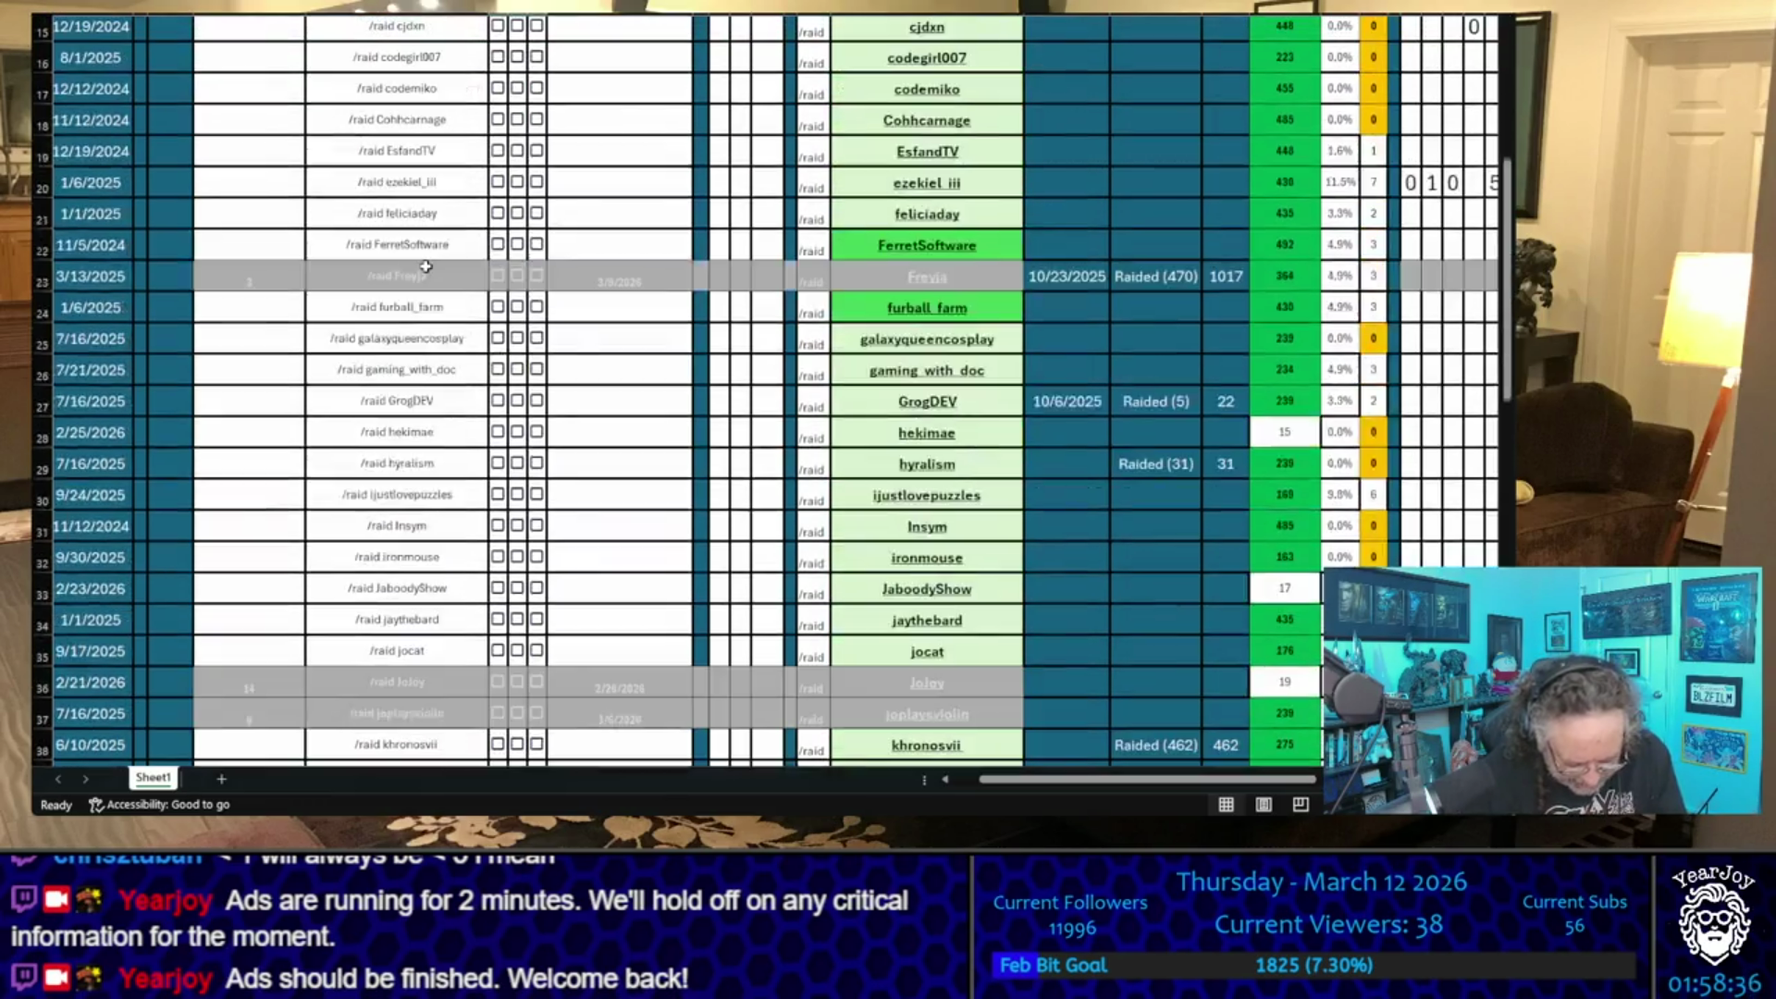
scroll(426, 267, down, 6)
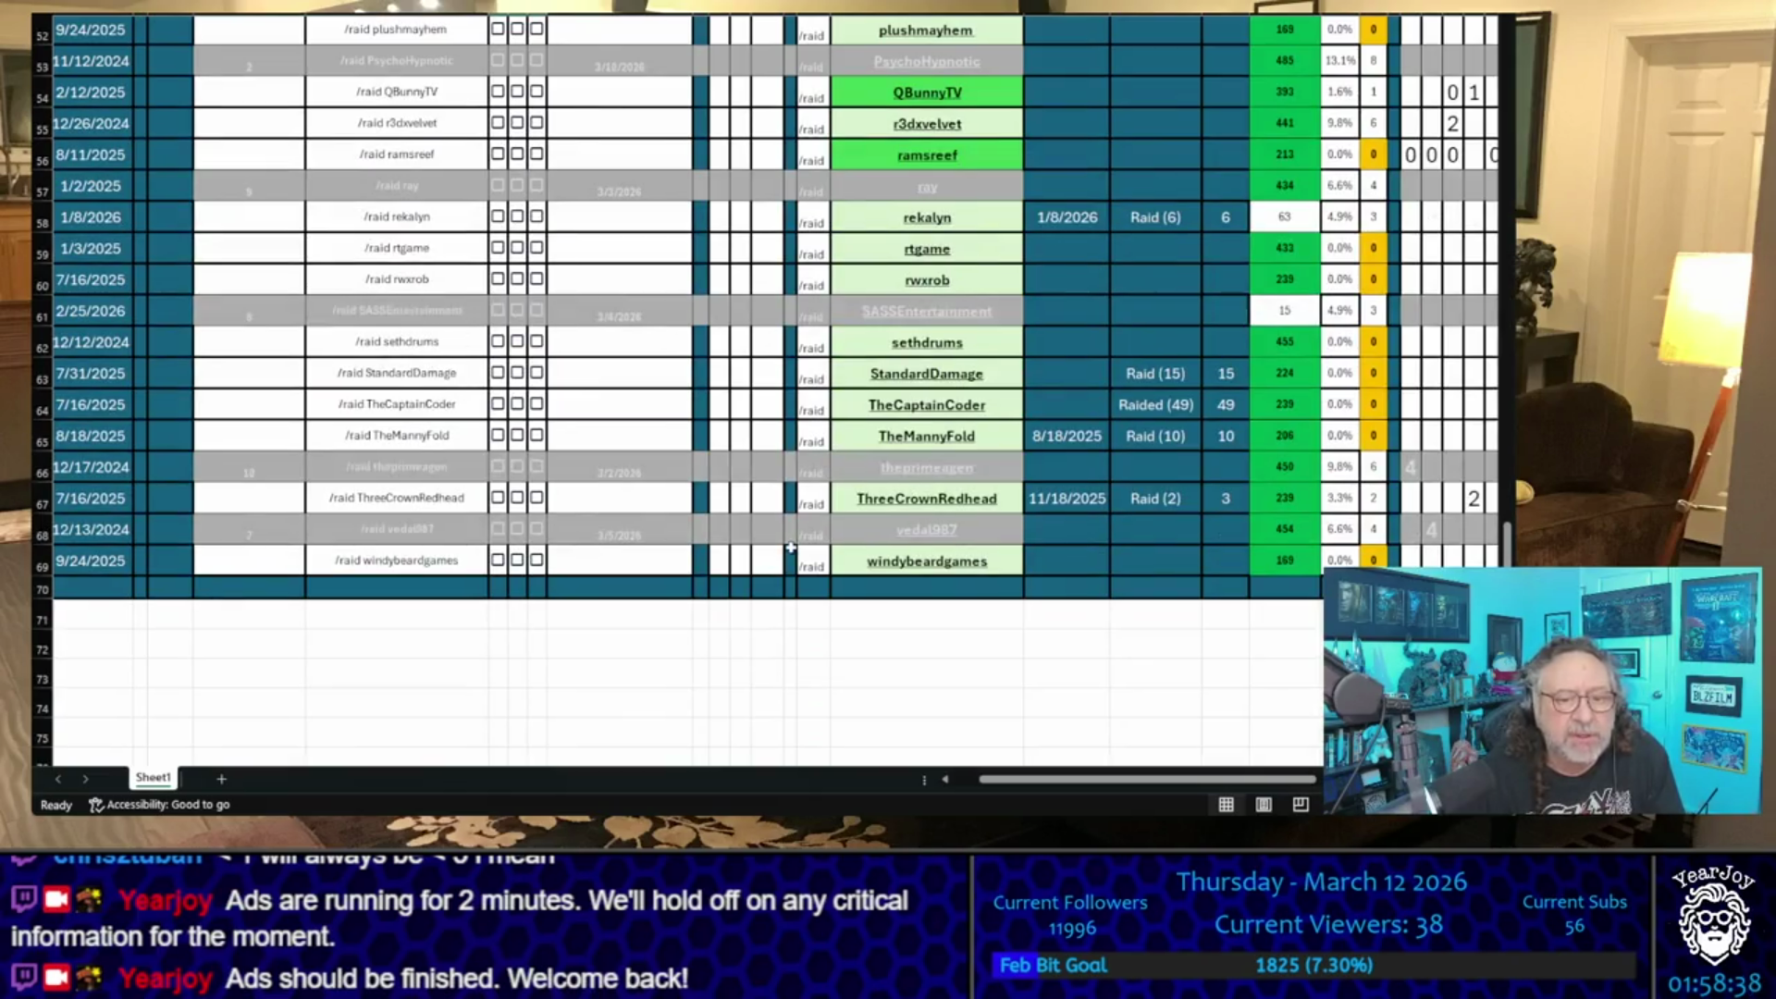
scroll(779, 510, down, 1)
click(777, 443)
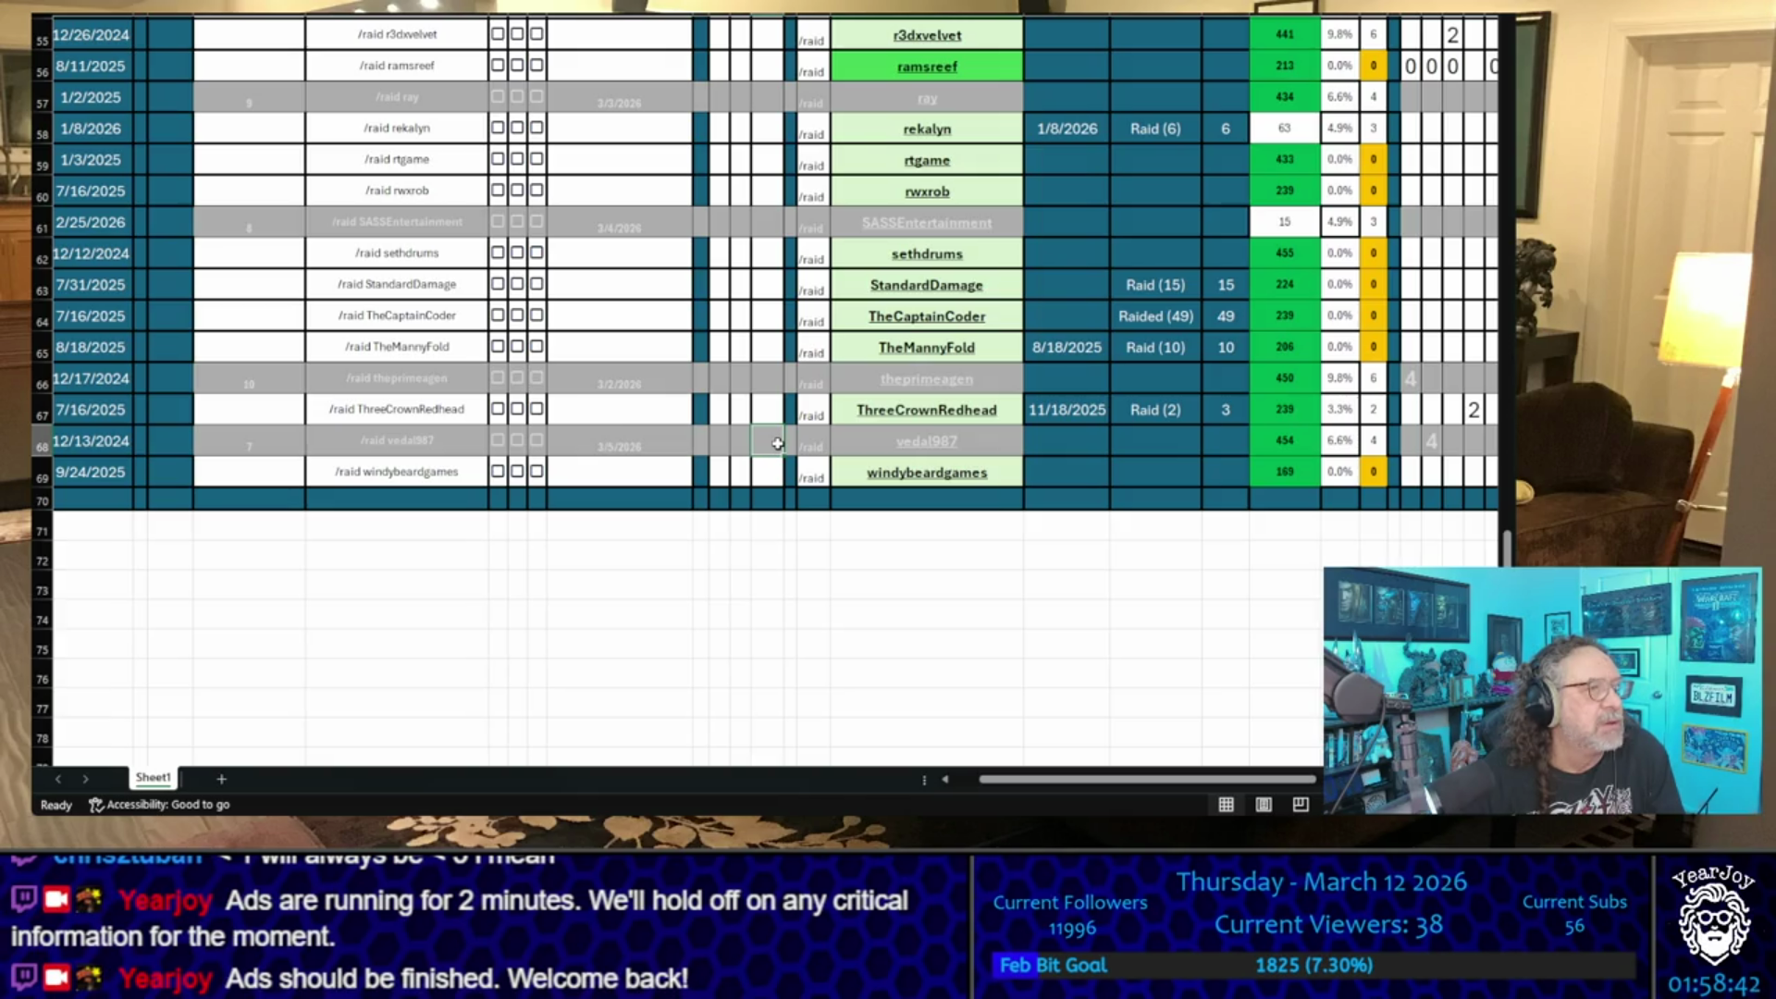
scroll(777, 443, up, 18)
click(771, 93)
text(x)
click(767, 158)
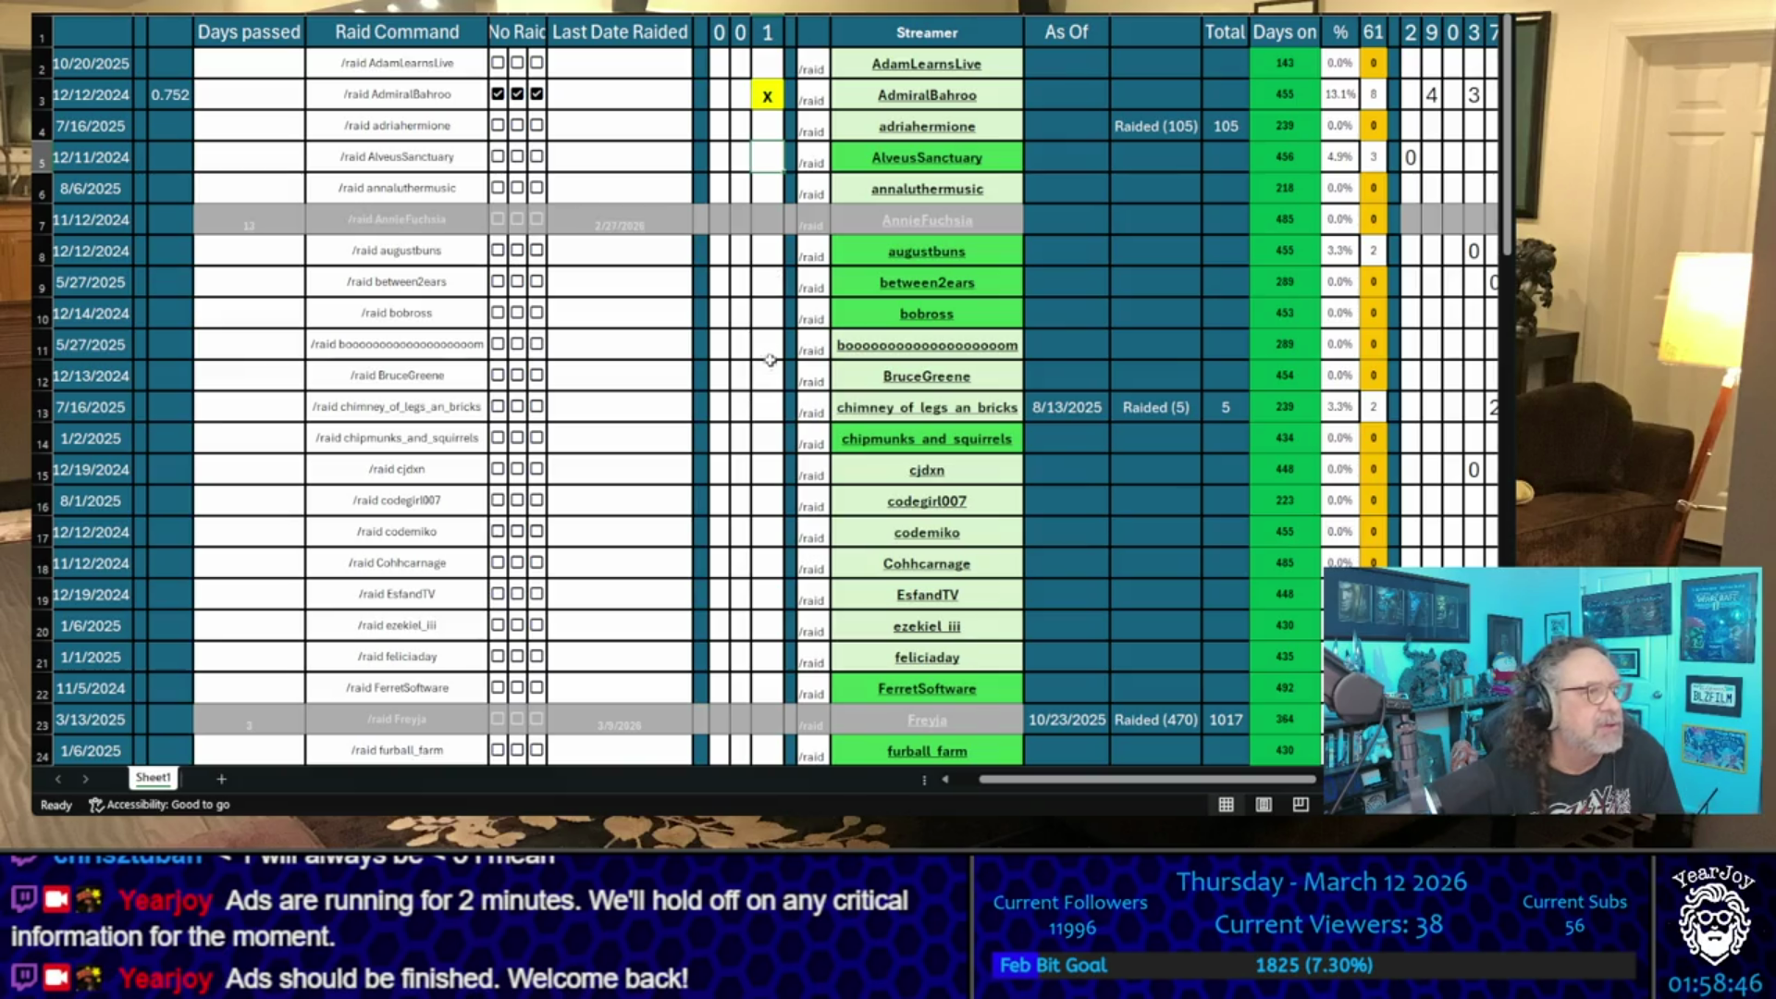
- Clear Kitboga's 2/25/2026 last raided date and shortlist Kitboga with an x
scroll(751, 278, down, 5)
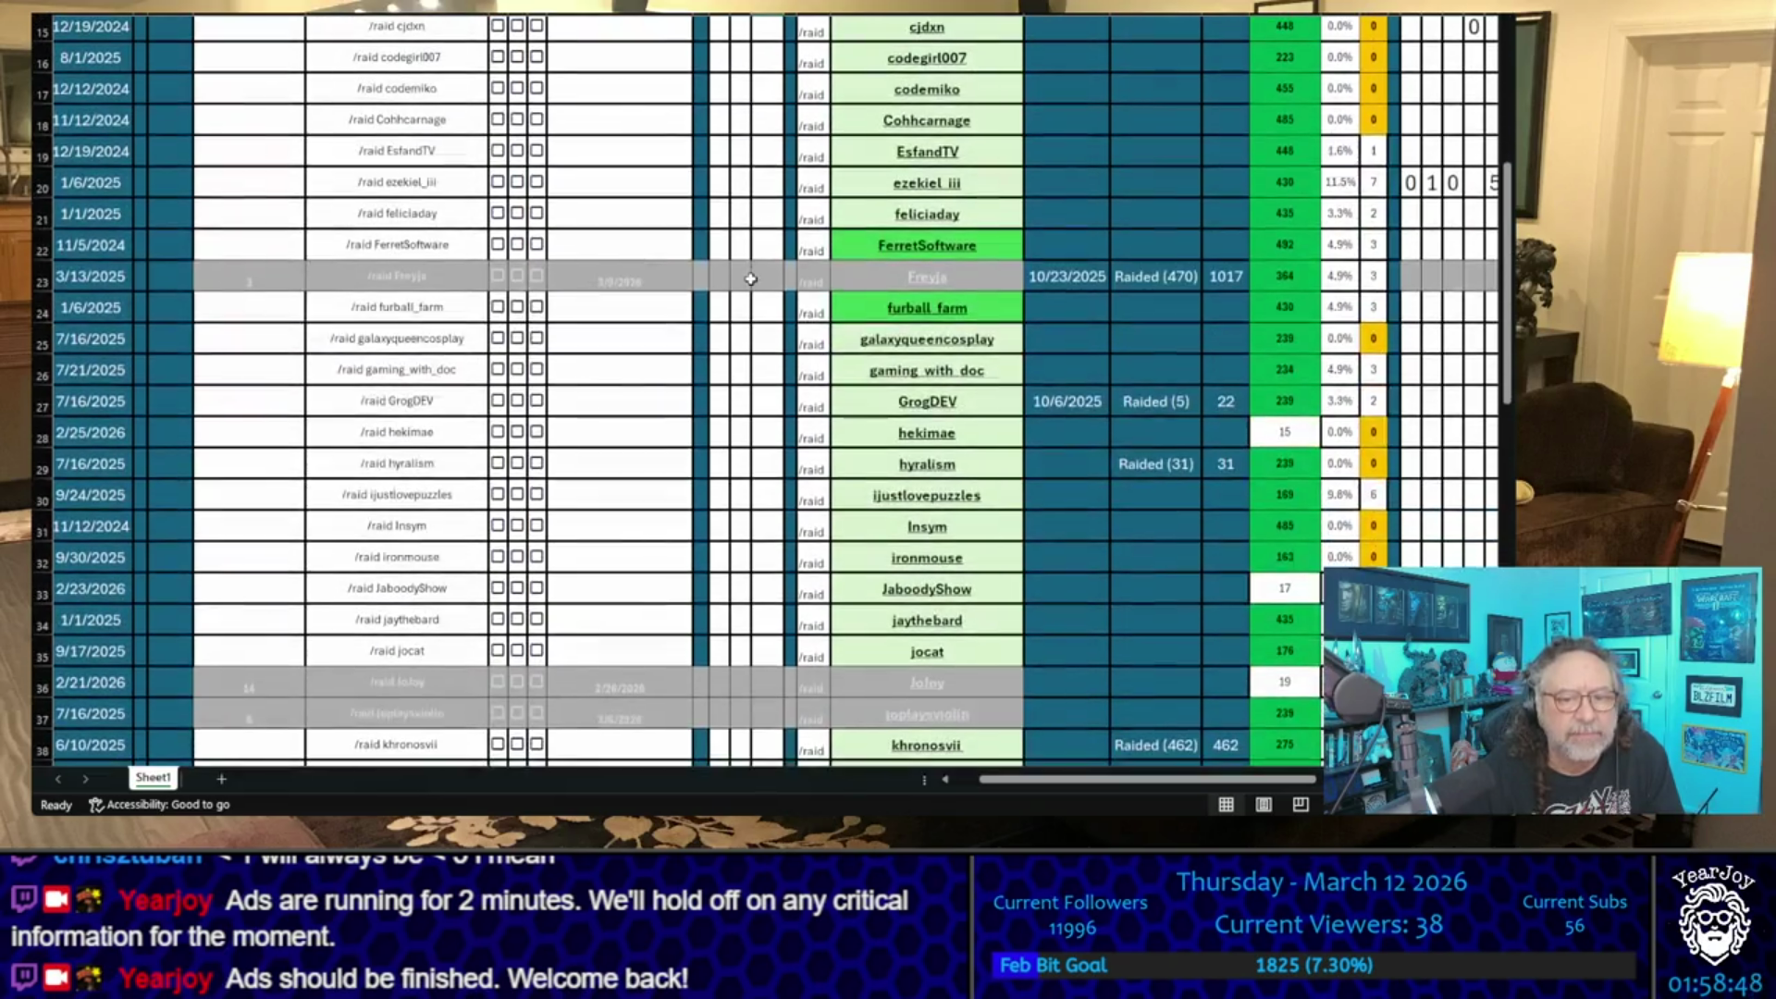
scroll(750, 279, down, 2)
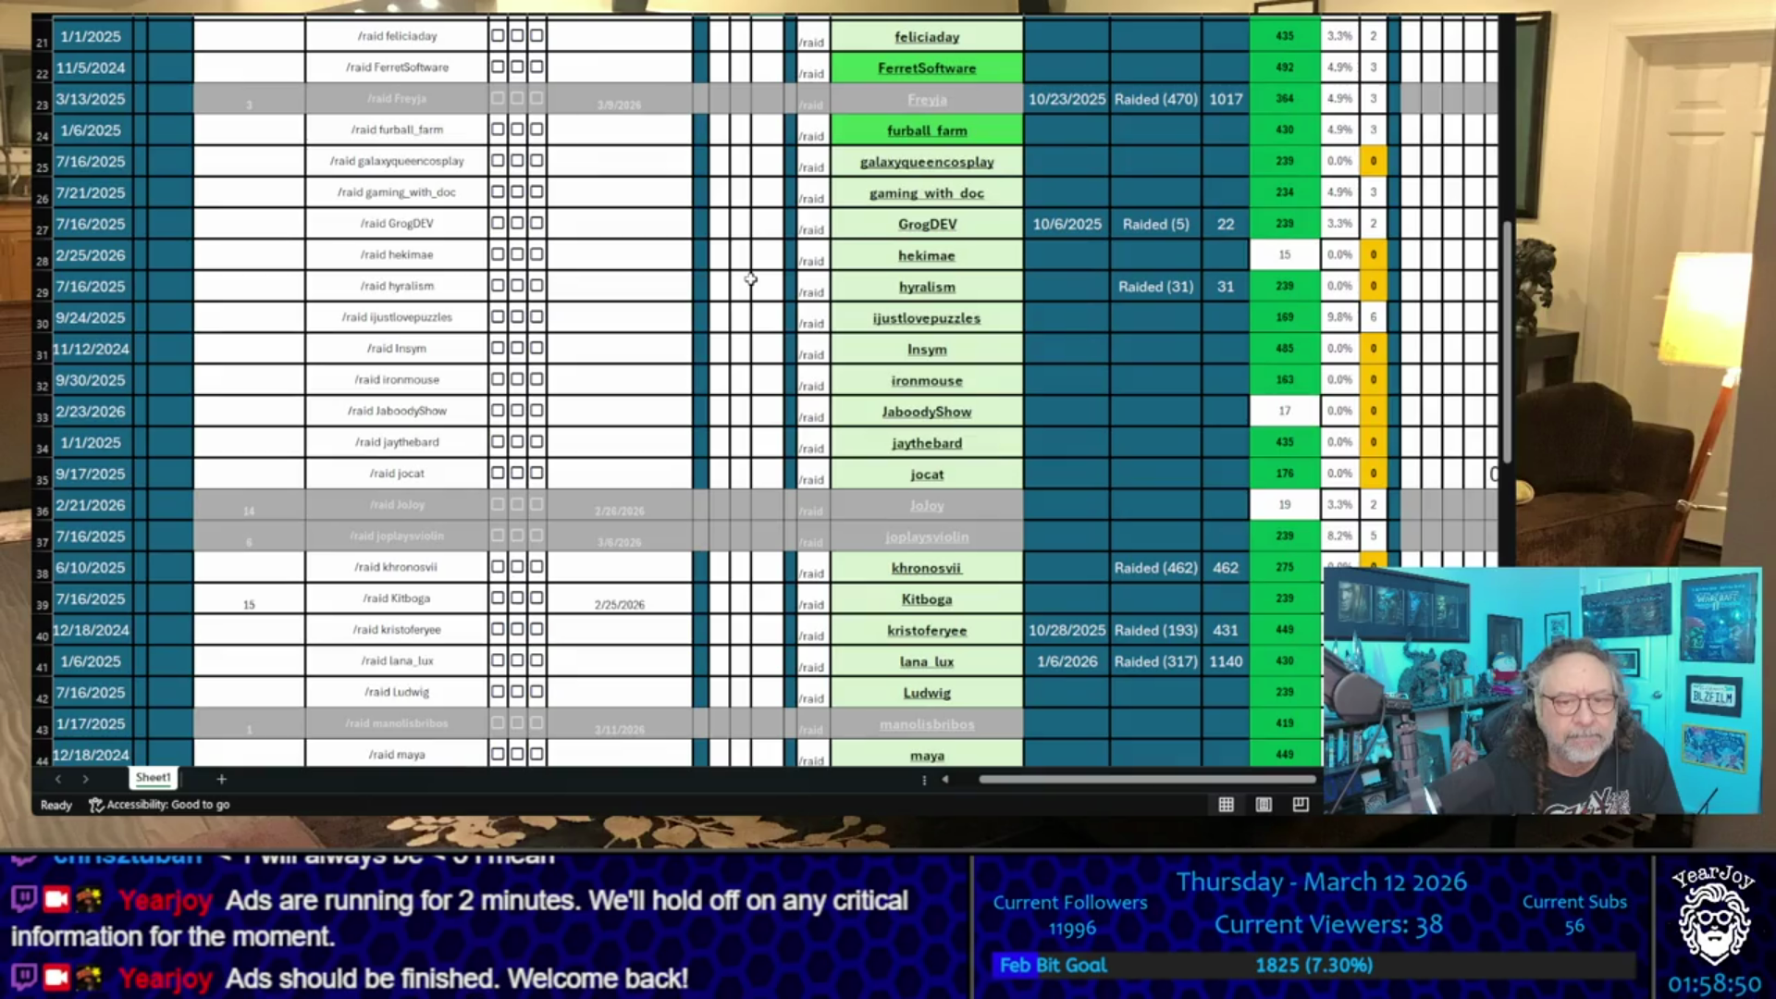
scroll(750, 278, down, 2)
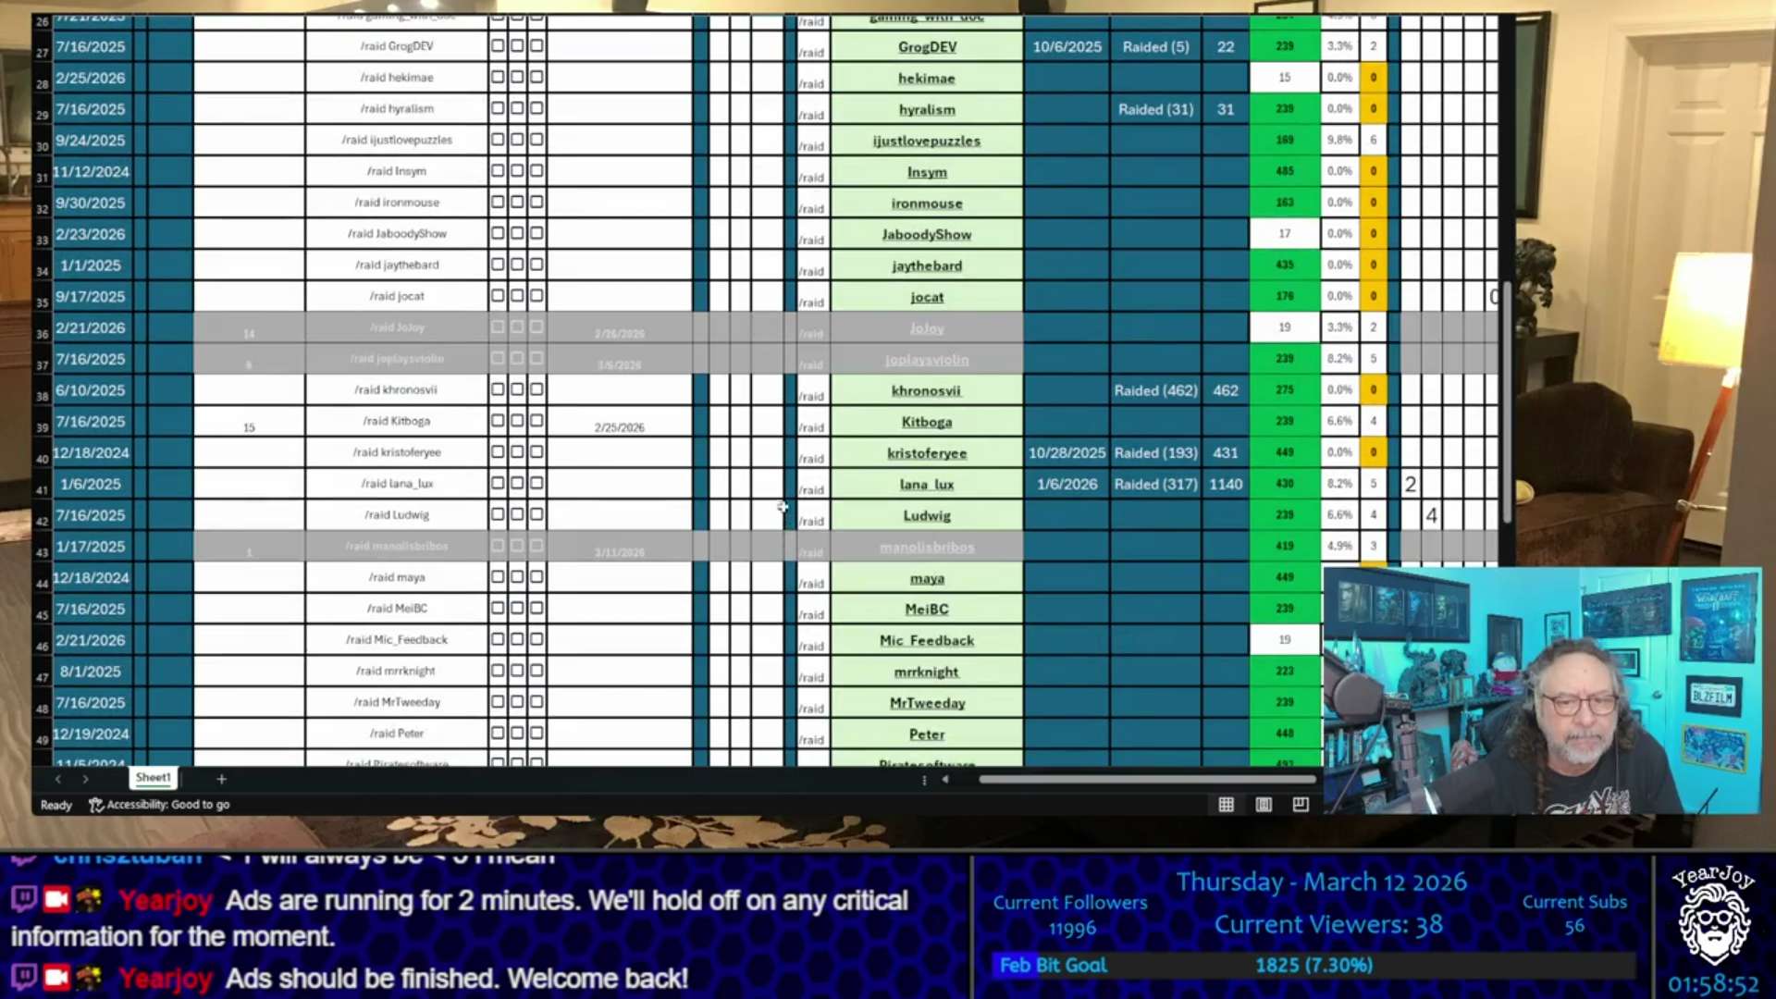
click(659, 427)
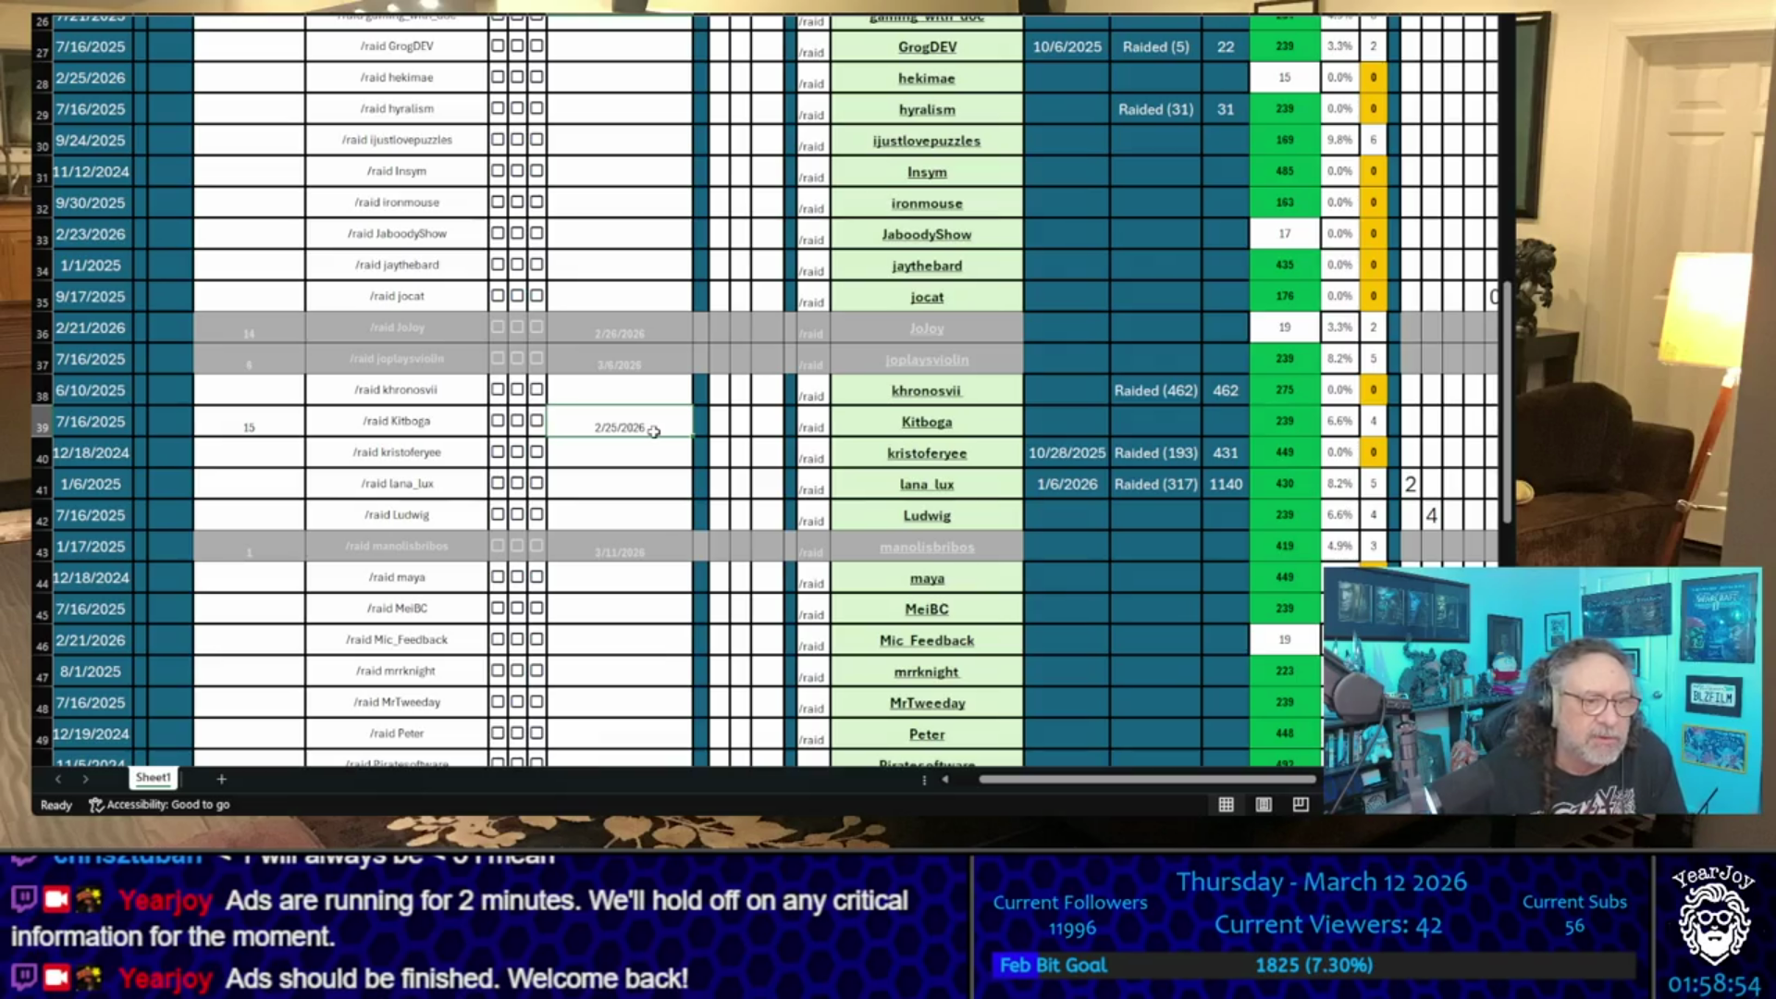
key(Delete)
key(Right)
key(Right)
key(Right)
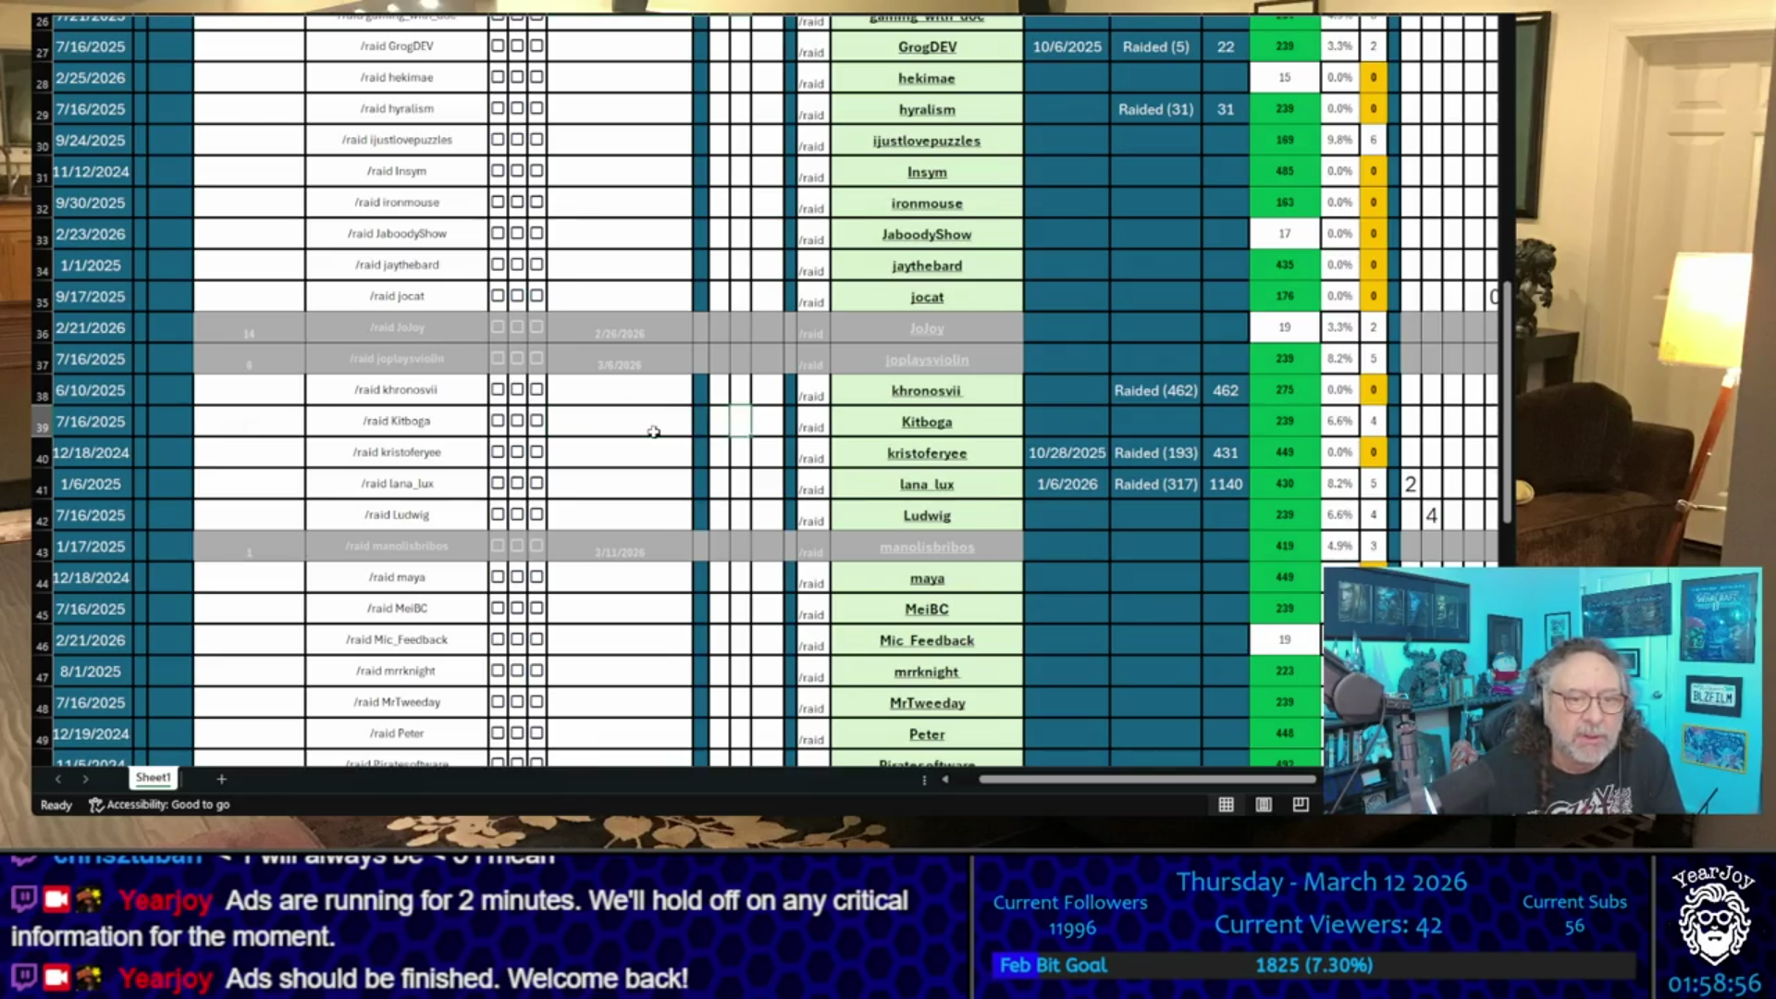
text(x)
click(634, 425)
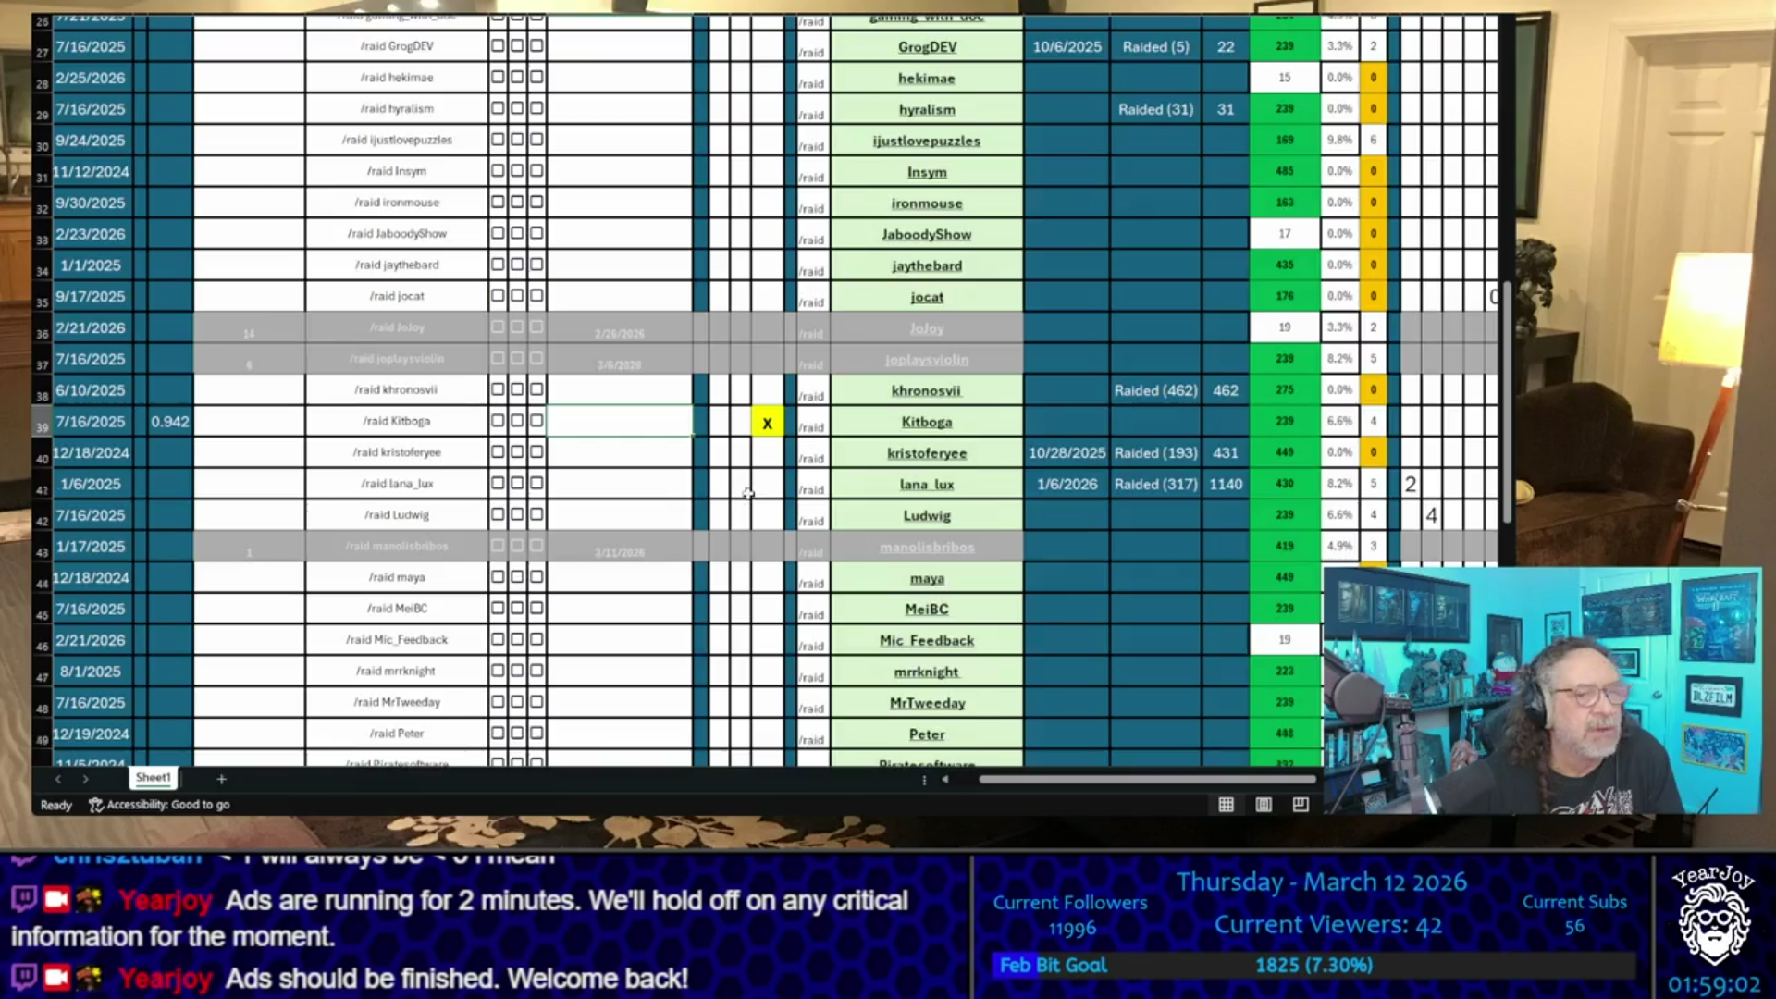
- Shortlist rtgame and AlveusSanctuary with x marks
scroll(750, 494, down, 8)
click(767, 338)
text(x)
click(734, 364)
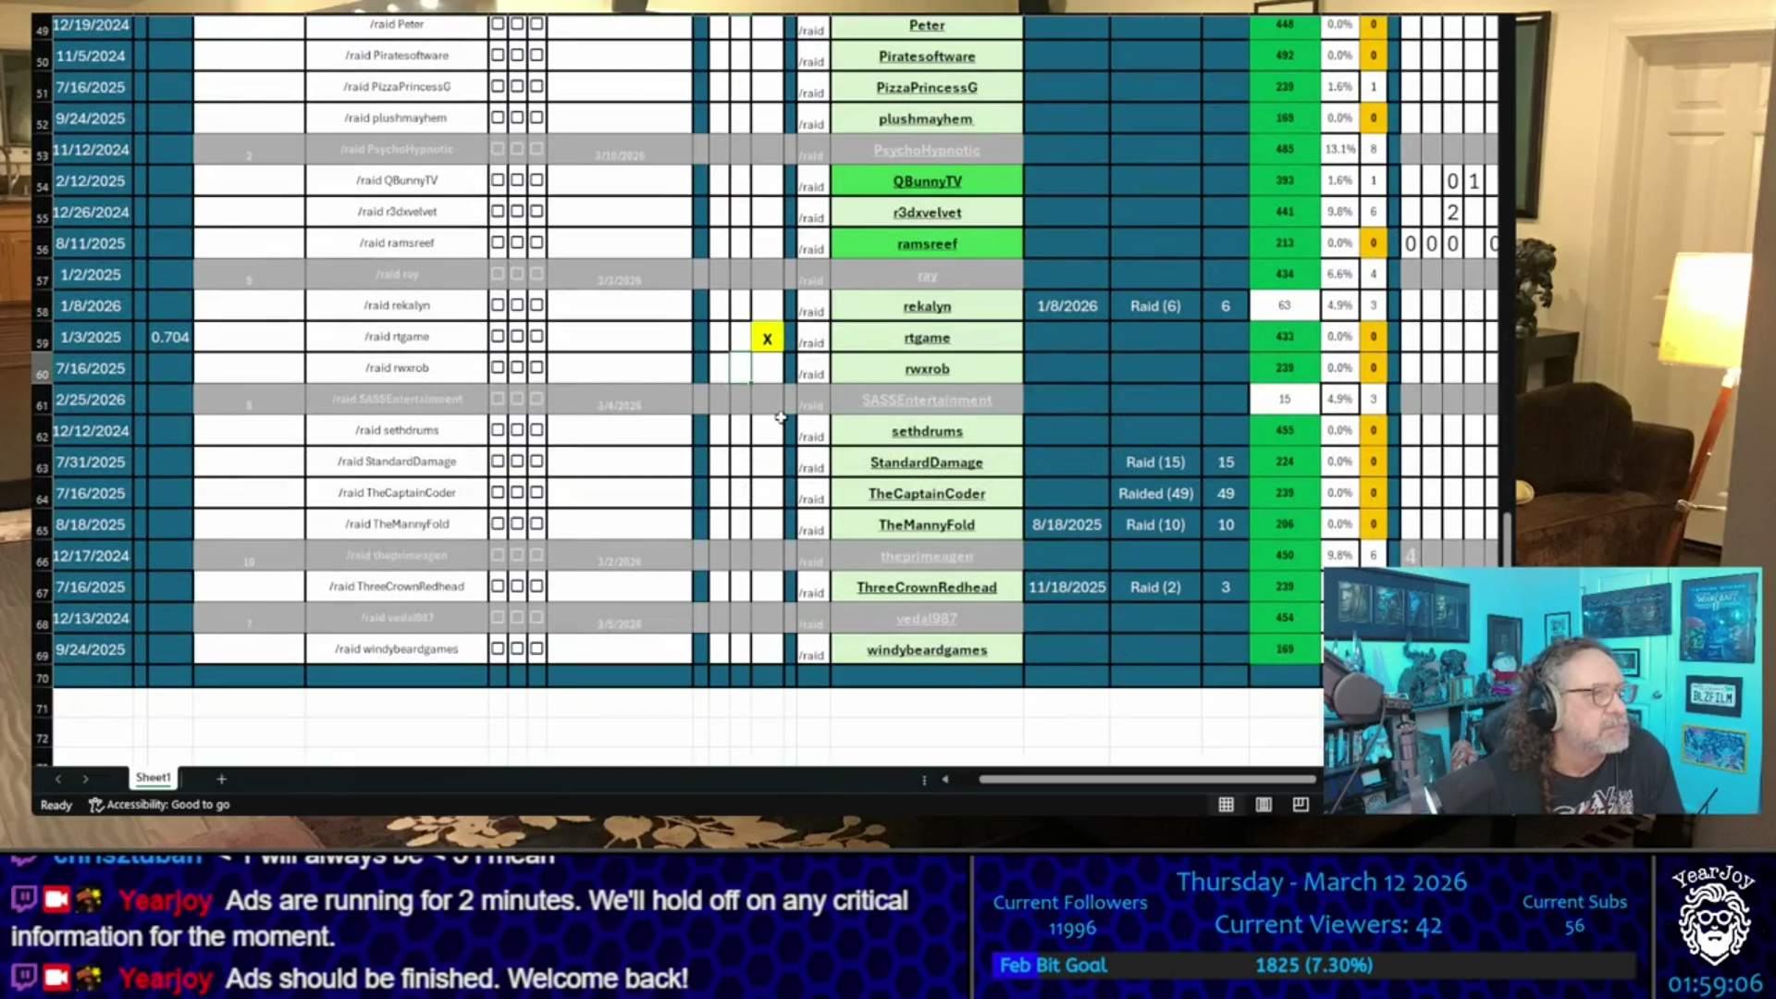
scroll(781, 417, up, 16)
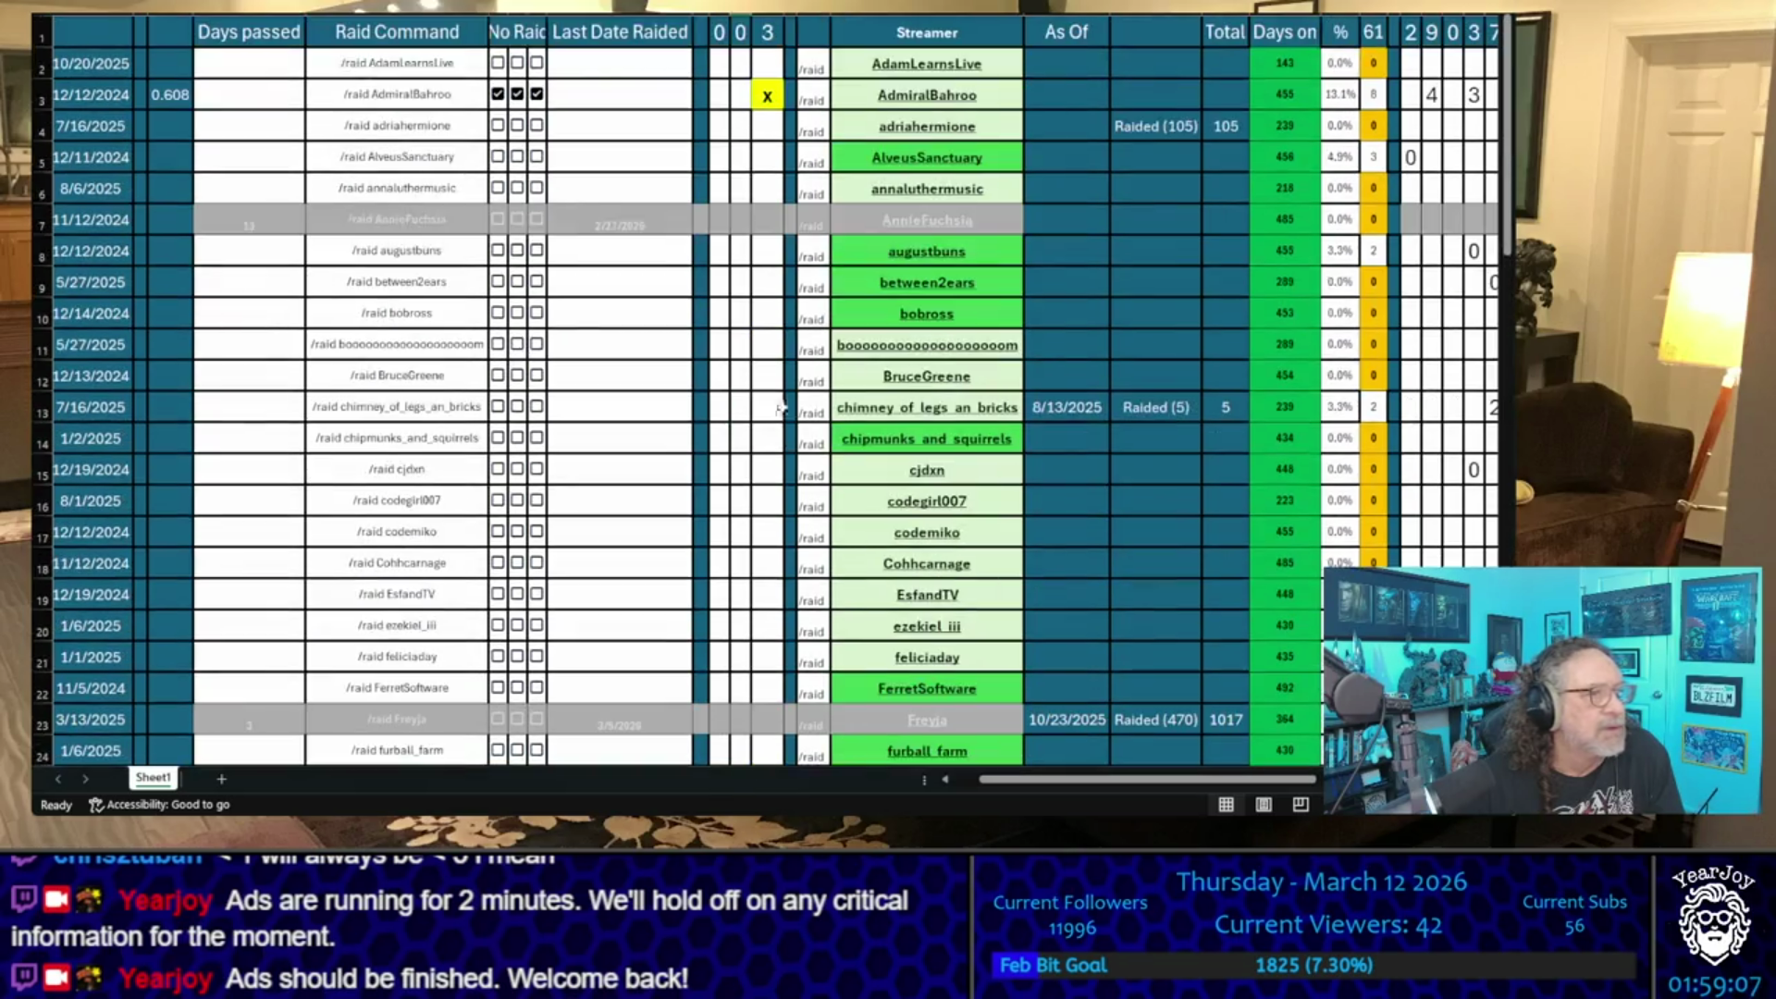
click(779, 155)
text(x)
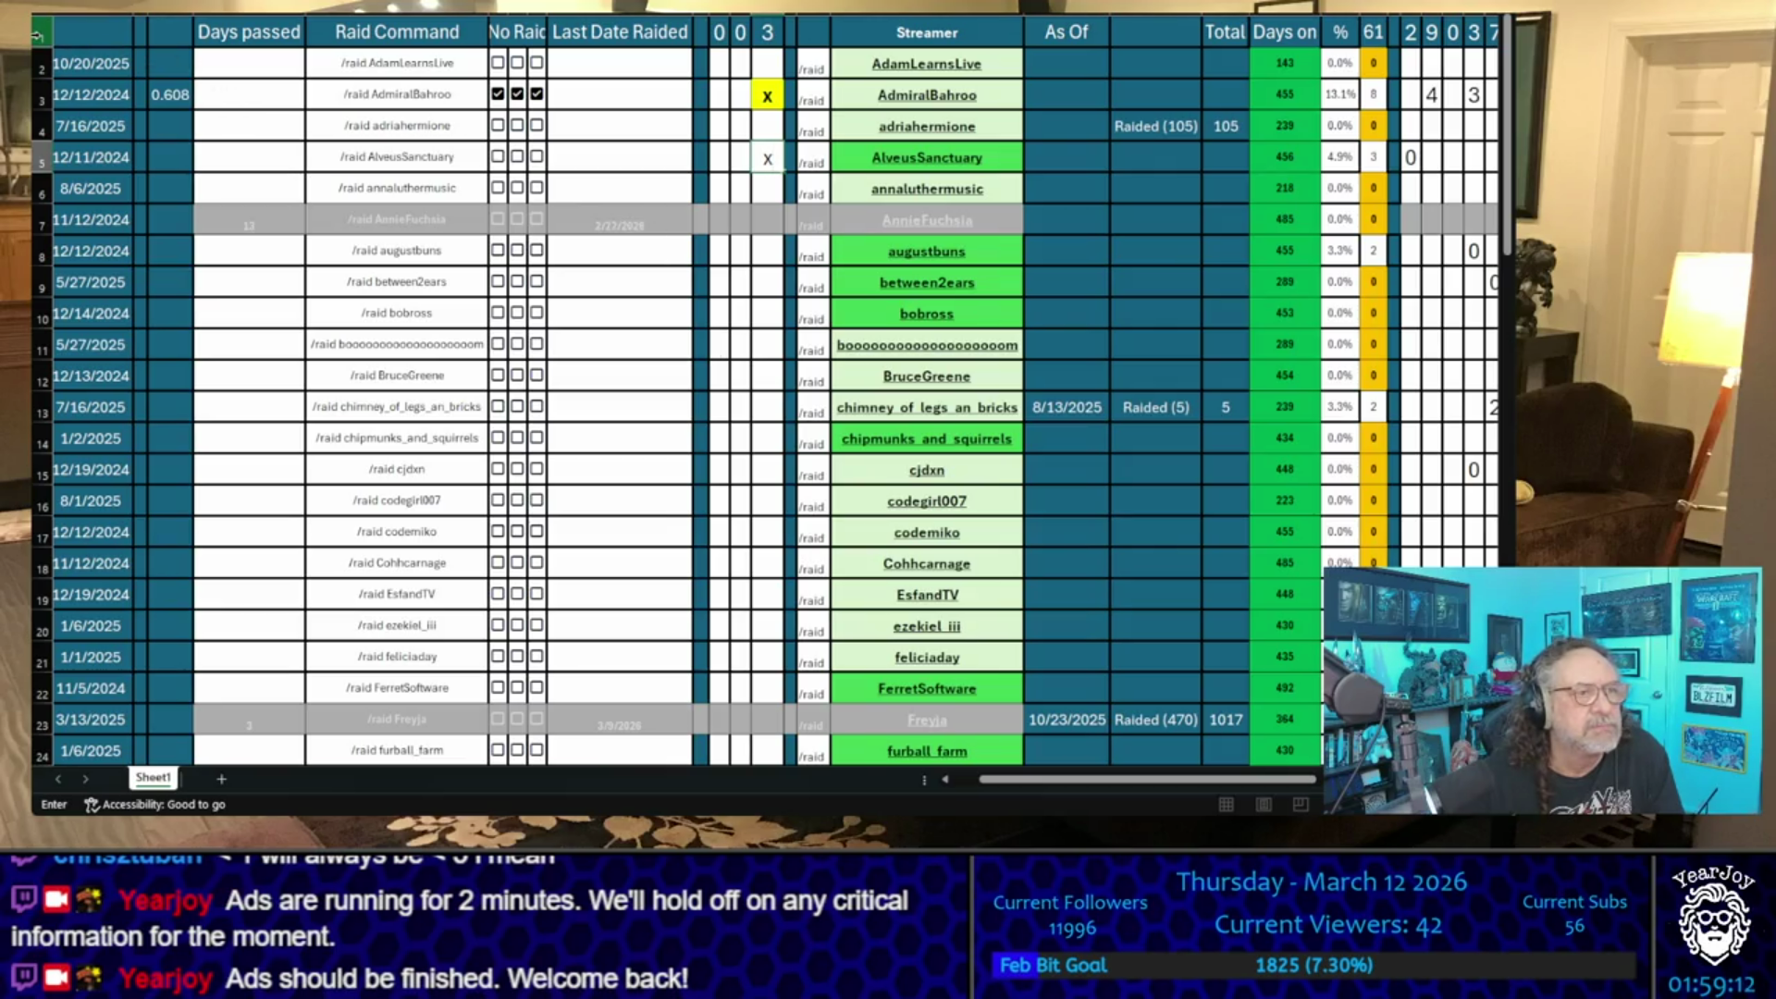
click(37, 35)
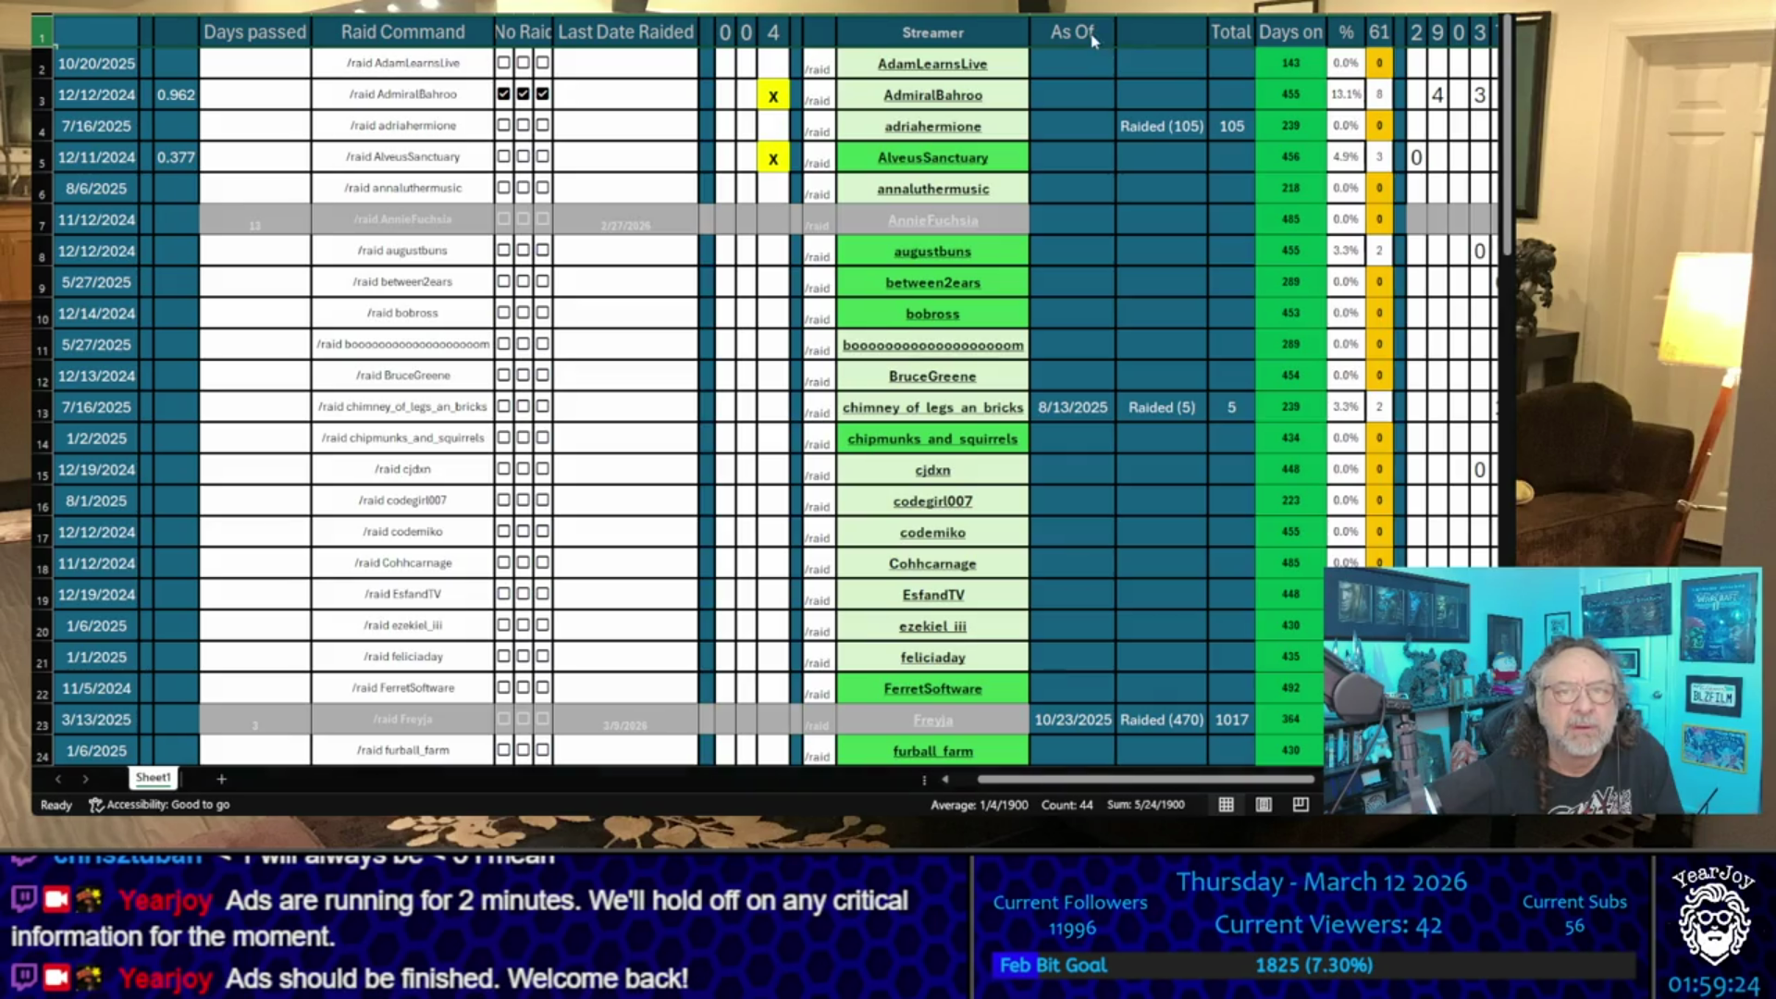
- Mark ezekiel_iii and EsfandTV as shortlisted with an x
scroll(772, 313, down, 8)
scroll(773, 312, up, 8)
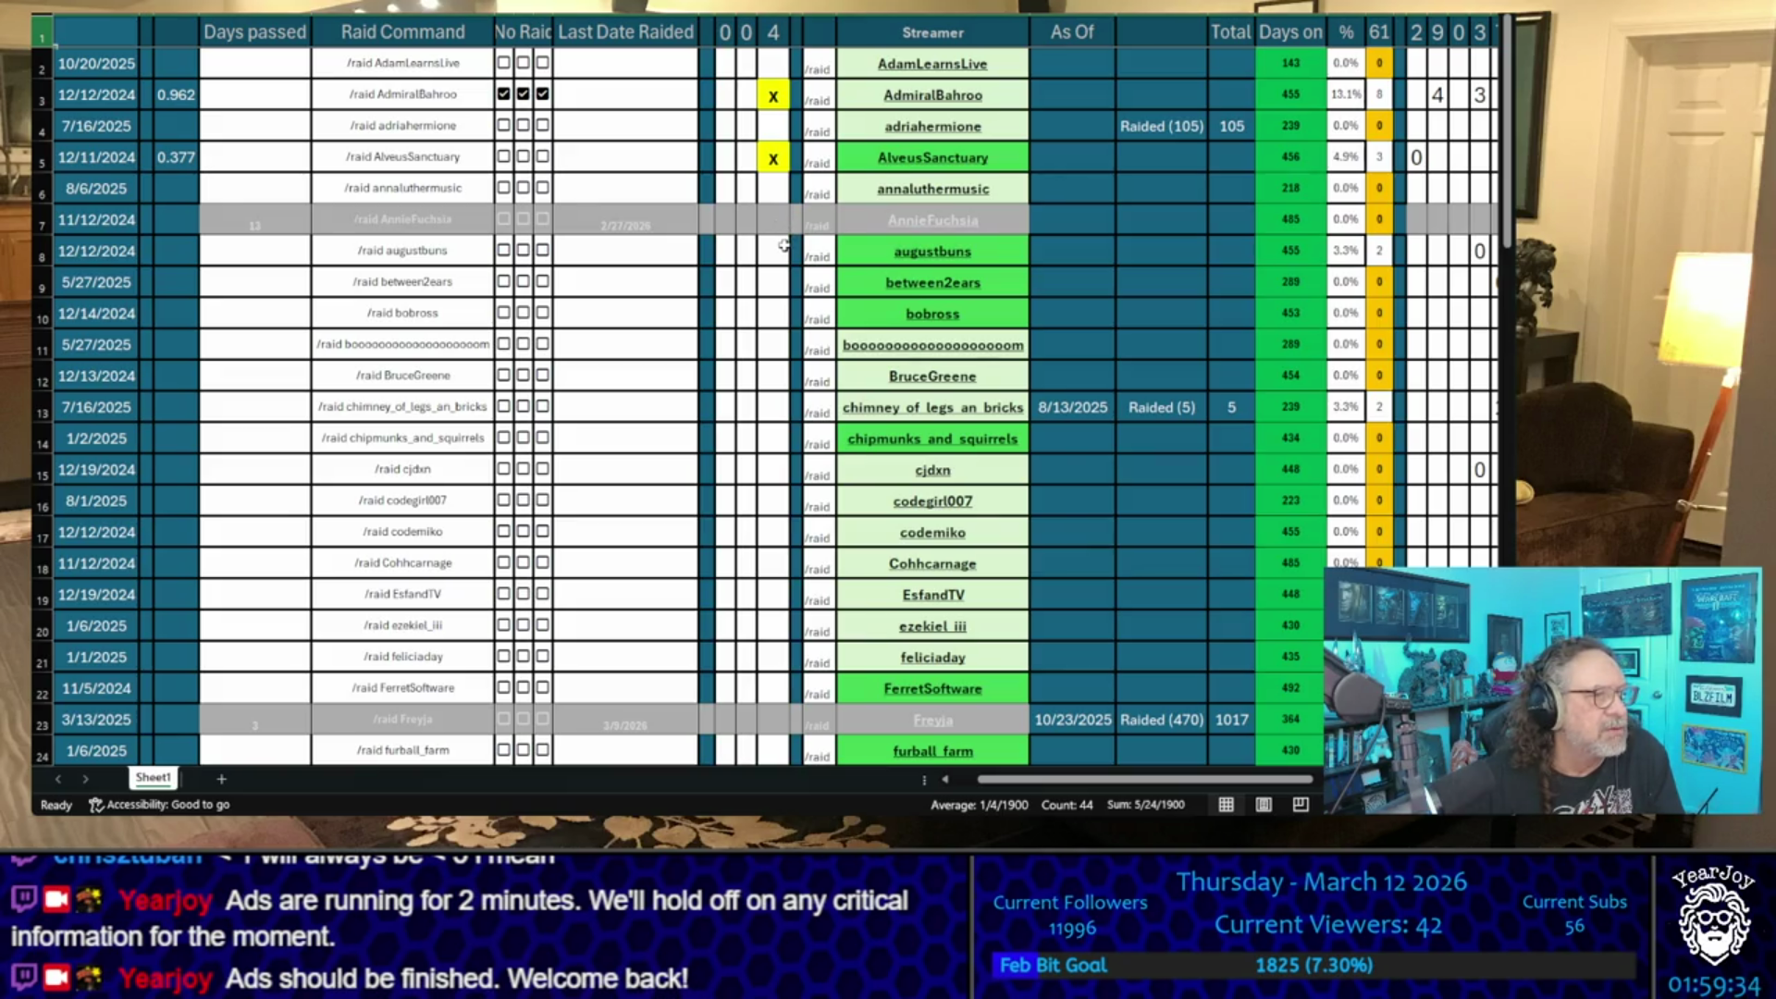
scroll(783, 245, down, 4)
text(x)
key(Return)
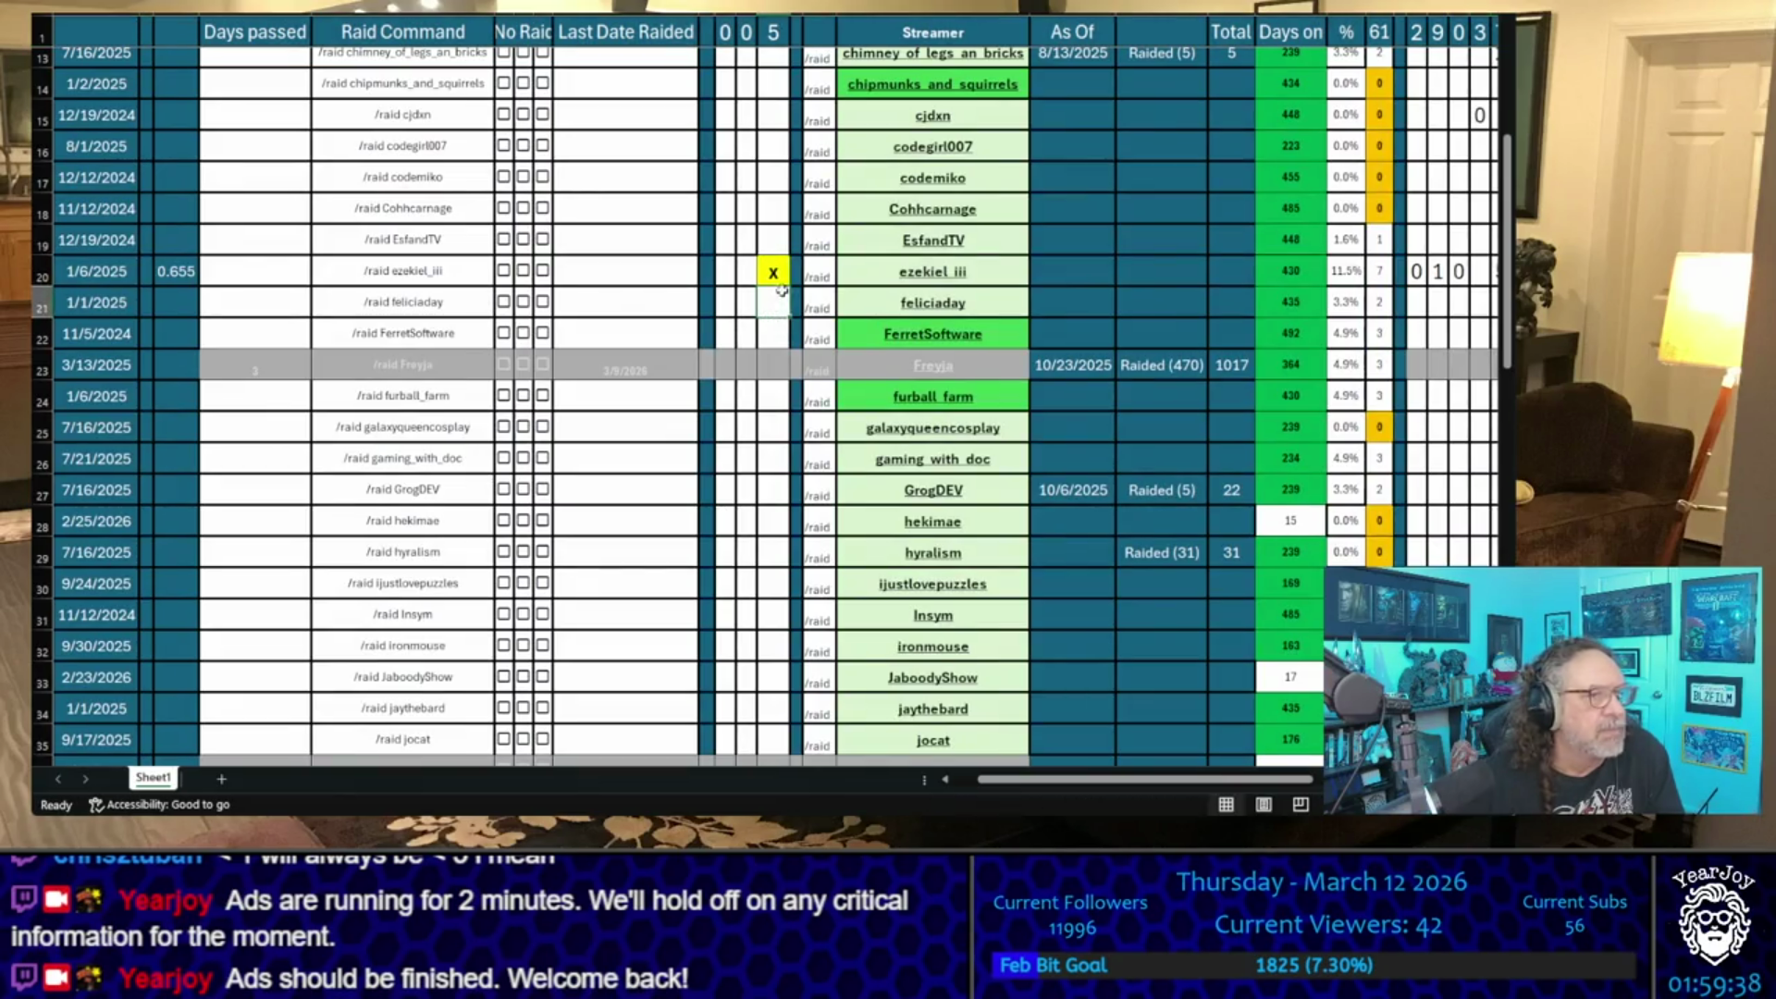
click(776, 242)
text(x)
key(Return)
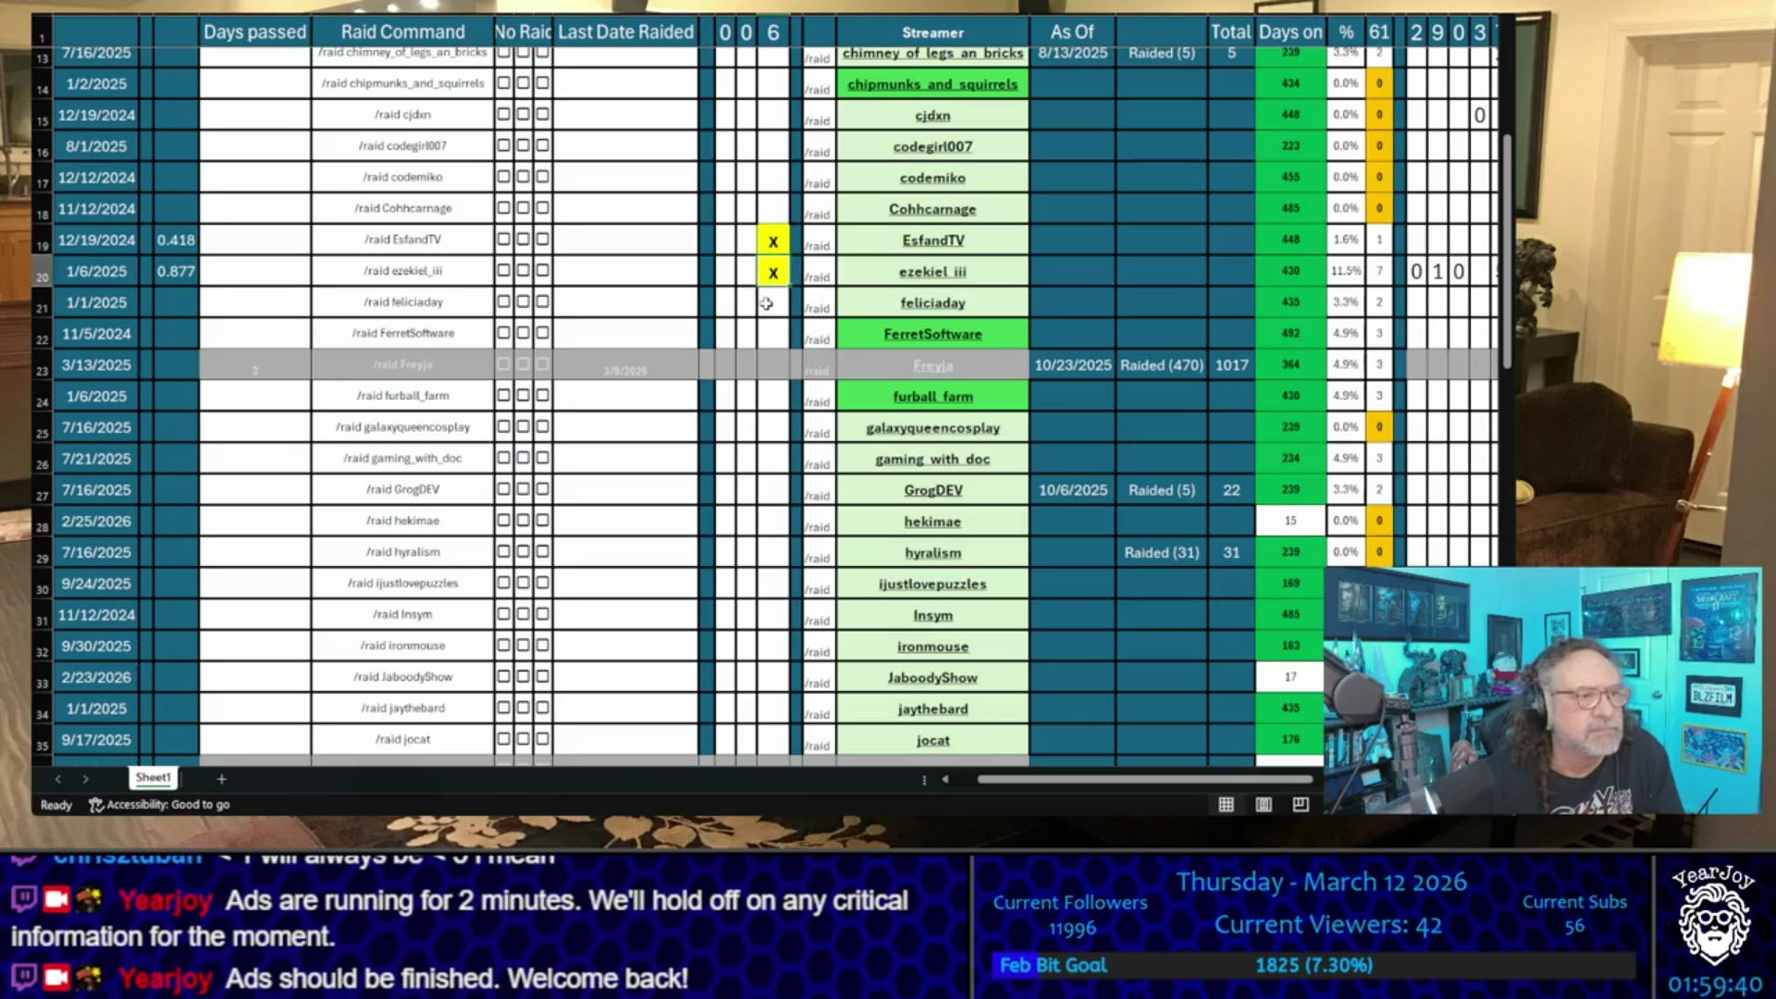
- Shortlist PizzaPrincessG, MrTweeday, furball_farm and FerretSoftware
scroll(766, 304, down, 9)
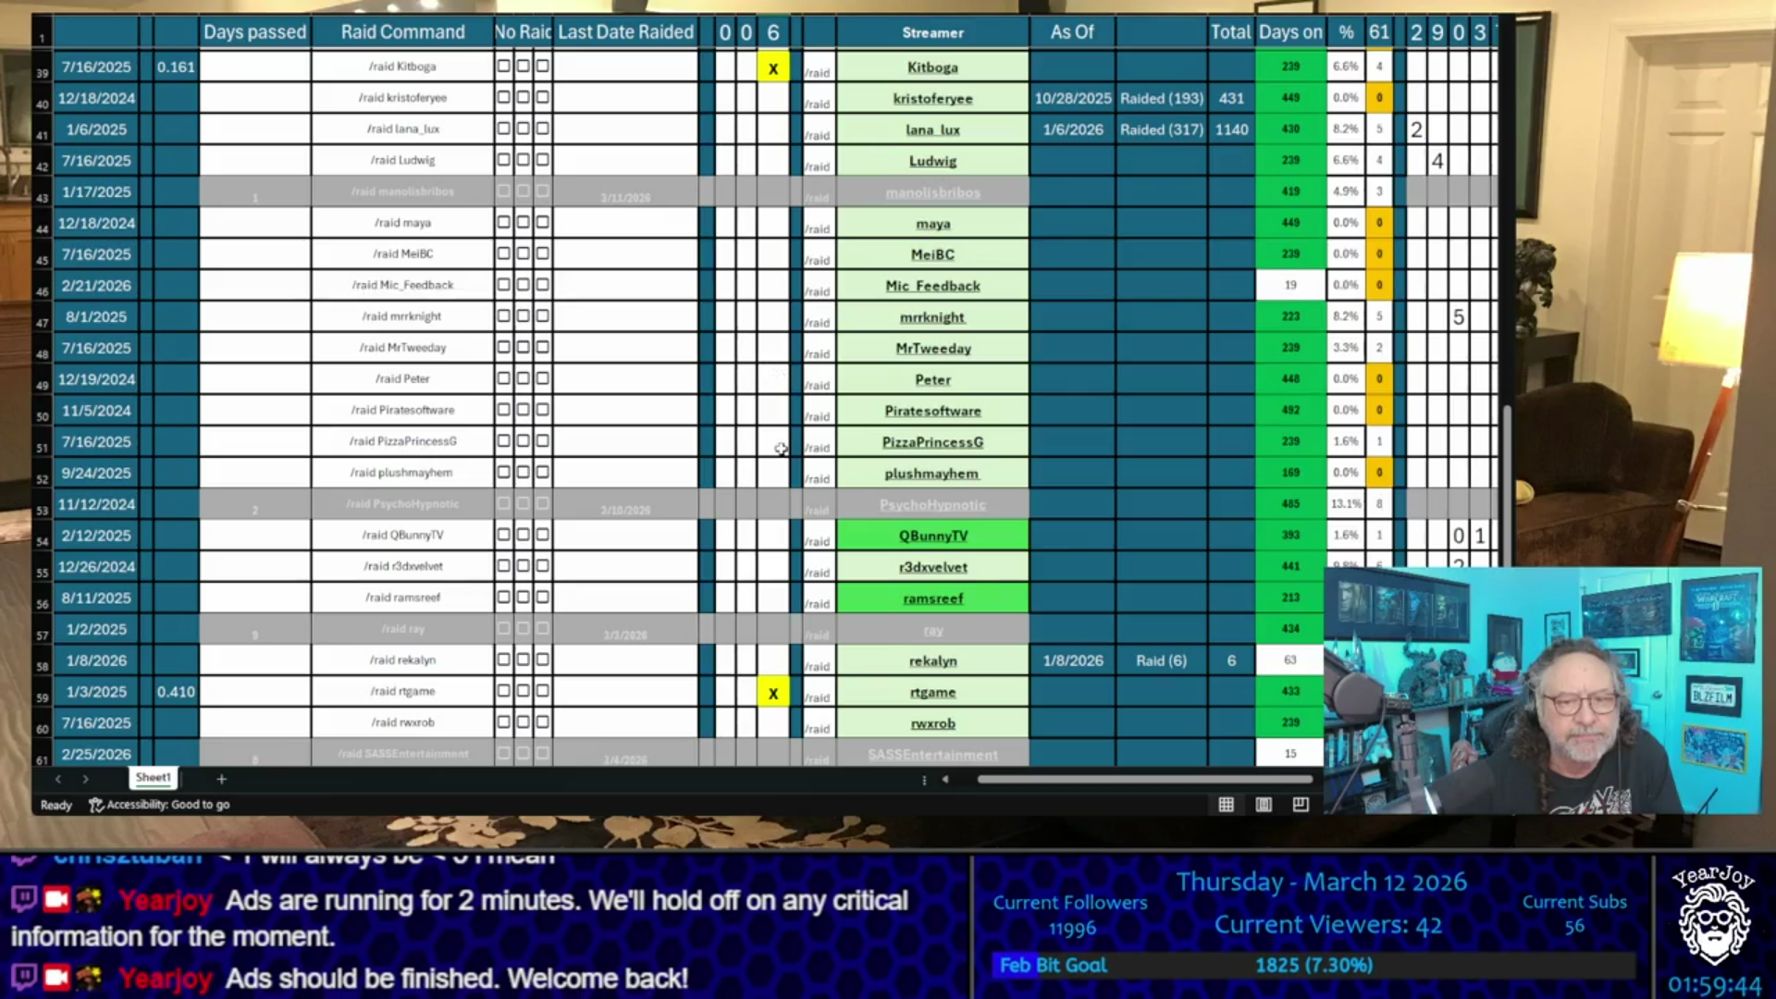
click(773, 439)
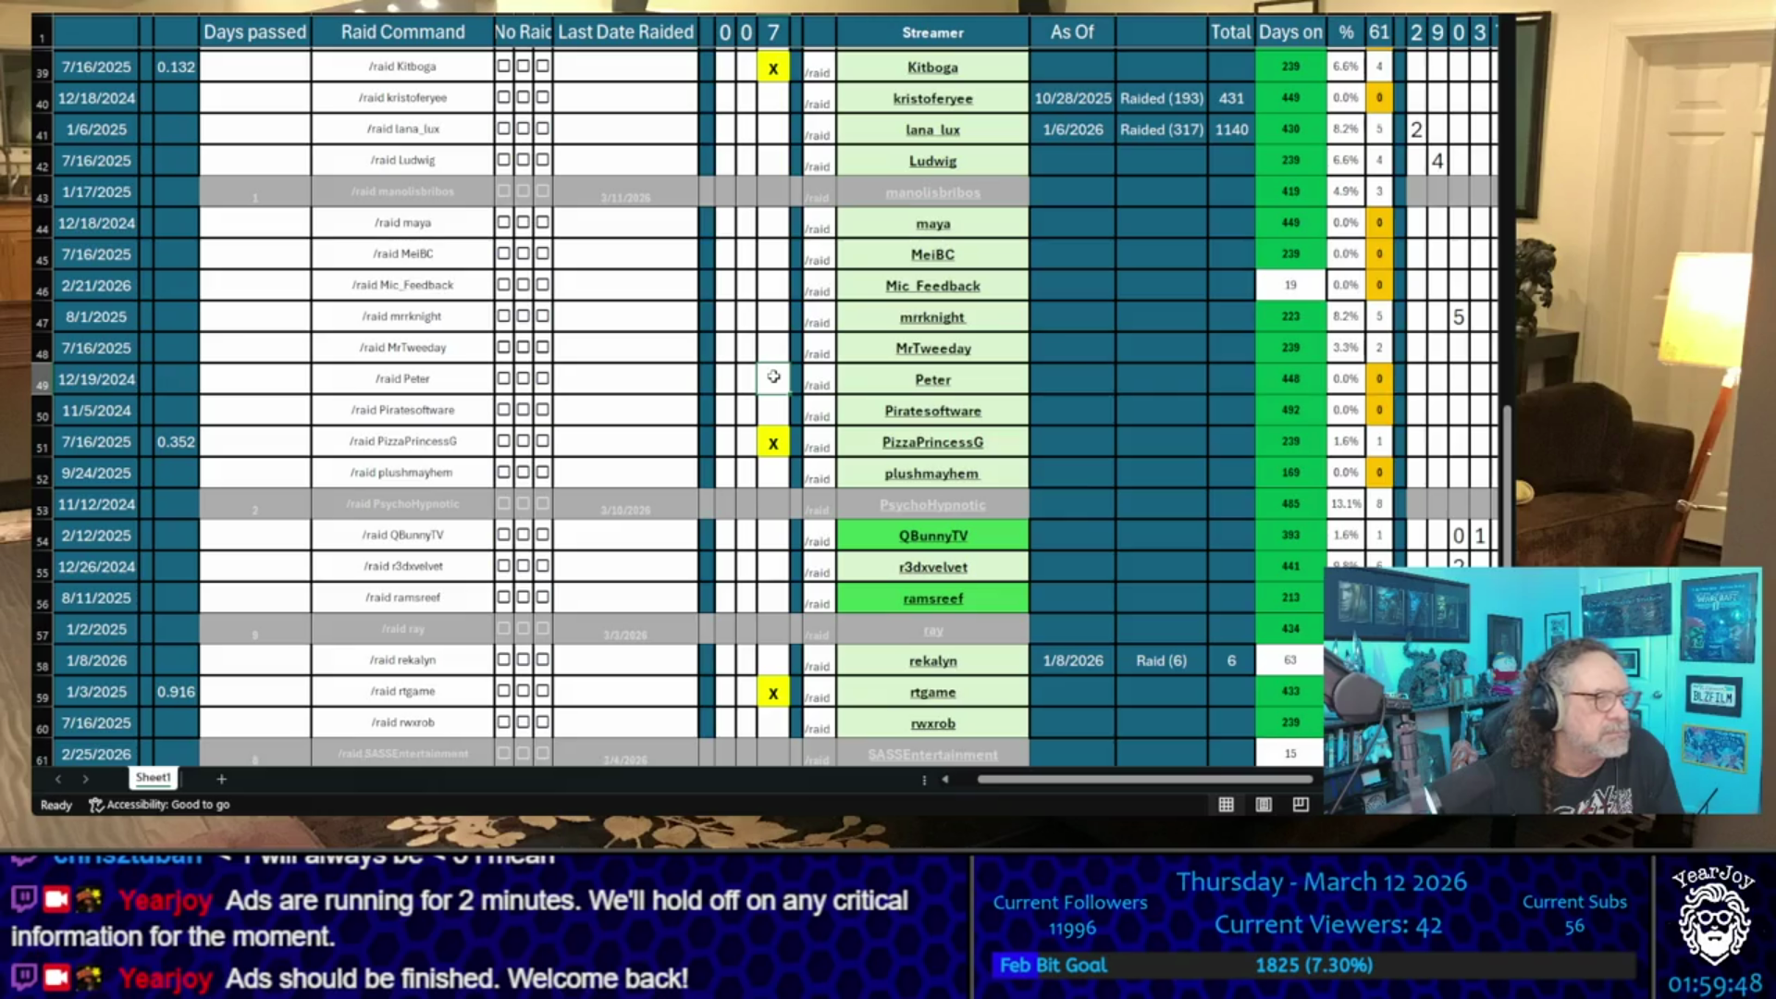
scroll(774, 376, down, 1)
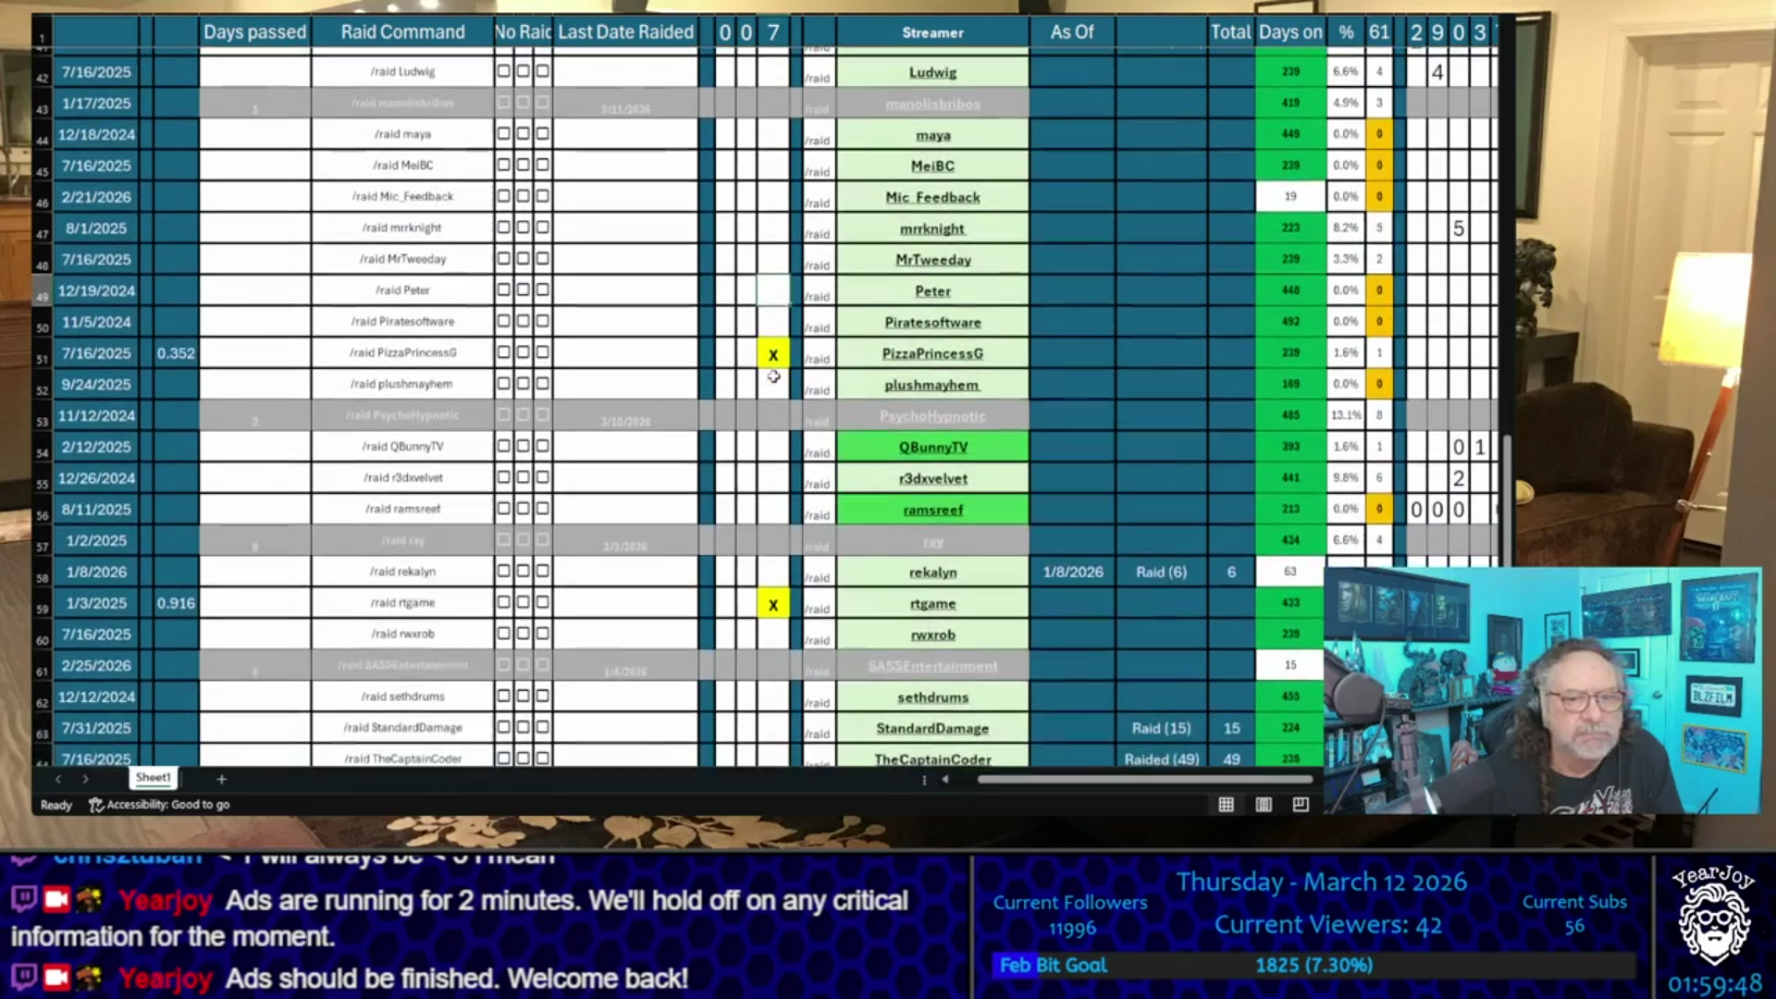
click(774, 263)
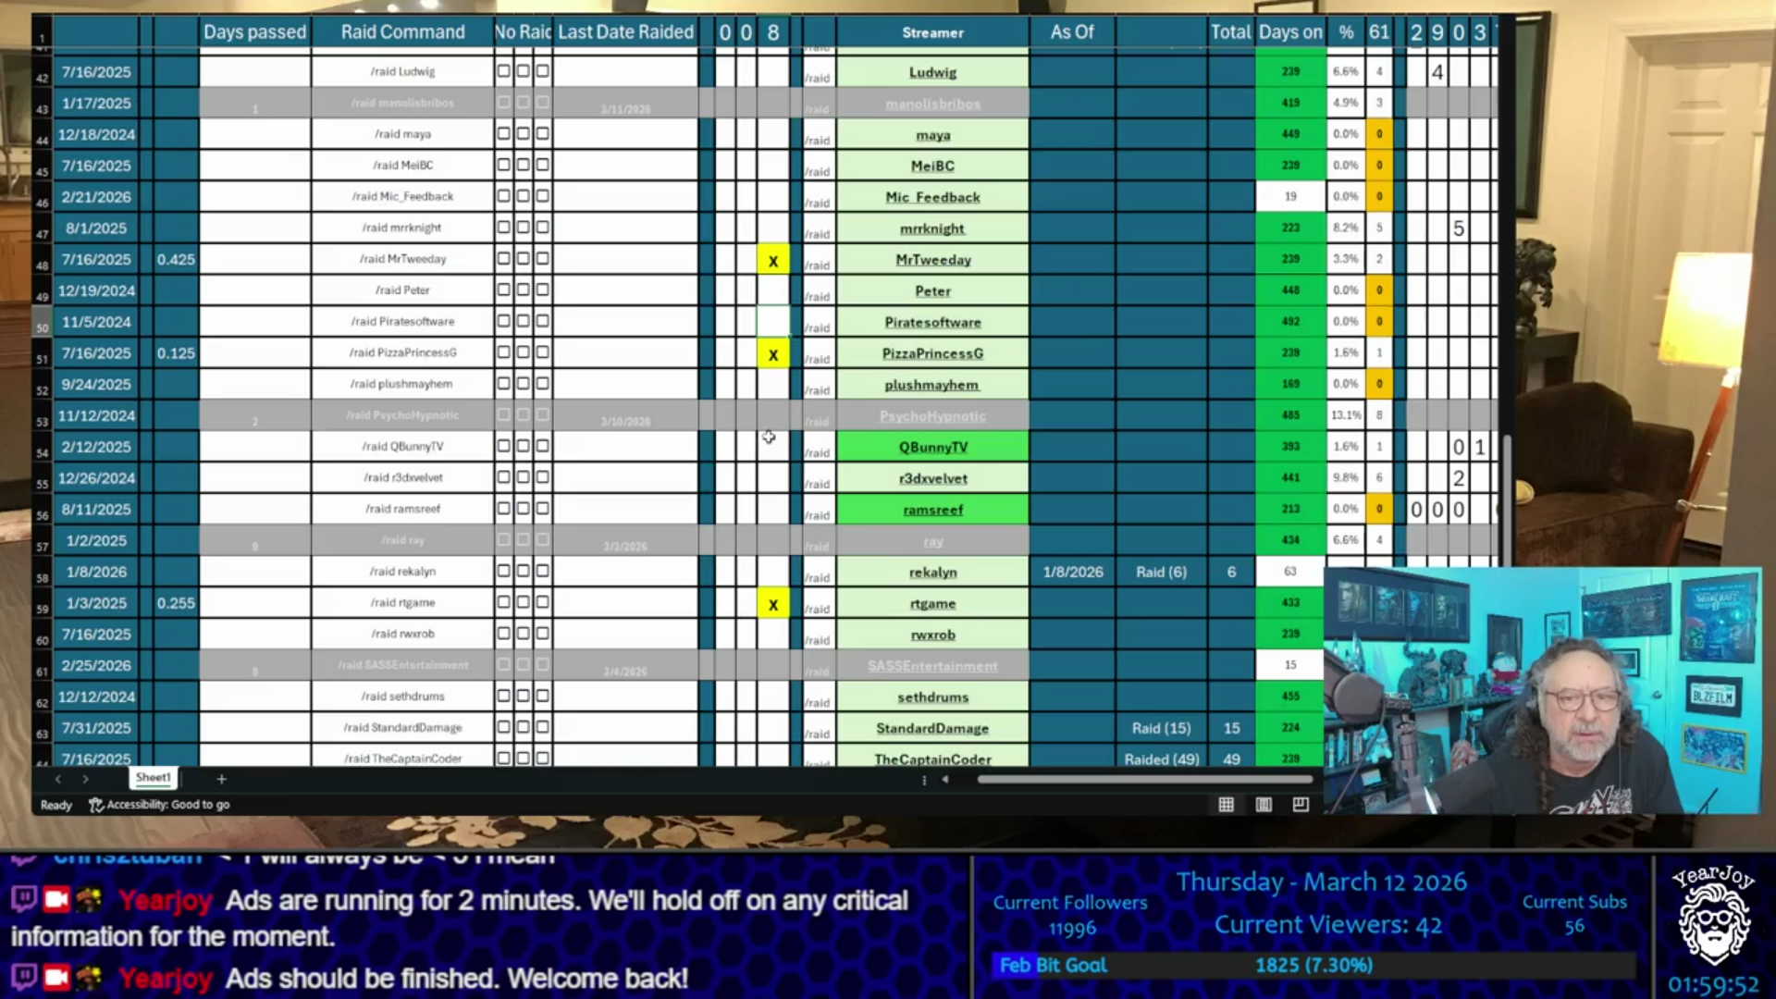
scroll(769, 425, up, 11)
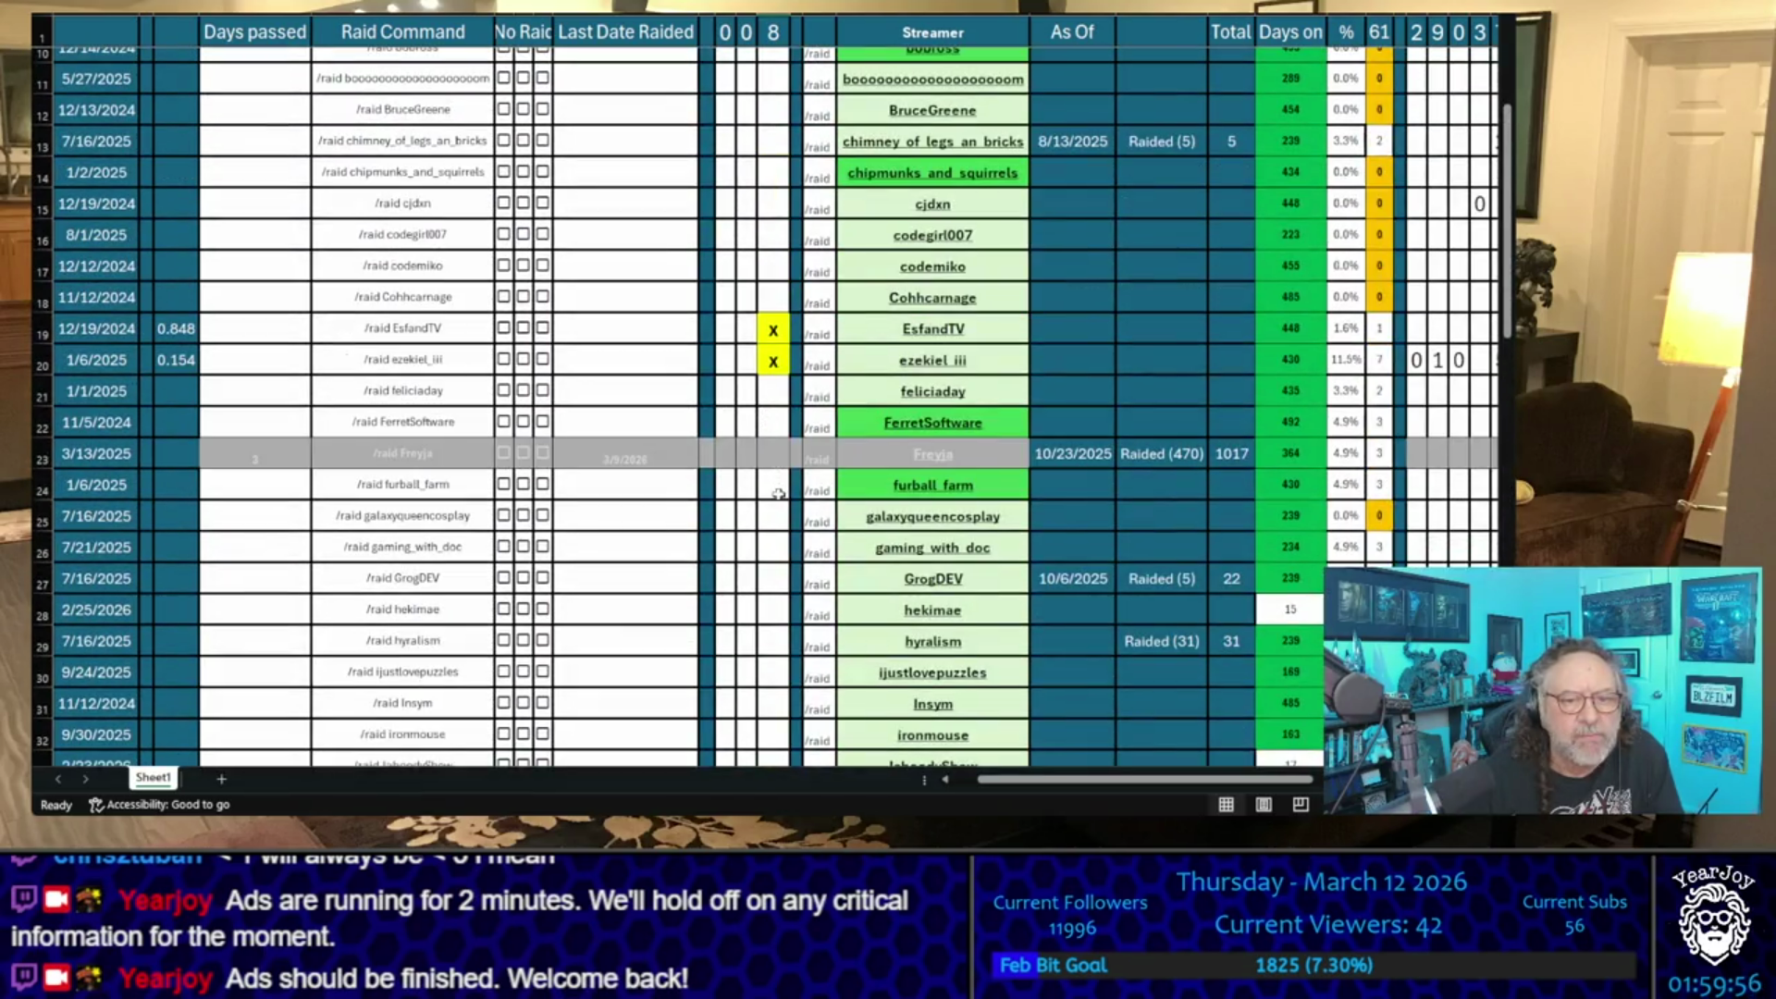
click(774, 485)
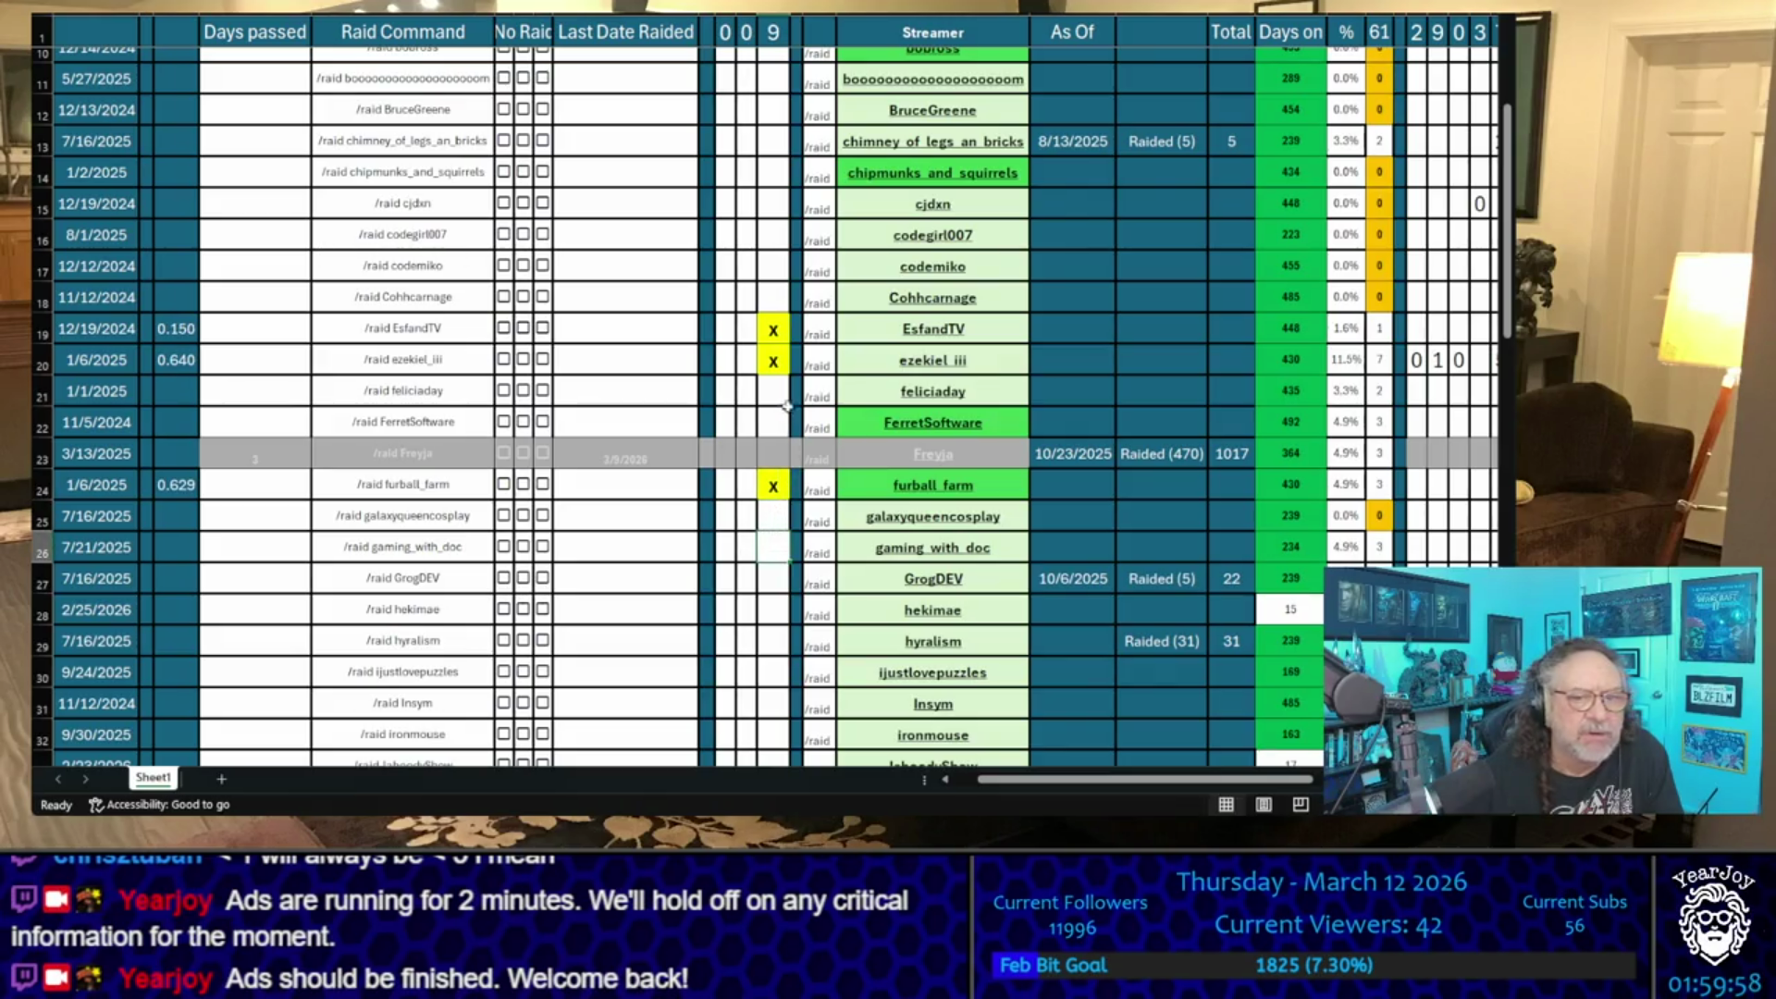
click(773, 423)
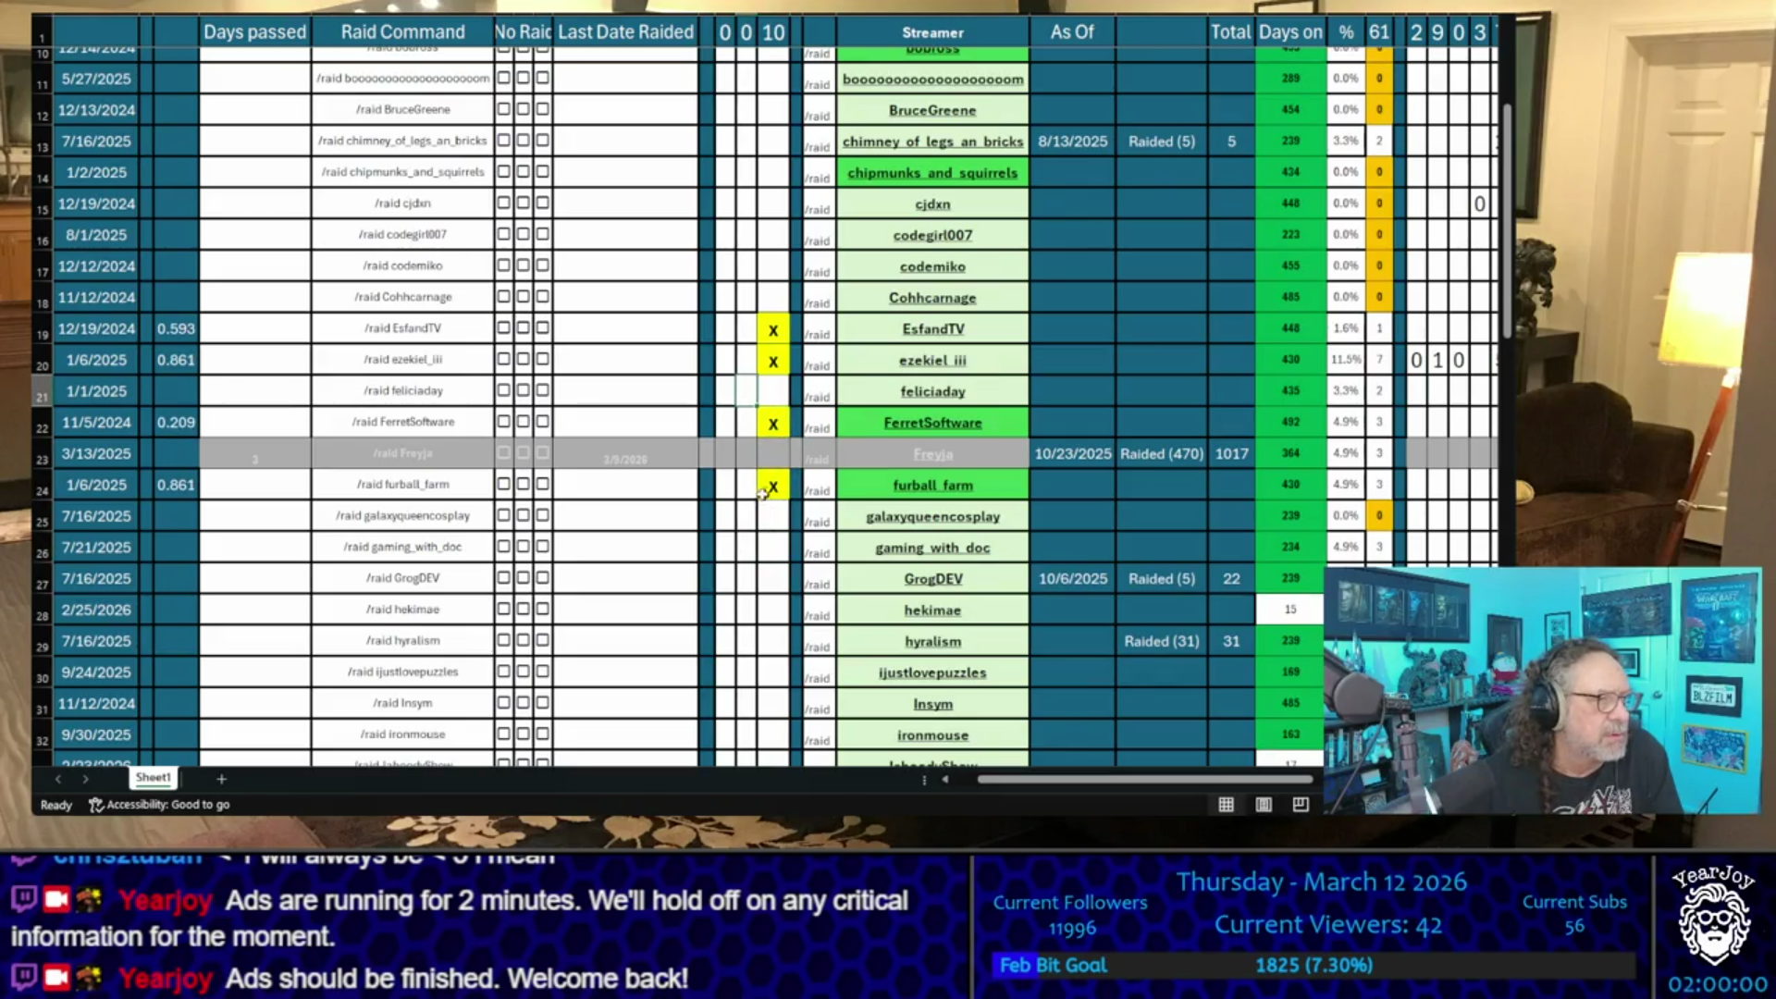
- Put an x in khronosvii's shortlist cell, bringing the tally to 11
scroll(745, 410, down, 4)
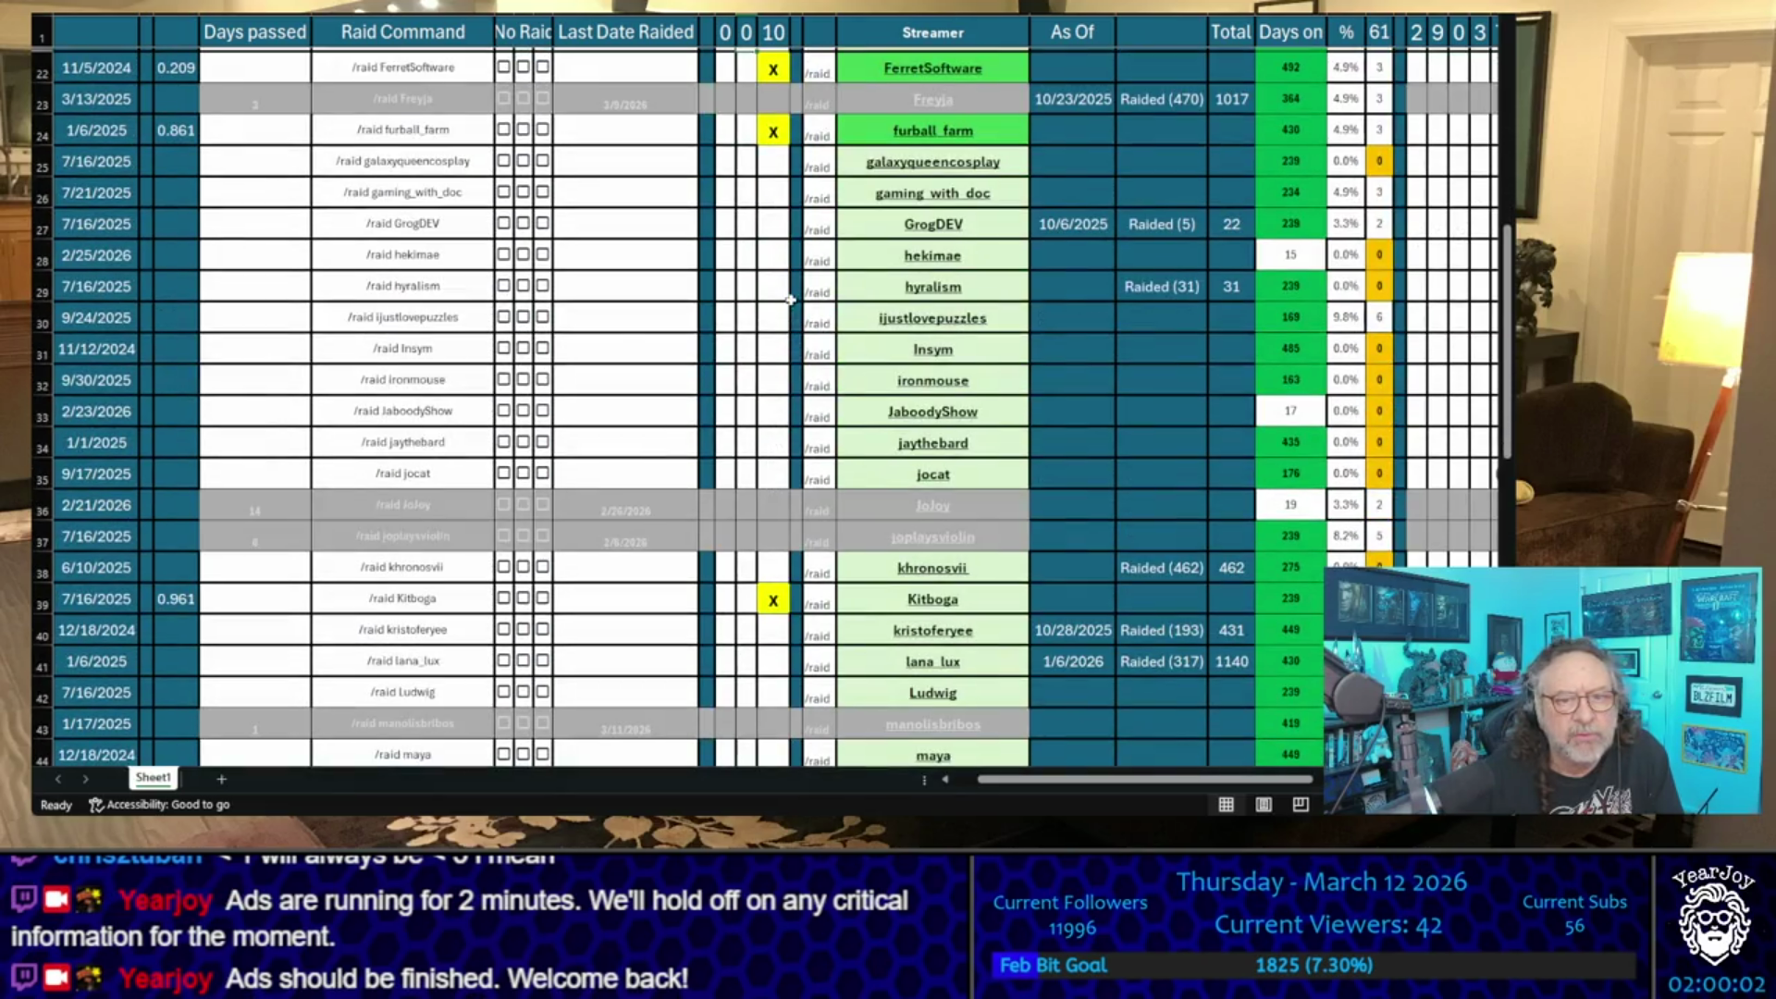
scroll(777, 370, down, 3)
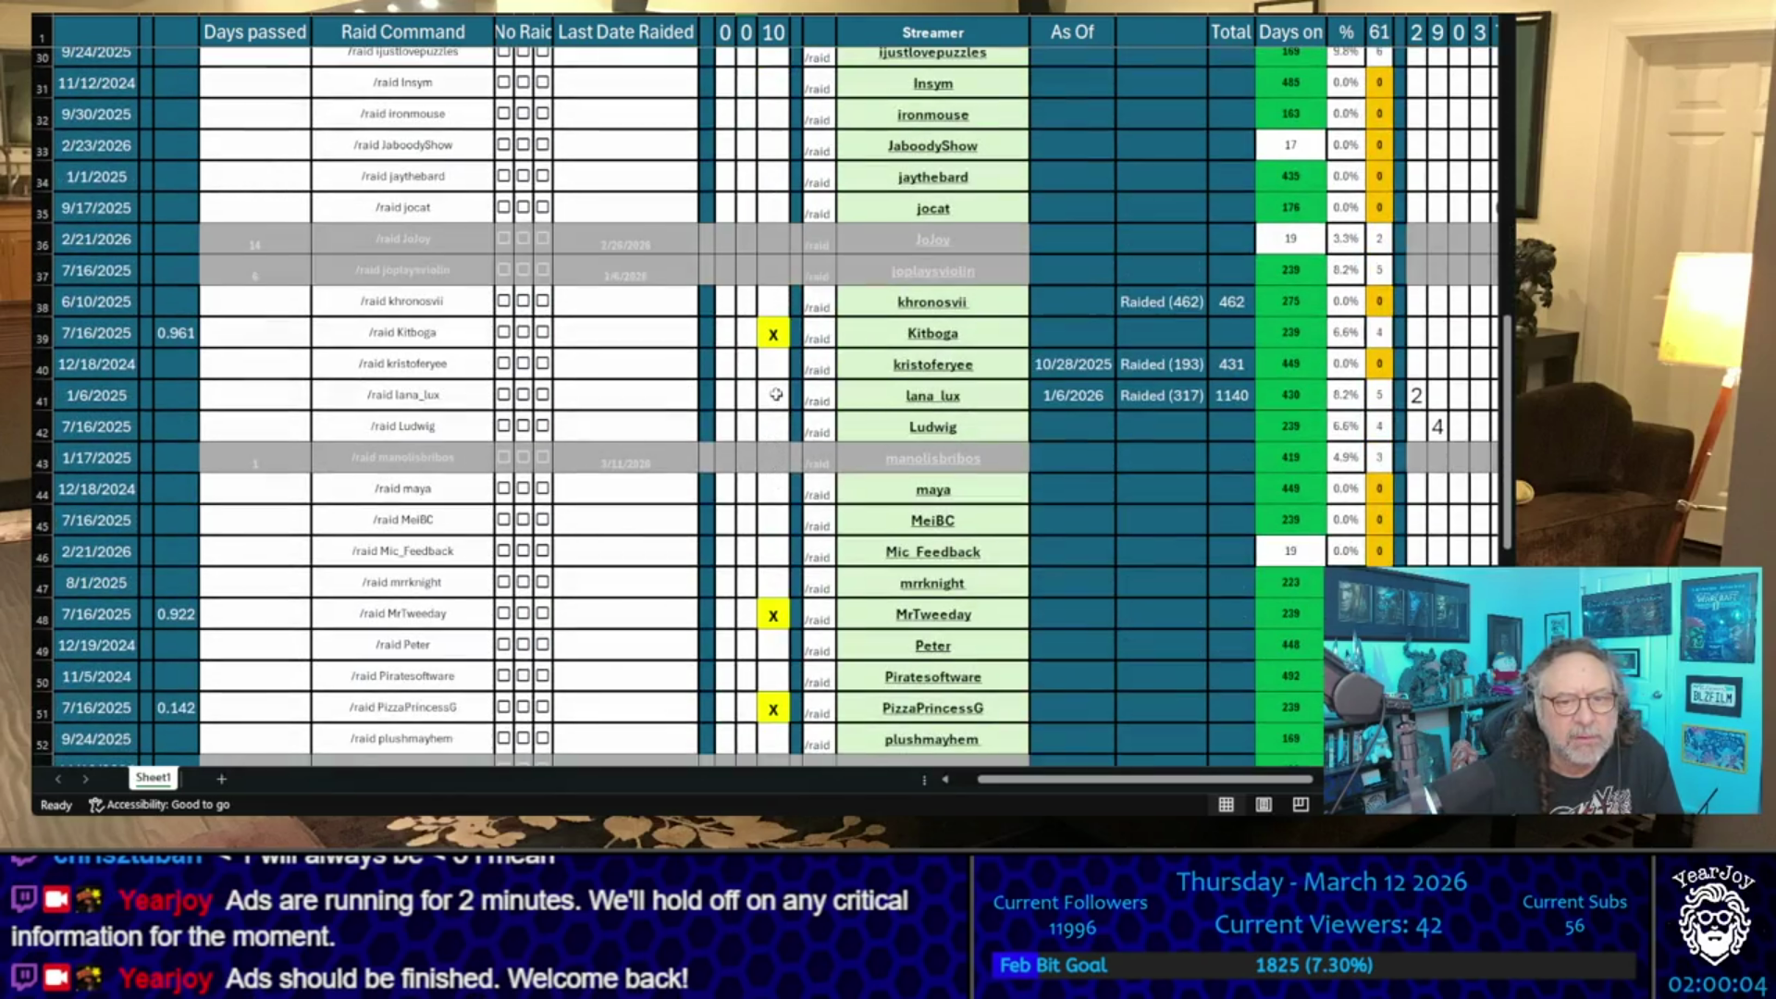
click(775, 364)
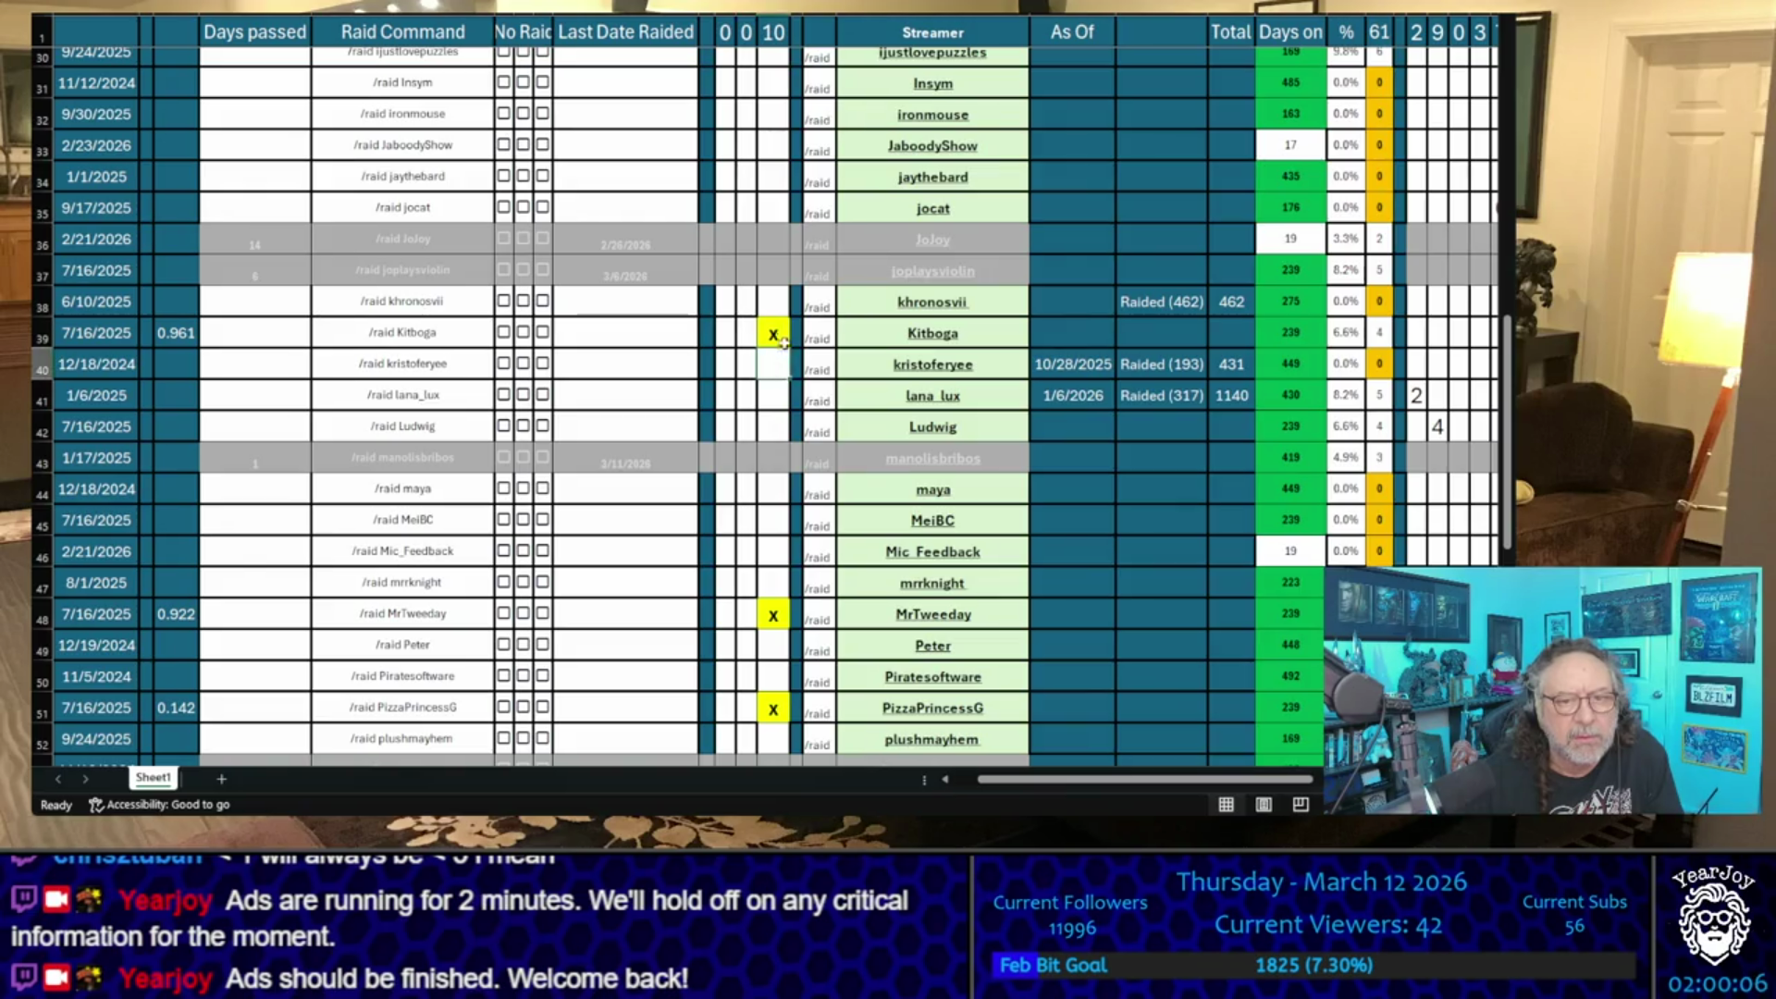
click(776, 302)
text(x)
drag(772, 365, 761, 404)
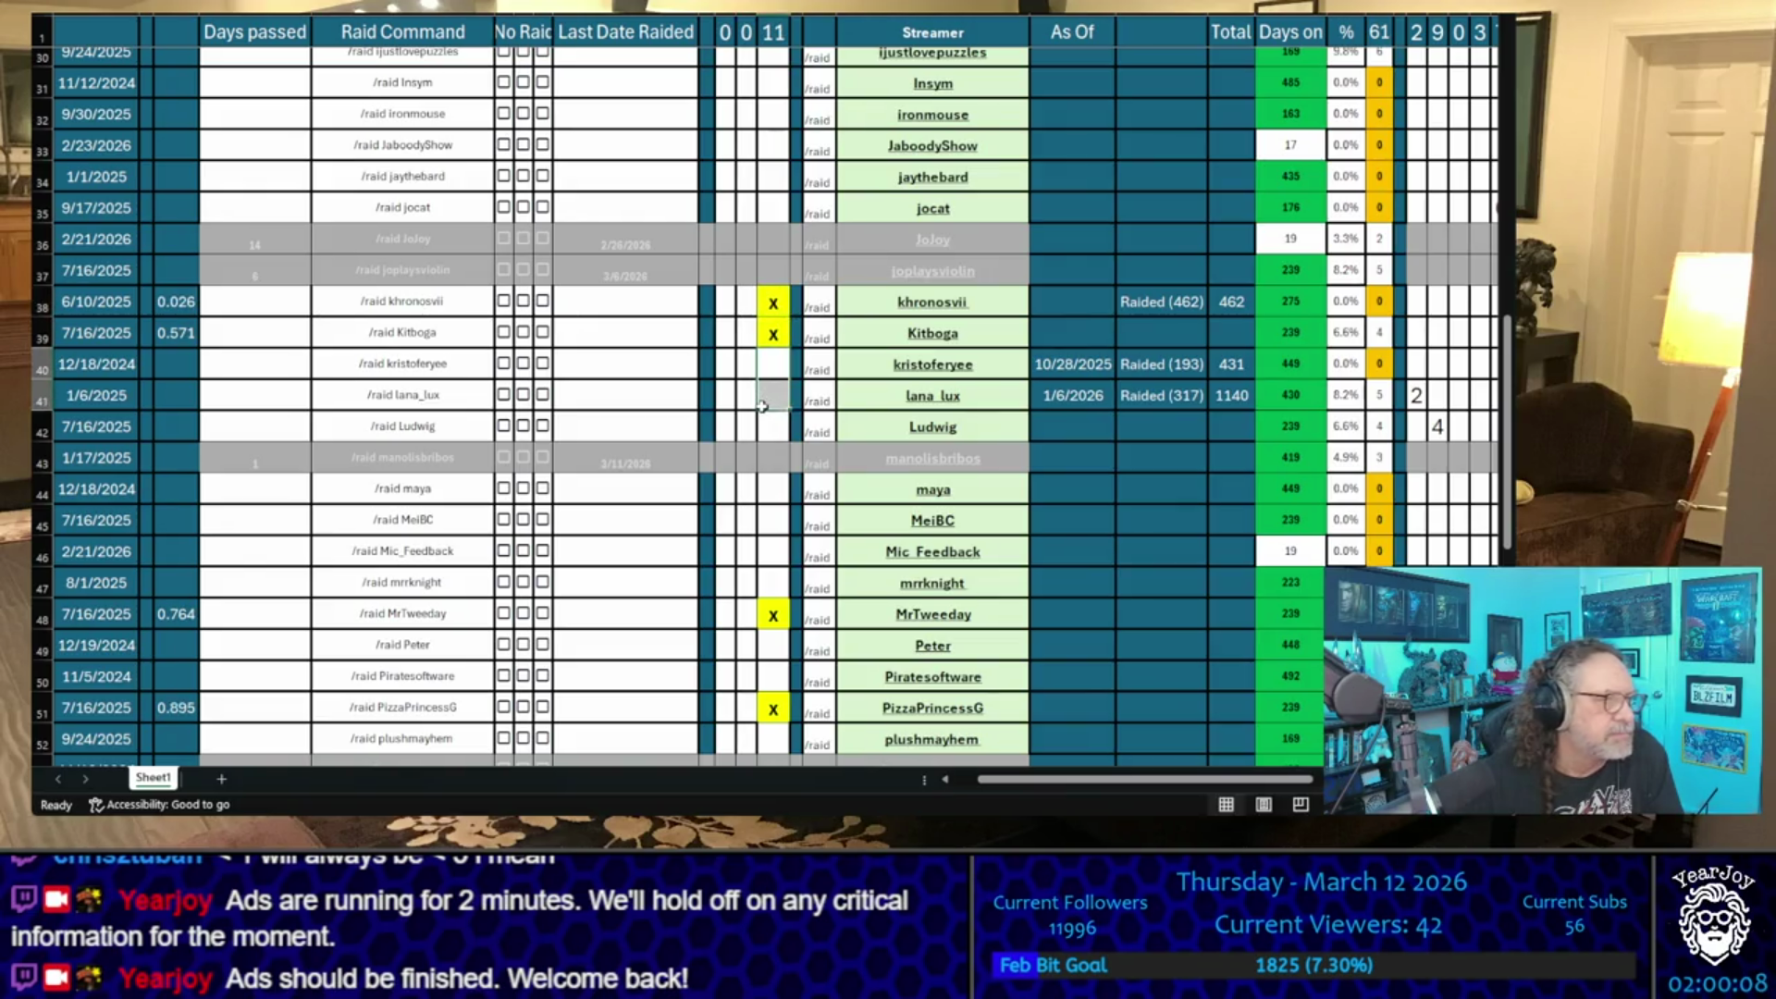
scroll(760, 405, up, 10)
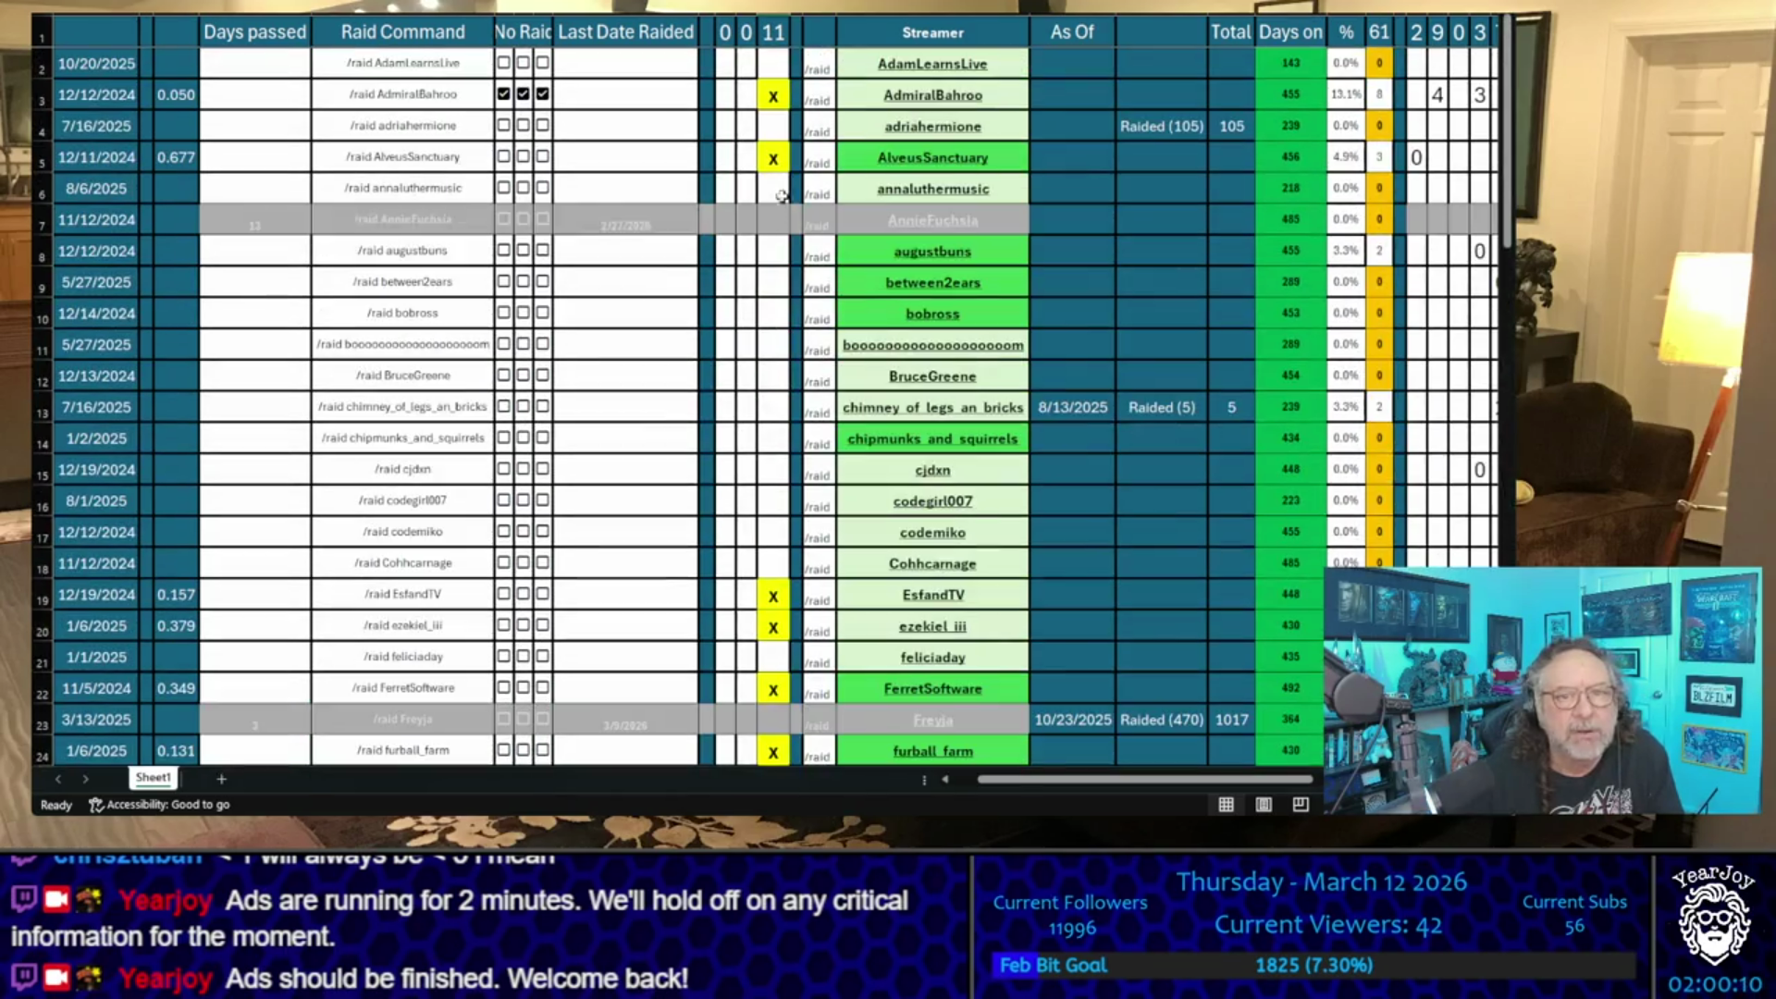
click(785, 255)
text(x)
click(773, 326)
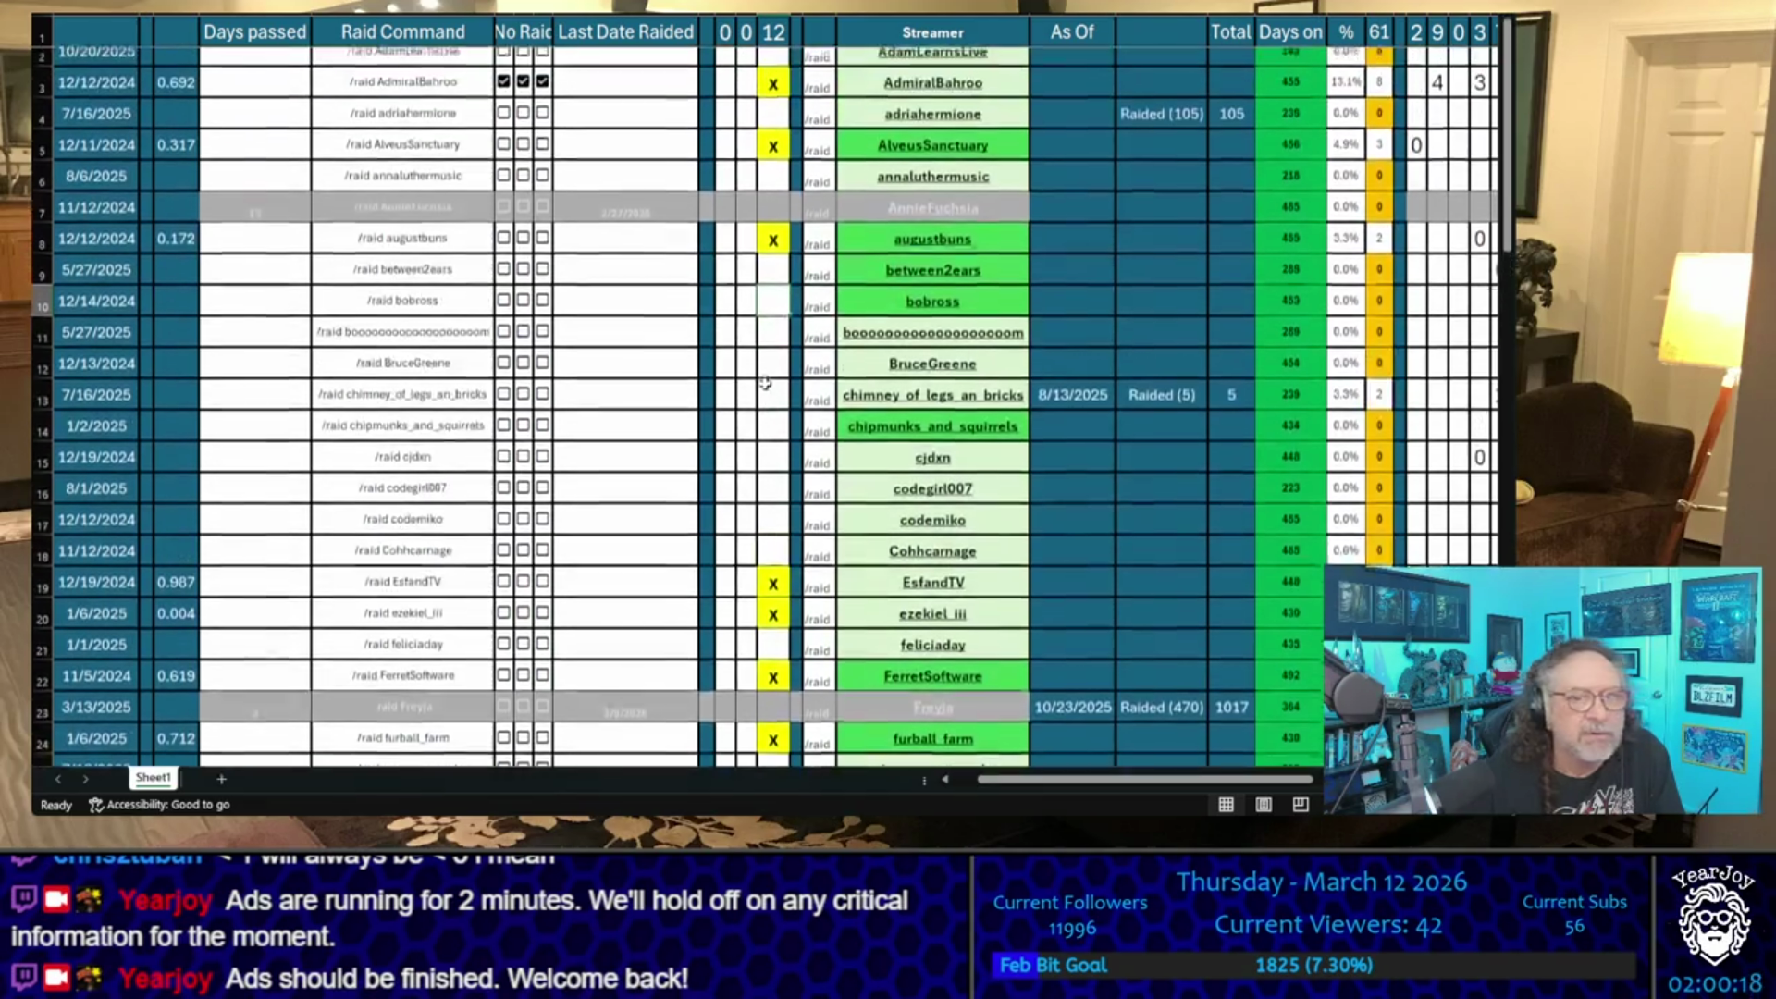
scroll(765, 383, down, 2)
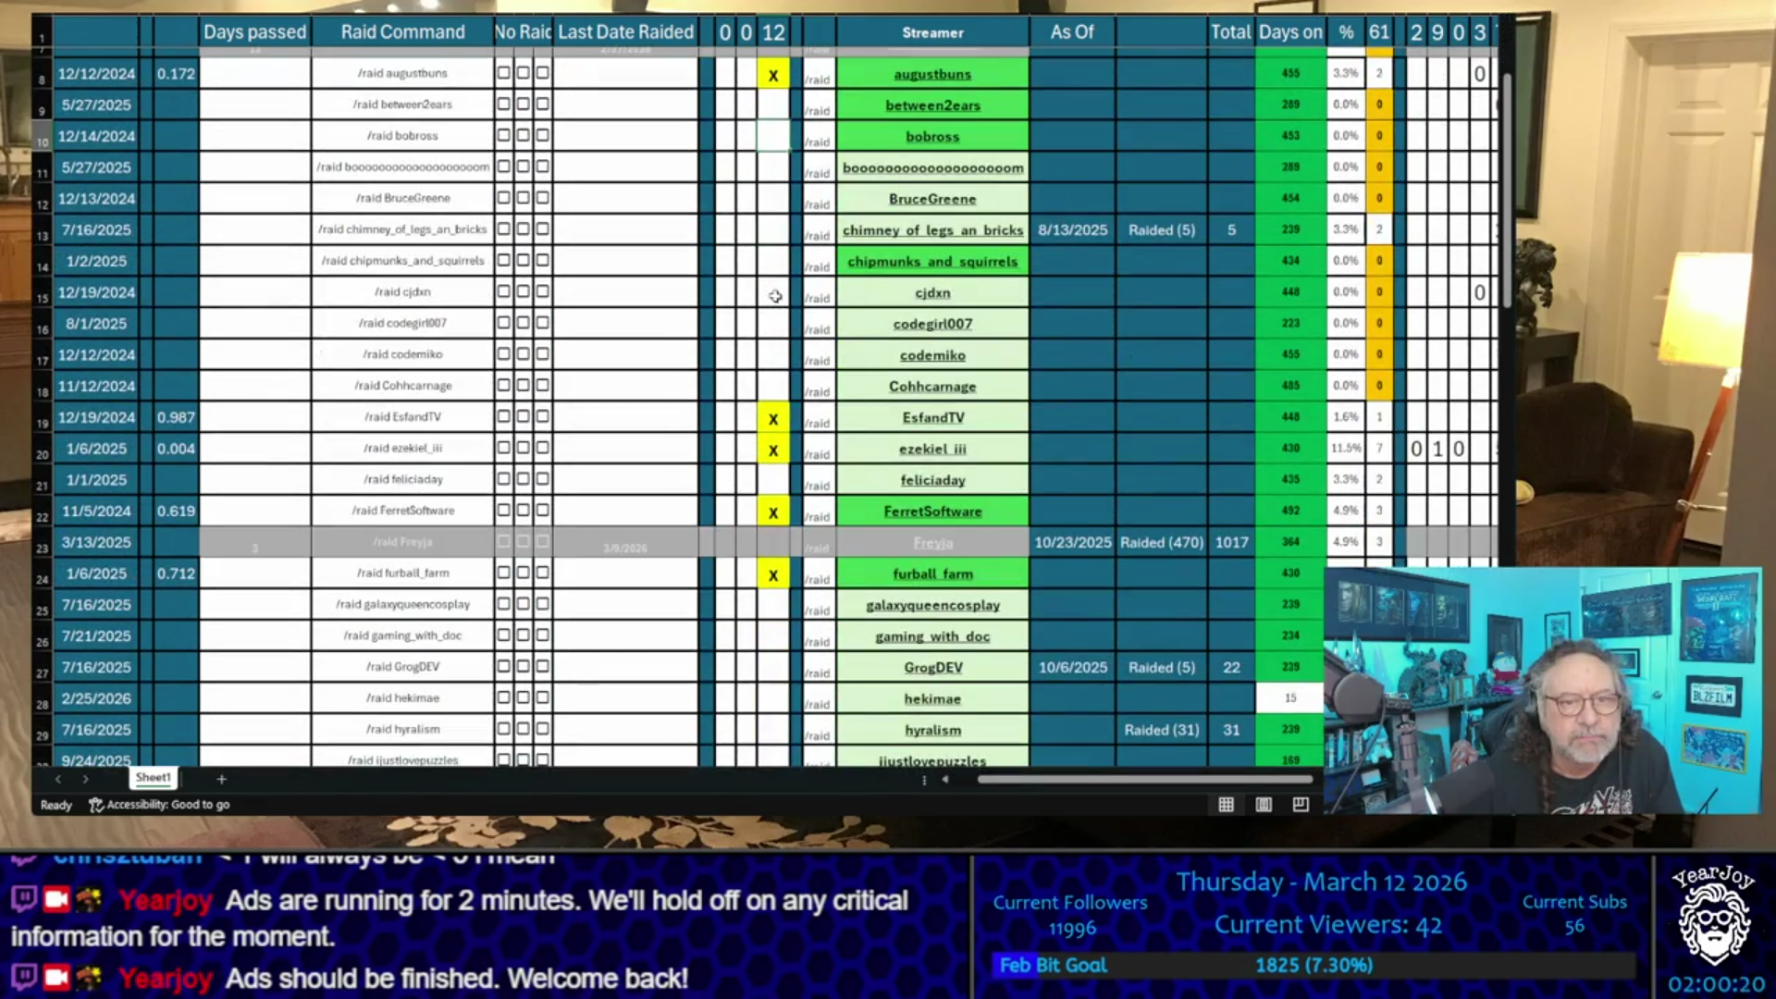
click(773, 294)
text(x)
key(Return)
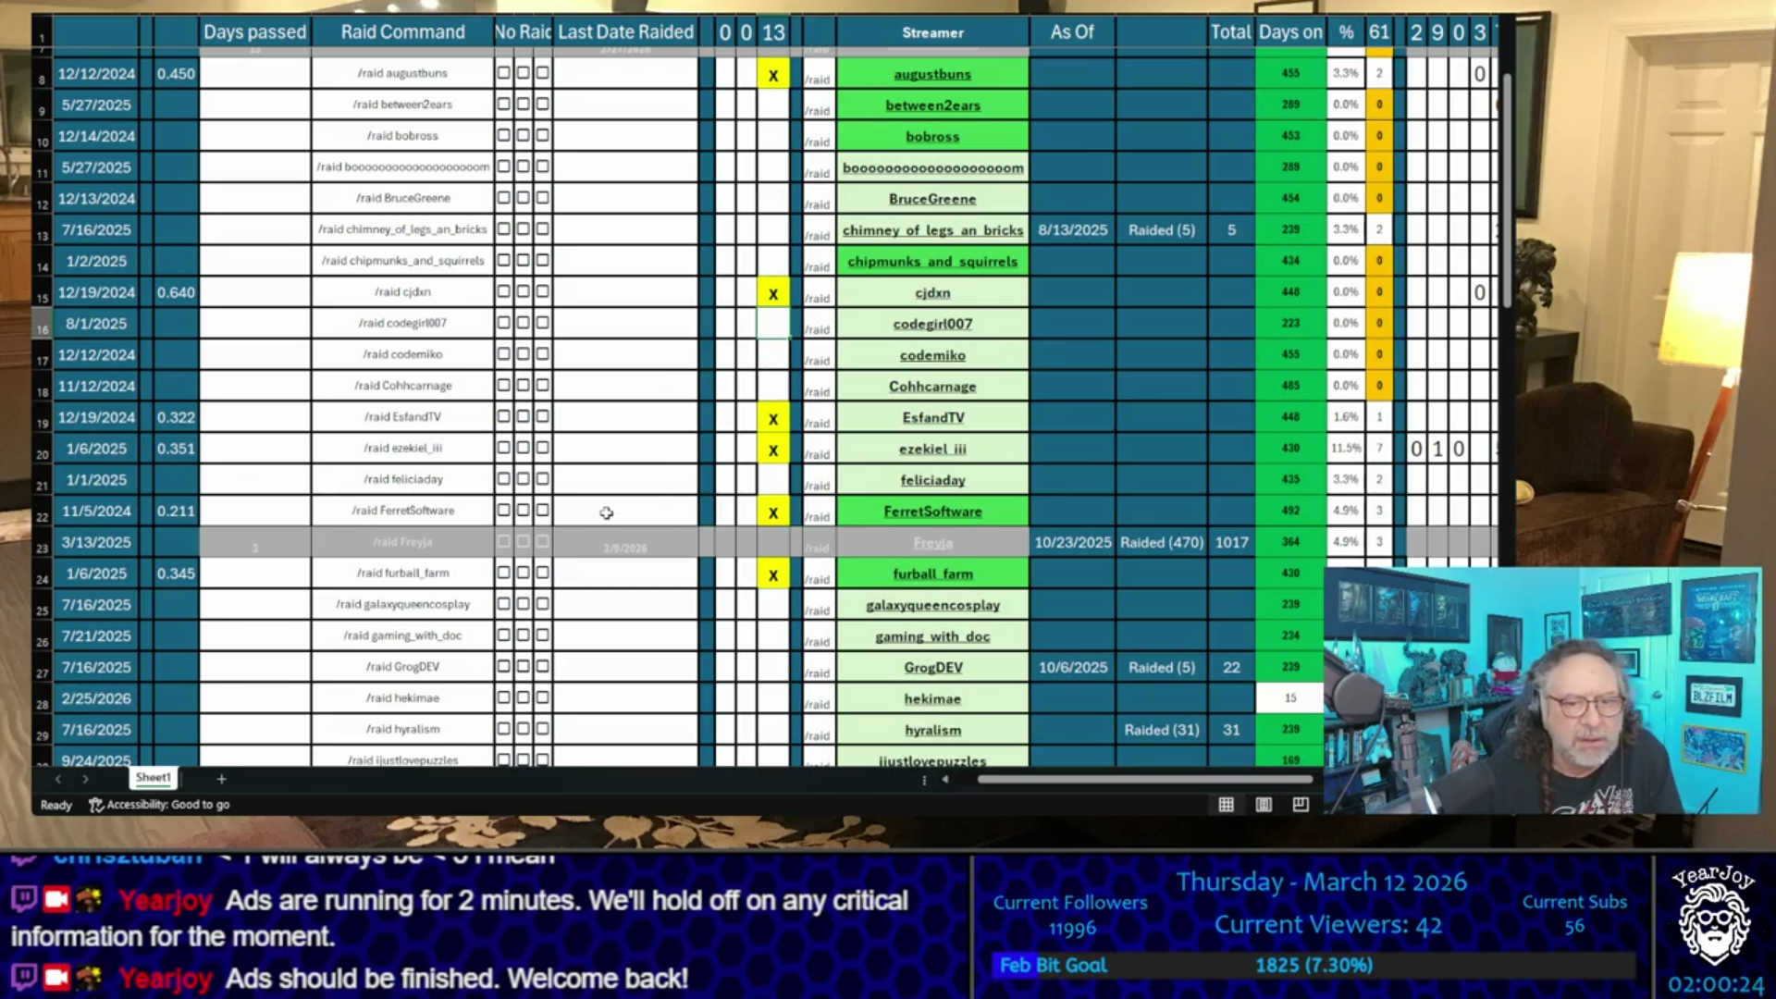
scroll(766, 515, down, 4)
scroll(779, 499, down, 3)
scroll(780, 499, down, 6)
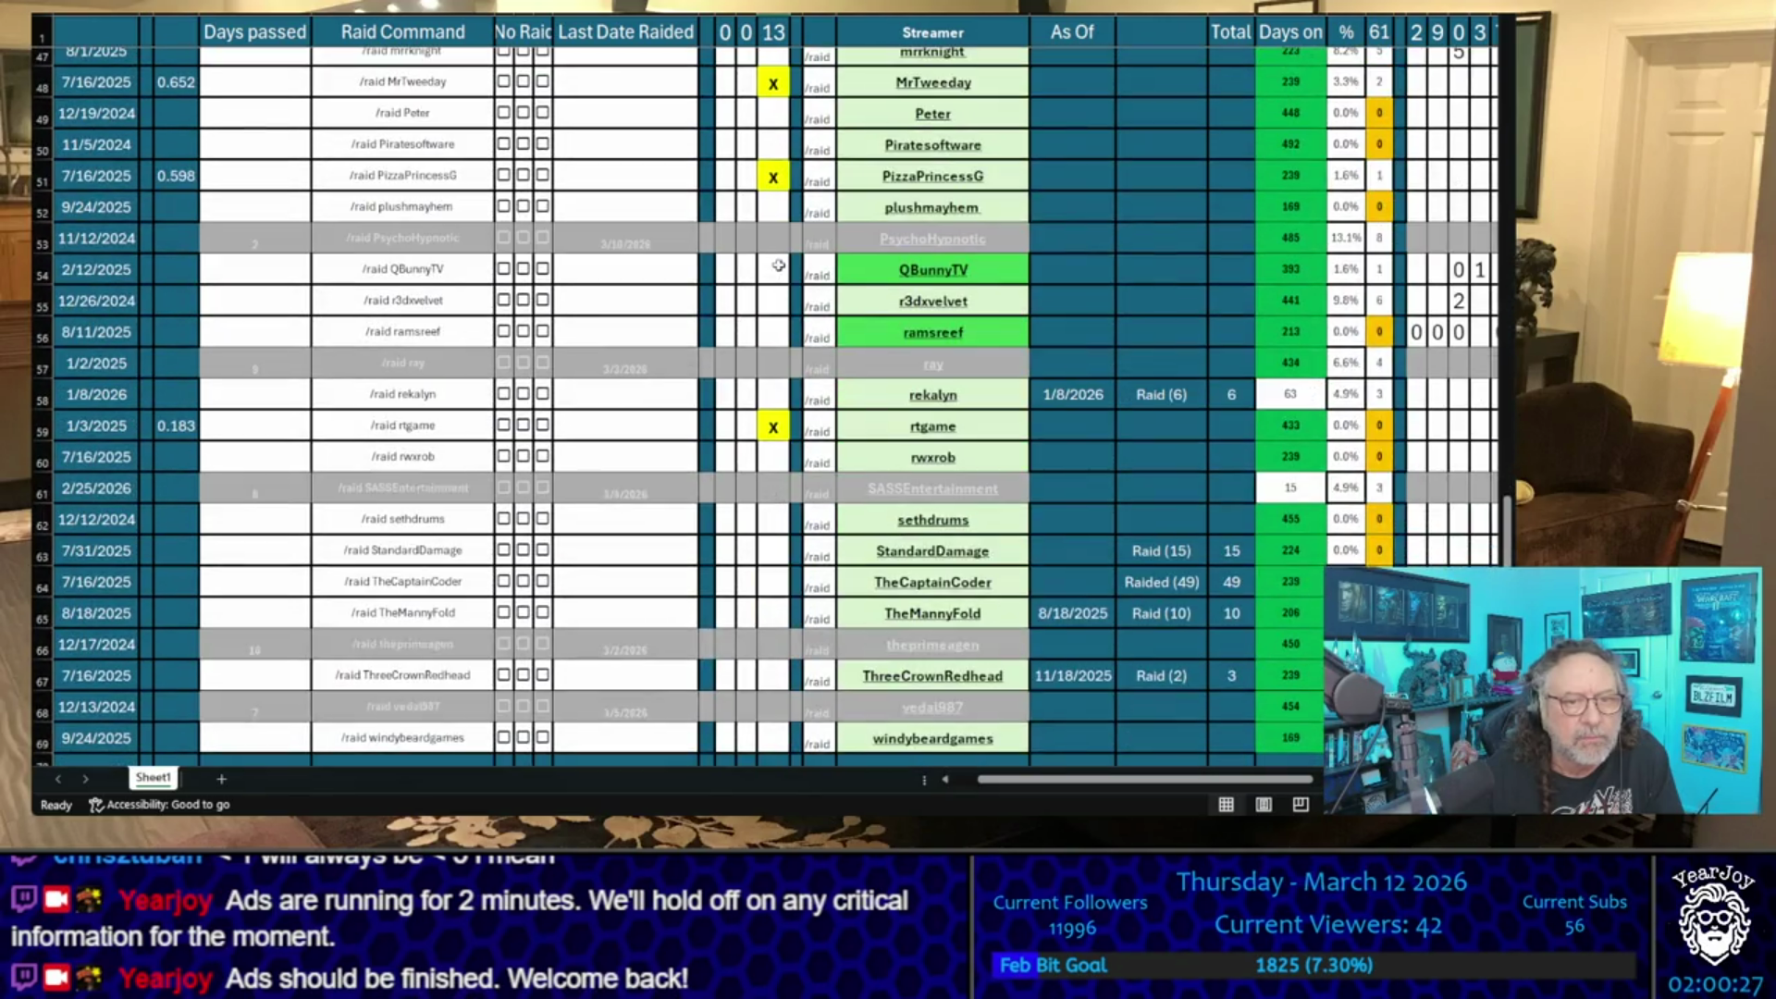
click(778, 266)
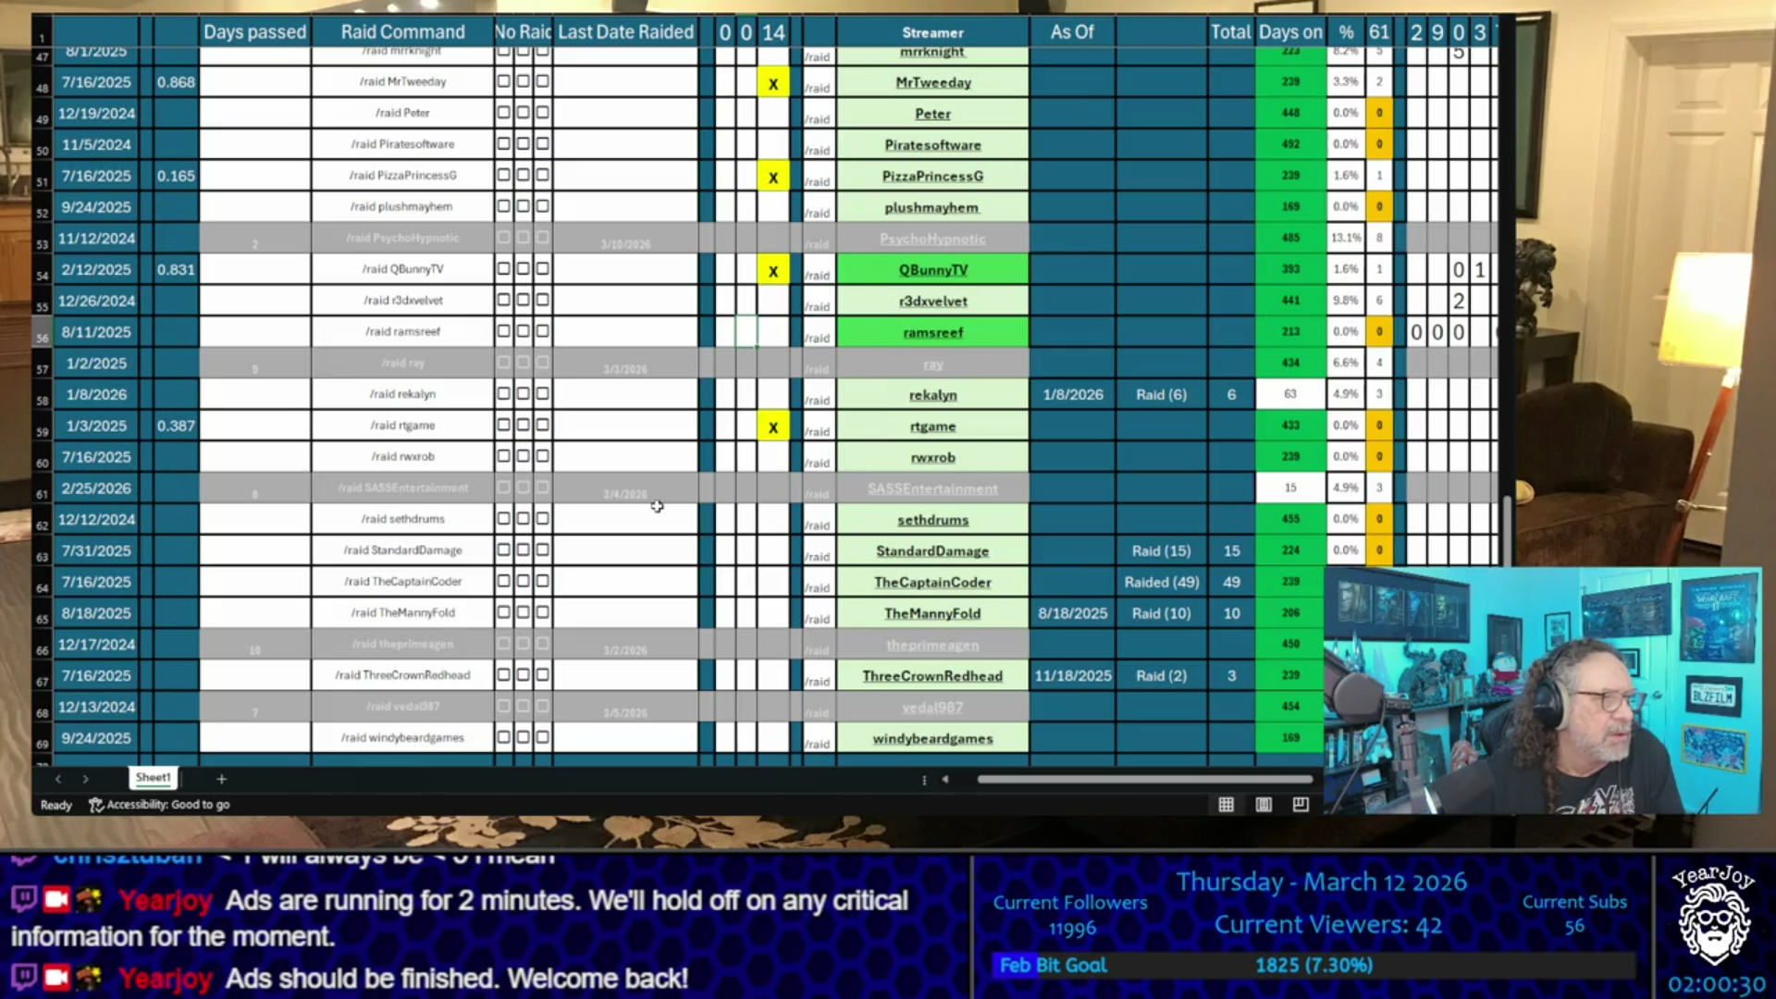
- Shortlist mrrknight, rwxrob and the row 11 streamer
scroll(705, 469, up, 4)
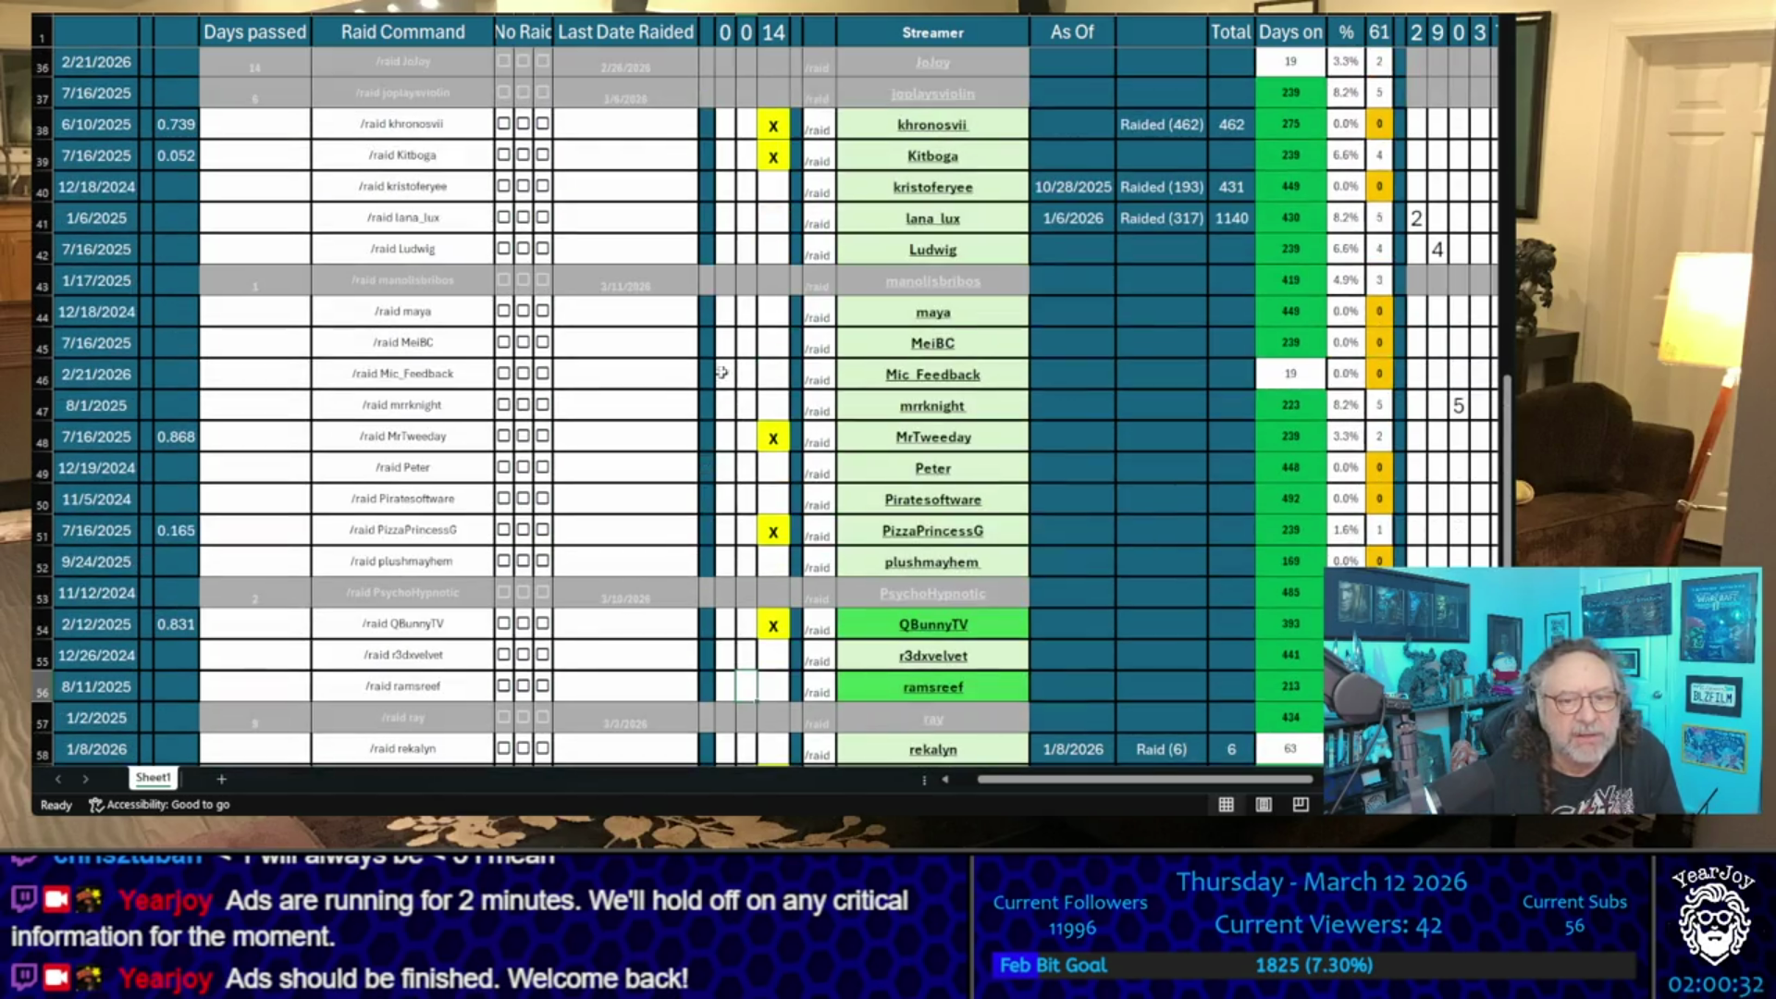
click(774, 405)
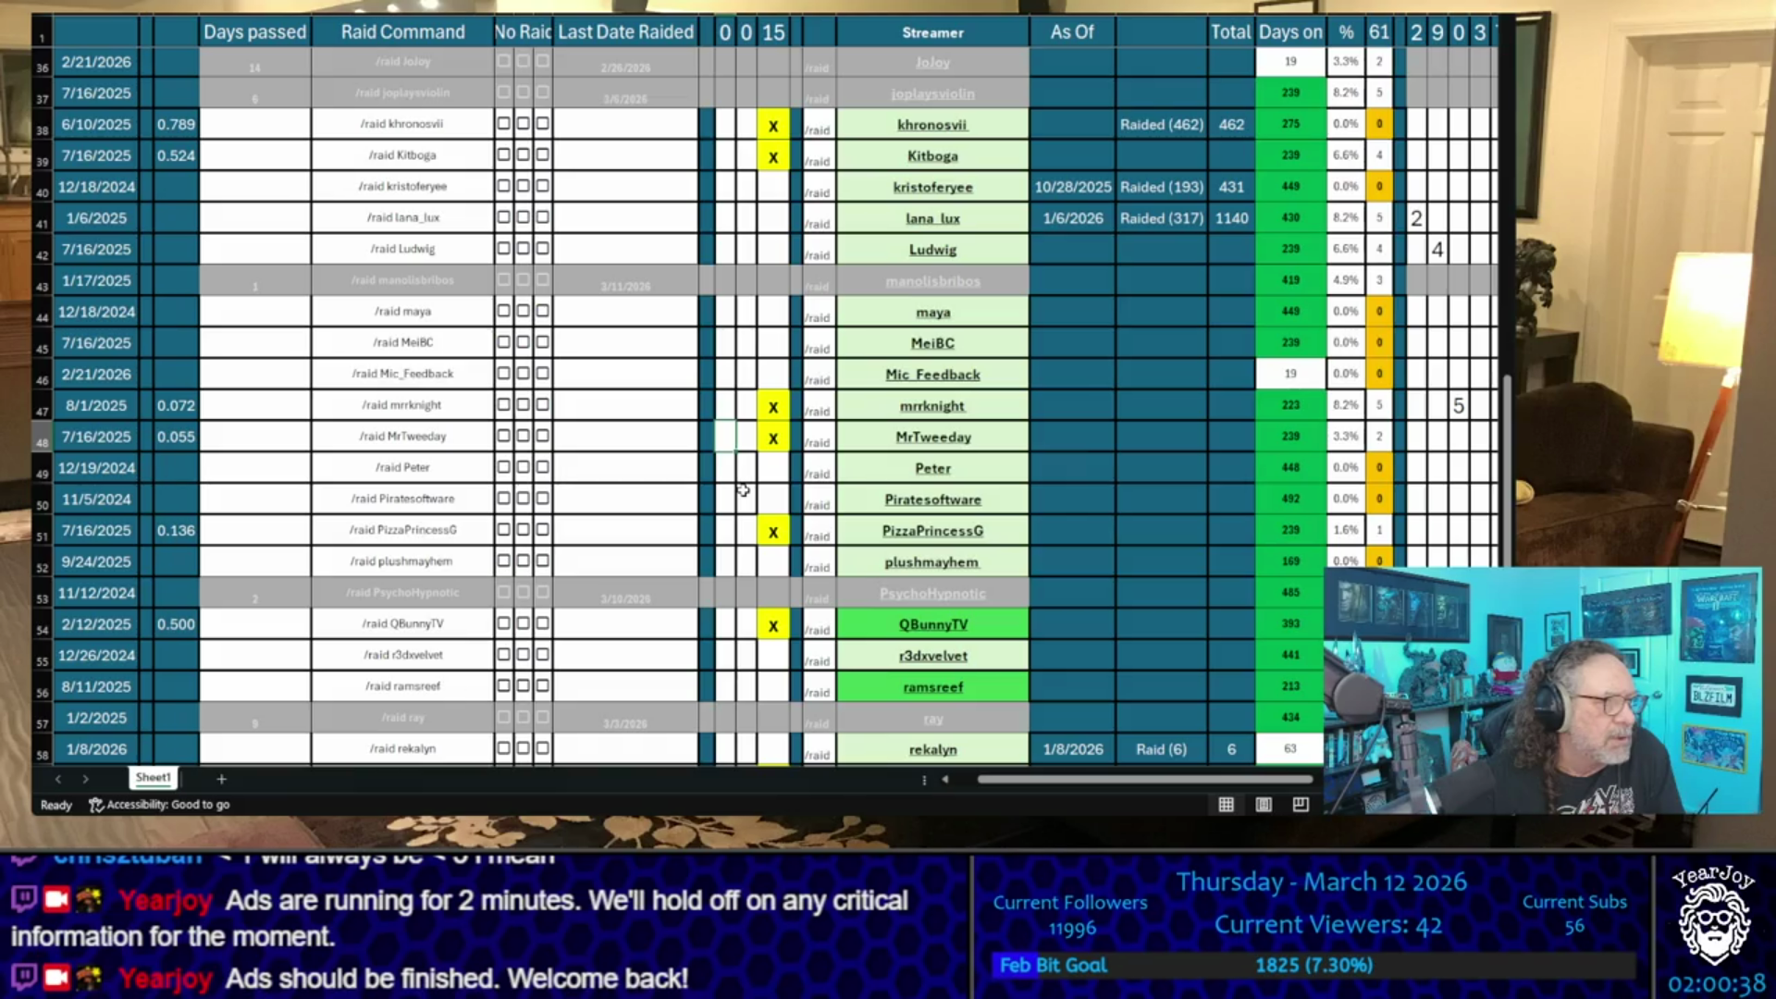
scroll(743, 490, down, 5)
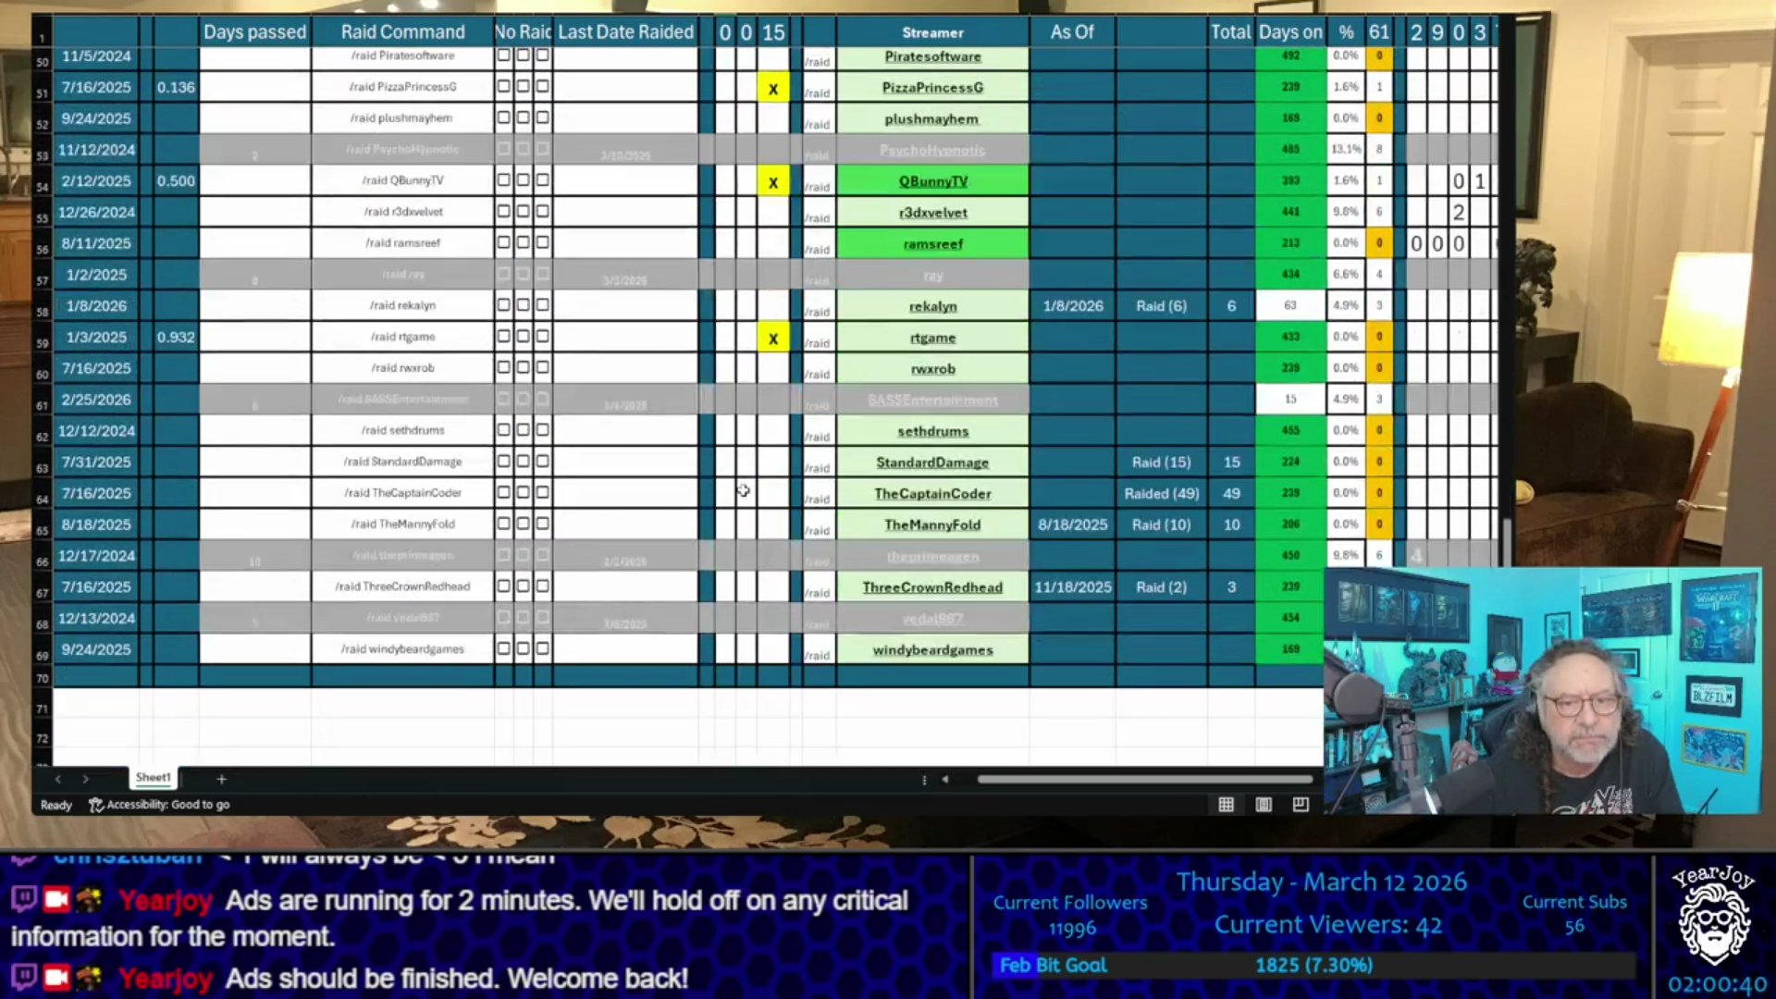
click(773, 369)
text(x)
click(733, 362)
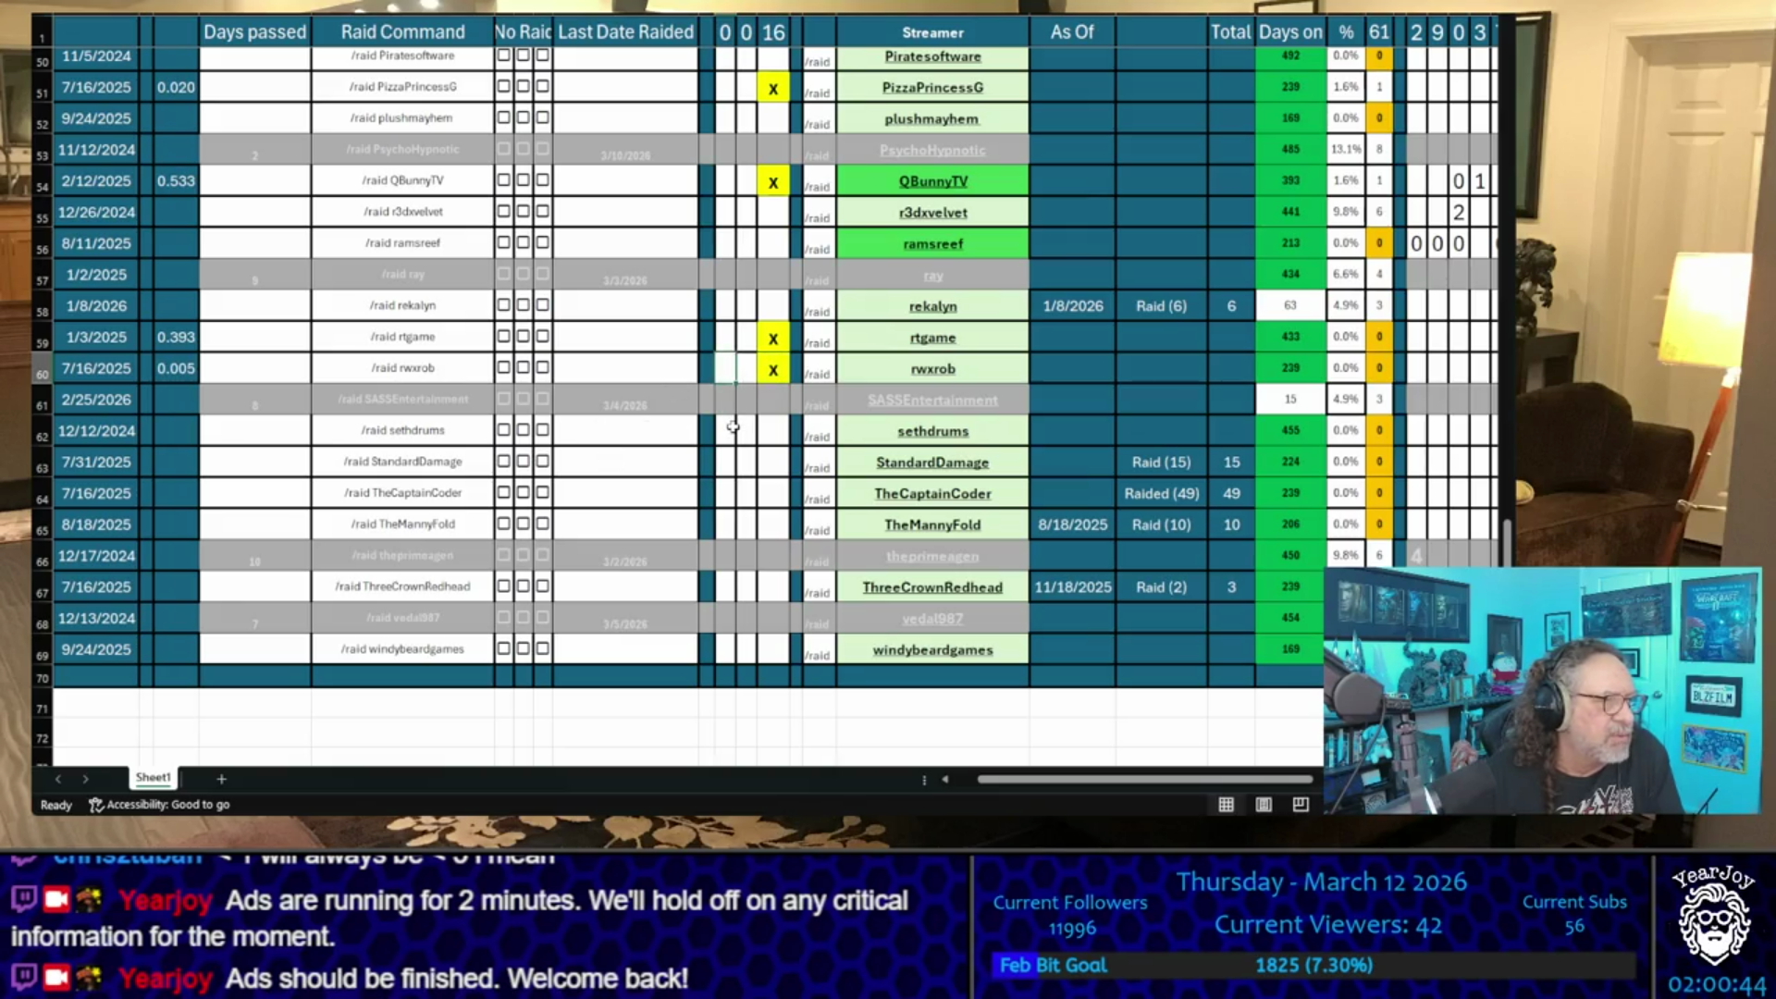
scroll(734, 426, up, 15)
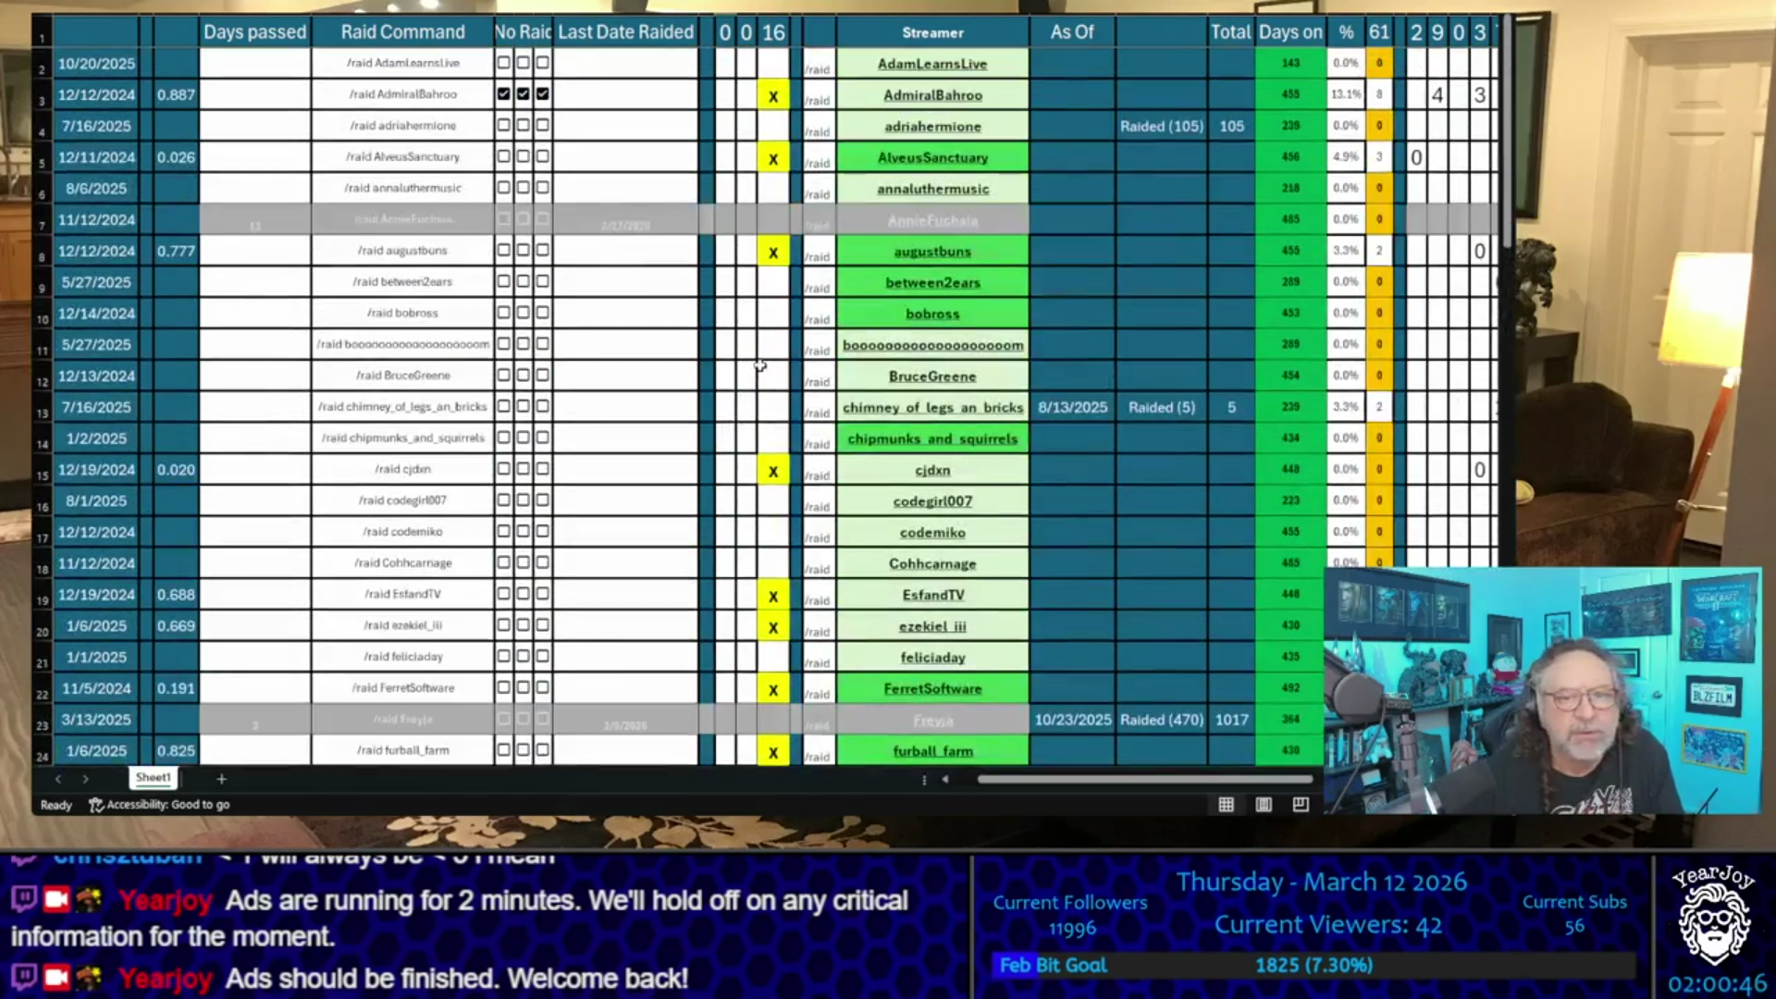
click(786, 342)
text(x)
key(Return)
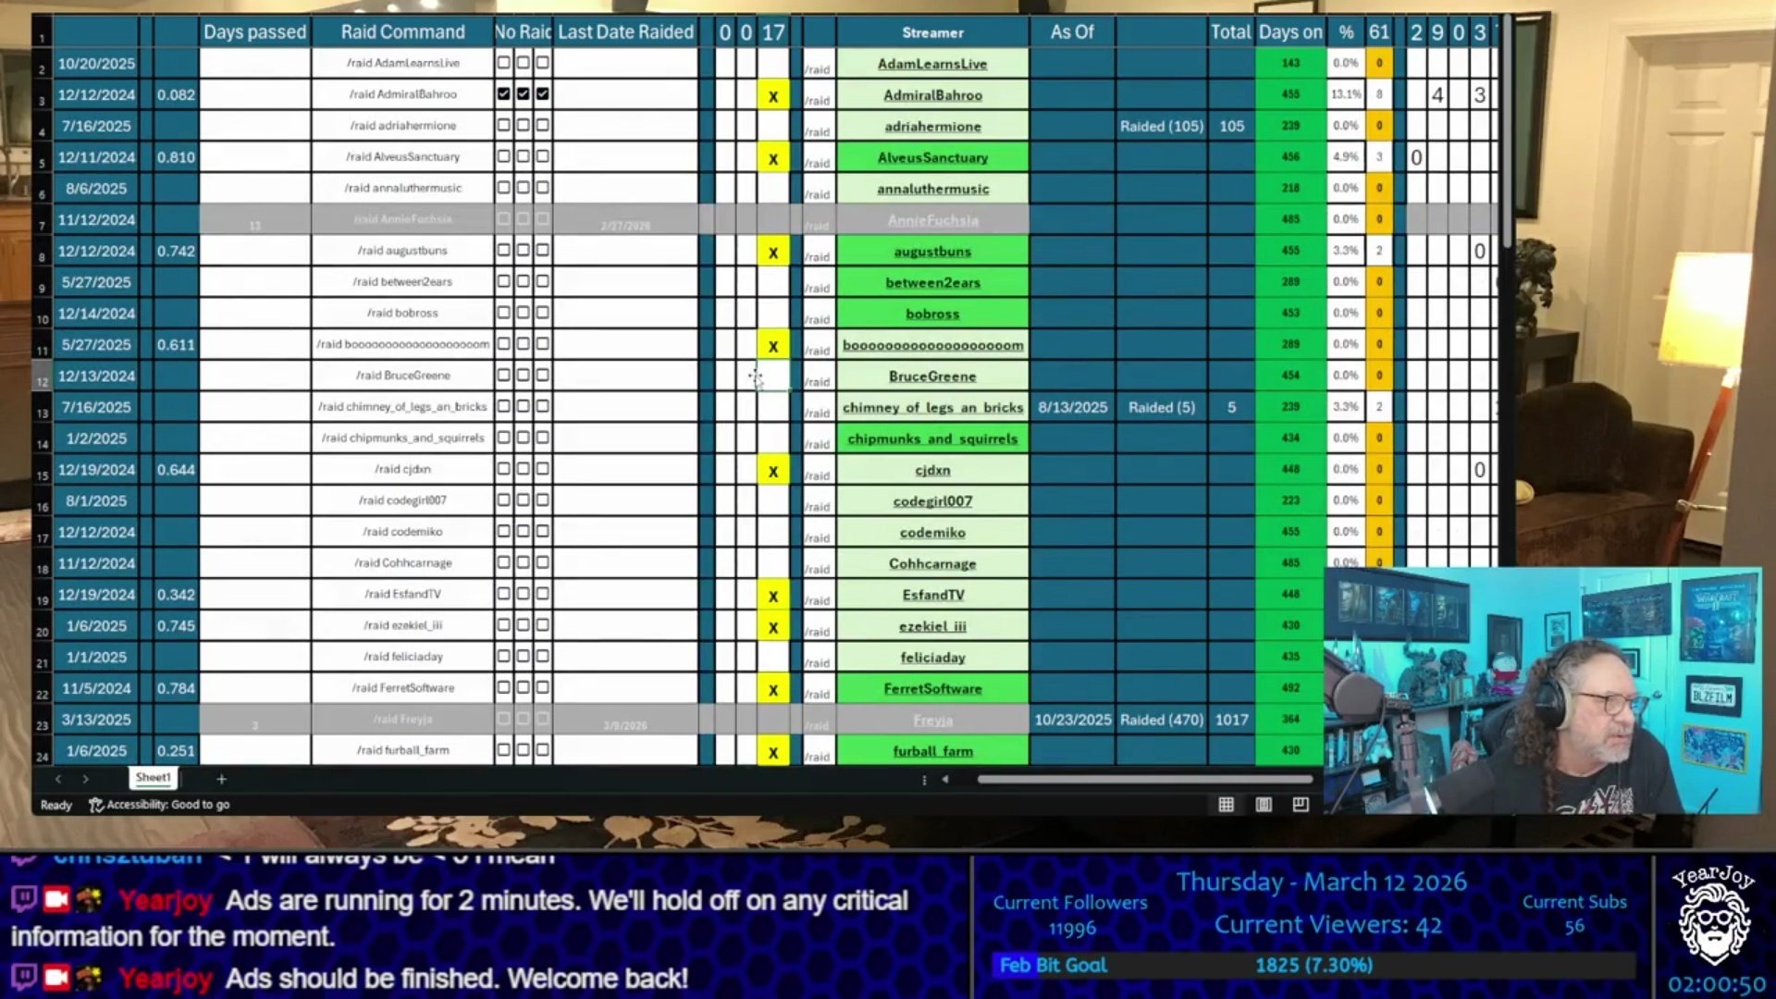
- Shortlist ramsreef, ThreeCrownRedhead and between2ears, bringing the tally to 20
scroll(754, 377, down, 15)
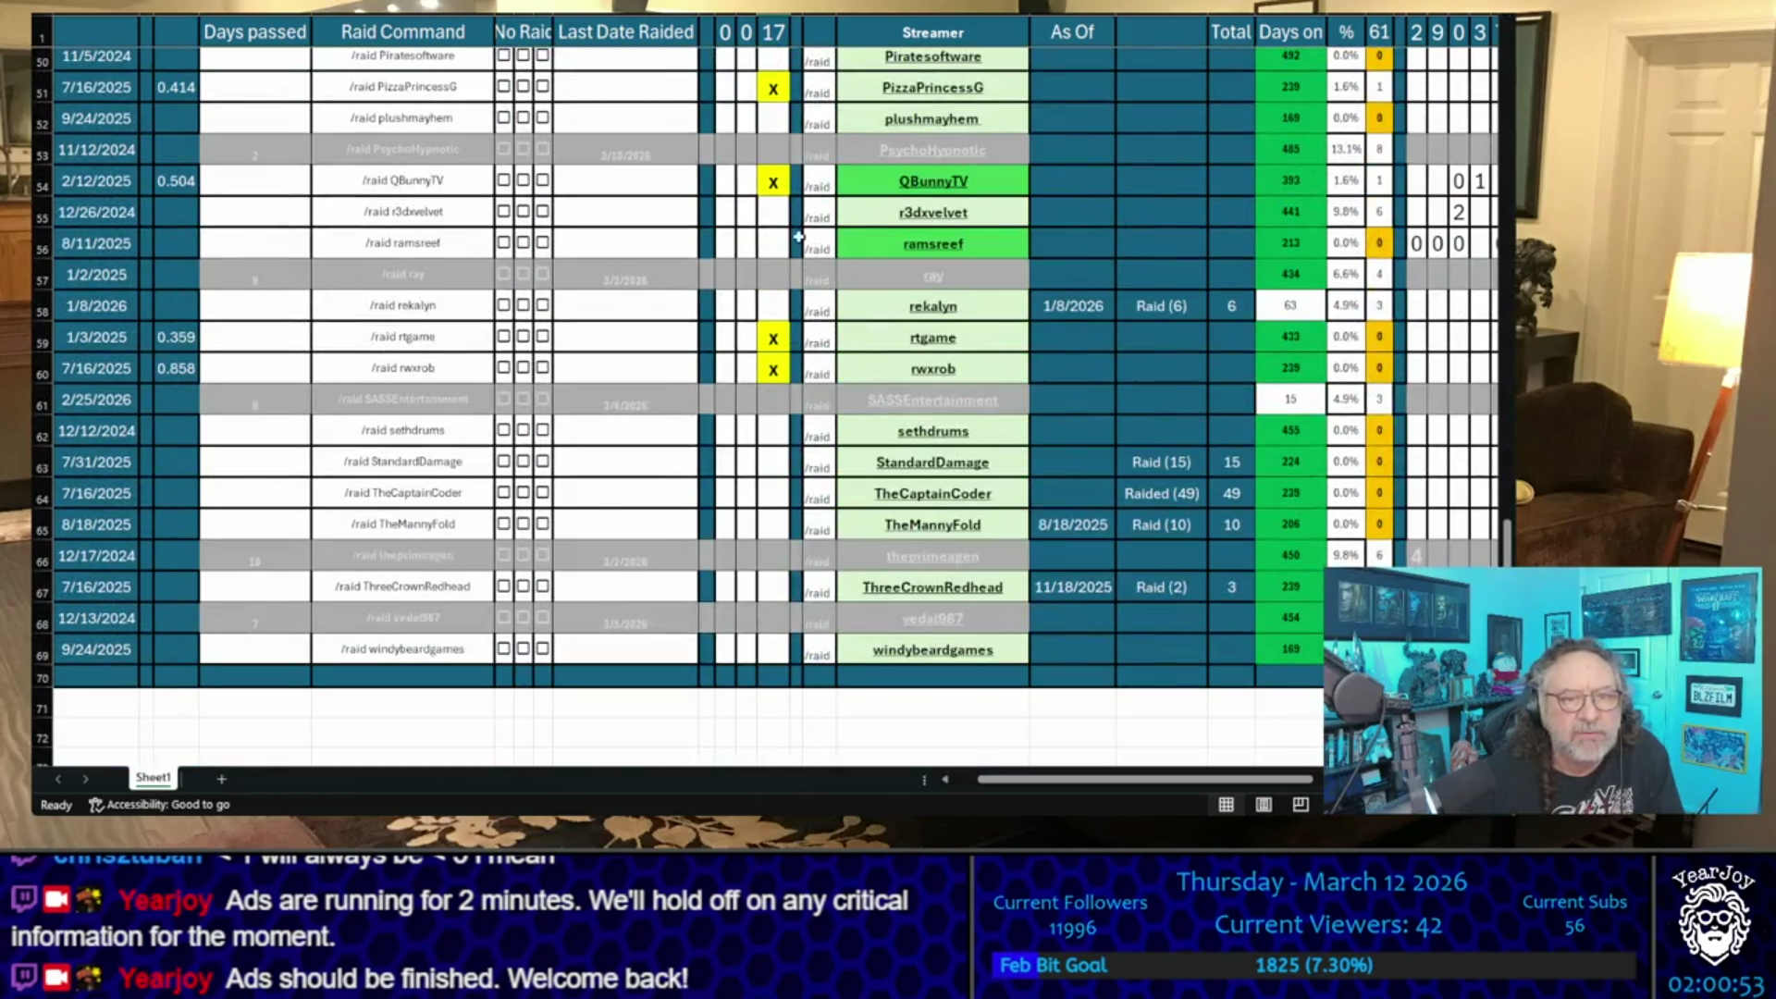
click(775, 243)
text(x)
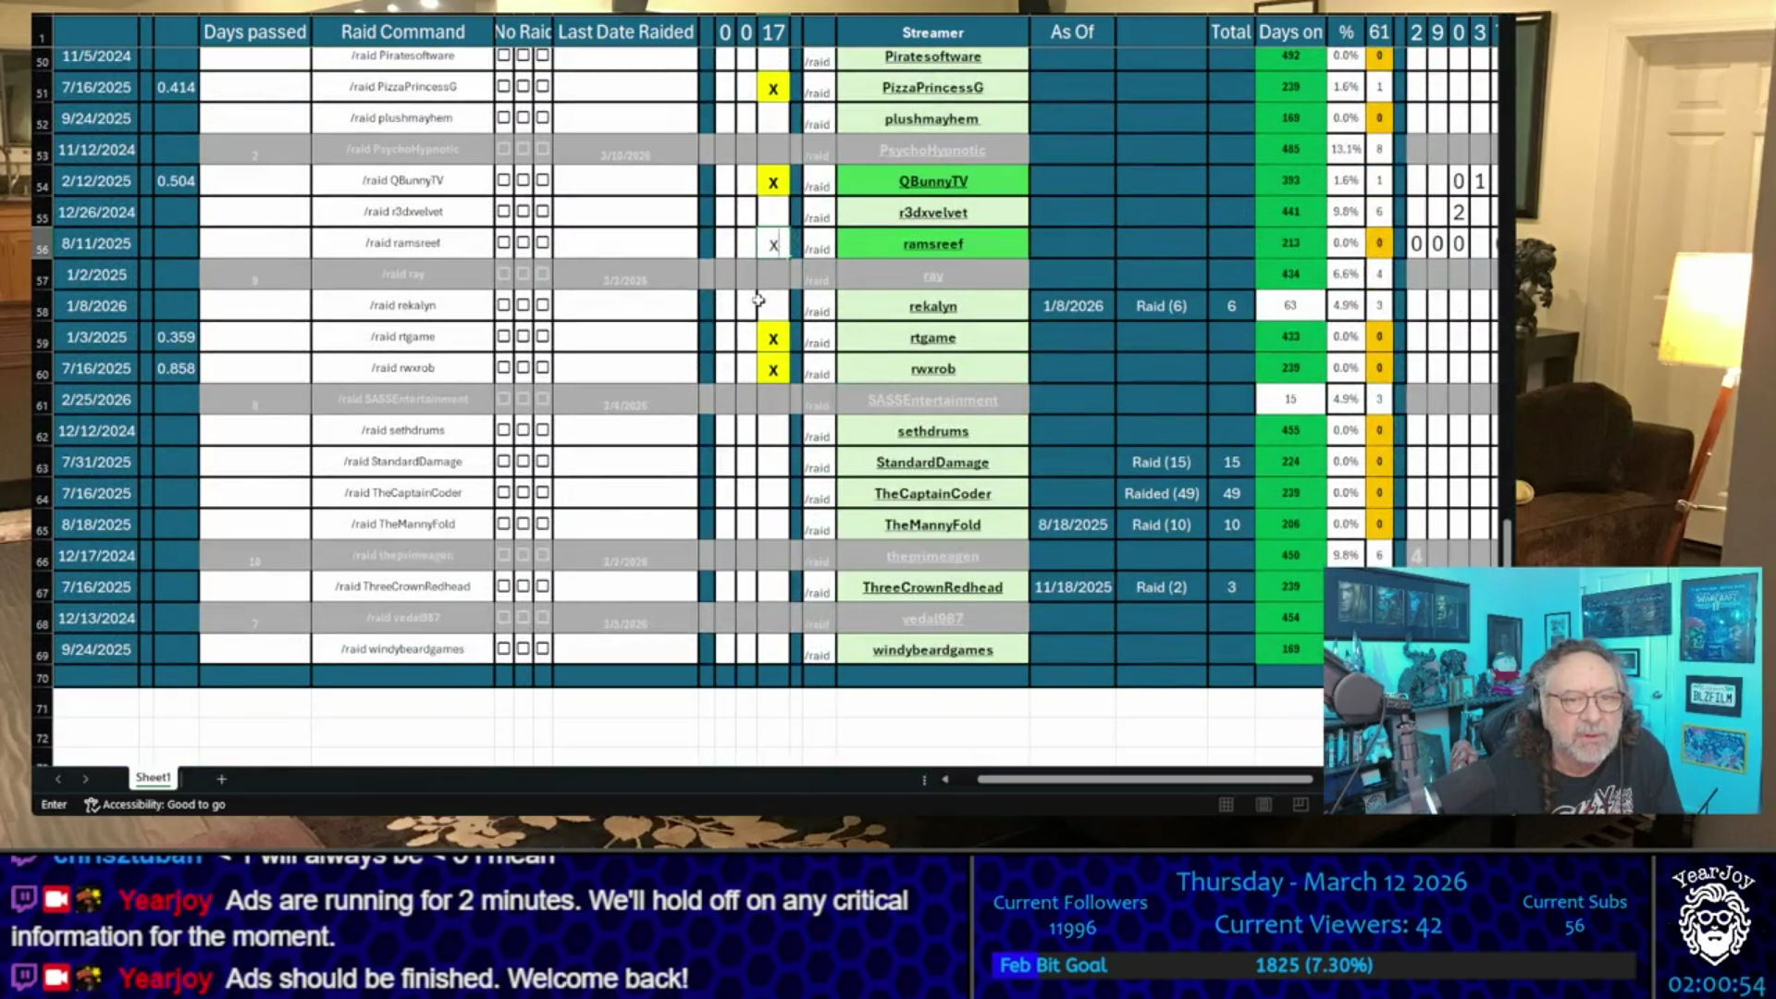
click(759, 304)
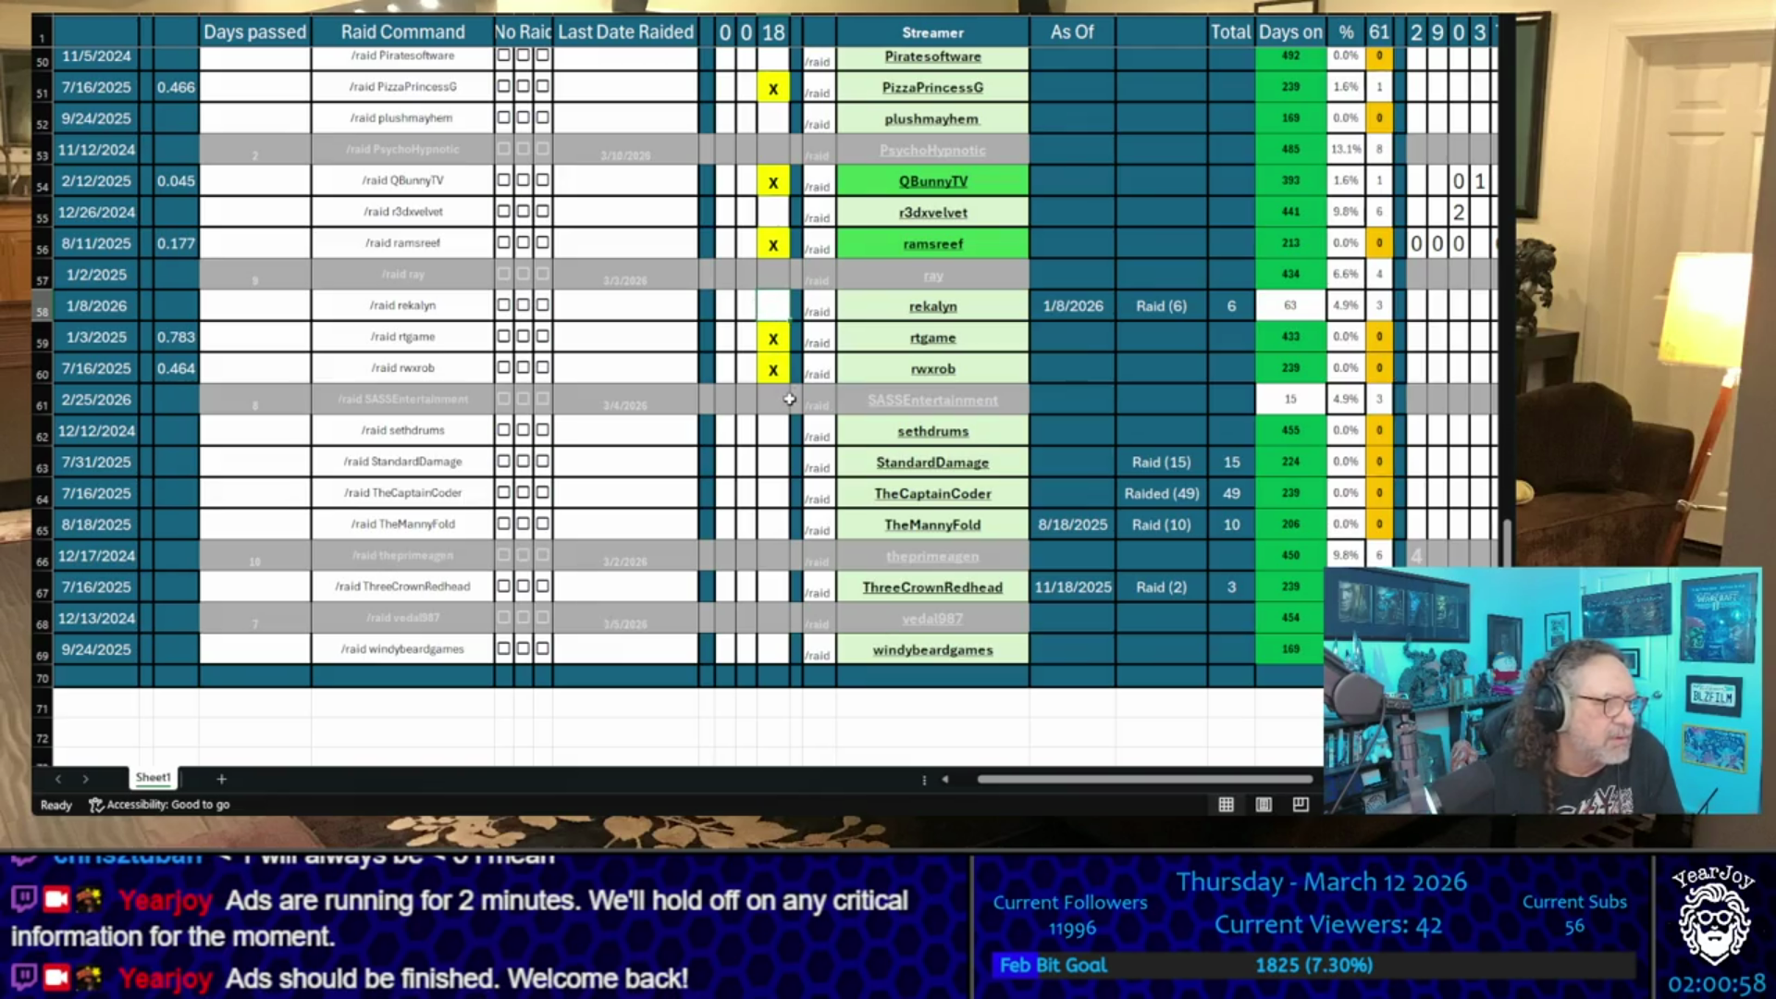
scroll(790, 404, down, 2)
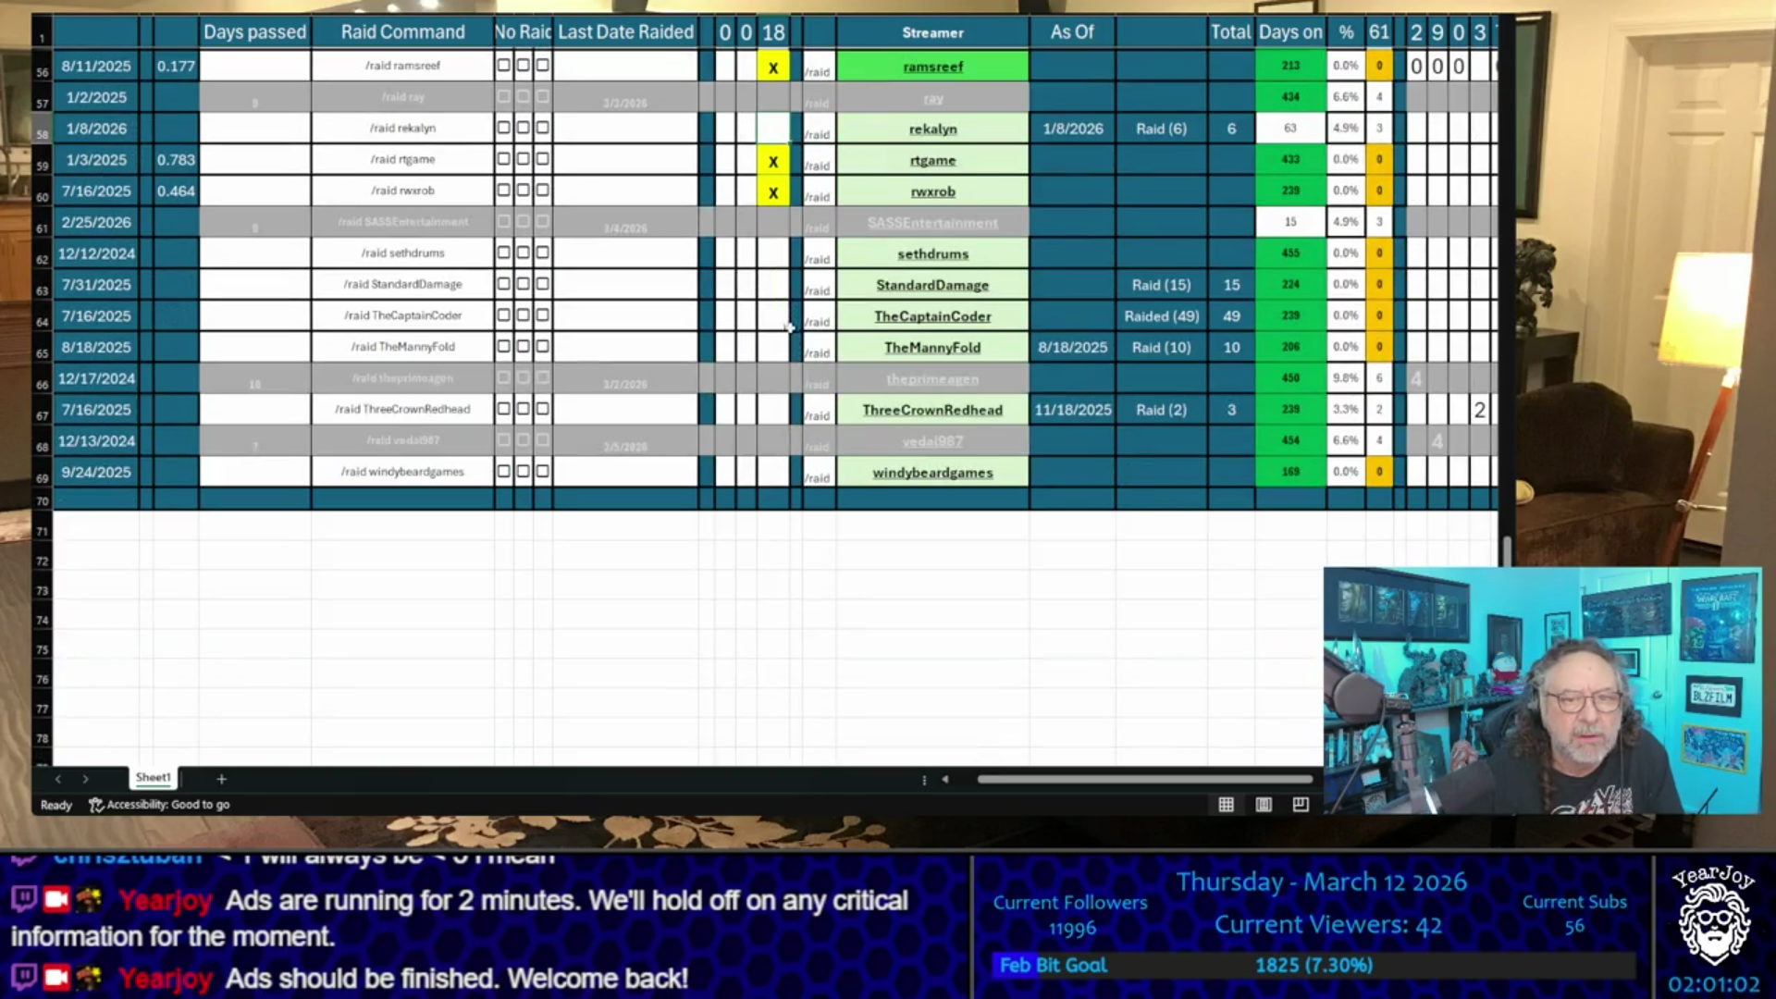
click(777, 421)
text(x)
key(Return)
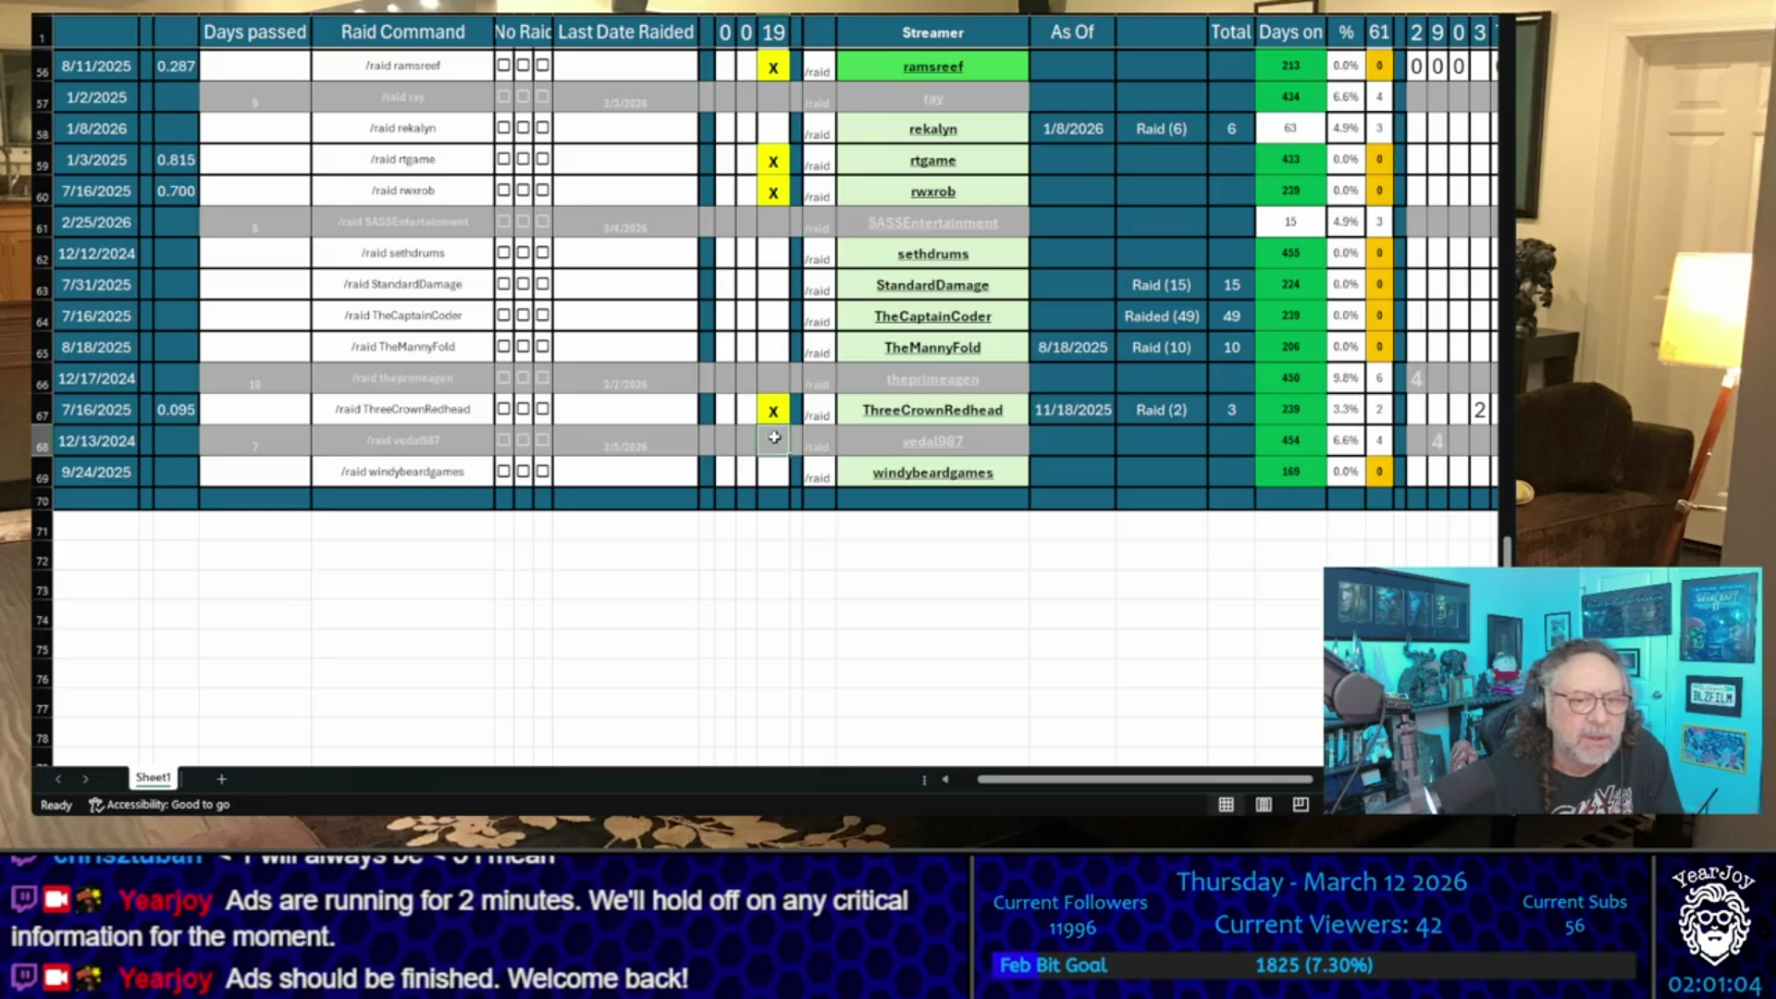
scroll(775, 437, up, 18)
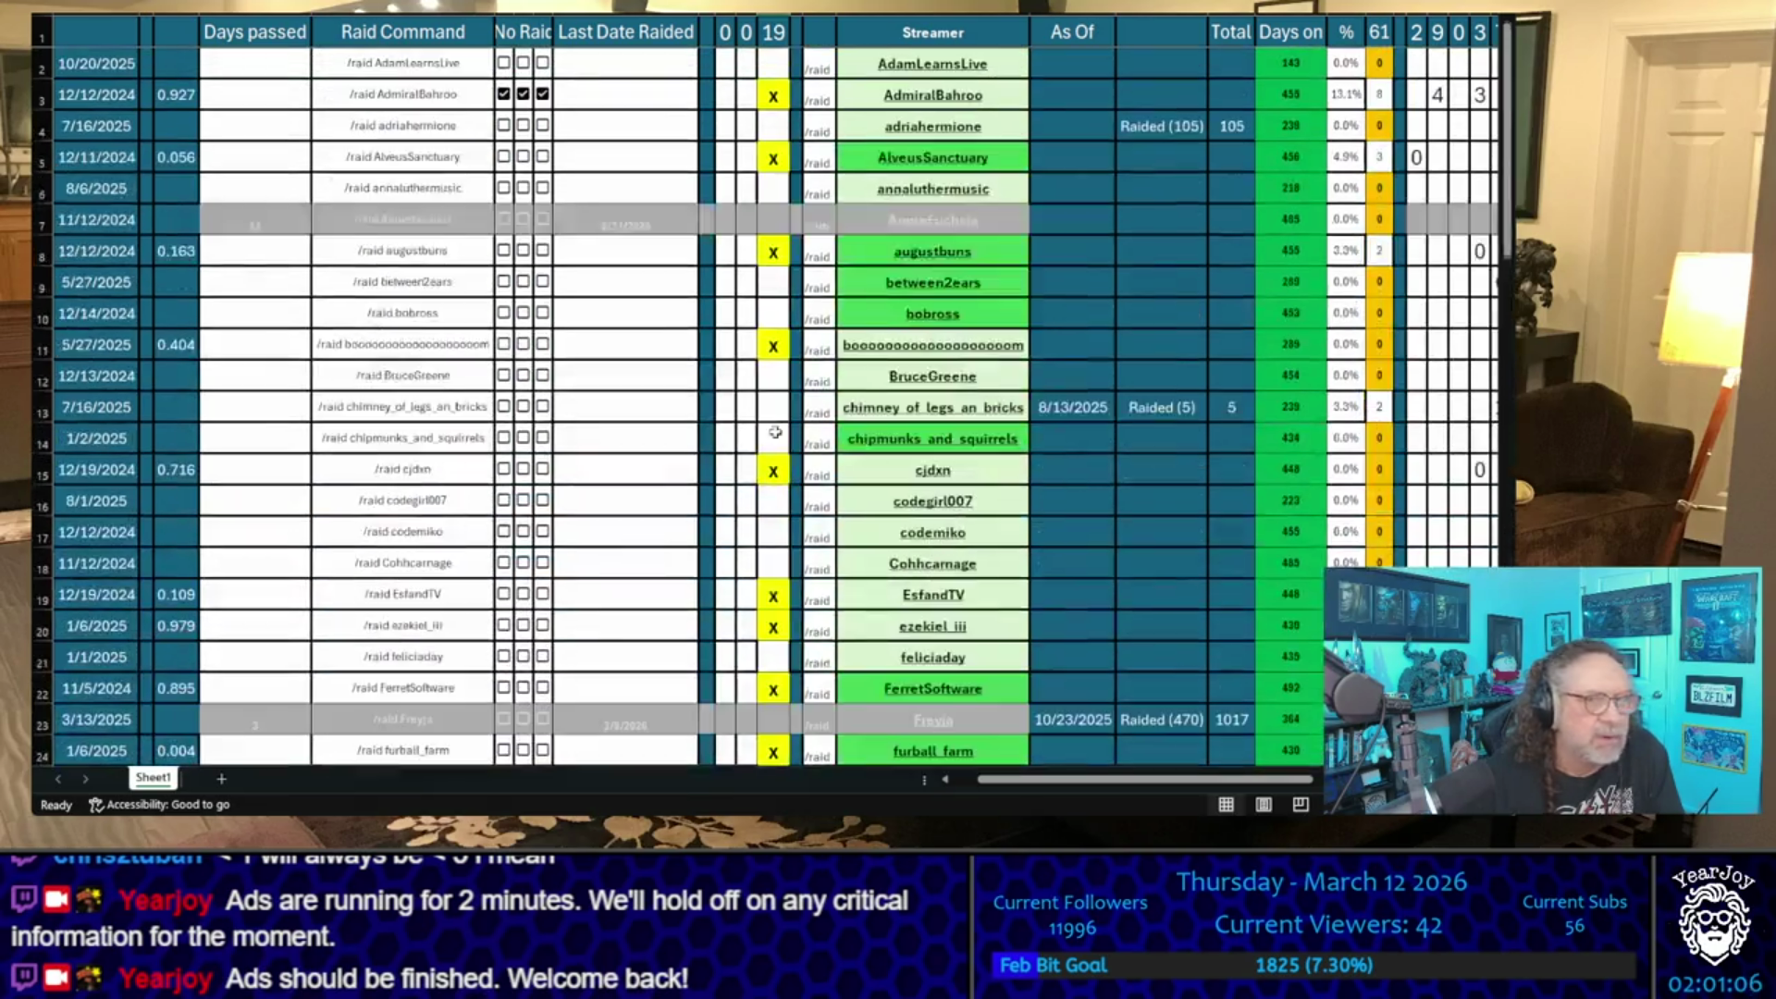
click(775, 287)
text(x)
key(Return)
key(Return)
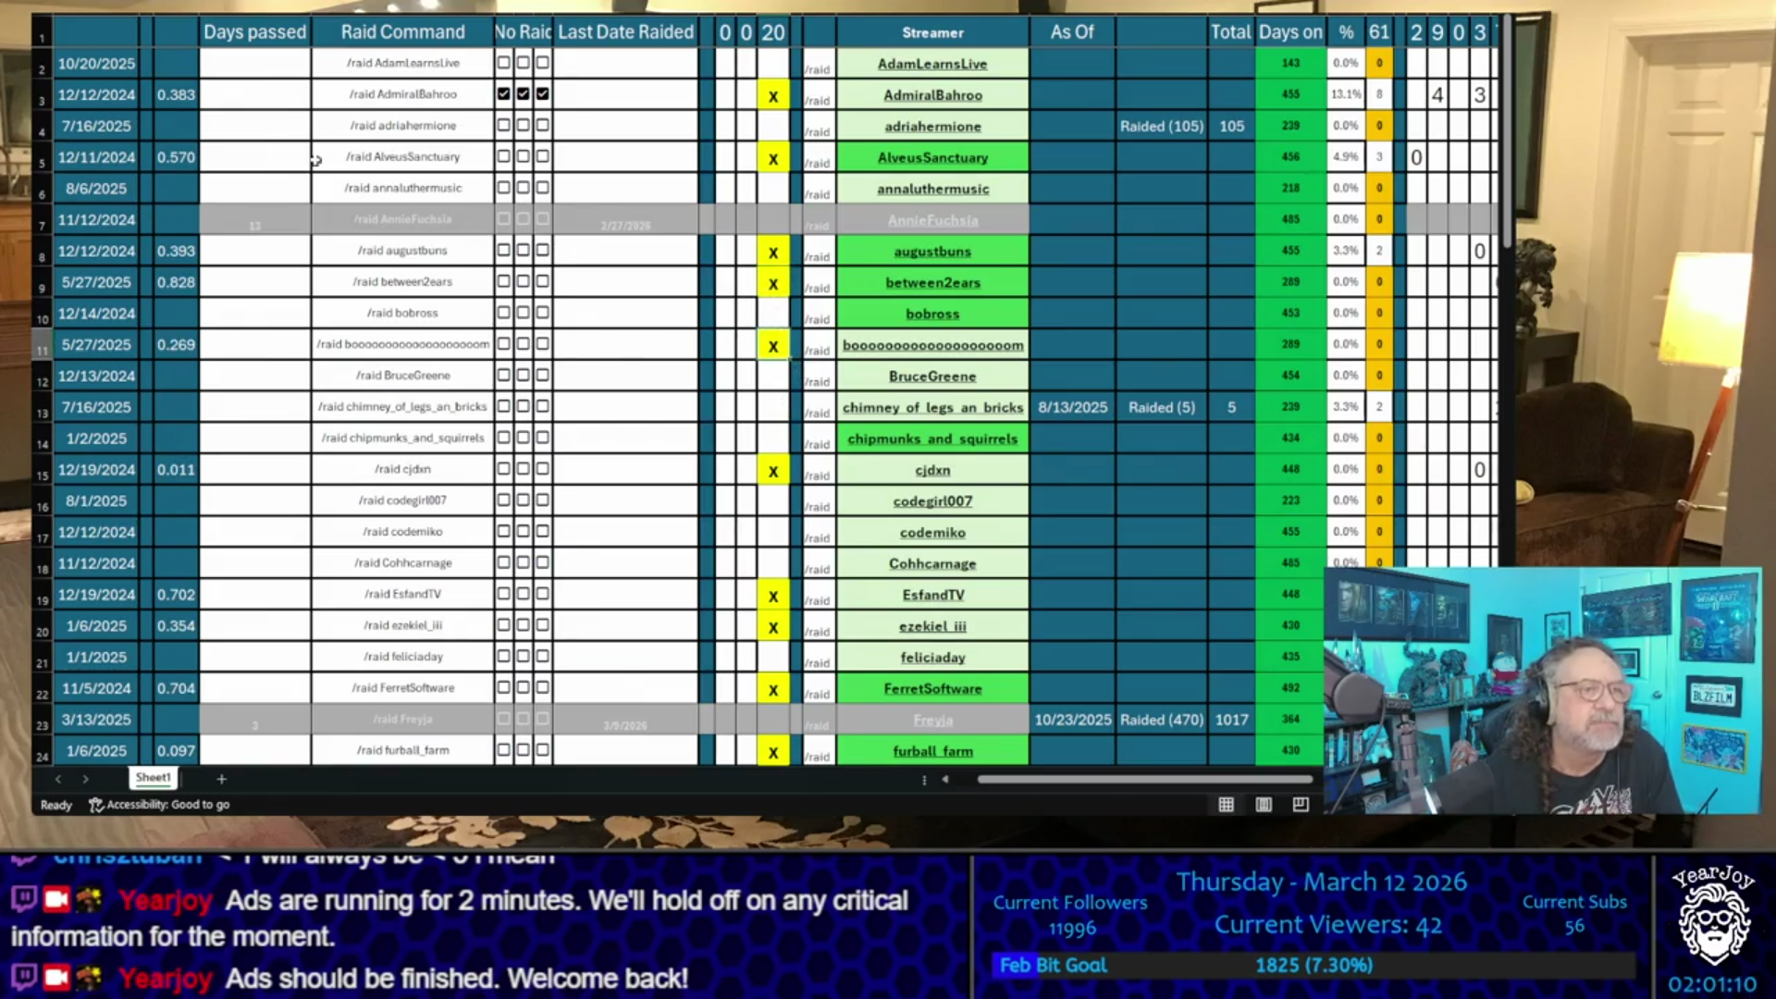
mouse_move(96, 63)
mouse_down()
mouse_move(1027, 315)
mouse_move(1517, 315)
mouse_move(1517, 370)
mouse_move(1406, 703)
mouse_move(1406, 768)
mouse_up()
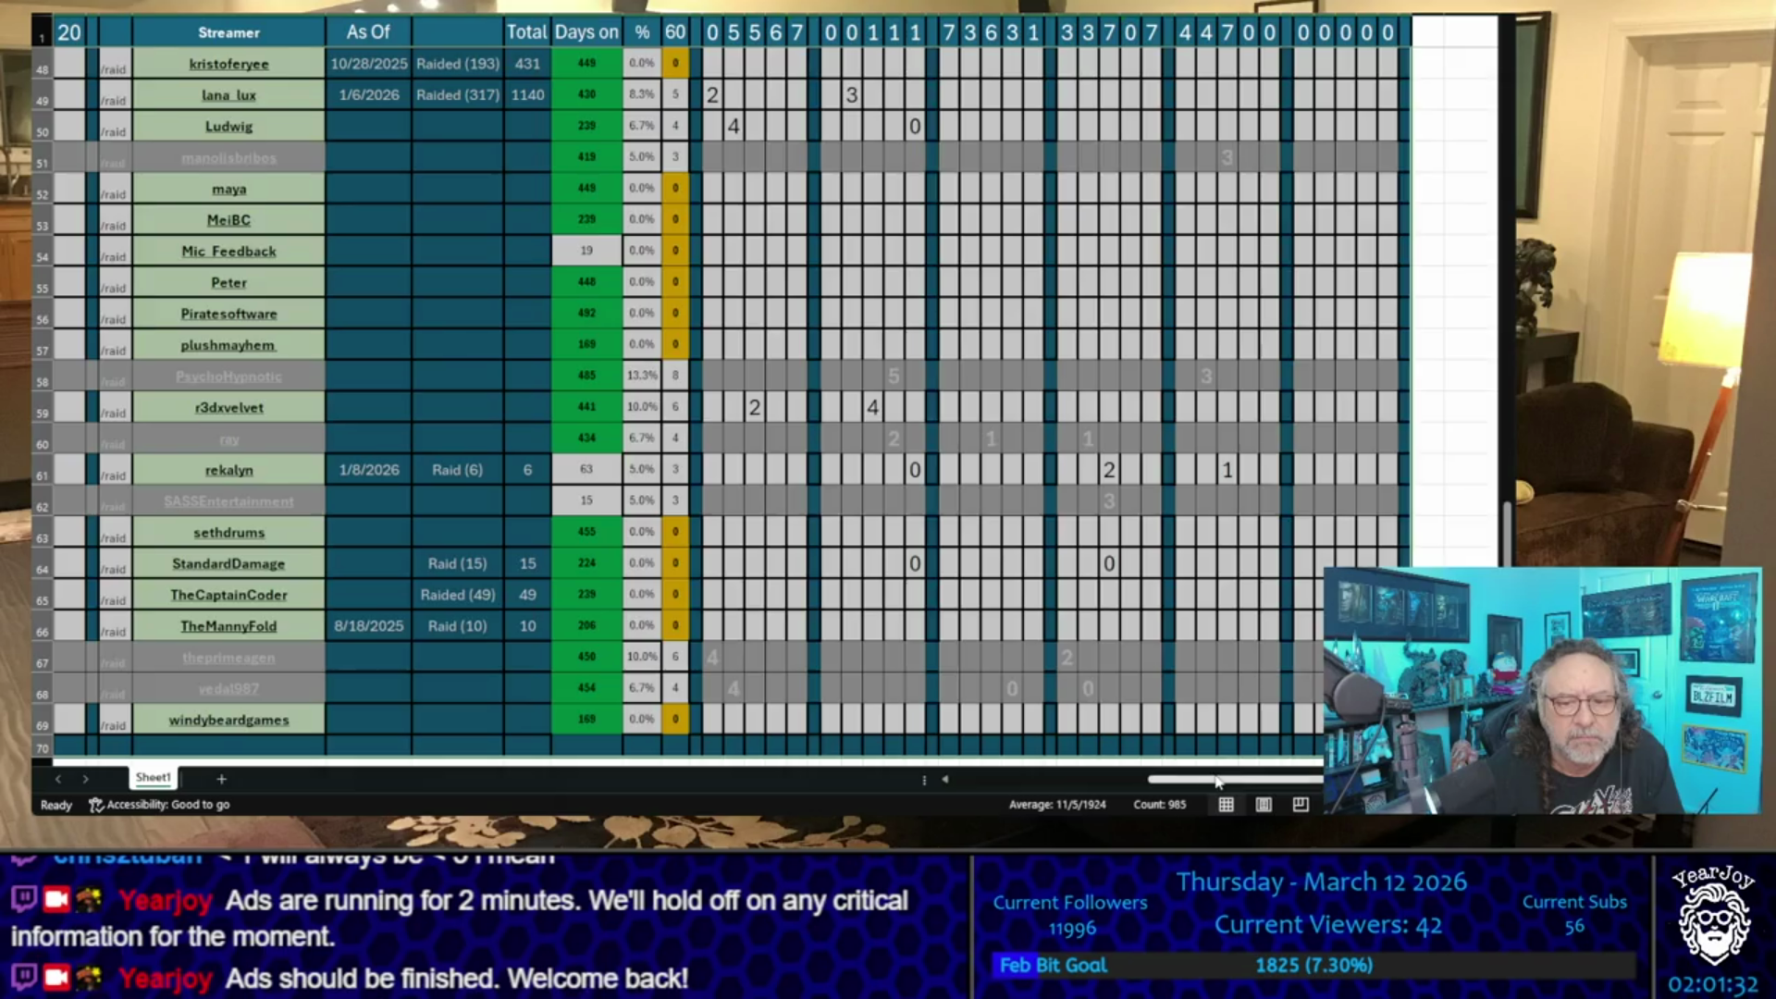
- Return to the top of the sorted raid list and clear the range selection
scroll(888, 545, left, 10)
scroll(888, 546, up, 15)
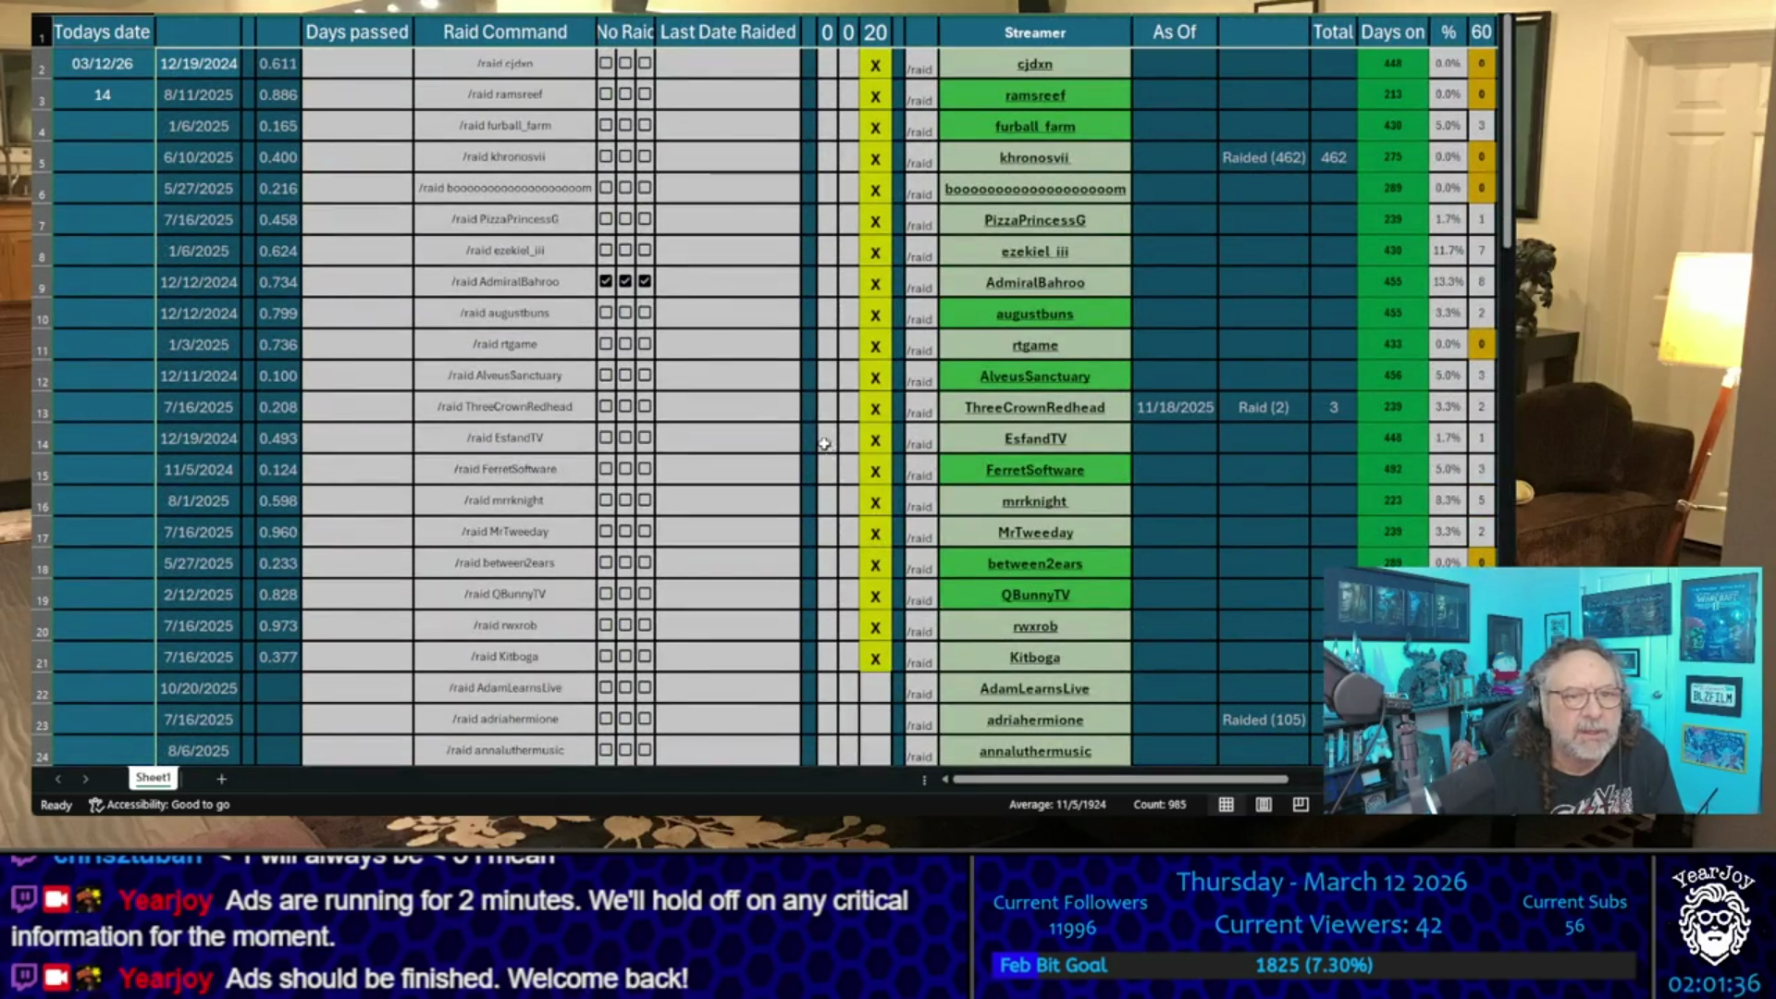
click(785, 193)
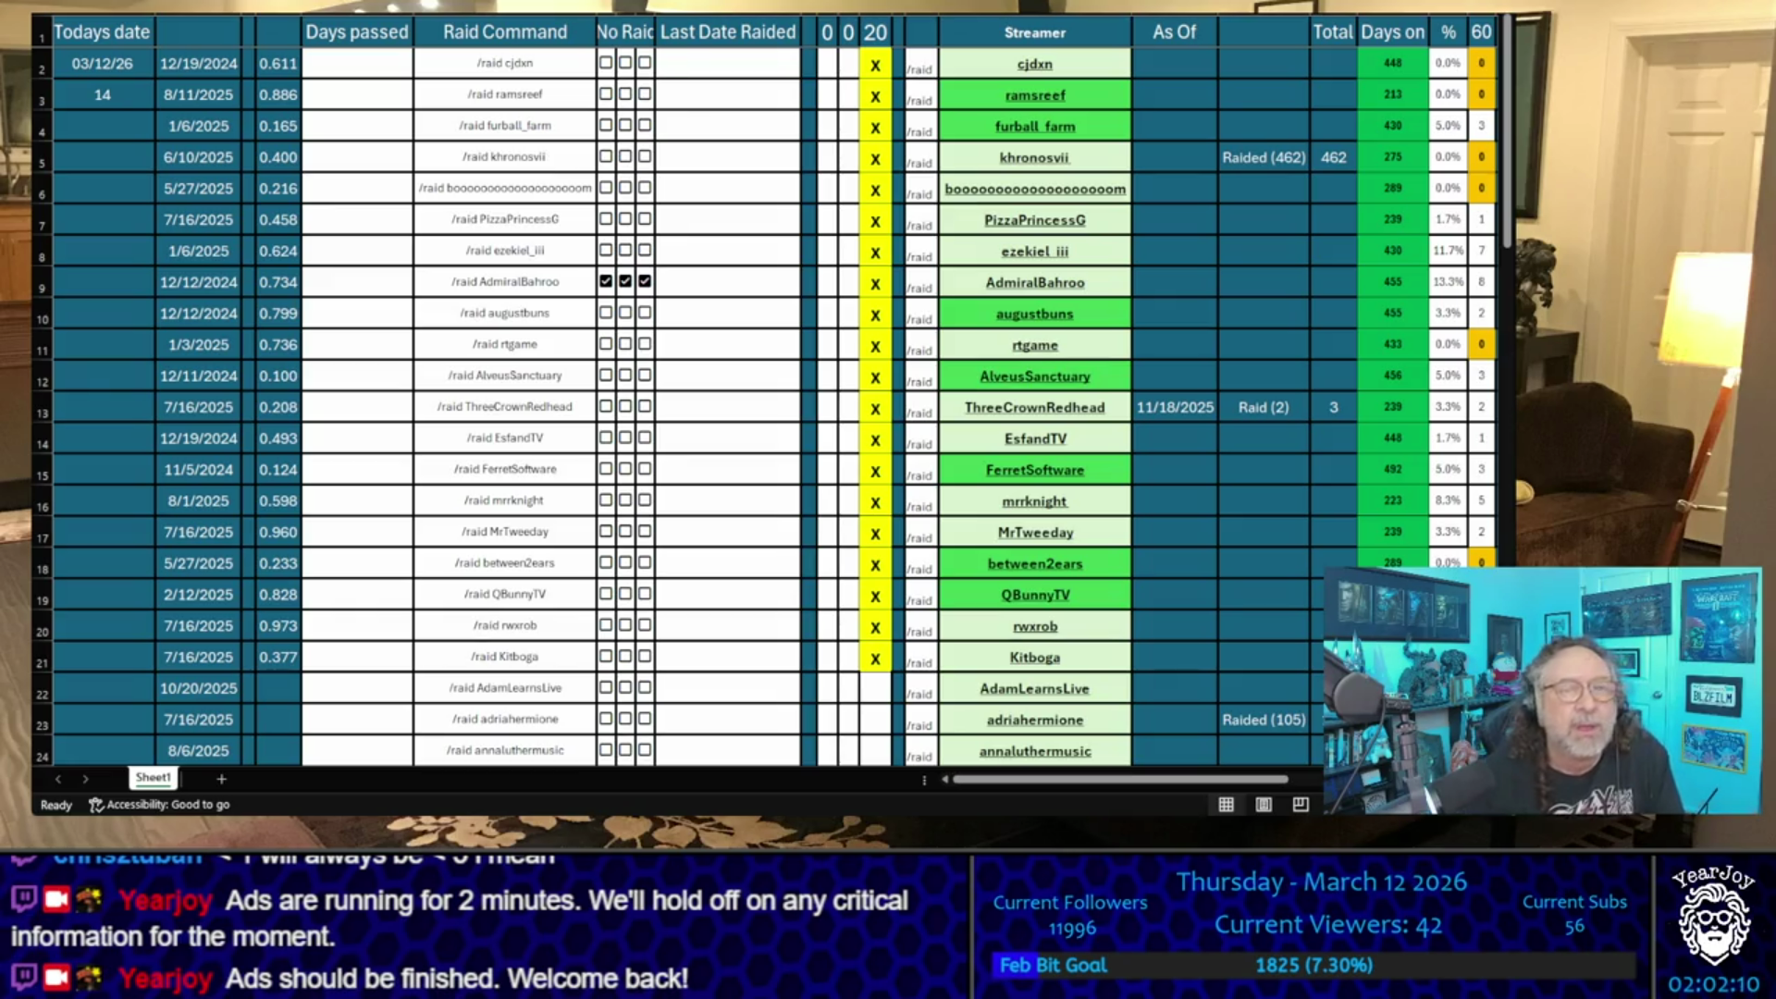
- Copy the top five streamer names, cjdxn through the row 6 streamer, one by one
click(1036, 64)
key(ctrl+c)
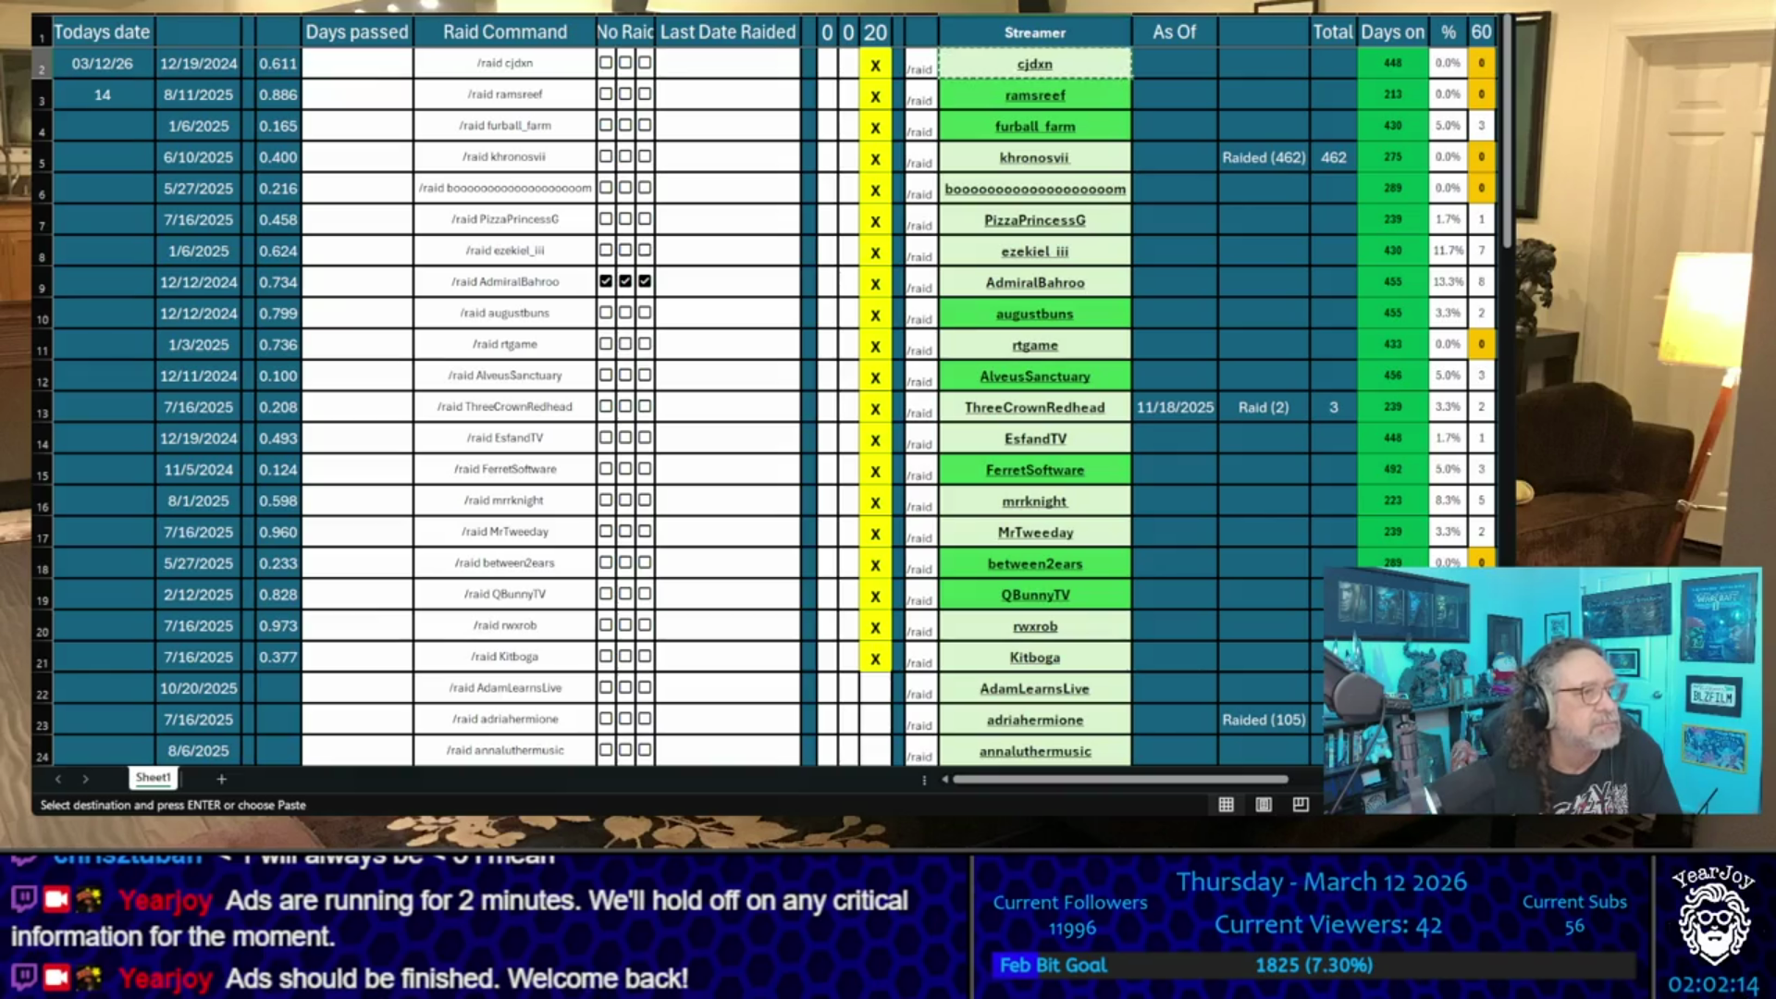
key(Down)
key(ctrl+c)
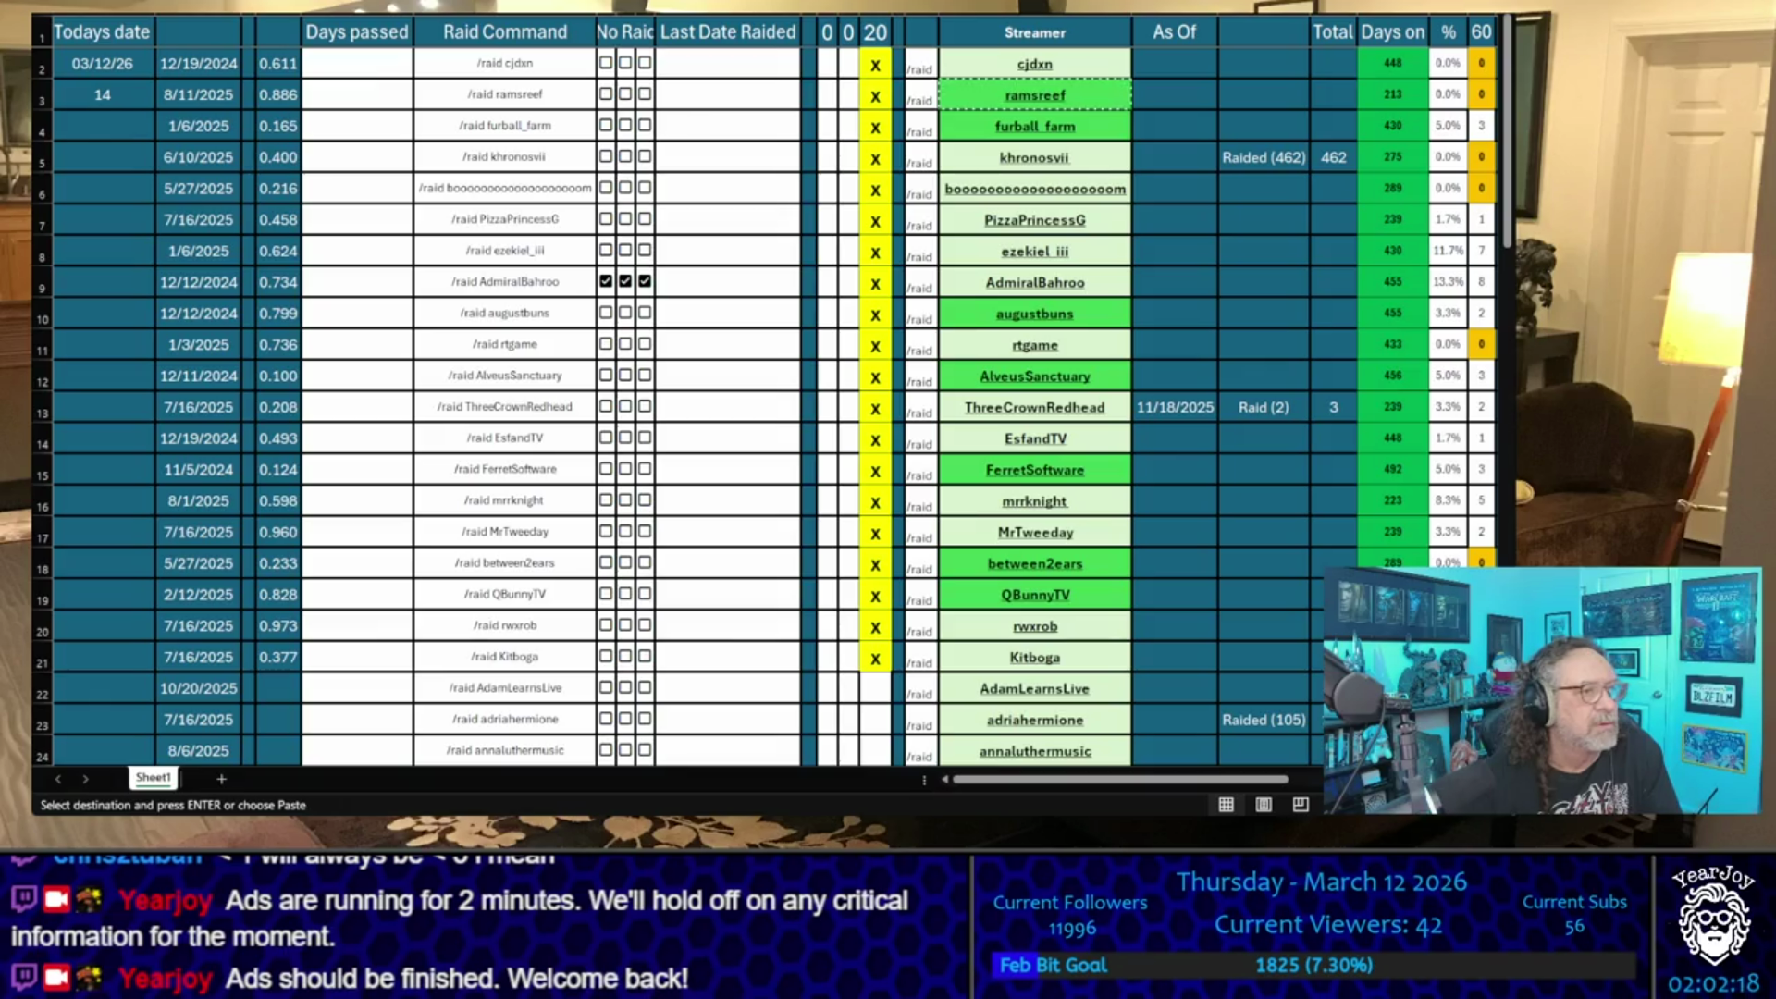
key(Down)
key(ctrl+c)
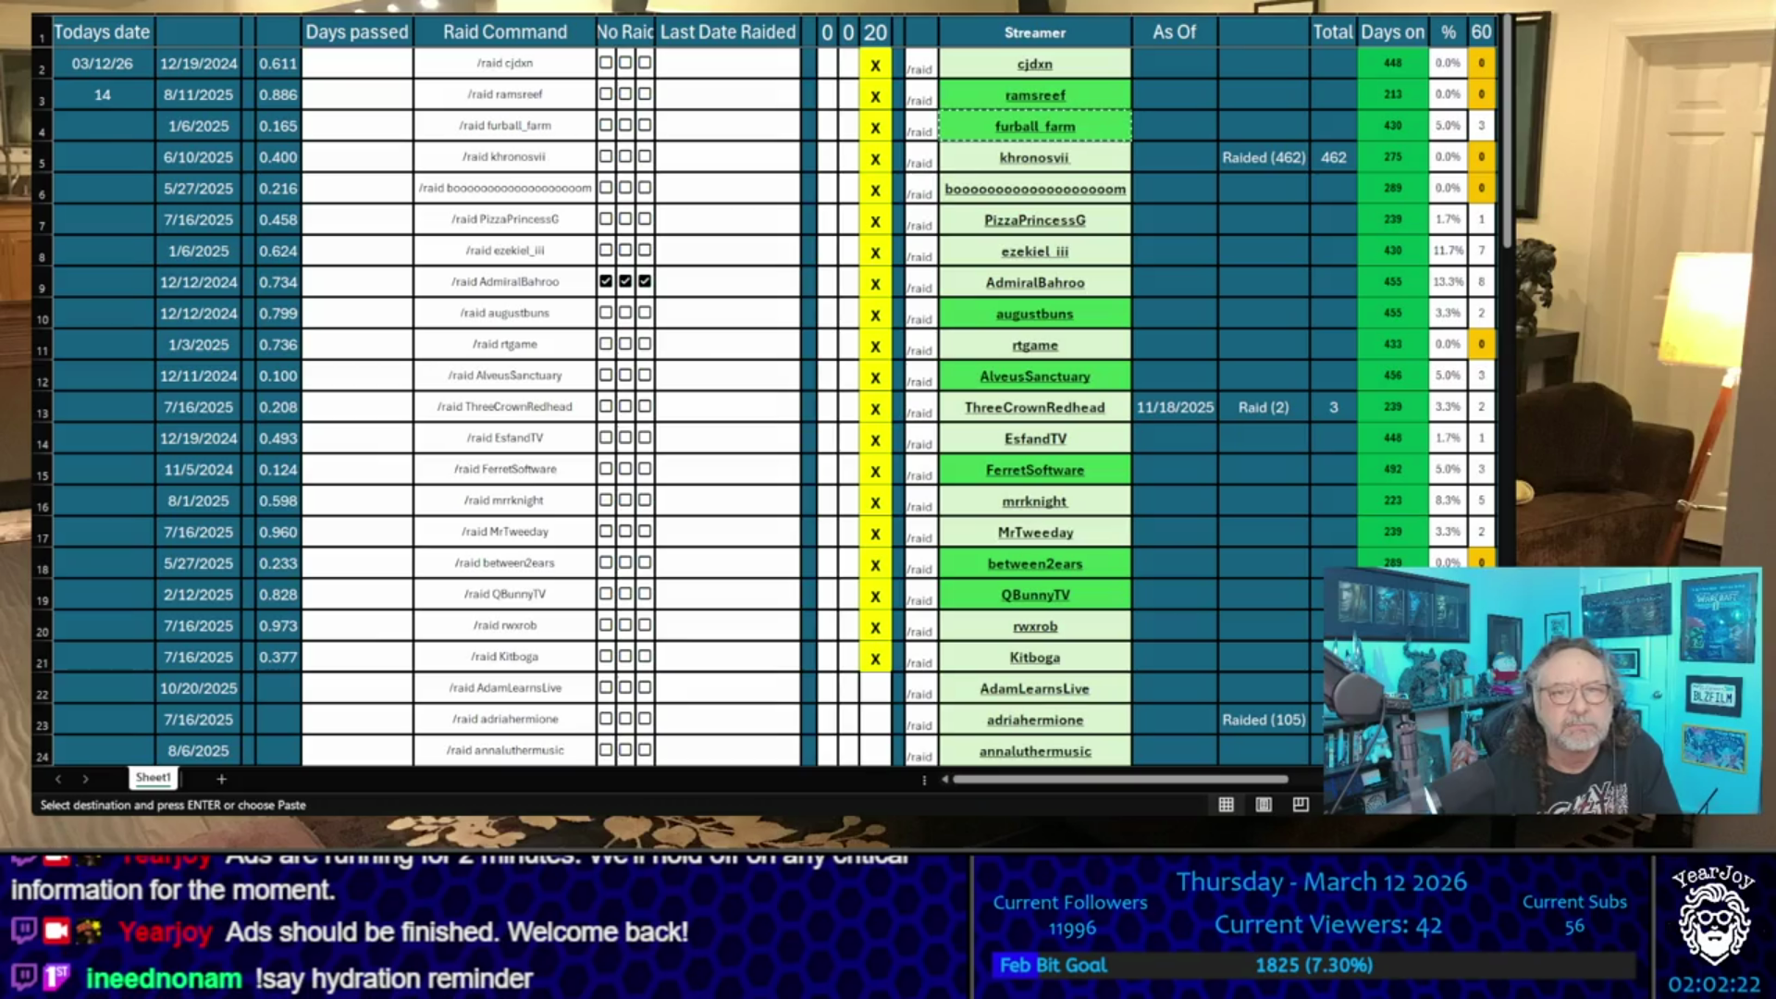
key(Down)
key(ctrl+c)
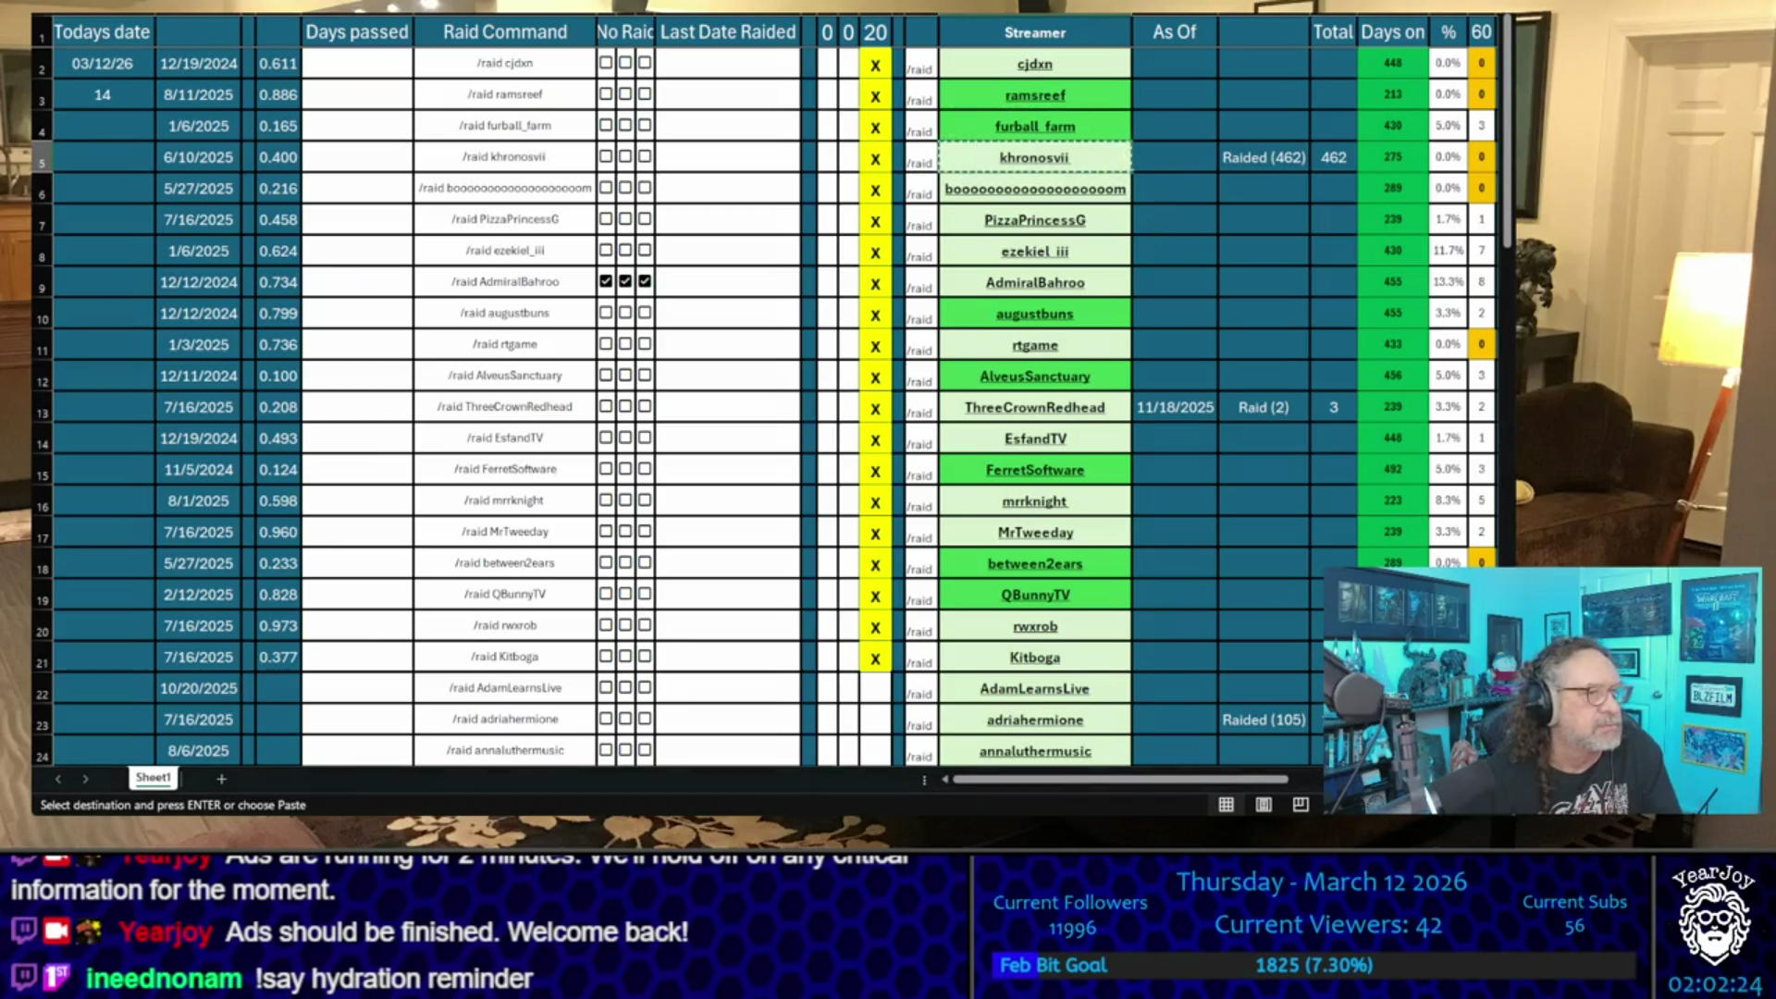
key(Down)
key(ctrl+c)
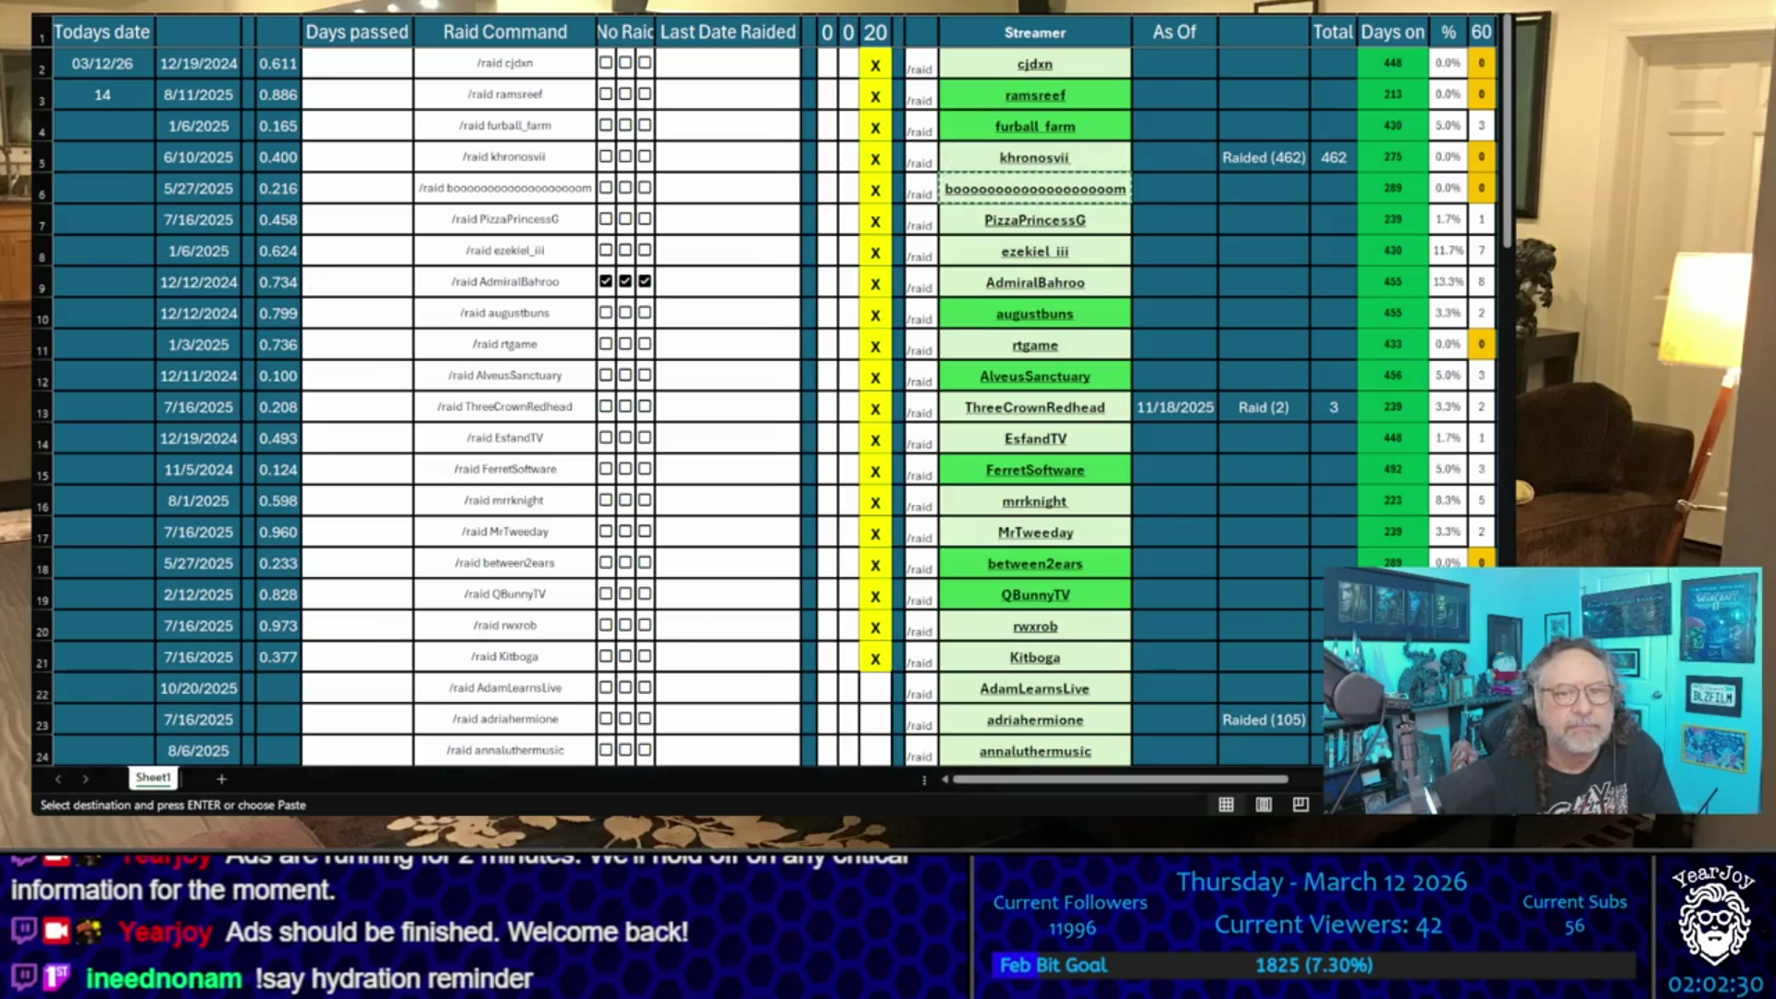
- Put an X in the second vote column for rows 2–6
click(848, 191)
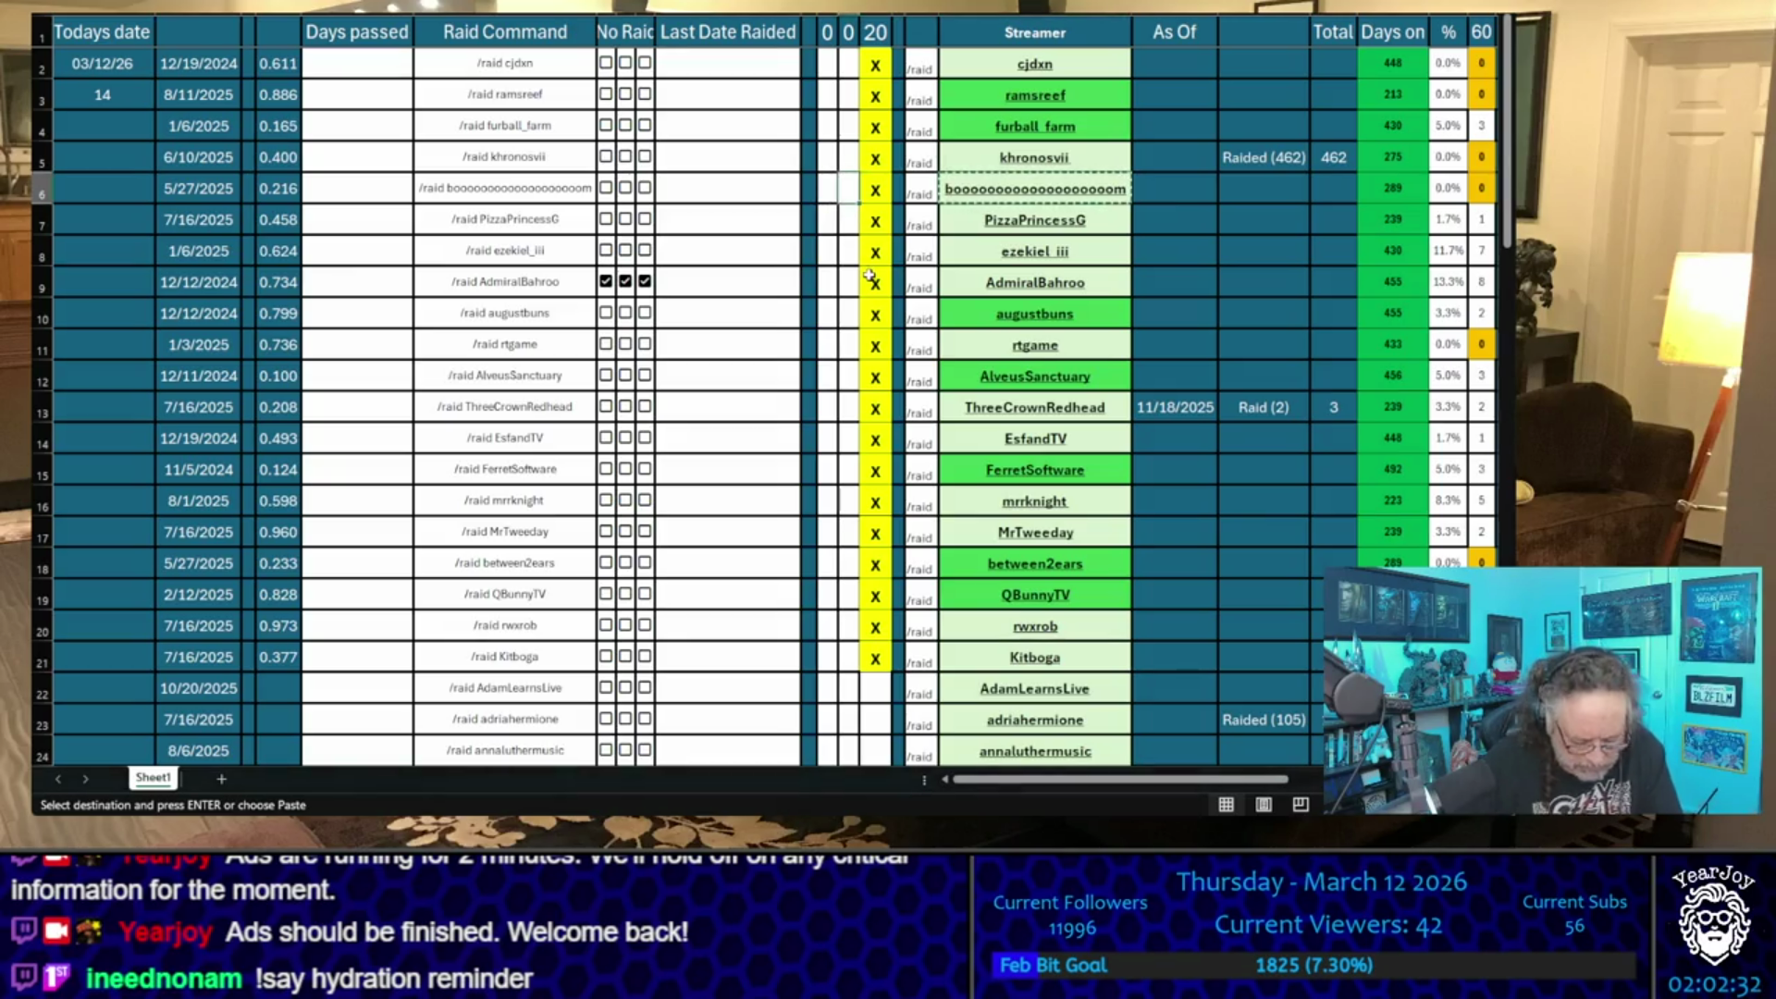
text(X)
key(Up)
text(X)
key(Up)
text(X)
key(Up)
text(X)
key(Up)
text(X)
key(Down)
key(Down)
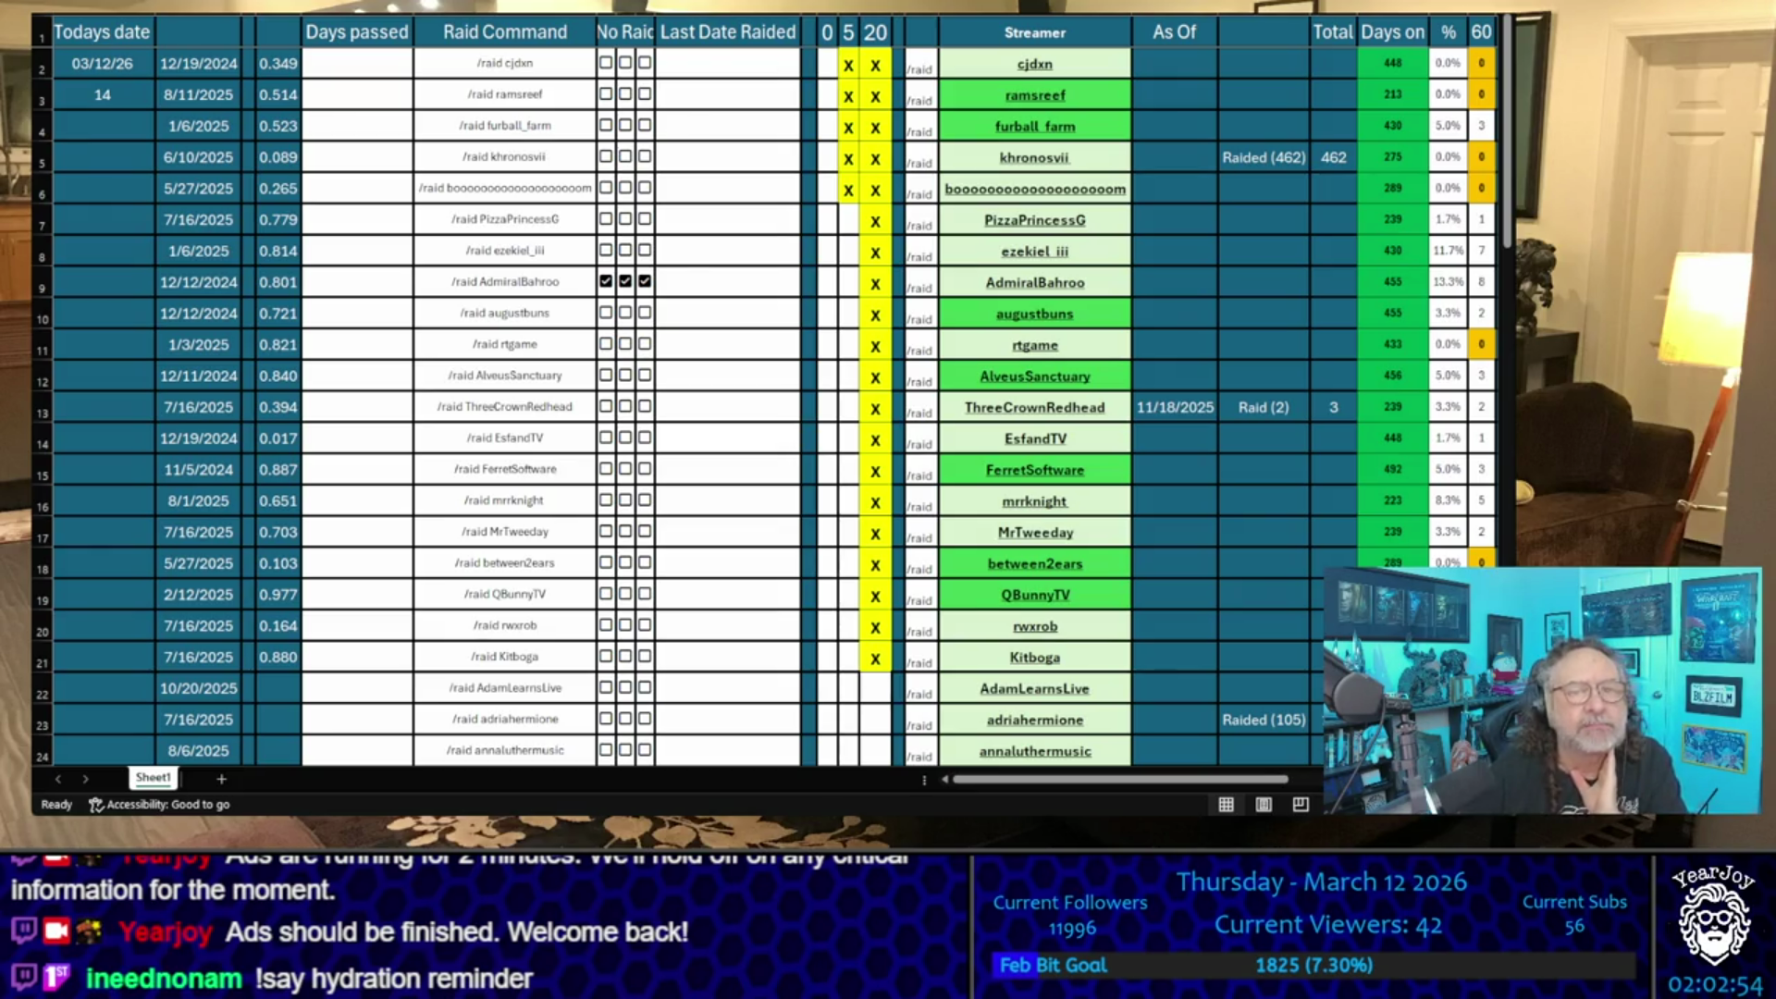
click(826, 188)
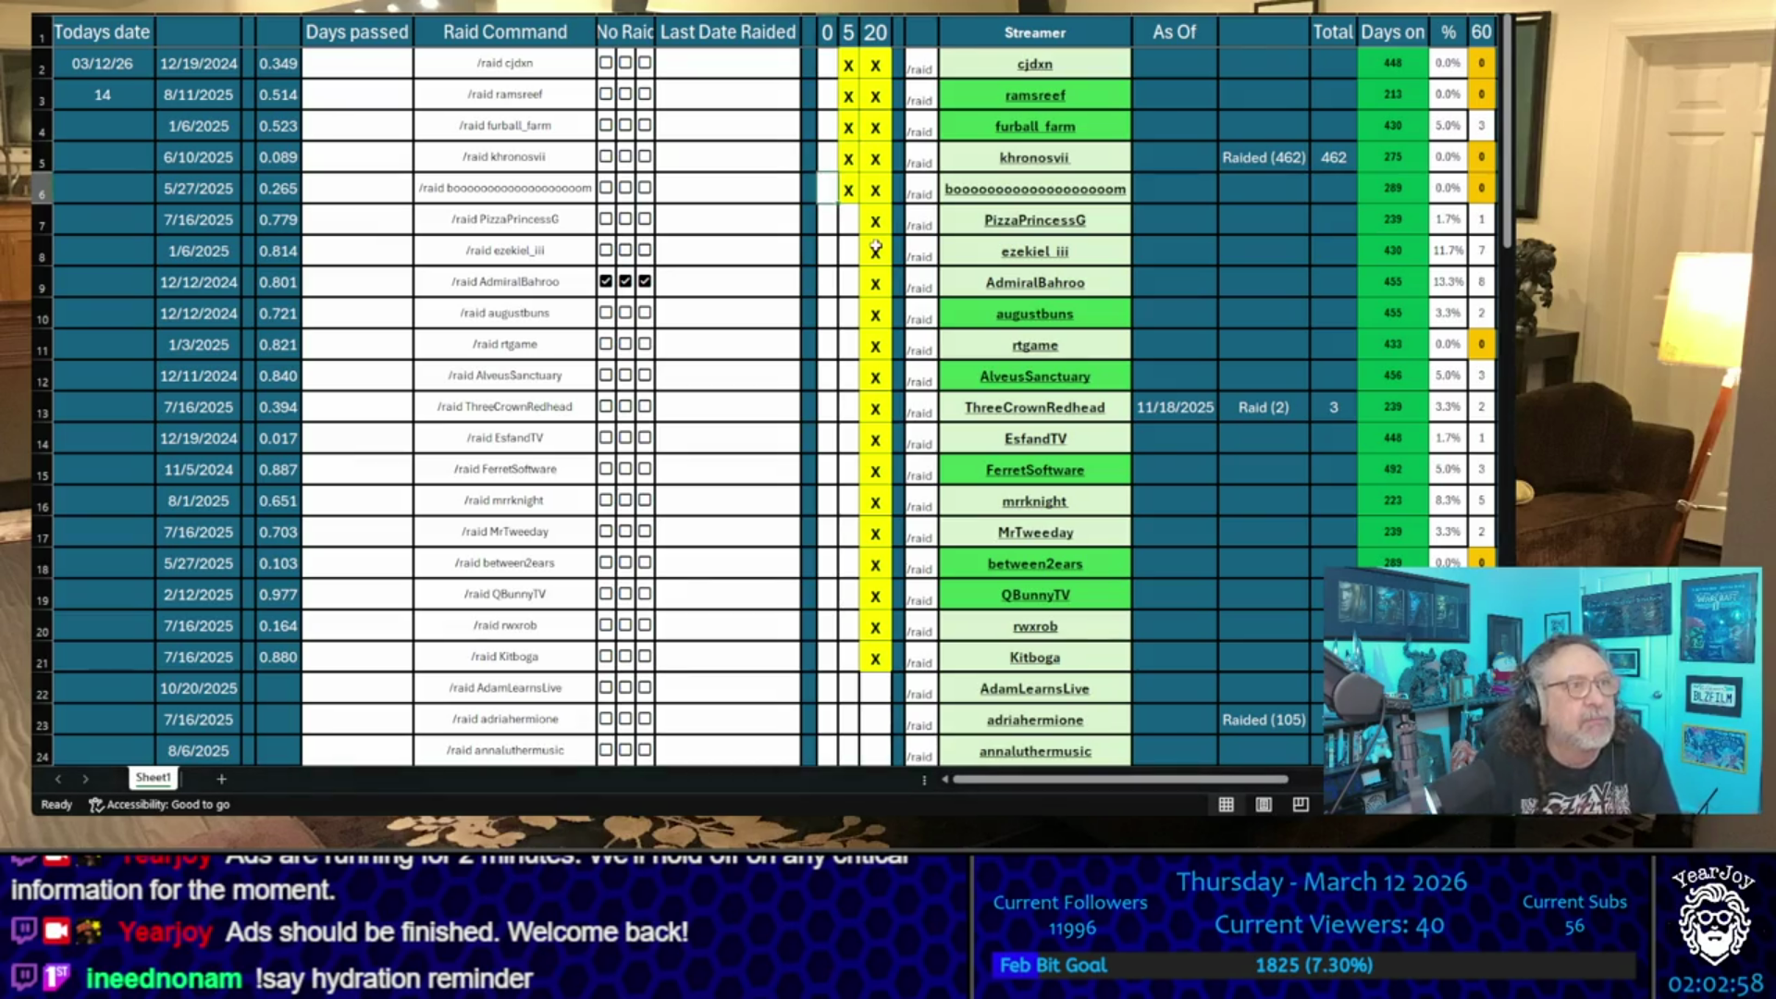
text(1)
- Enter initial votes: 1 for rows 5–6 and 0 for rows 2–4
key(shift+Up)
text(1)
key(ctrl+Return)
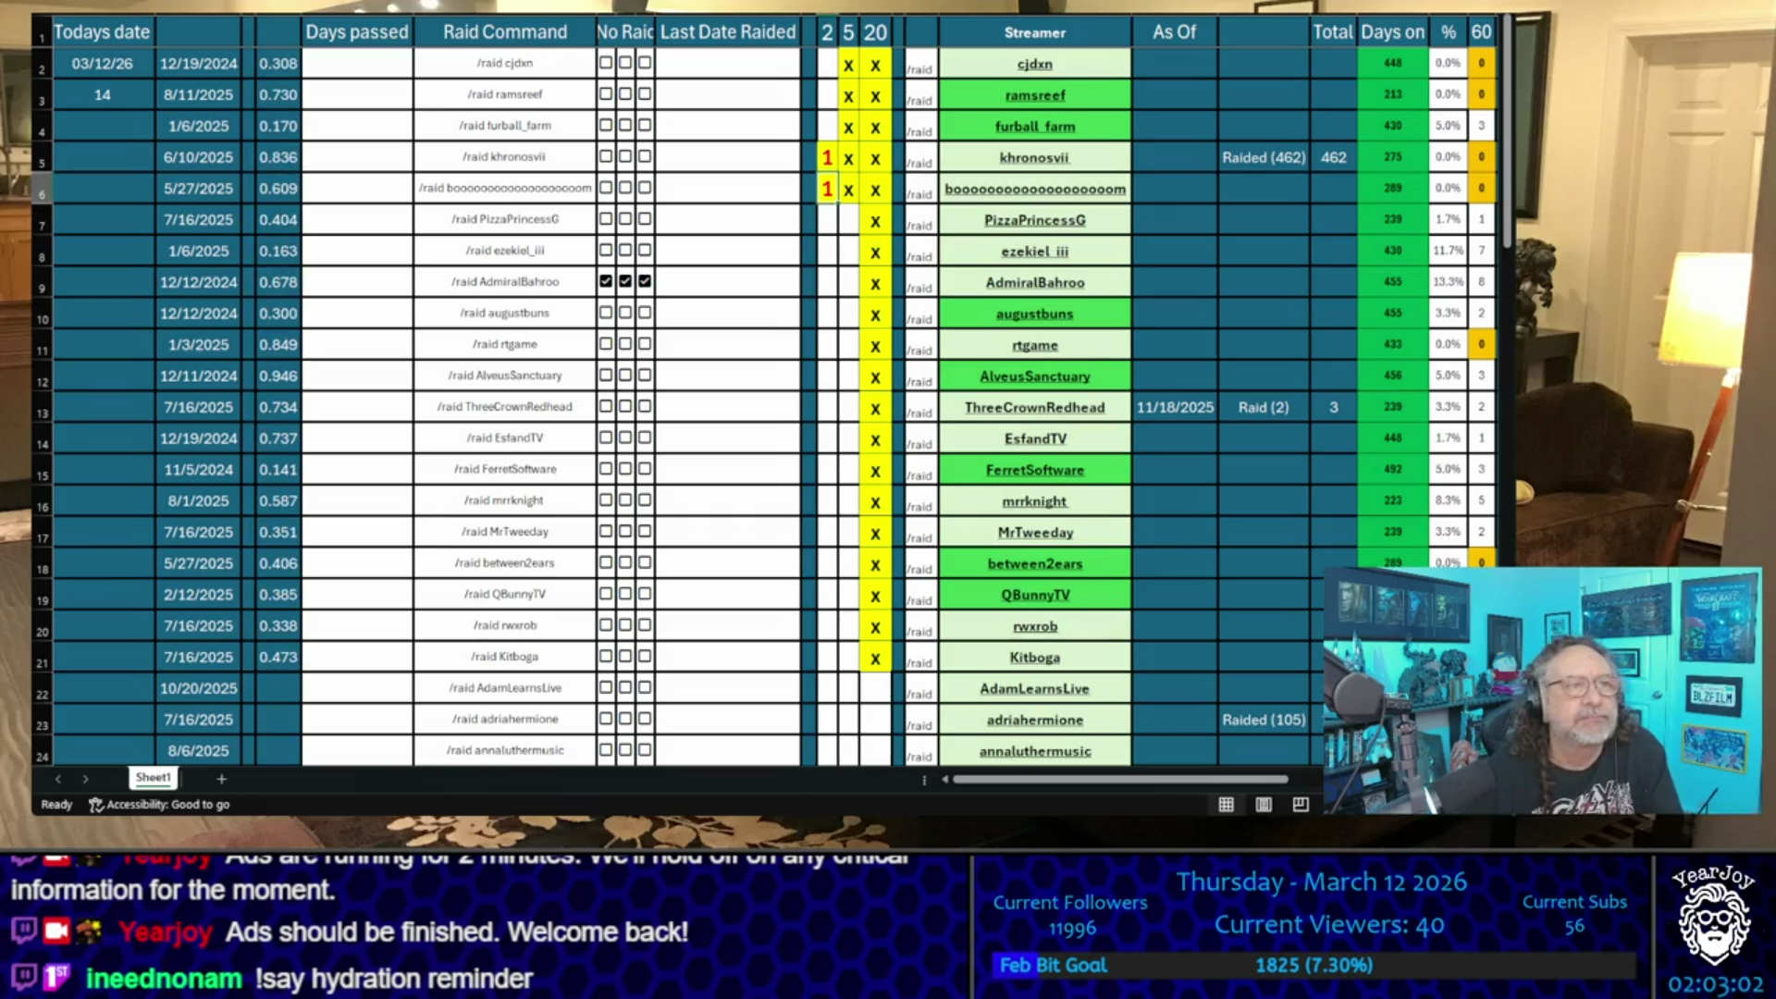
key(Up)
key(Up)
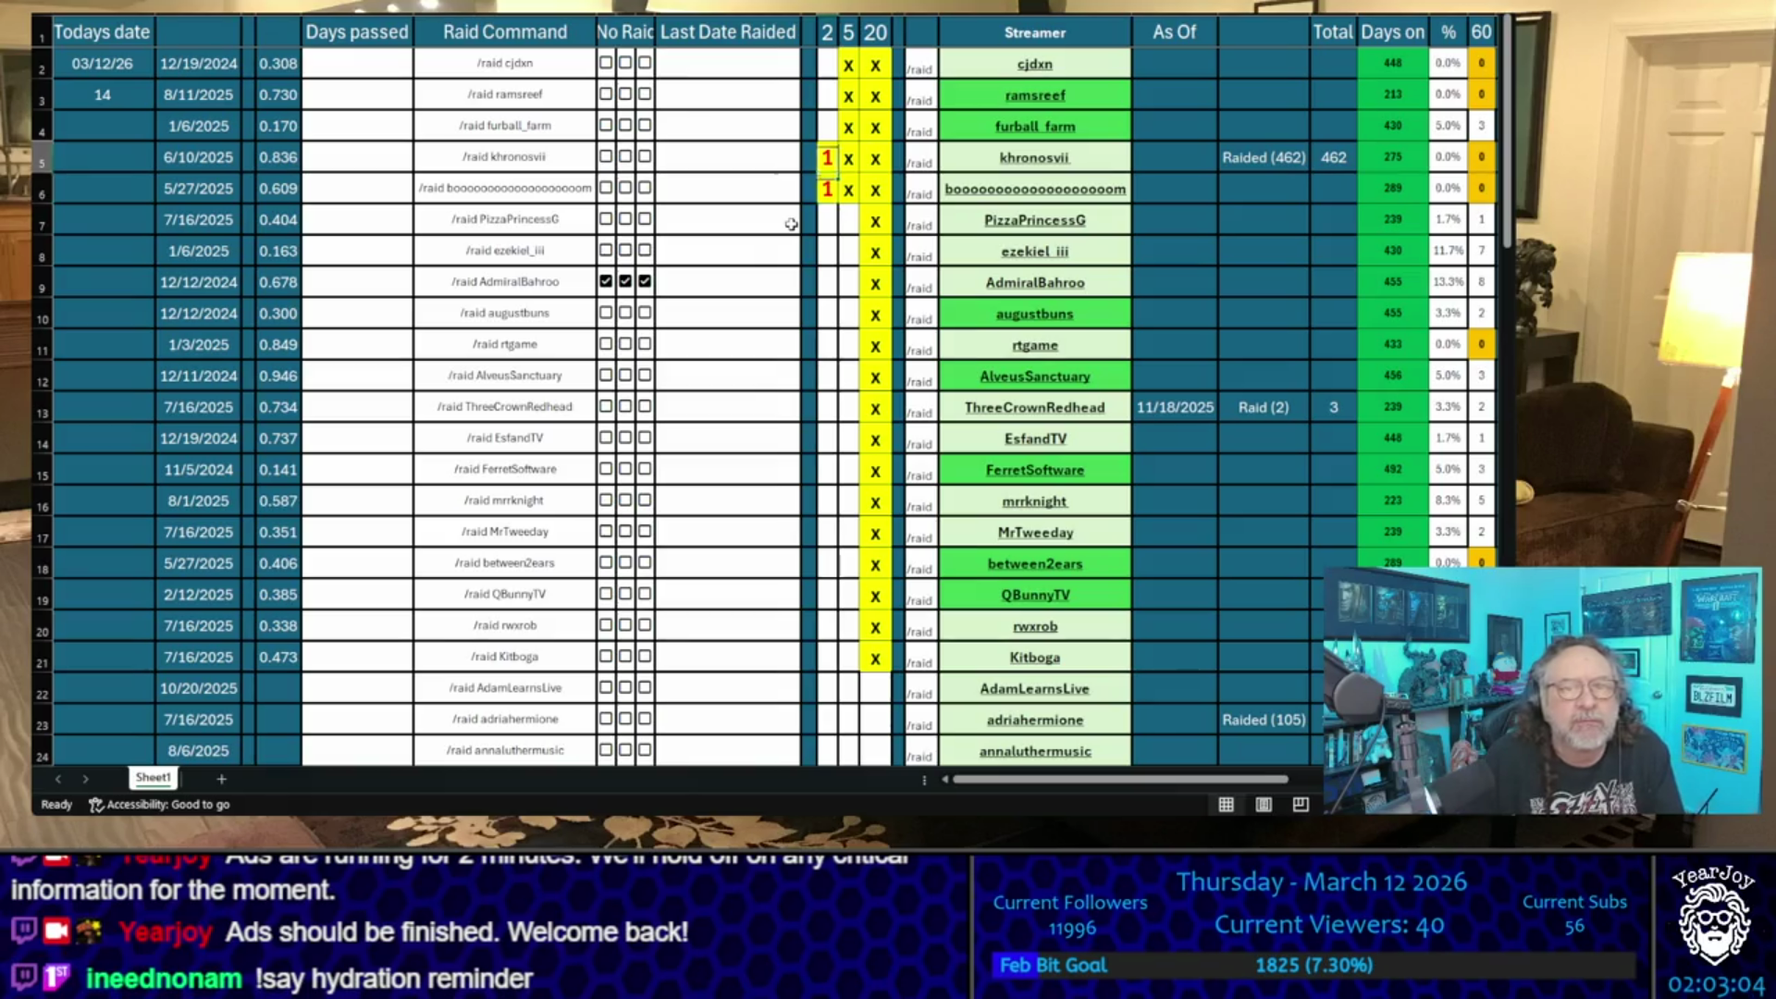
text(0)
key(Up)
text(0)
key(Up)
text(0)
key(Down)
key(Down)
key(Down)
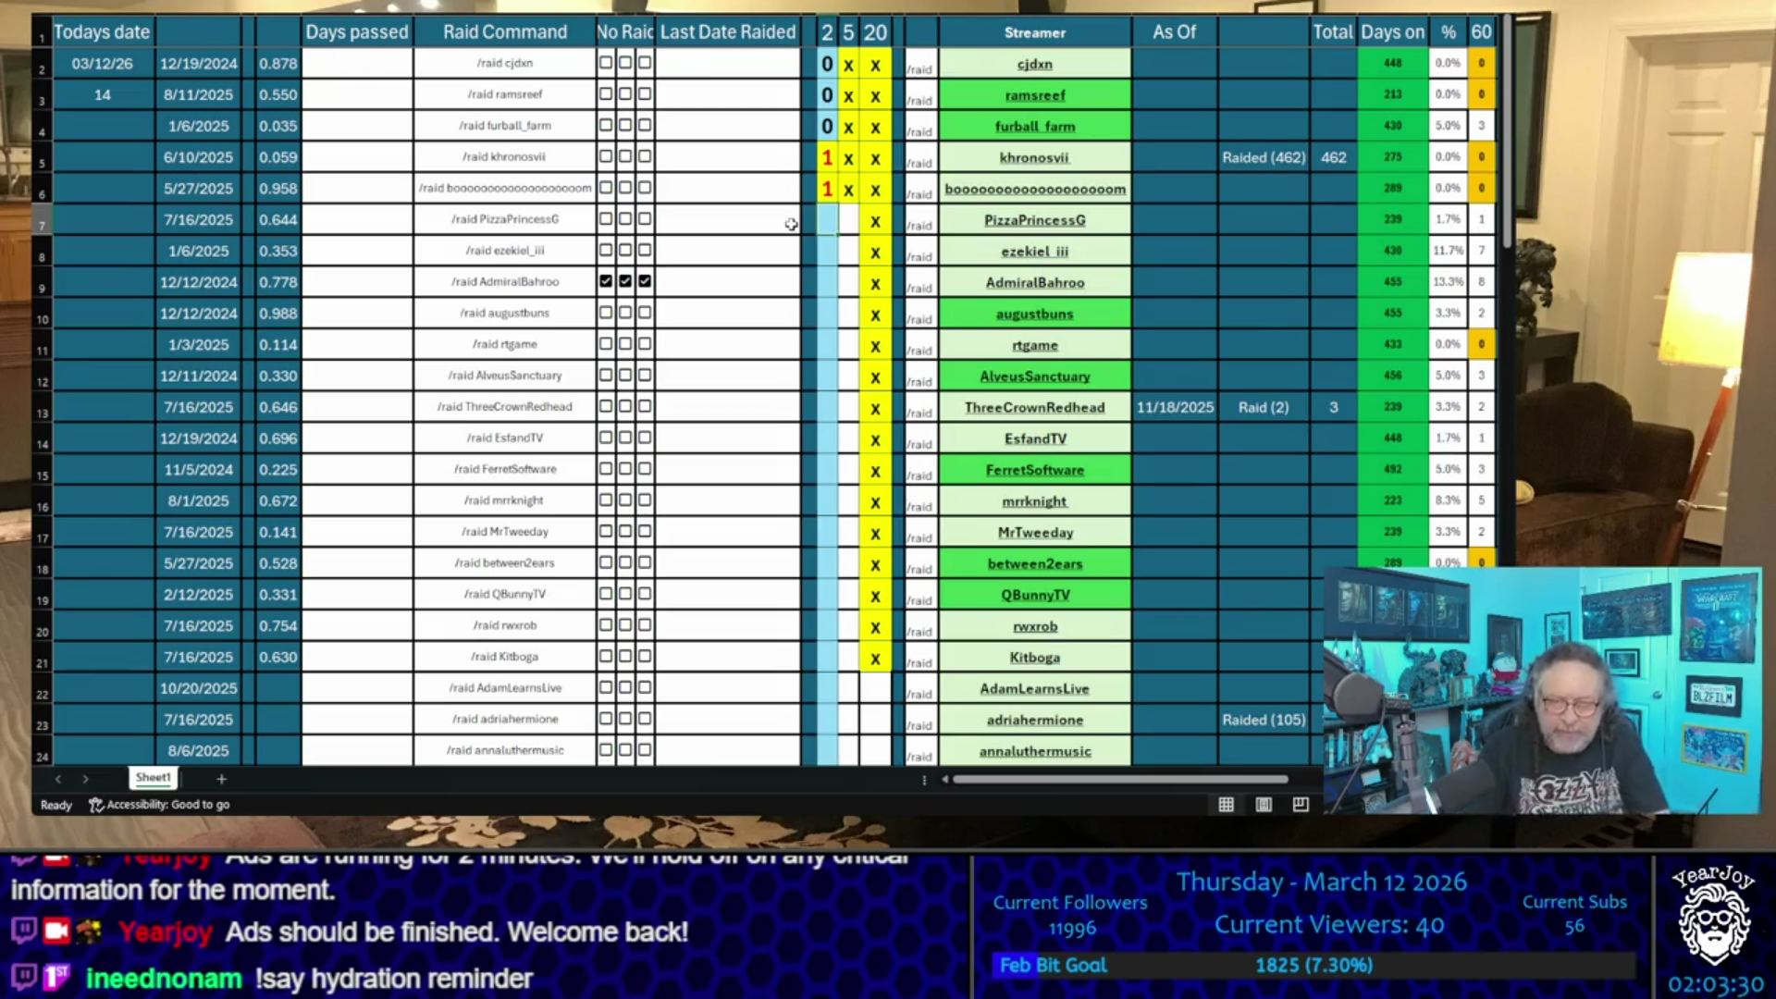
- Update the vote counts to cjdxn 1, khronosvii 4 and the long-named streamer 2
key(Up)
key(Up)
key(Up)
key(Down)
text(1)
key(Return)
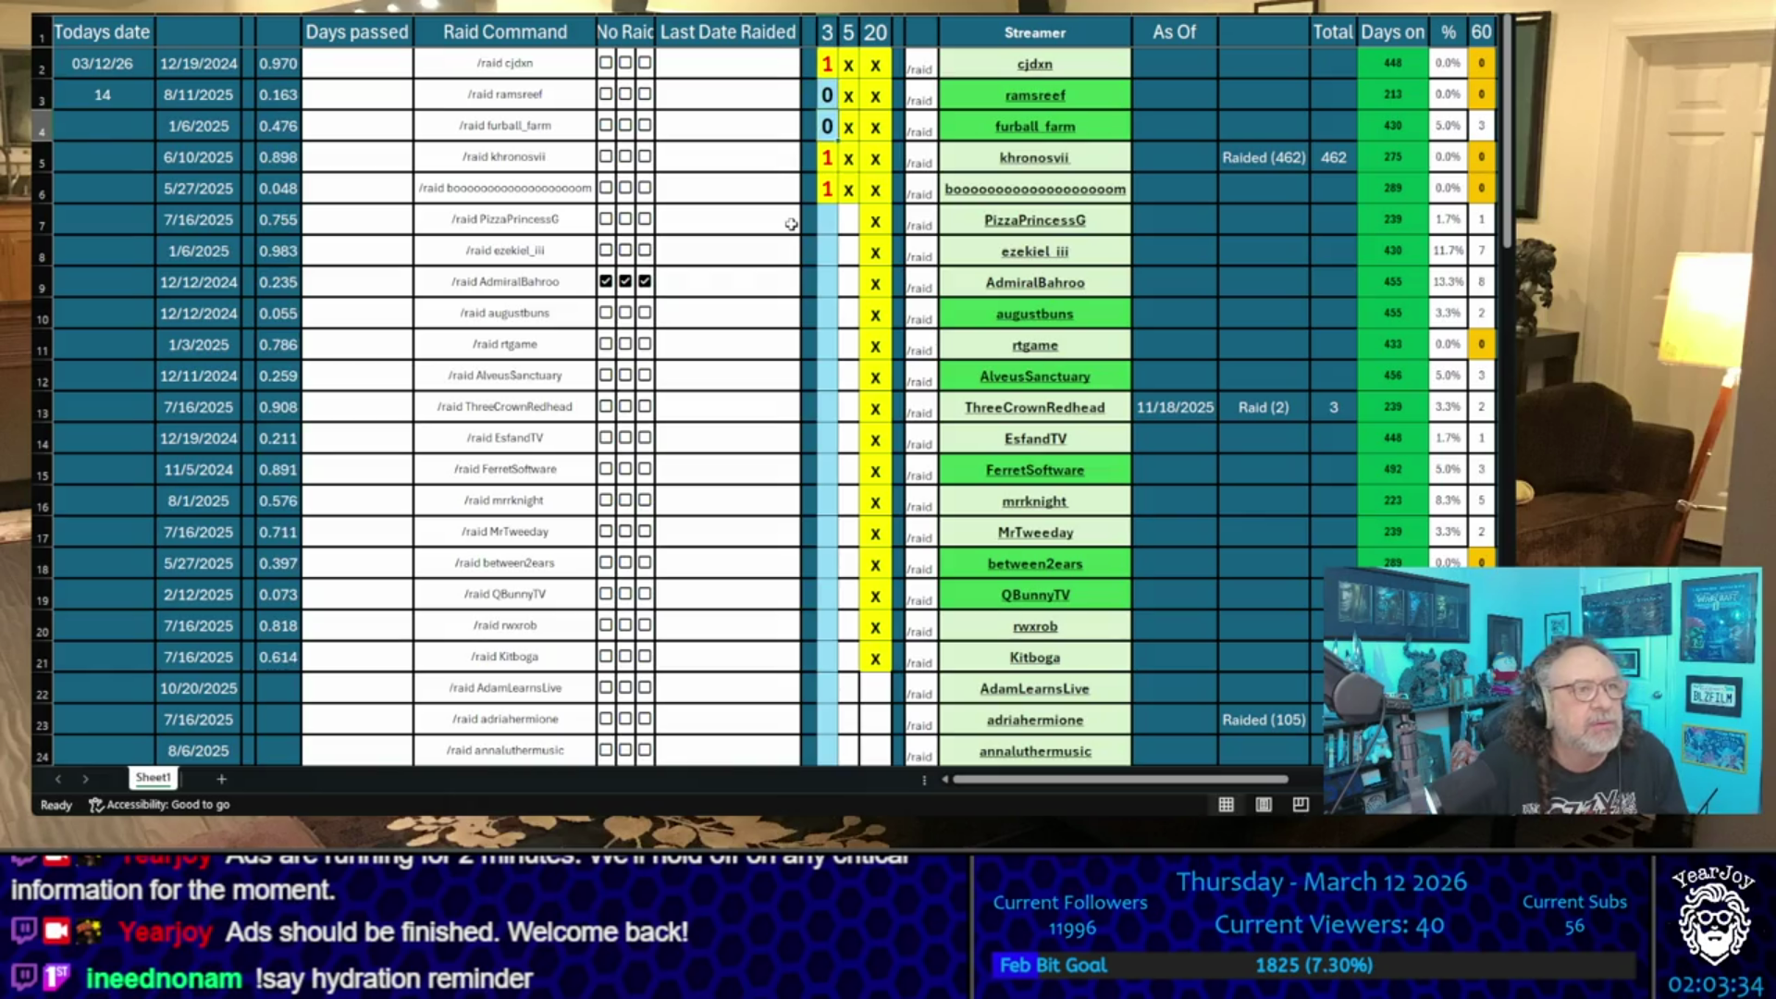
key(Down)
key(Down)
text(2)
key(Return)
text(2)
key(Return)
key(Up)
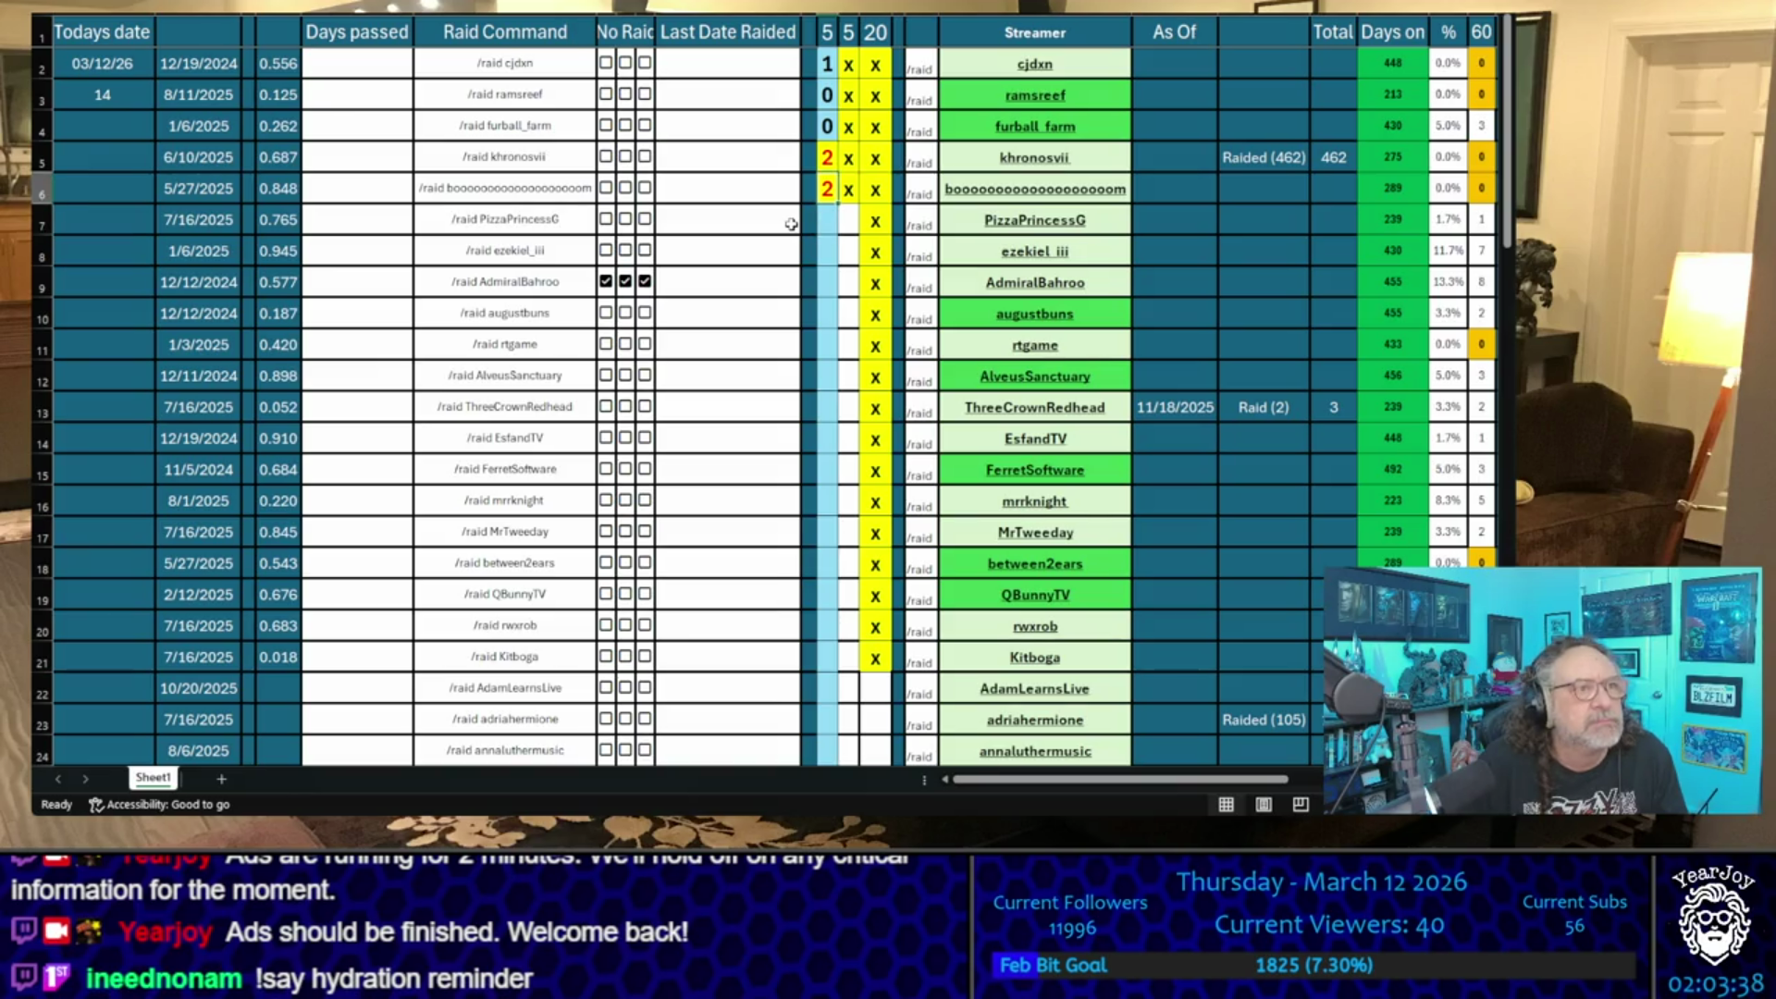
key(Up)
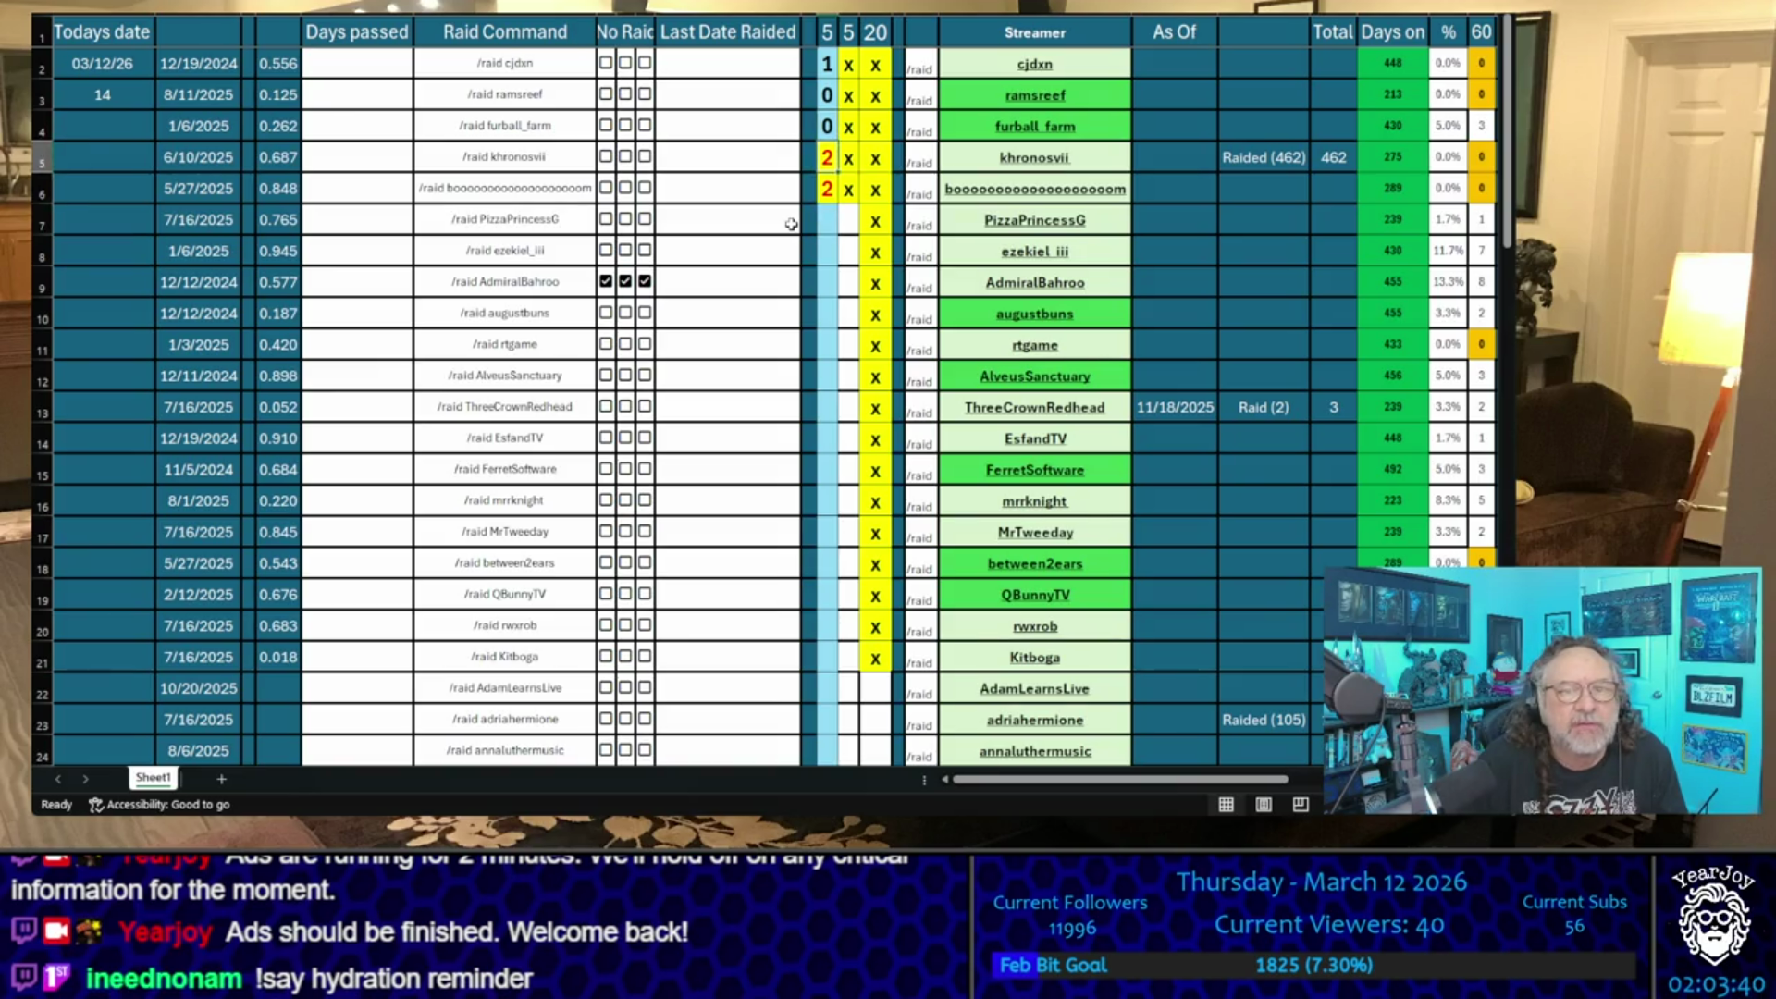
text(4)
key(Up)
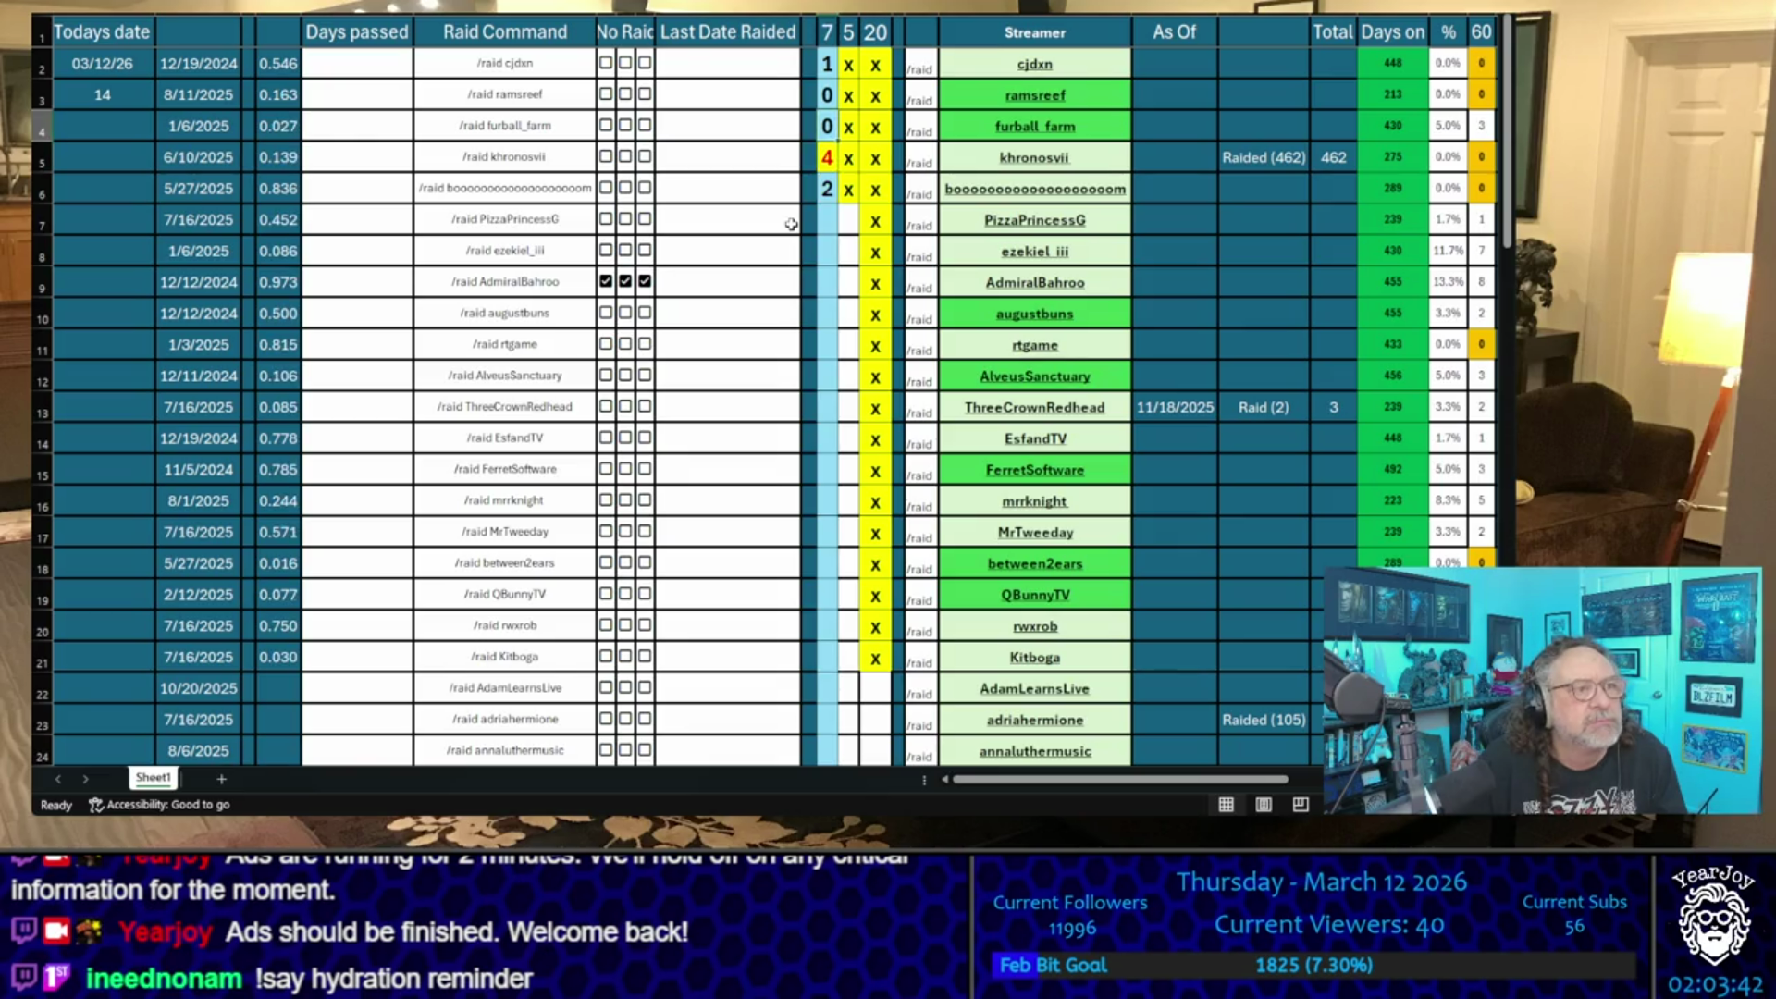
key(Left)
key(Left)
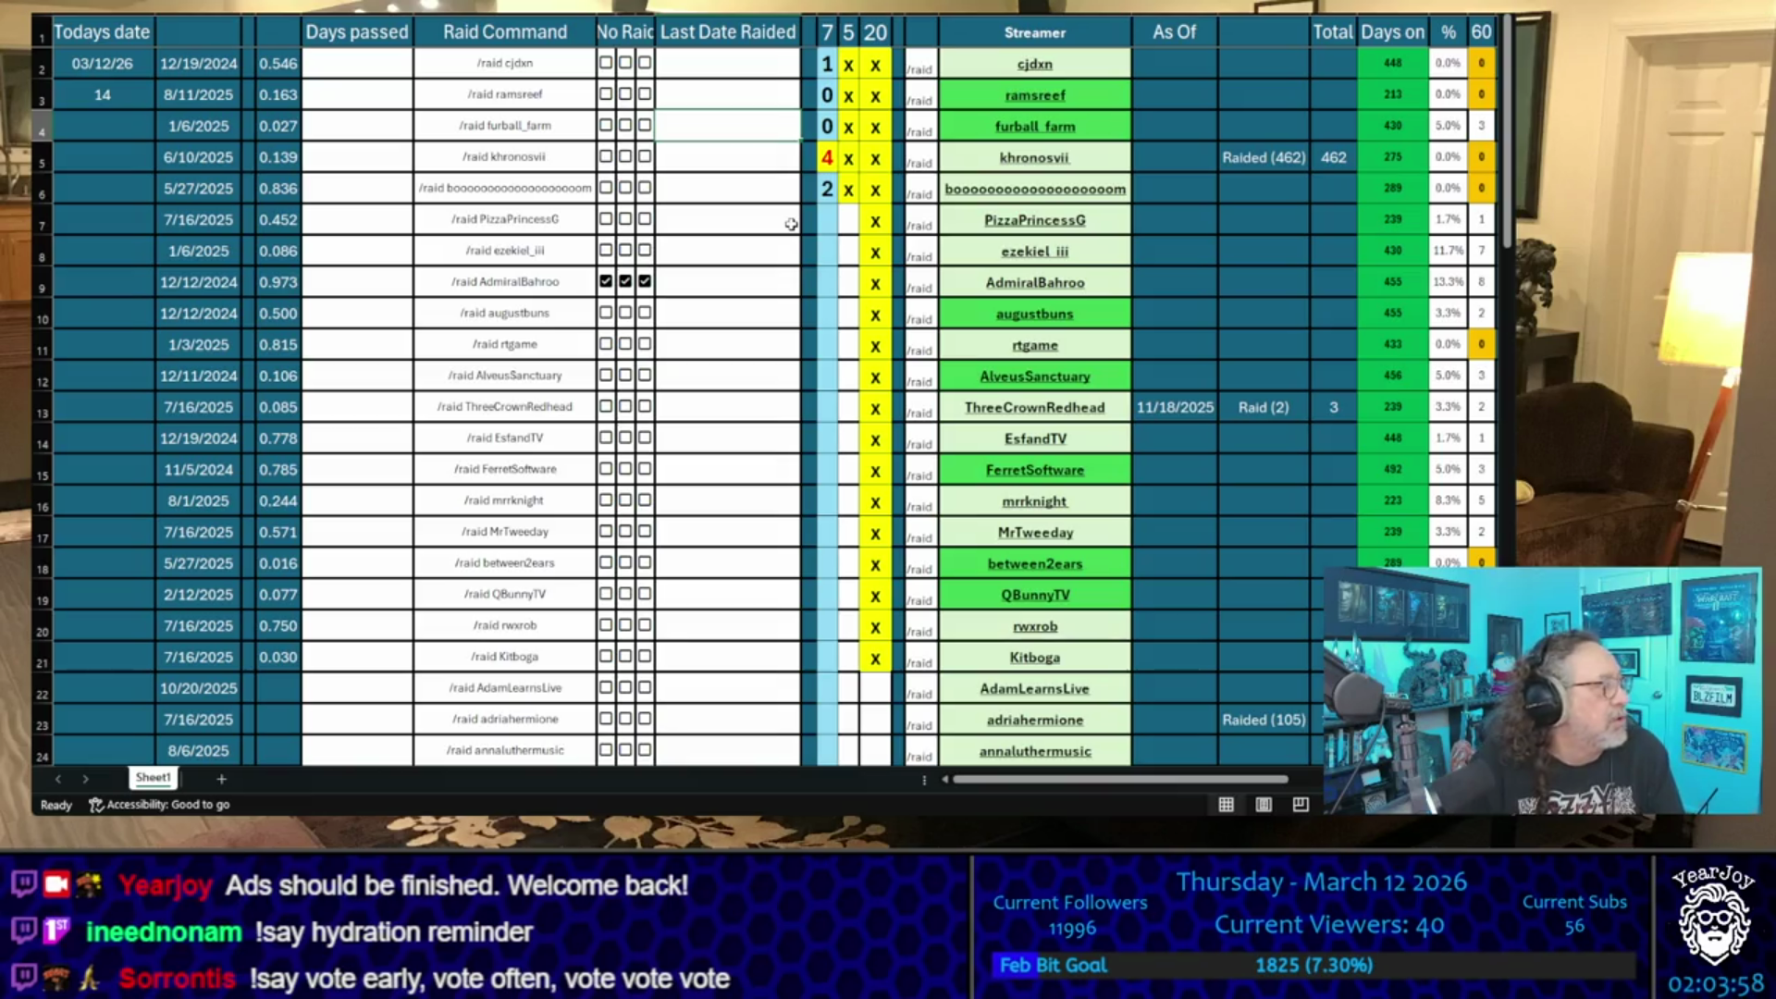
key(Down)
key(Down)
key(Right)
key(Right)
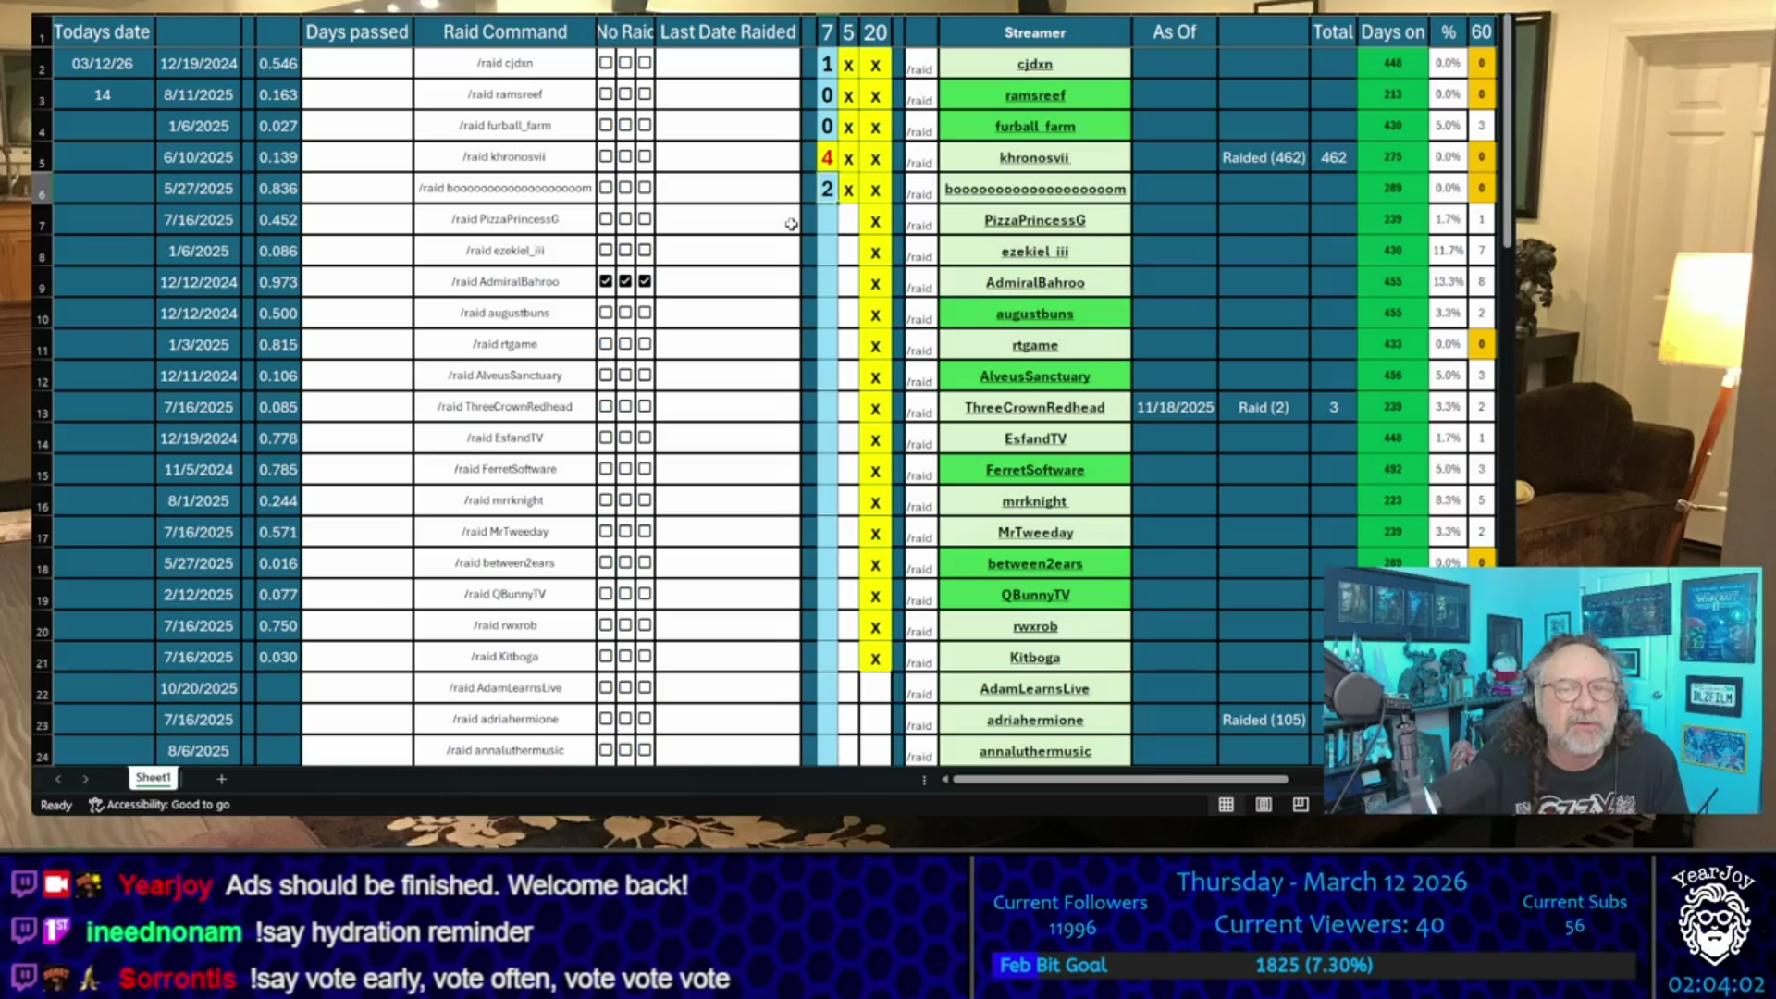
key(Up)
key(Up)
key(Up)
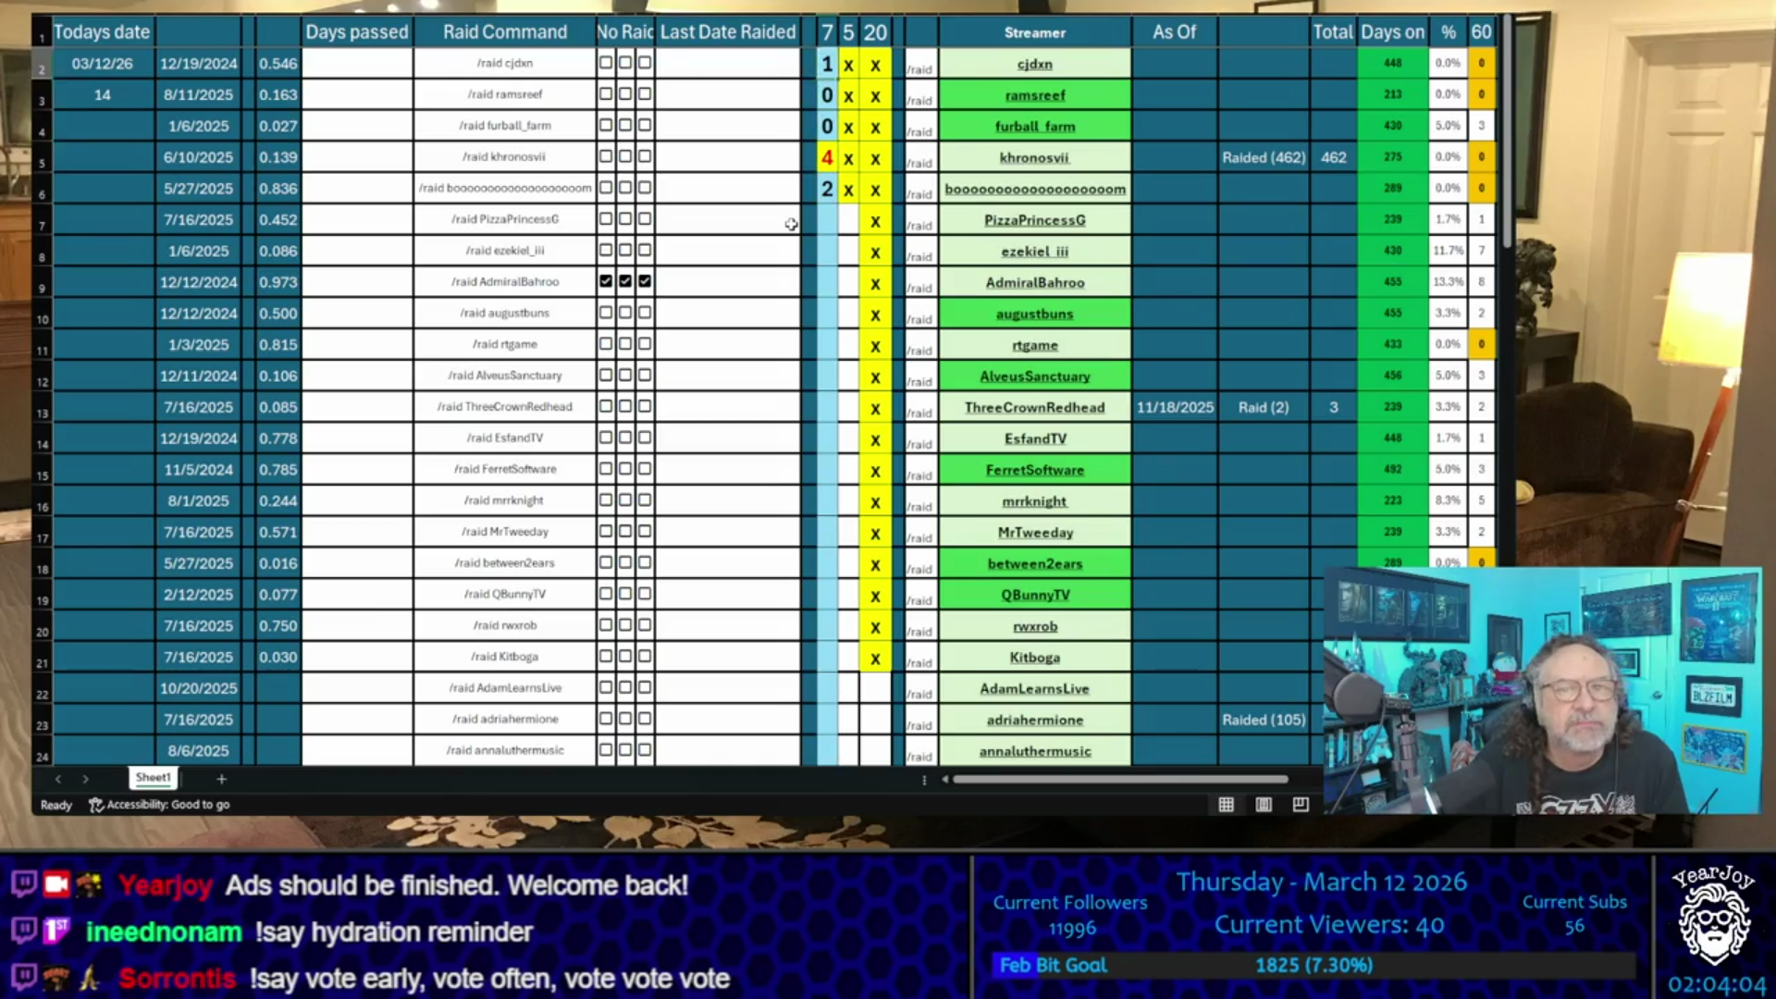
key(Down)
key(Down)
key(Down)
key(Up)
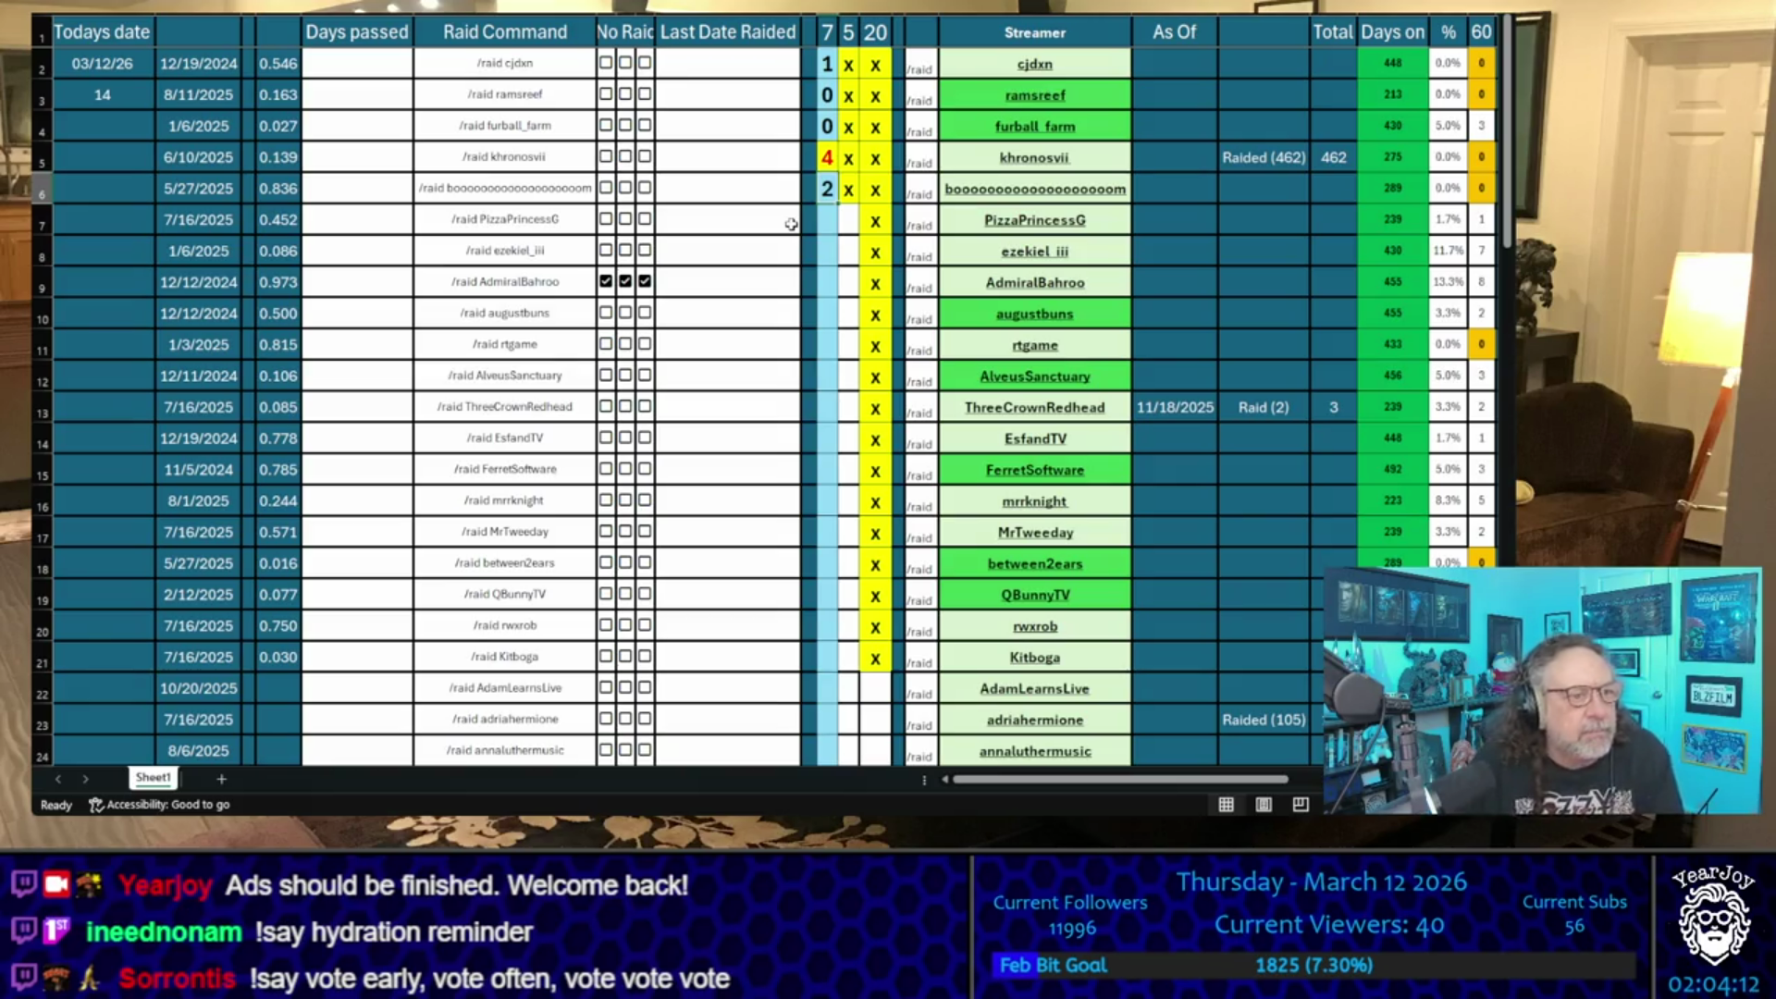
key(Down)
key(Down)
key(Down)
key(Up)
key(Up)
key(Up)
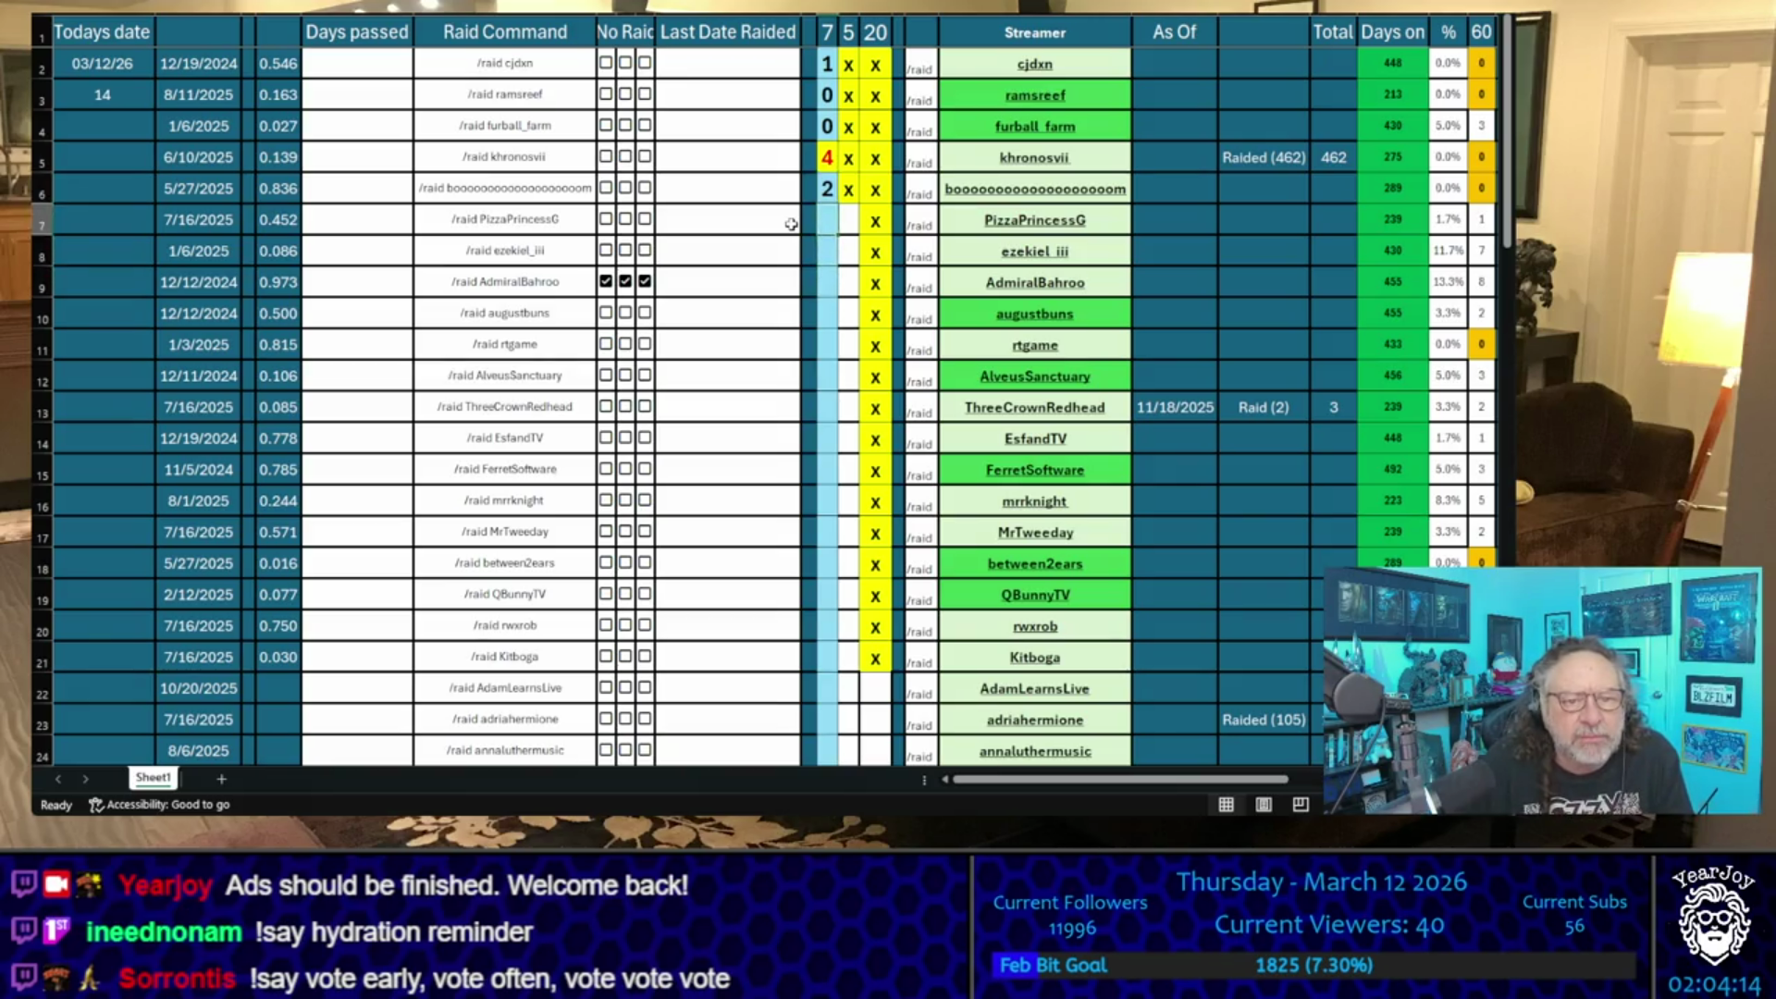
key(Down)
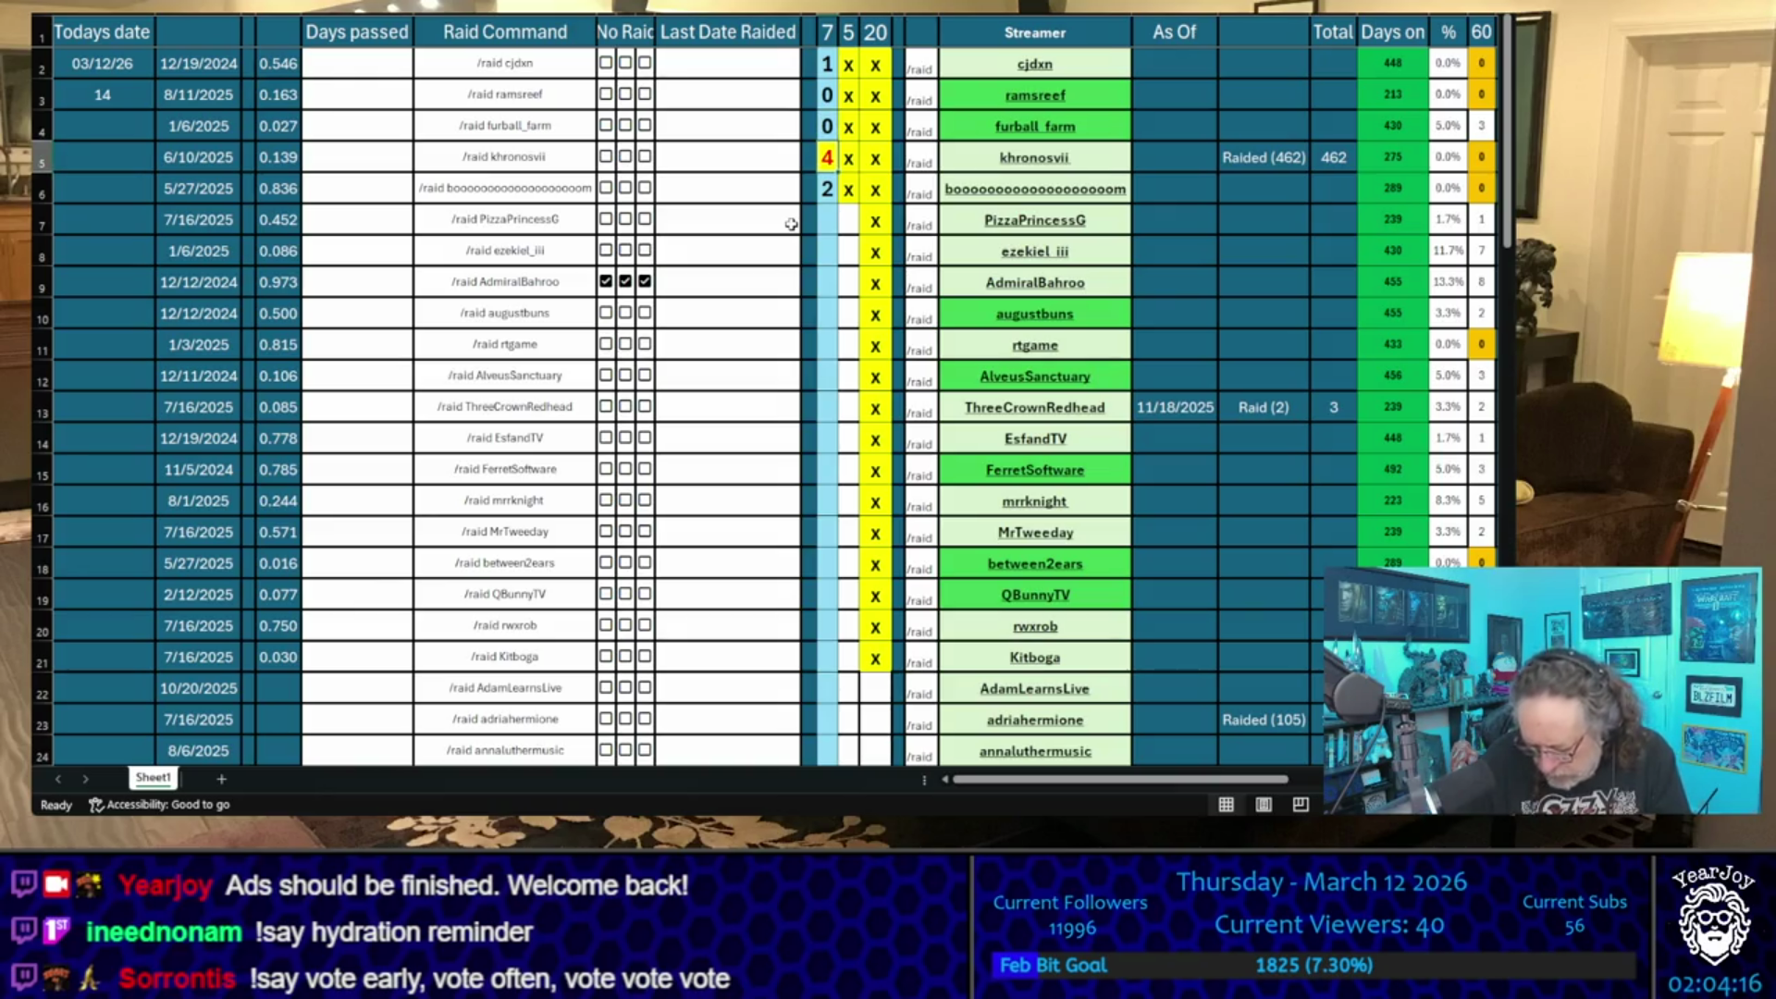
text(5)
key(Return)
key(Up)
key(Down)
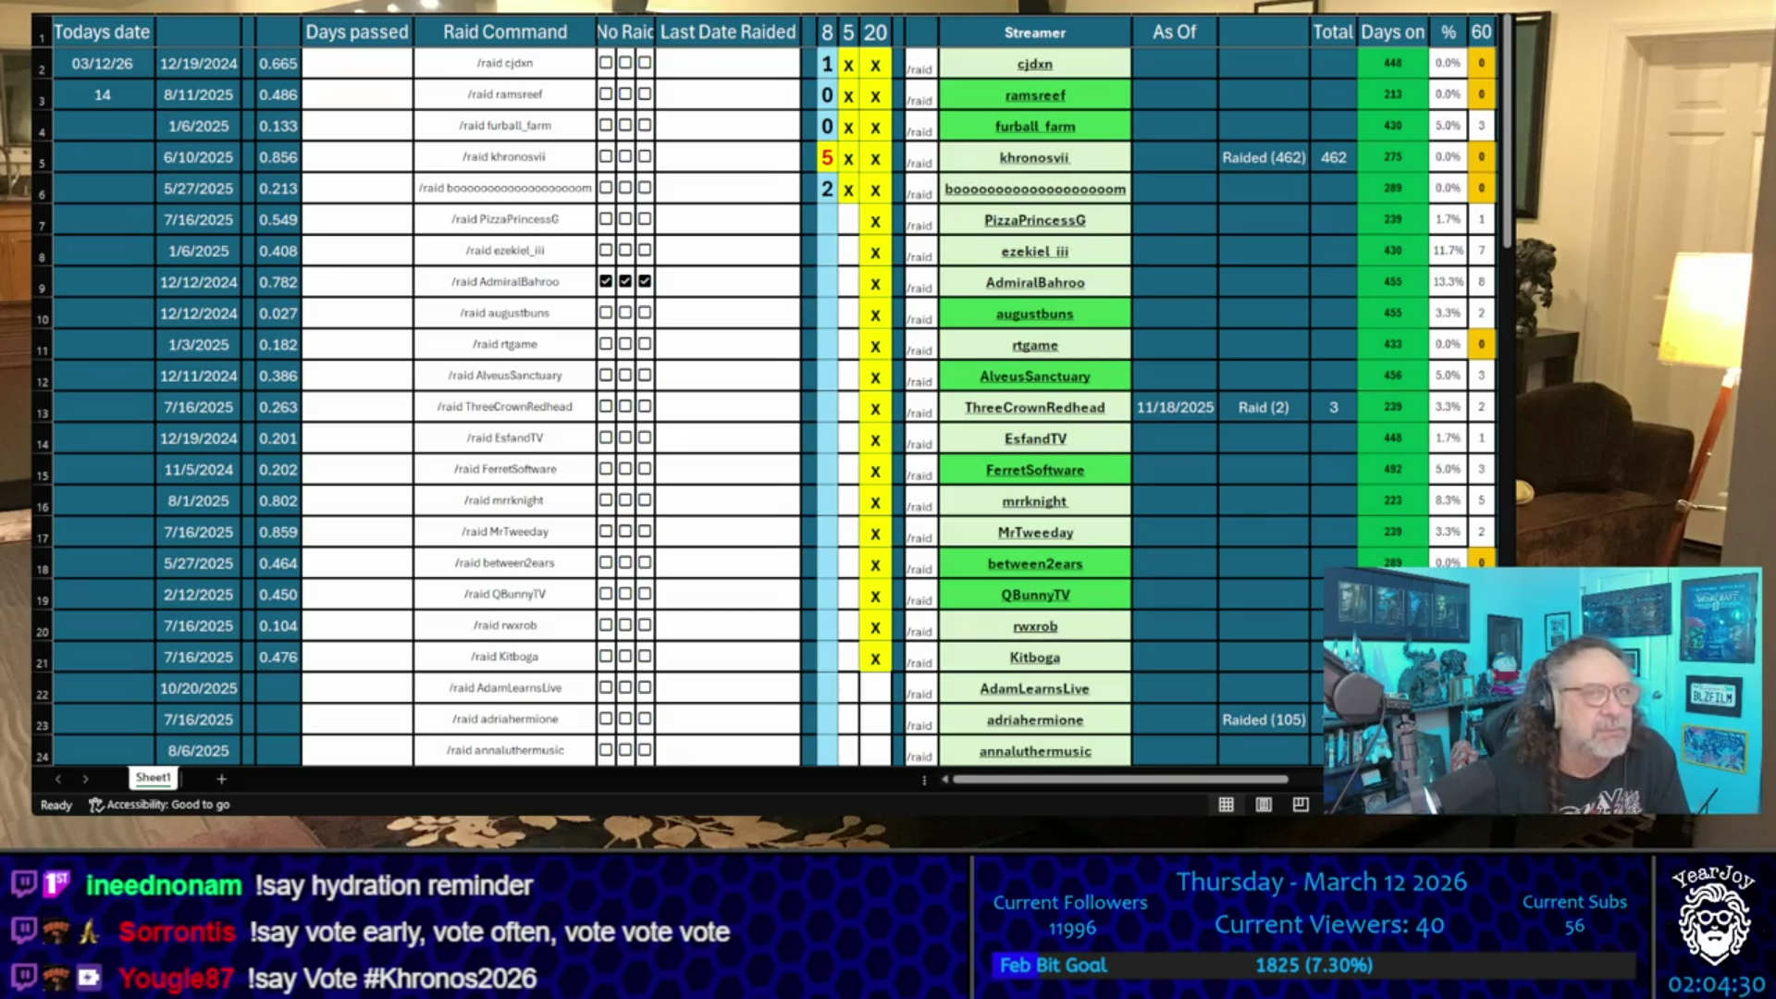
scroll(765, 407, down, 2)
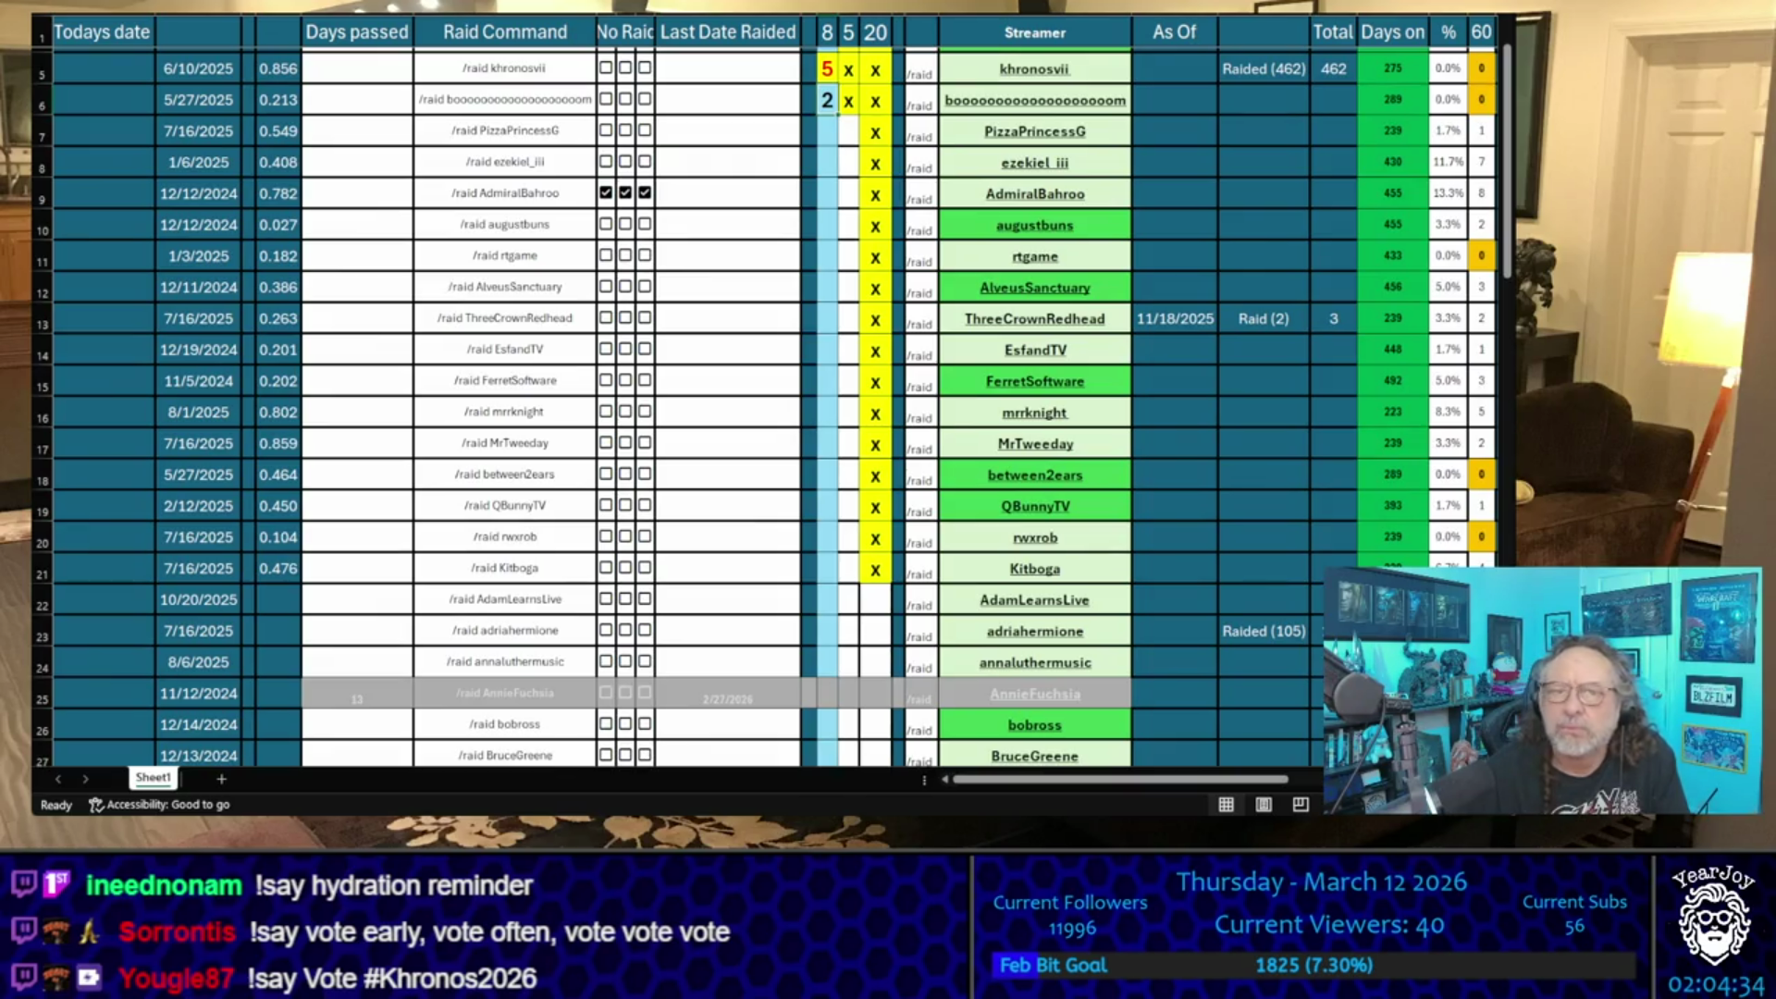
scroll(765, 407, up, 2)
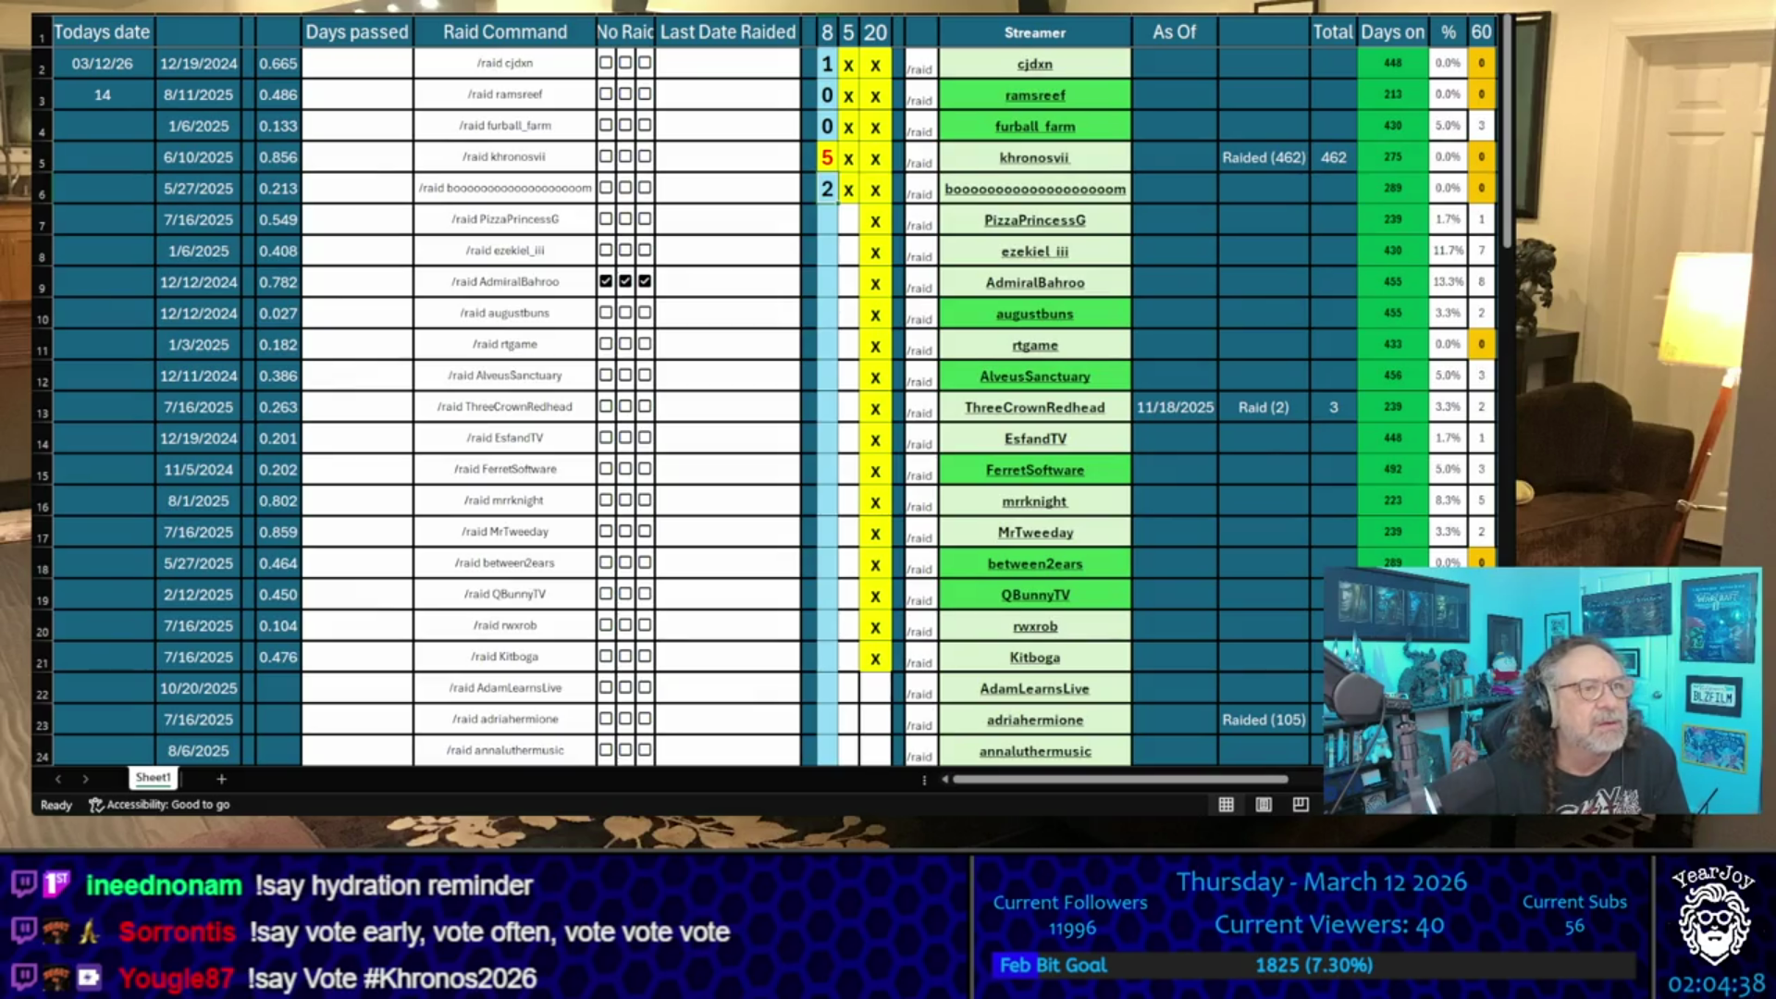
click(827, 188)
key(Up)
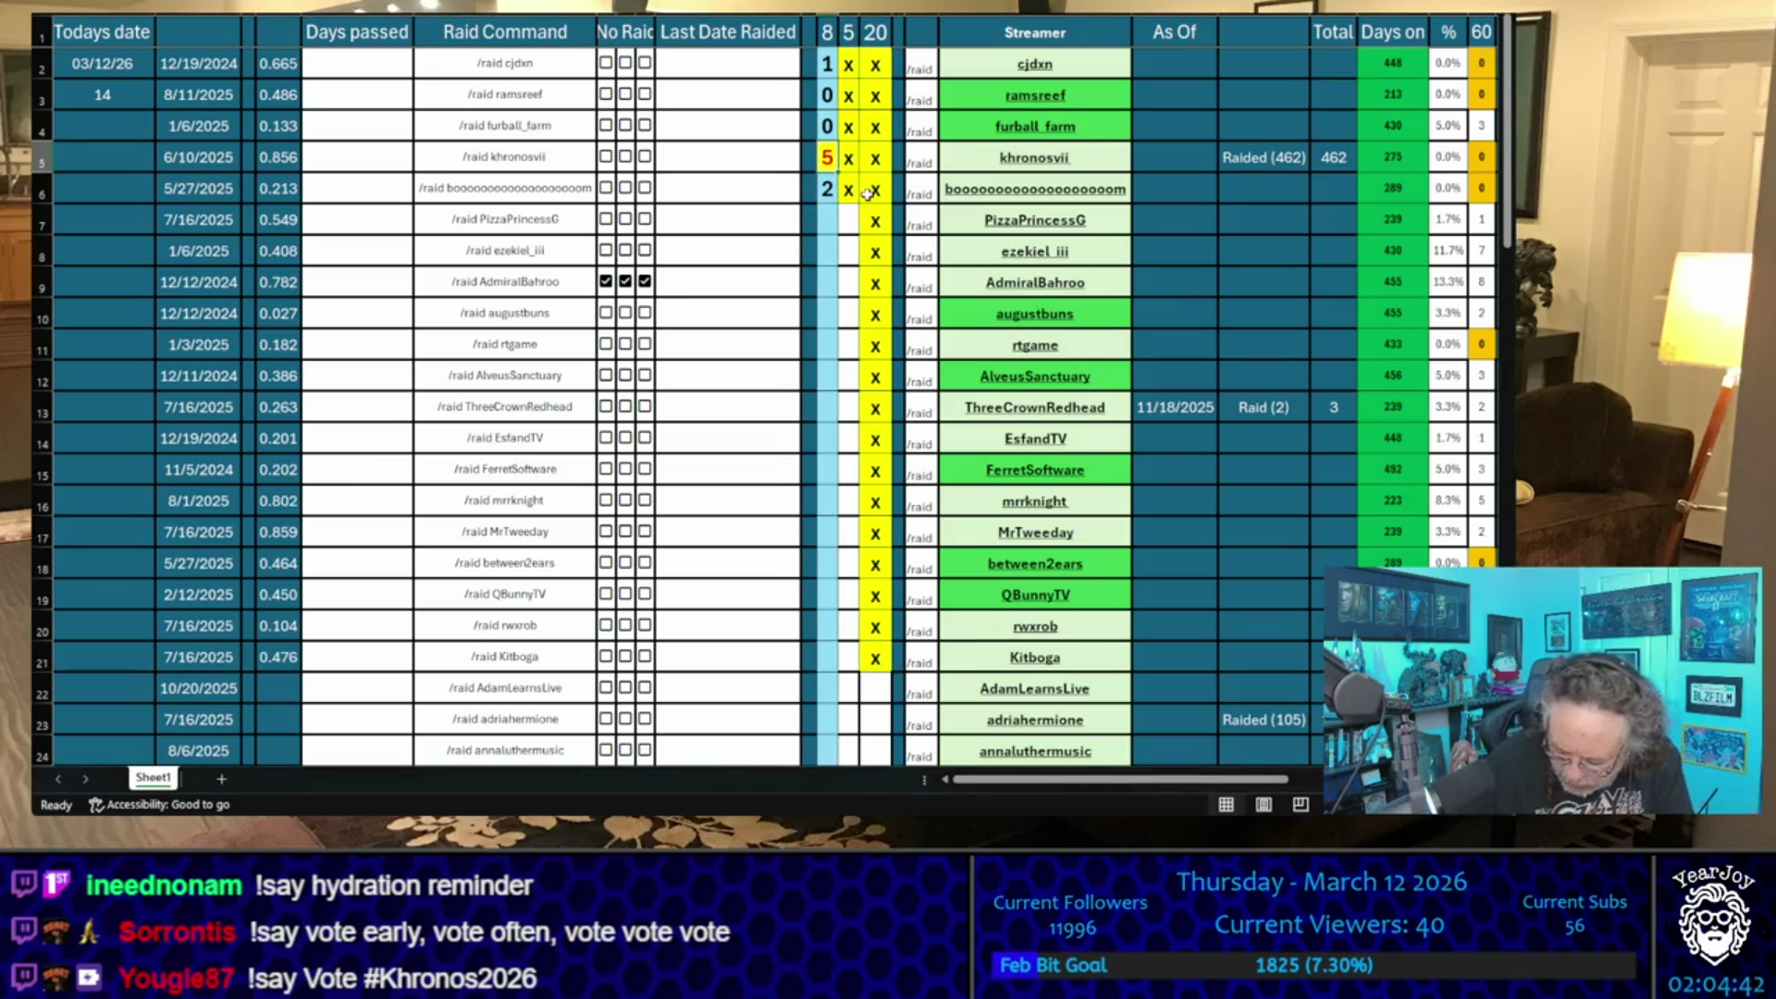
text(6)
key(Return)
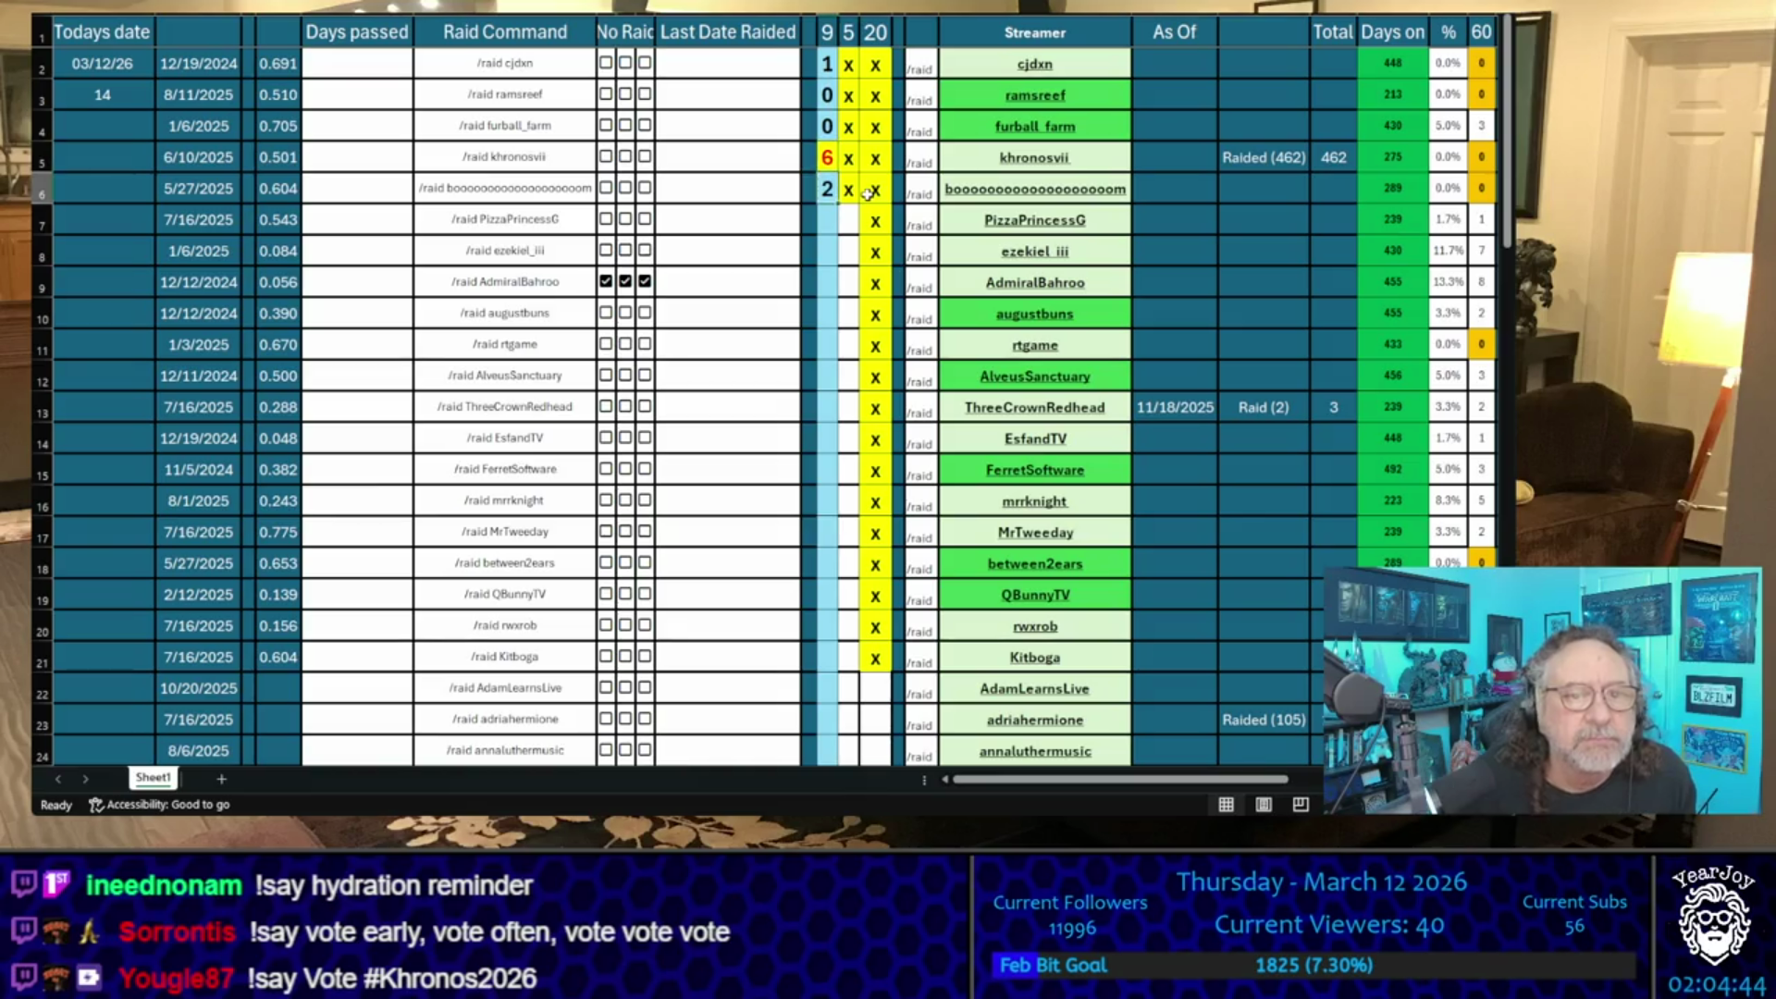
key(Up)
key(Up)
key(Up)
key(Down)
key(Down)
key(Down)
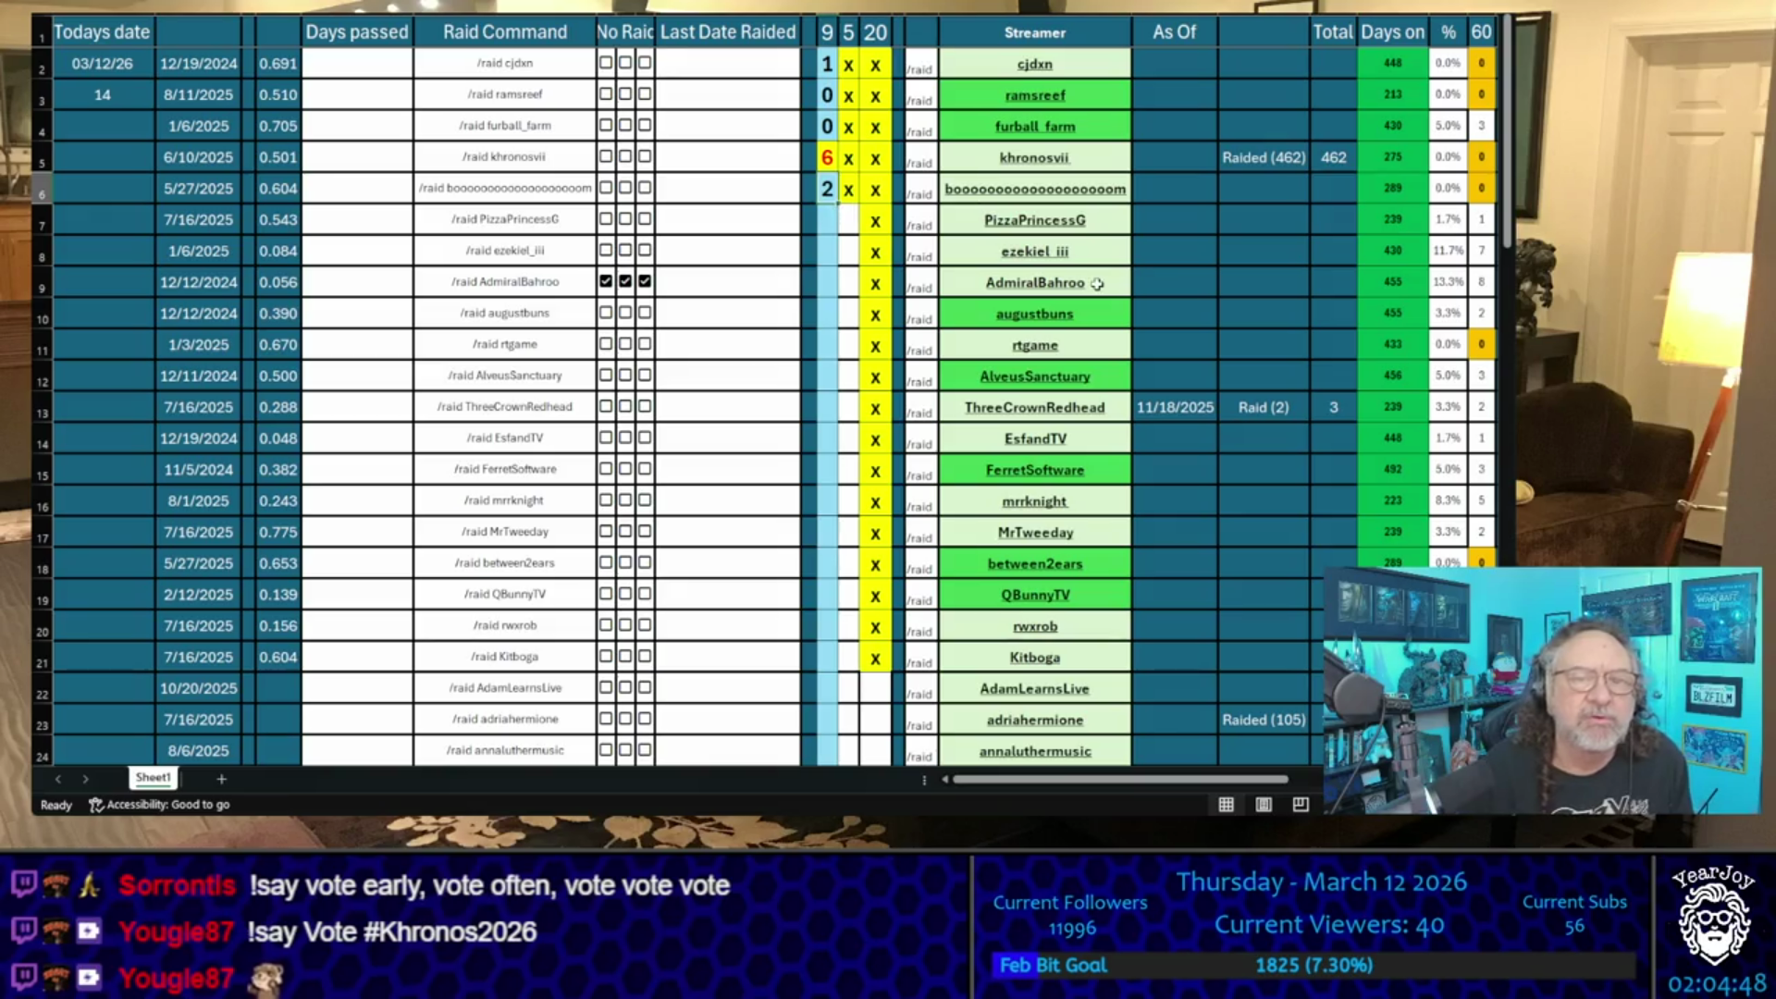
scroll(1030, 163, down, 1)
scroll(1029, 163, up, 1)
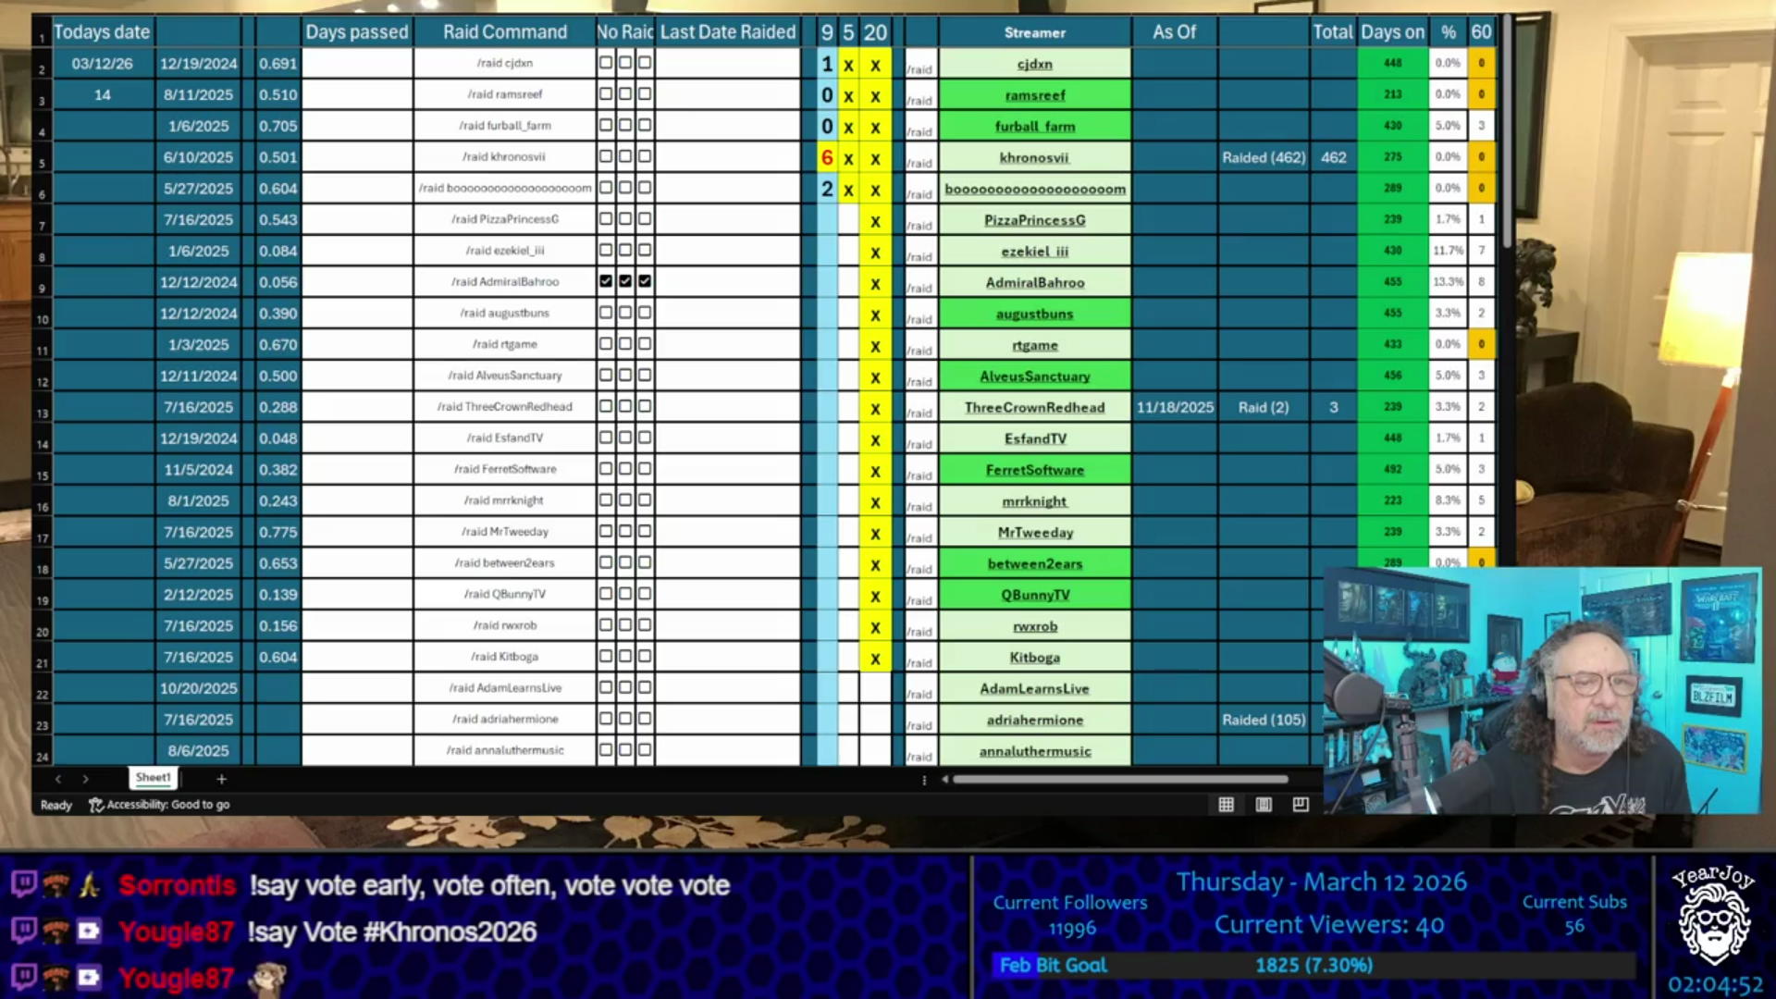
- Enter 03/12/2026 in khronosvii's Last Date Raided cell, so days passed reads 0
click(723, 158)
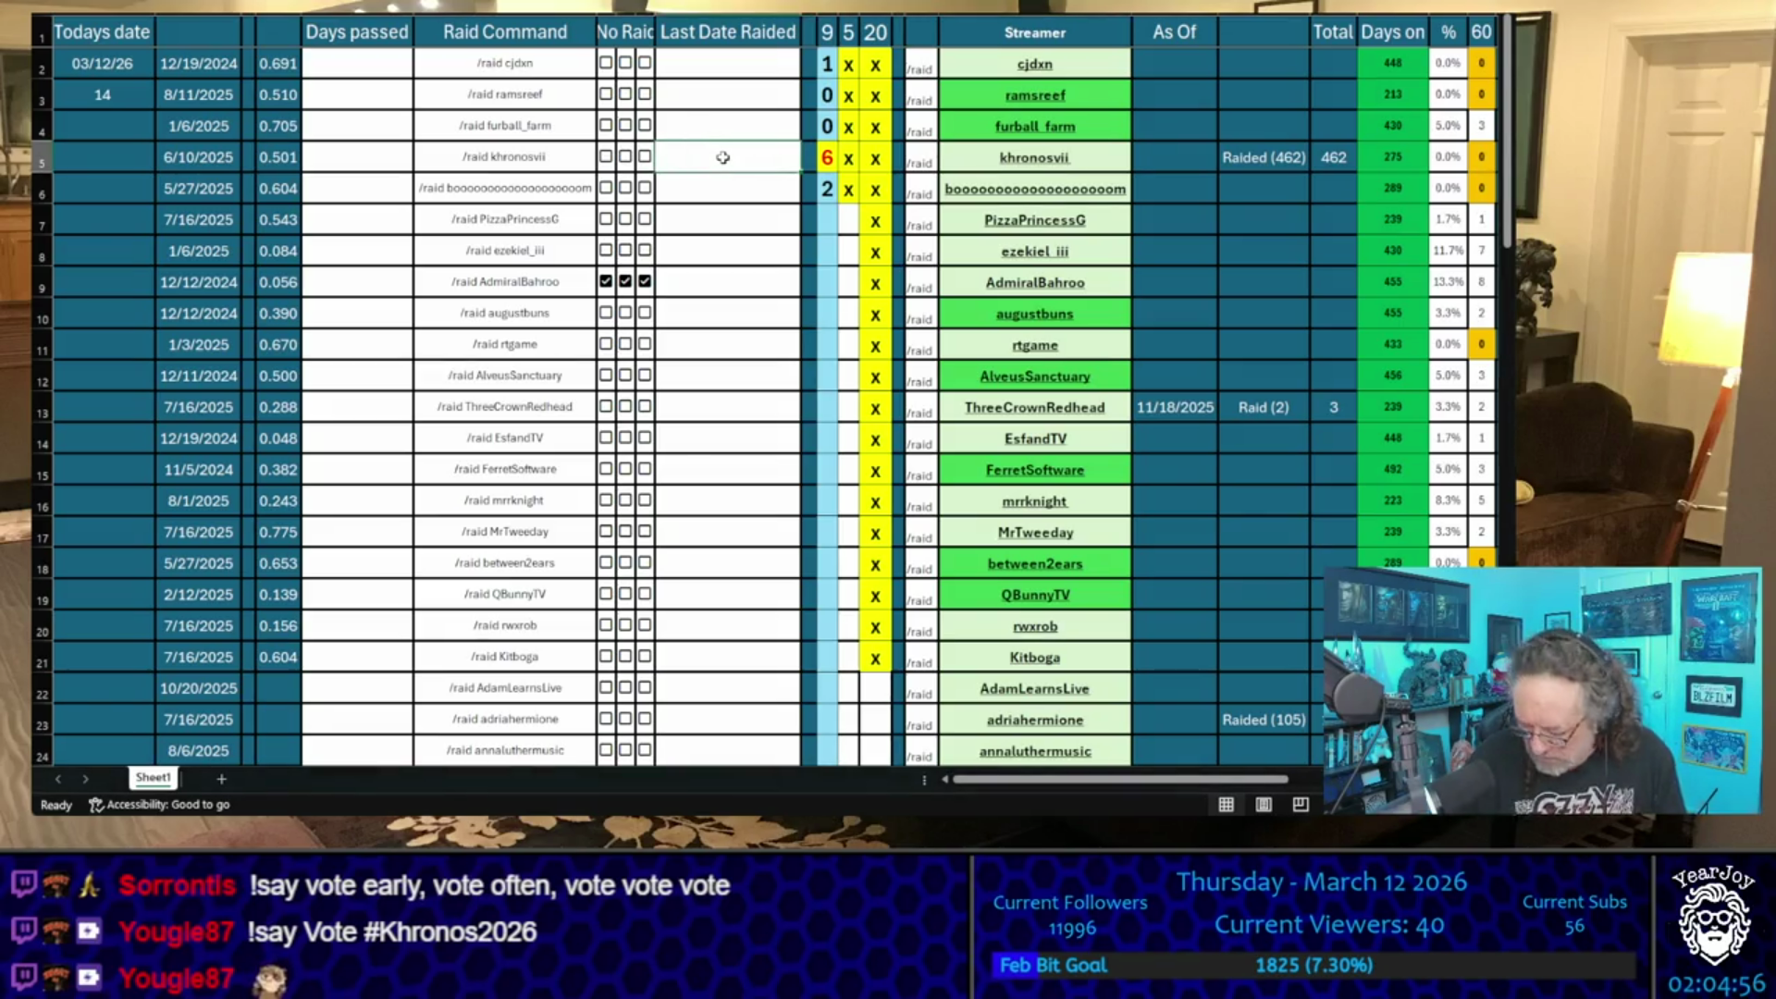
text(03/12)
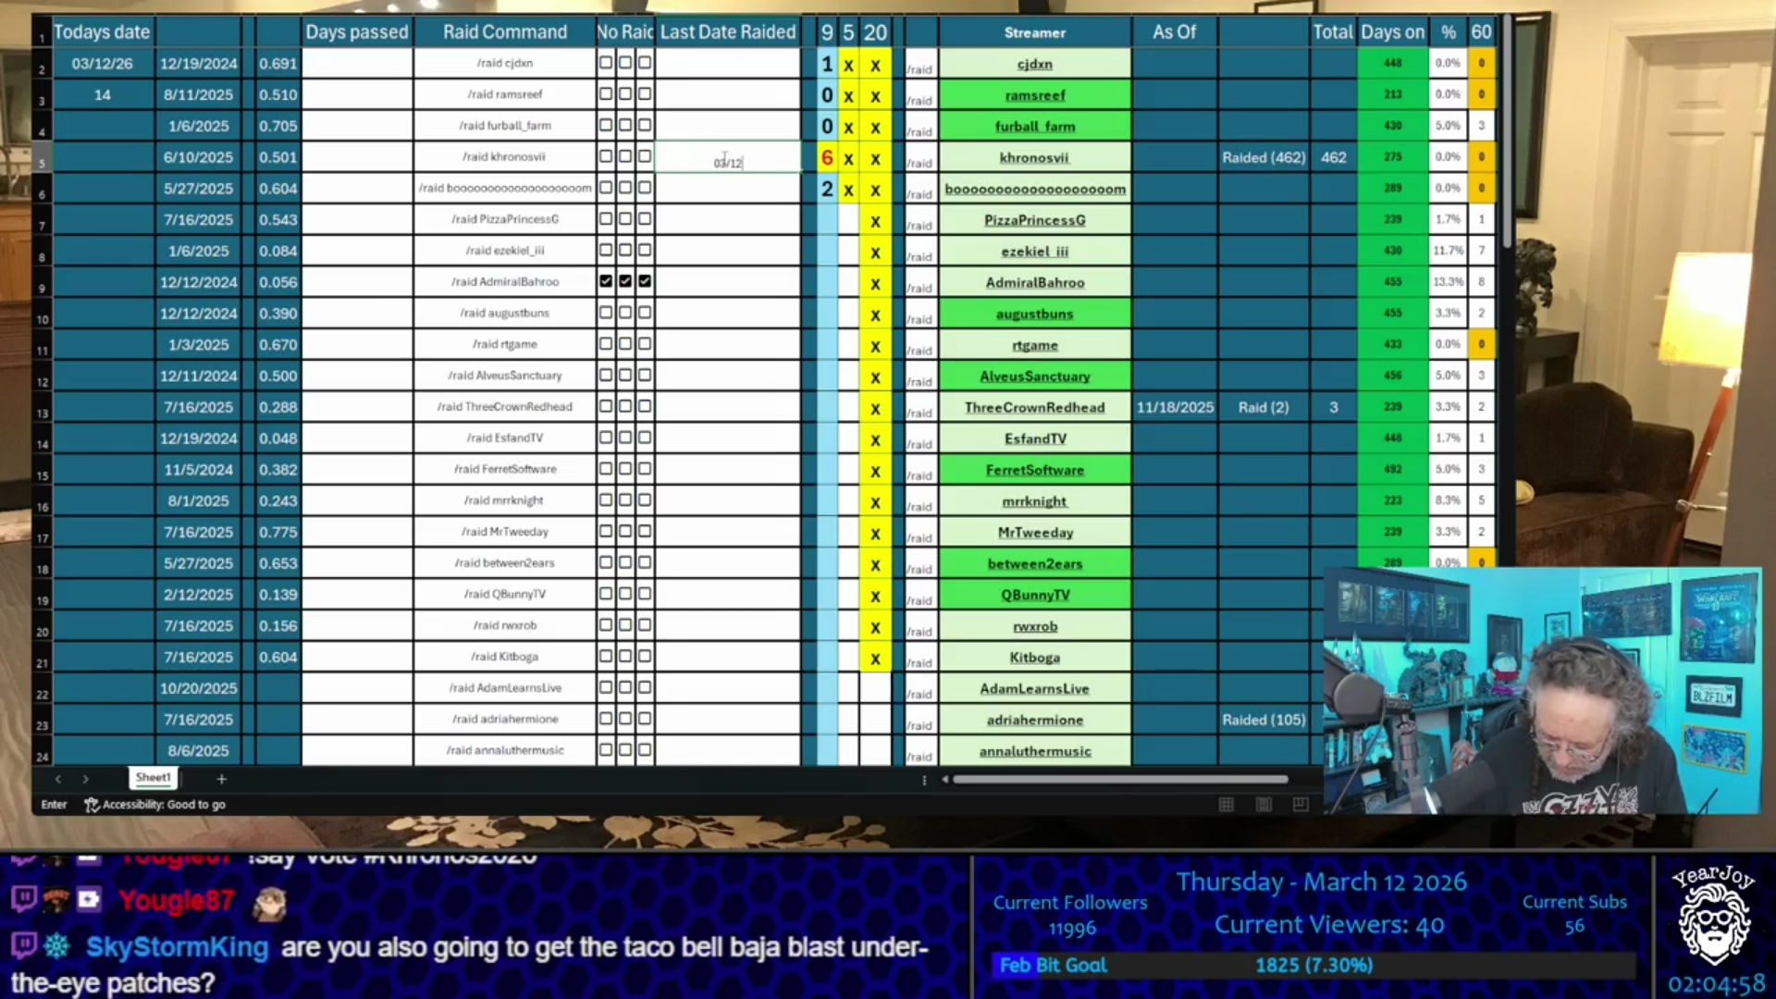
text(/2026)
key(Return)
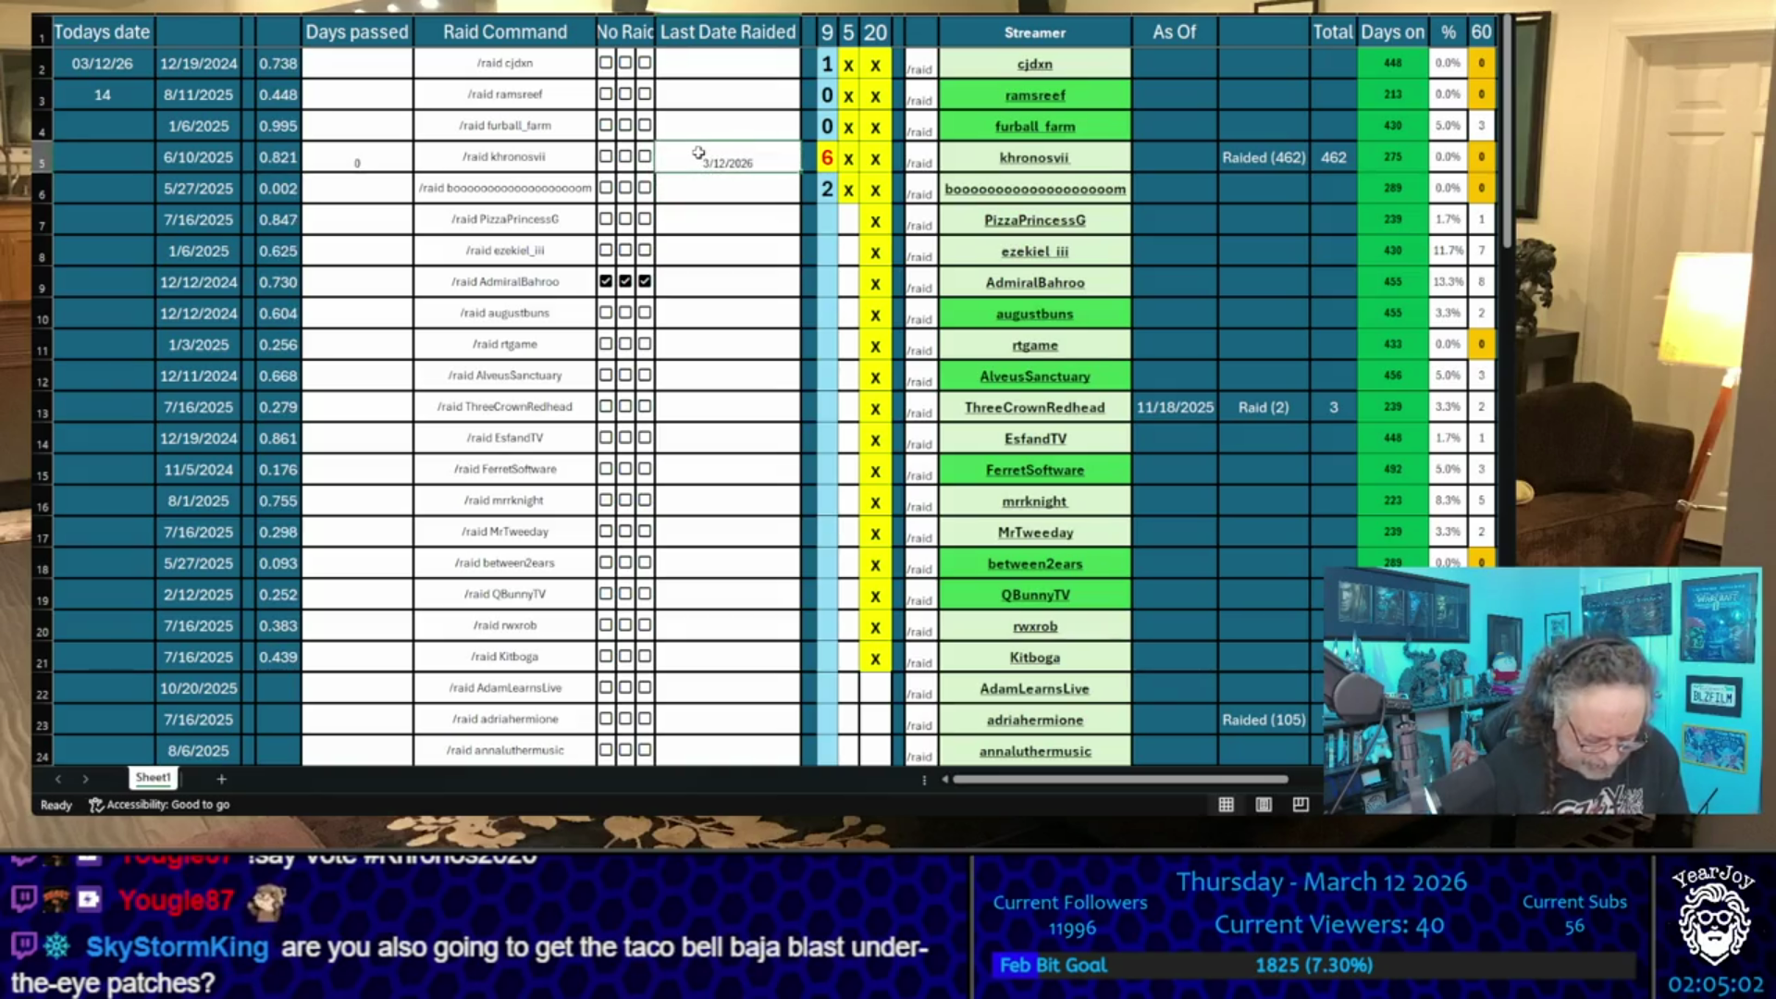